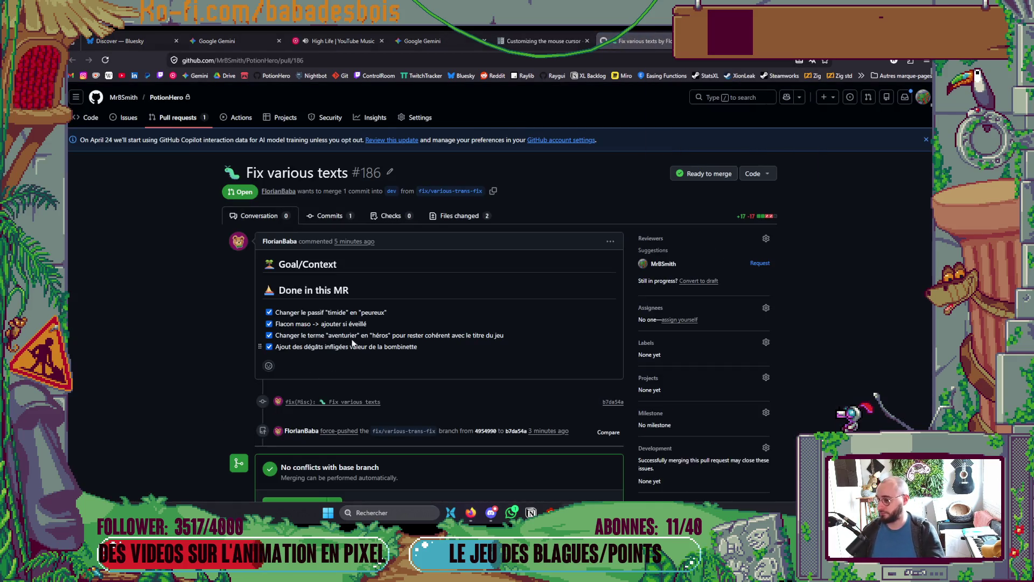
Step: Scroll the Translation.csv diff, where 'aventurier' becomes 'héros' and the bombinette description grows
scroll(634, 277, "down", 3)
scroll(548, 273, "up", 2)
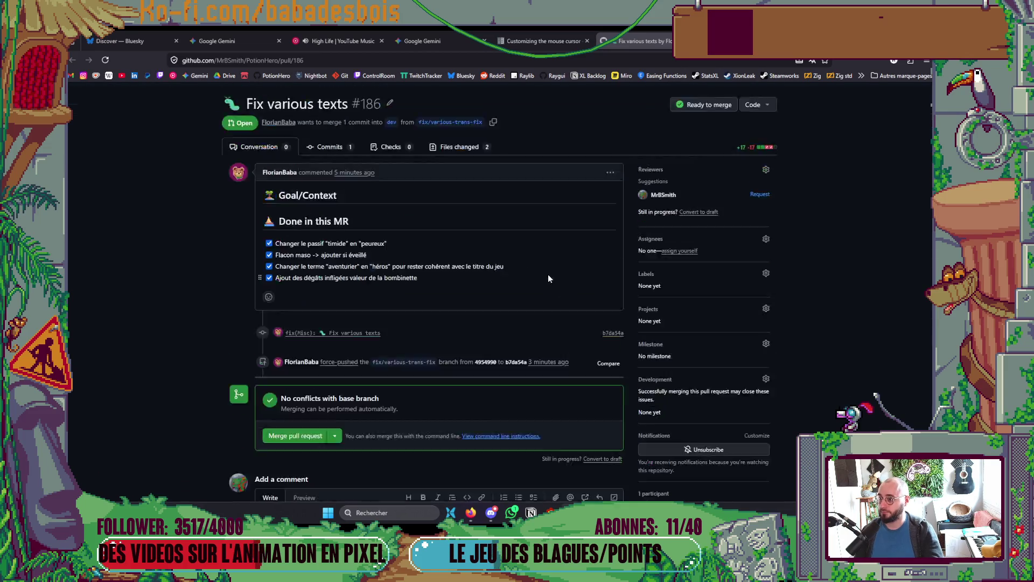
left_click(446, 171)
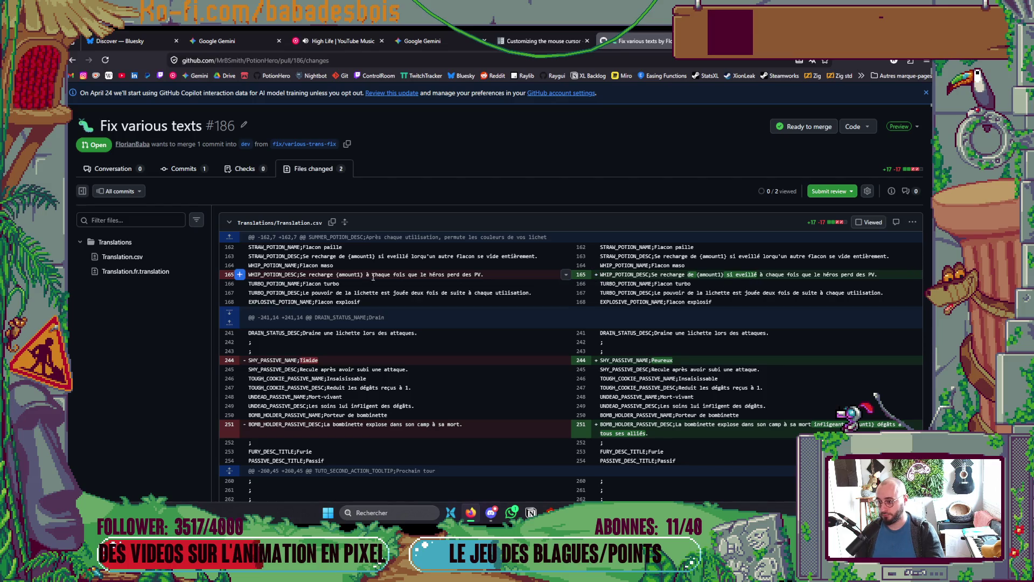
scroll(590, 278, "down", 3)
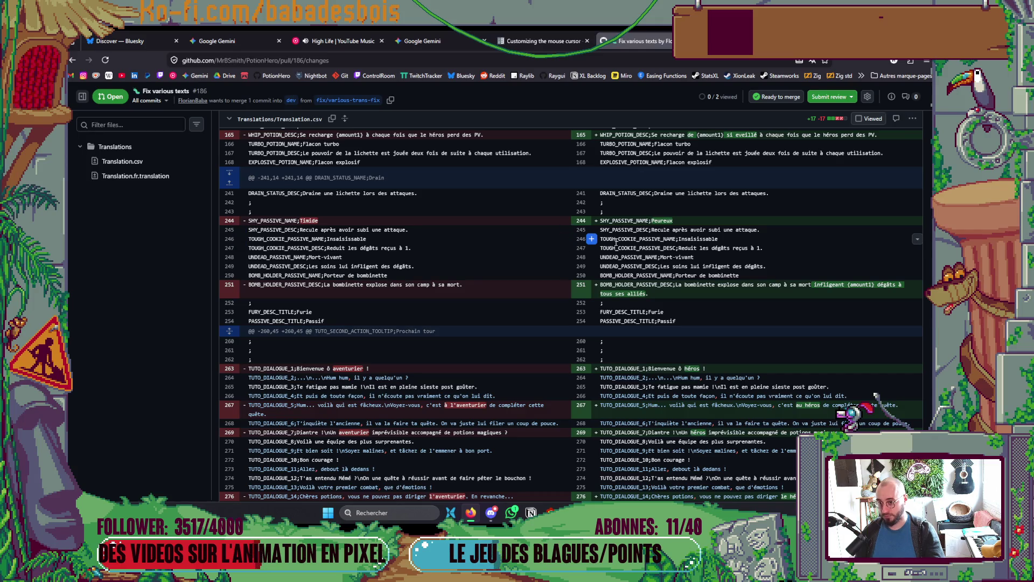
scroll(626, 248, "down", 1)
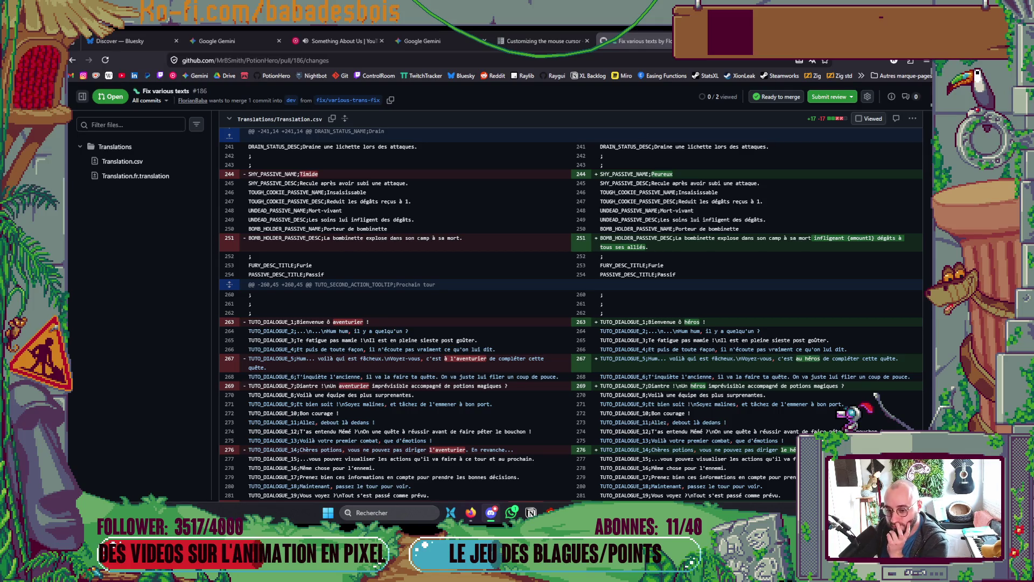
scroll(700, 394, "down", 1)
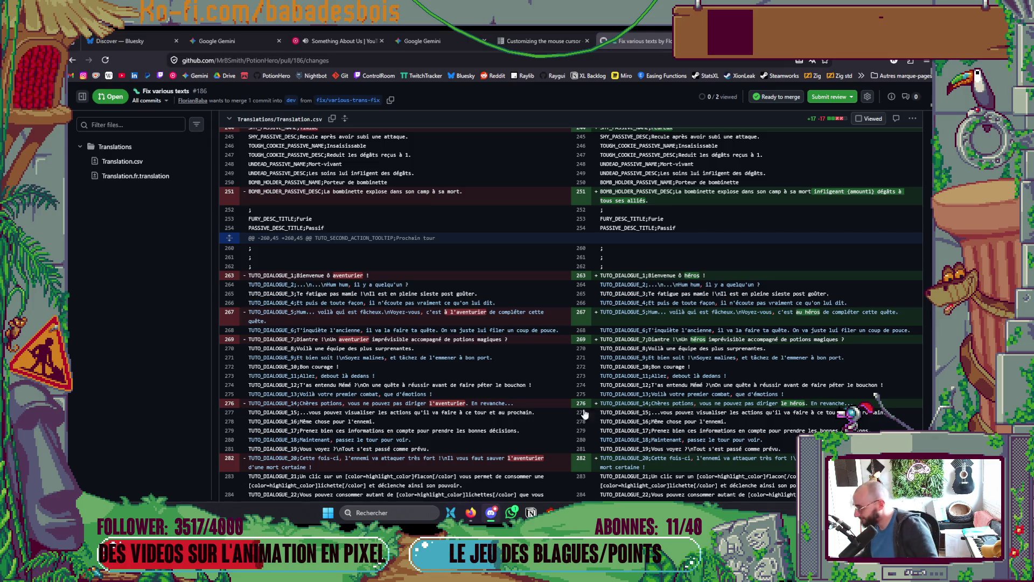
scroll(706, 325, "down", 1)
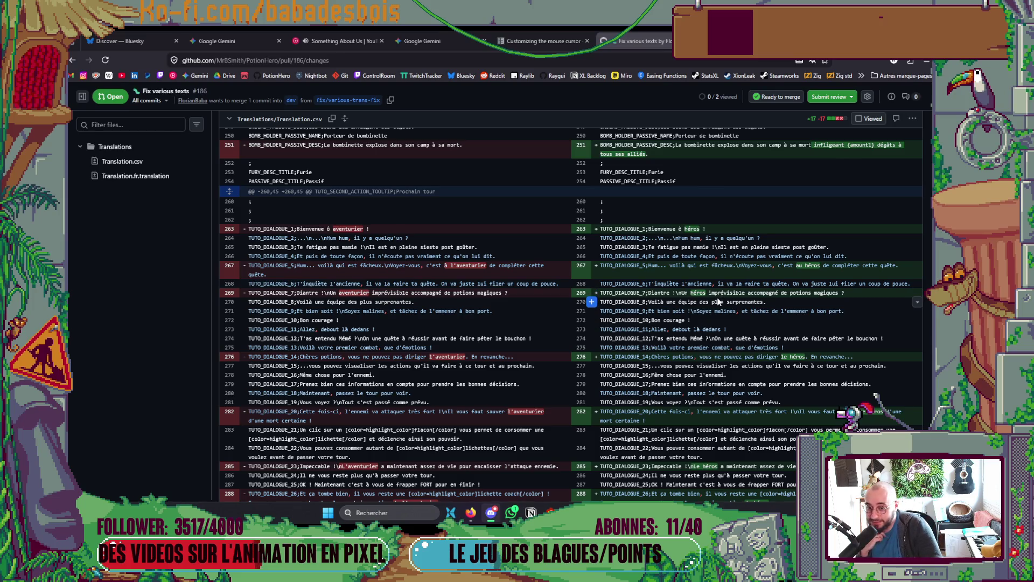
scroll(718, 301, "down", 1)
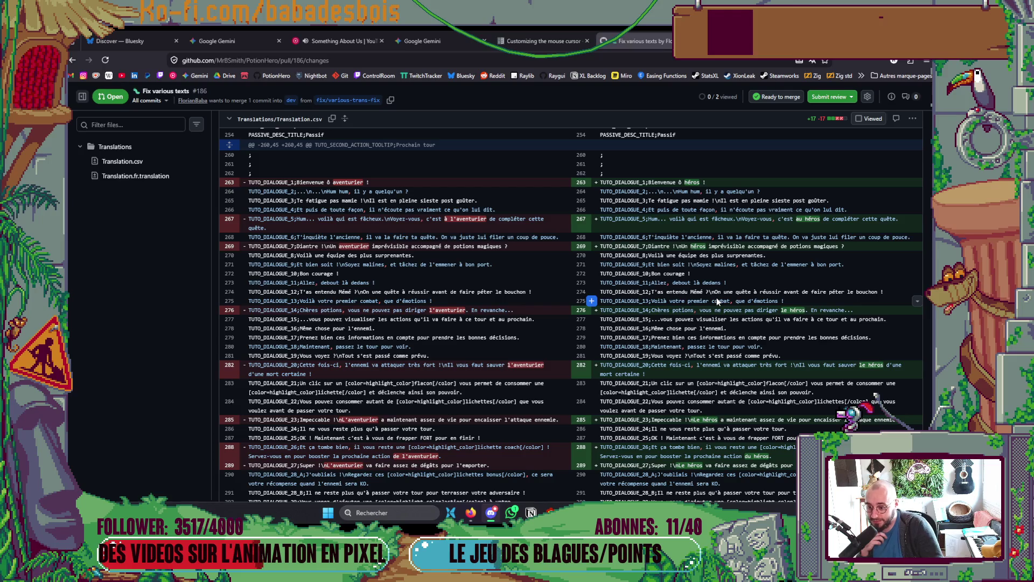
scroll(718, 299, "down", 1)
scroll(718, 299, "down", 1)
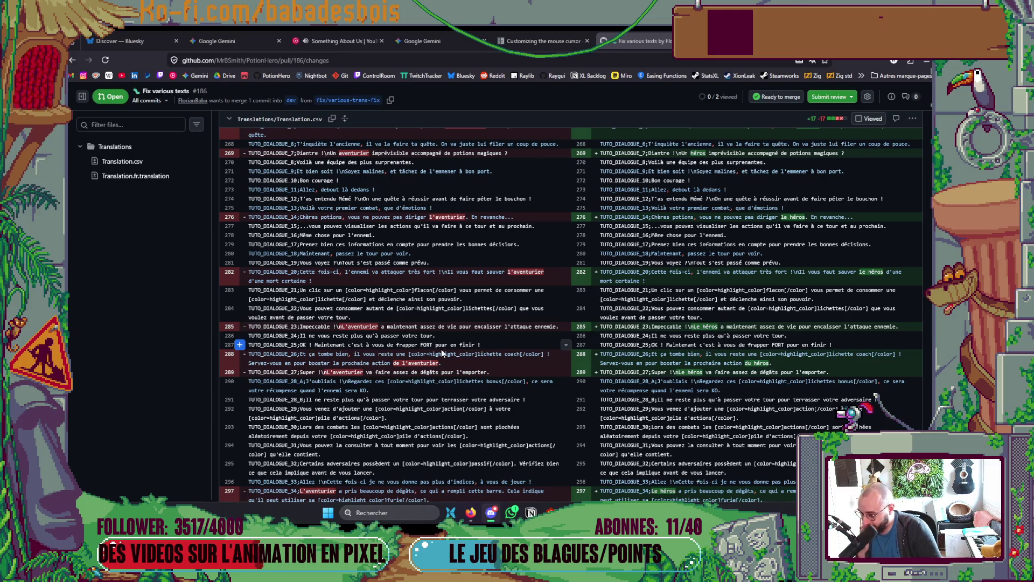
scroll(710, 336, "down", 1)
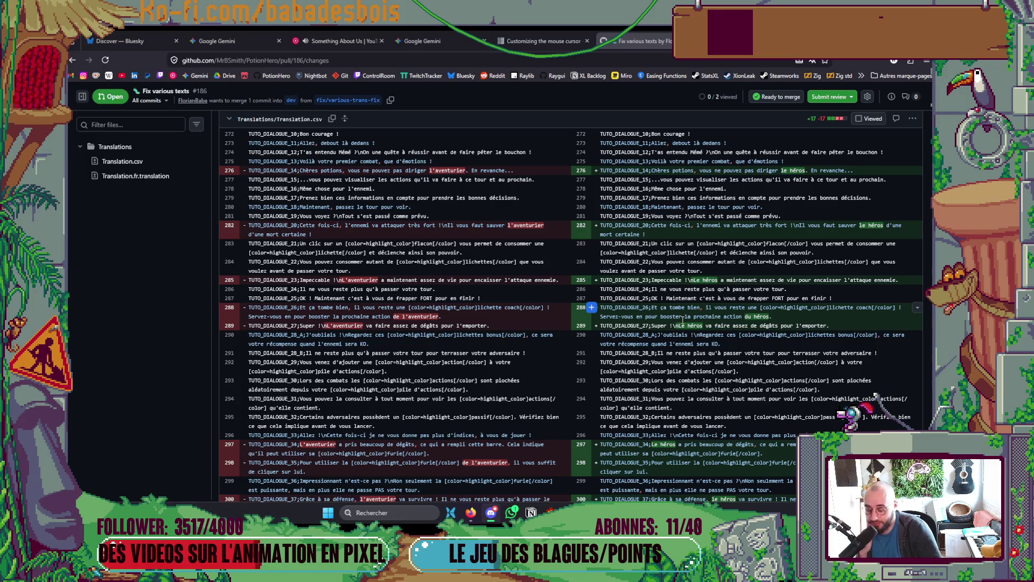
scroll(682, 318, "up", 3)
scroll(681, 320, "down", 2)
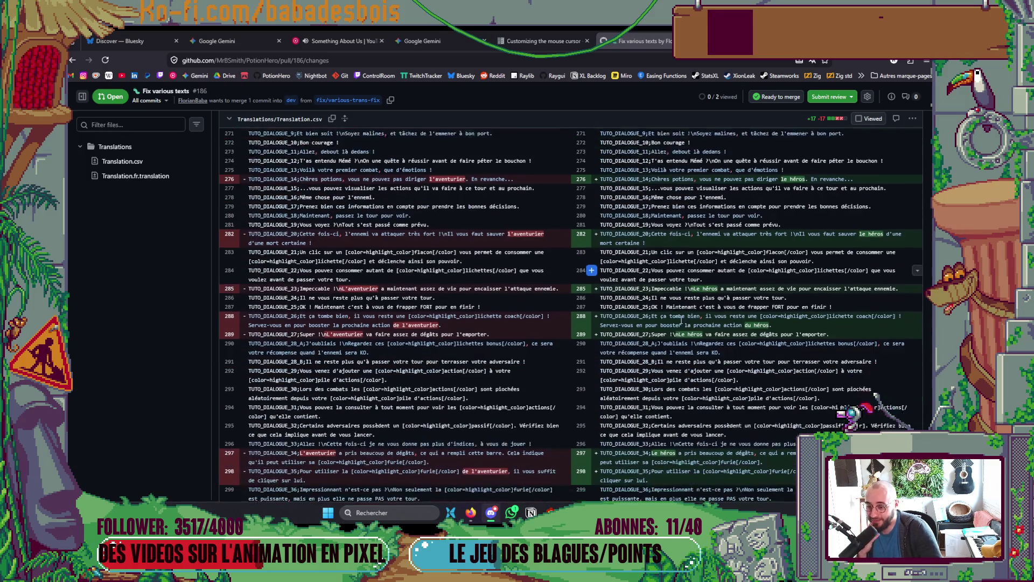
scroll(681, 320, "down", 1)
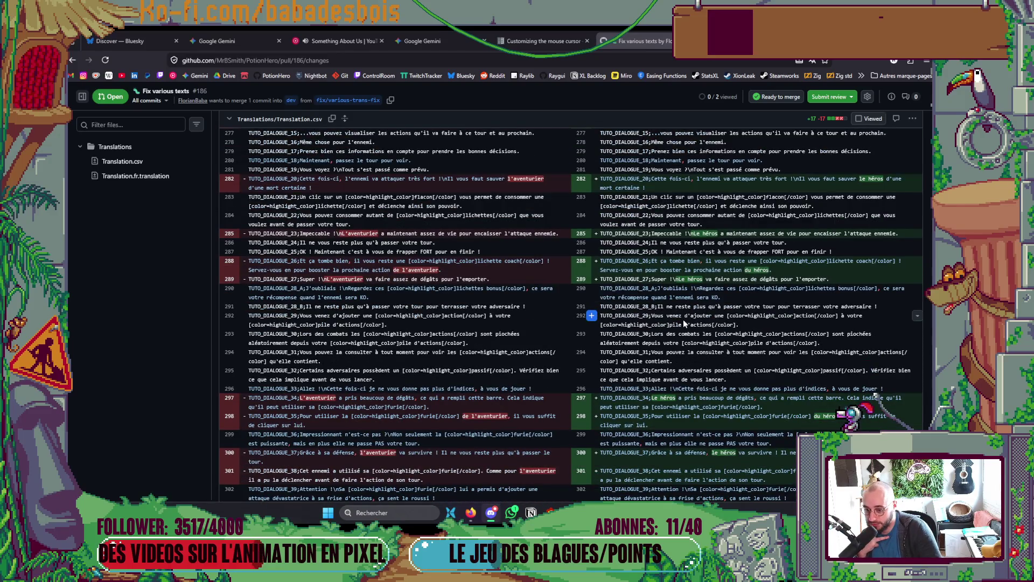
scroll(684, 323, "down", 1)
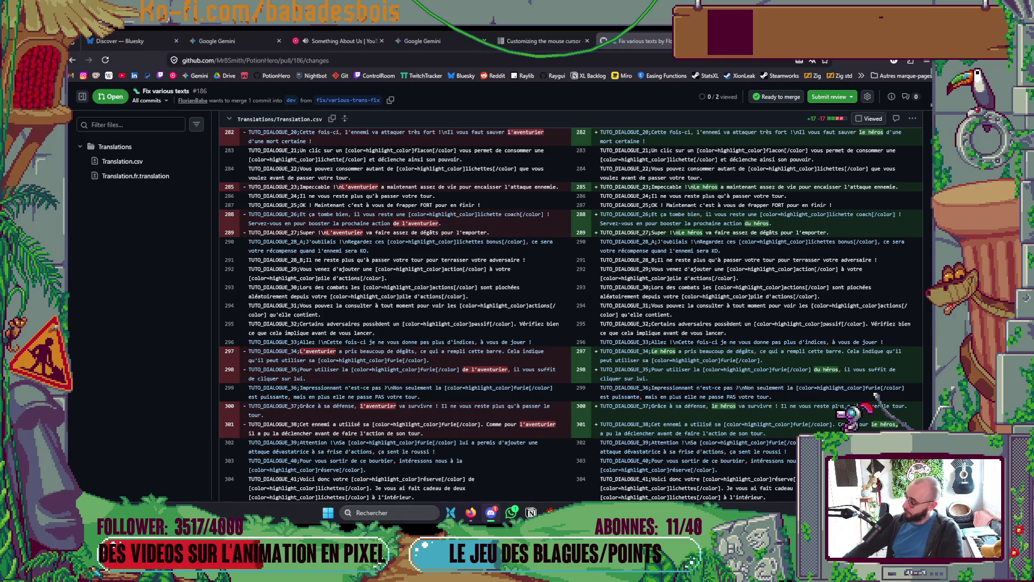
Step: Finish scrolling the diff and bring up the Finish your review form for pull request #186
scroll(750, 261, "down", 1)
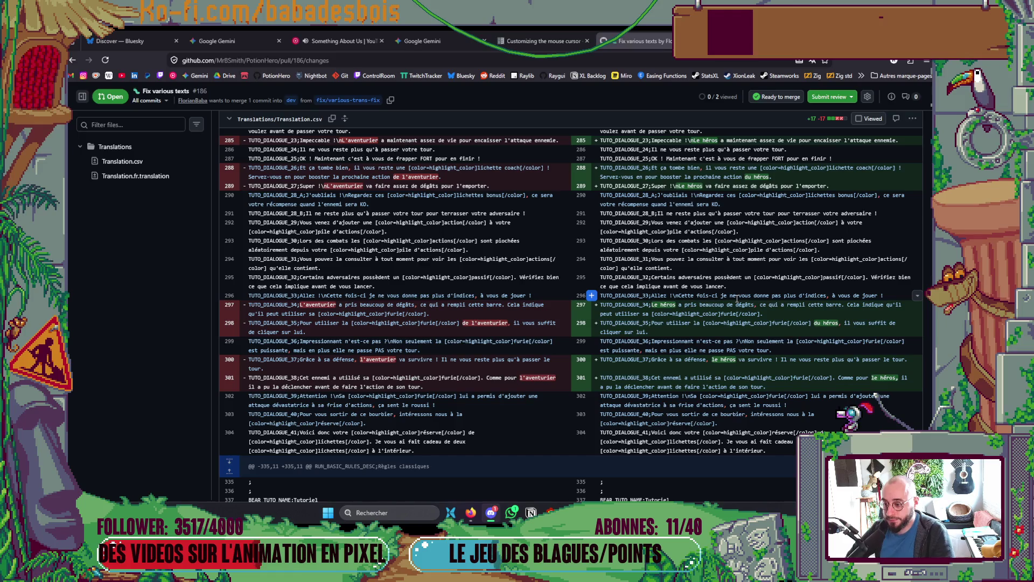
scroll(737, 298, "down", 2)
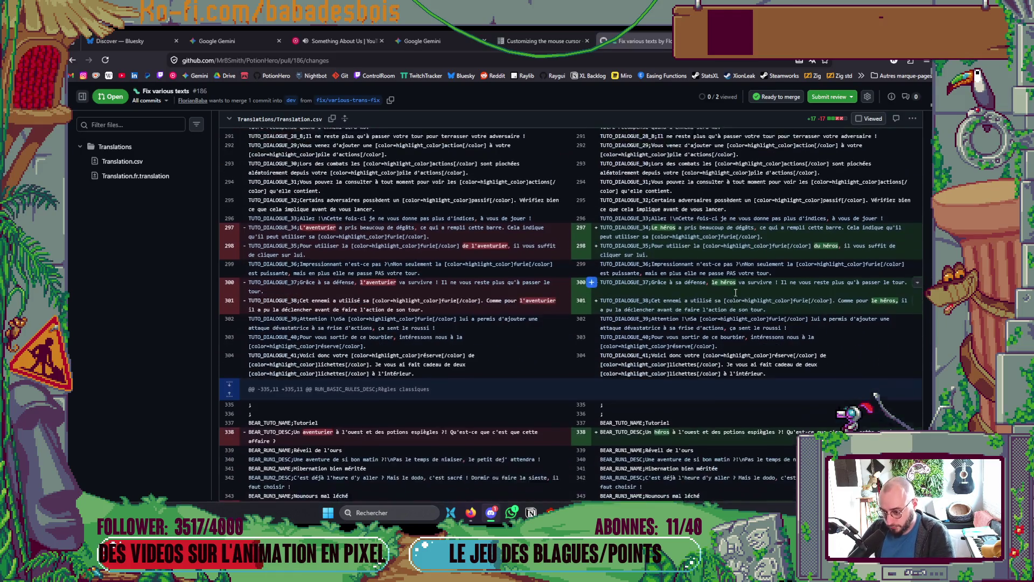
scroll(735, 290, "down", 1)
scroll(734, 291, "down", 1)
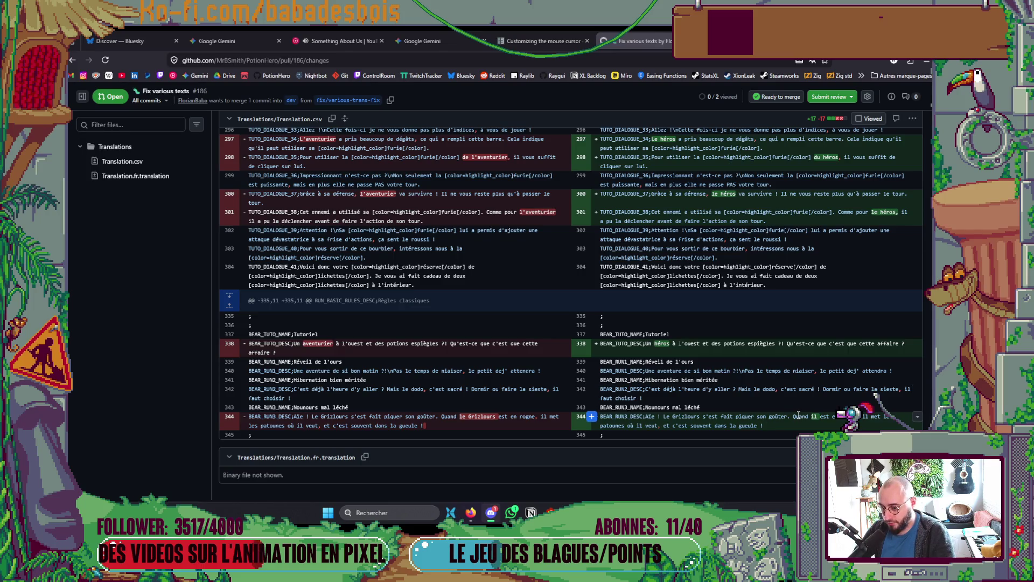
scroll(778, 353, "up", 15)
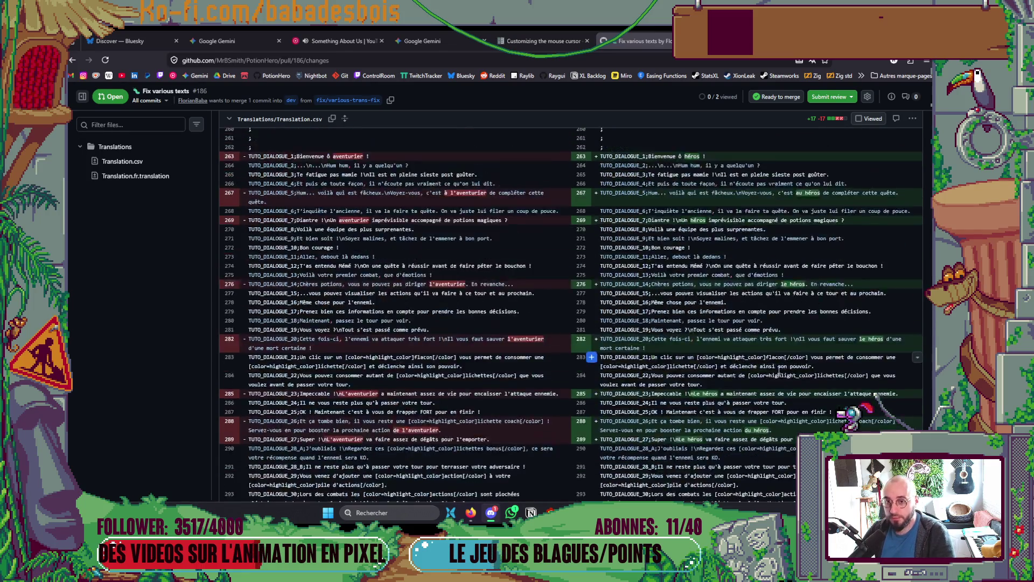
left_click(832, 238)
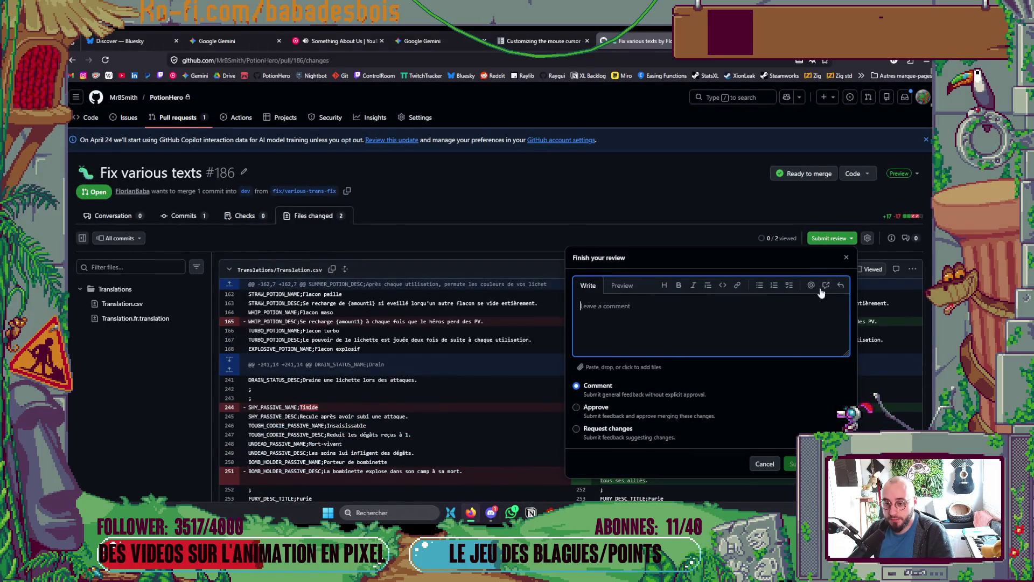
Step: Submit an Approve review on pull request #186, confirm its merge into dev, and return to the editor
left_click(604, 408)
left_click(792, 464)
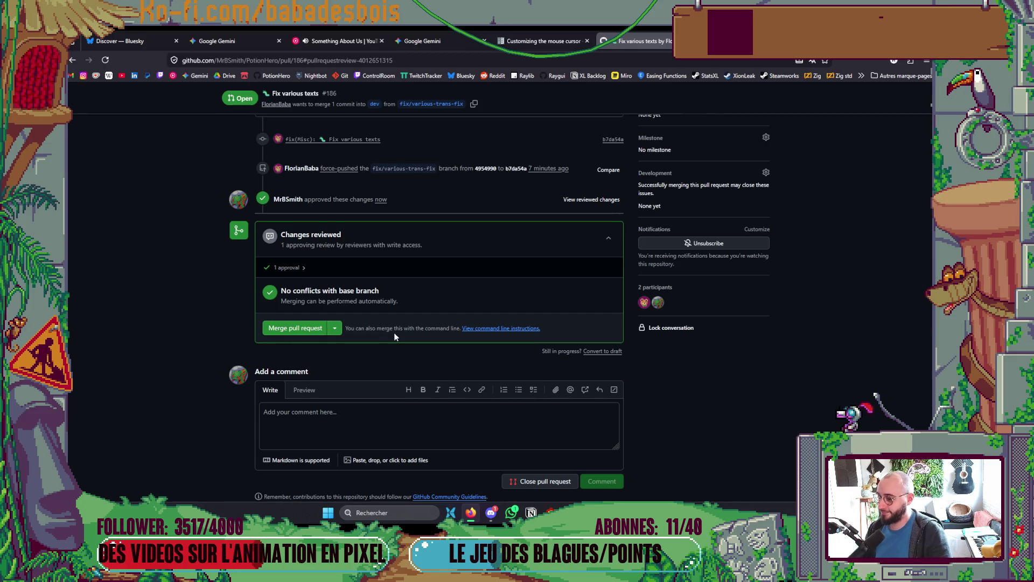
left_click(301, 328)
left_click(300, 384)
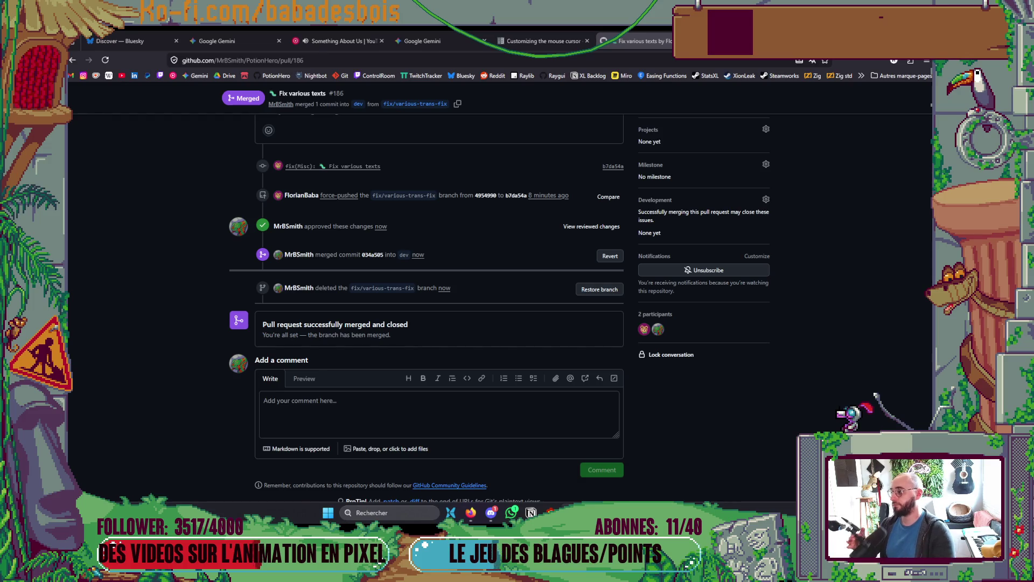
key("alt+Tab")
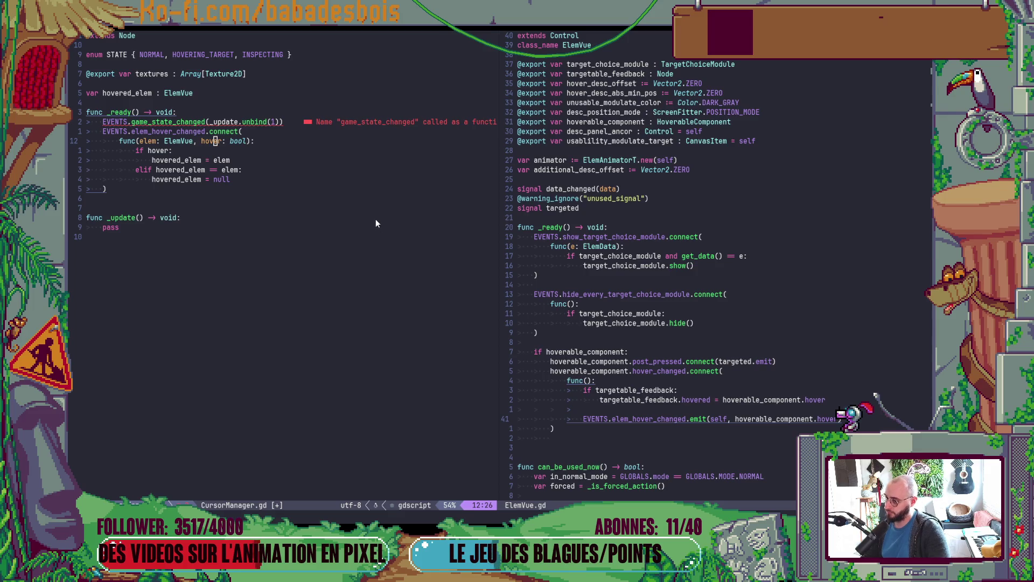
Step: Complete line 10 as game_state_changed.connect and save CursorManager.gd with :w
left_click(205, 122)
type("anged.")
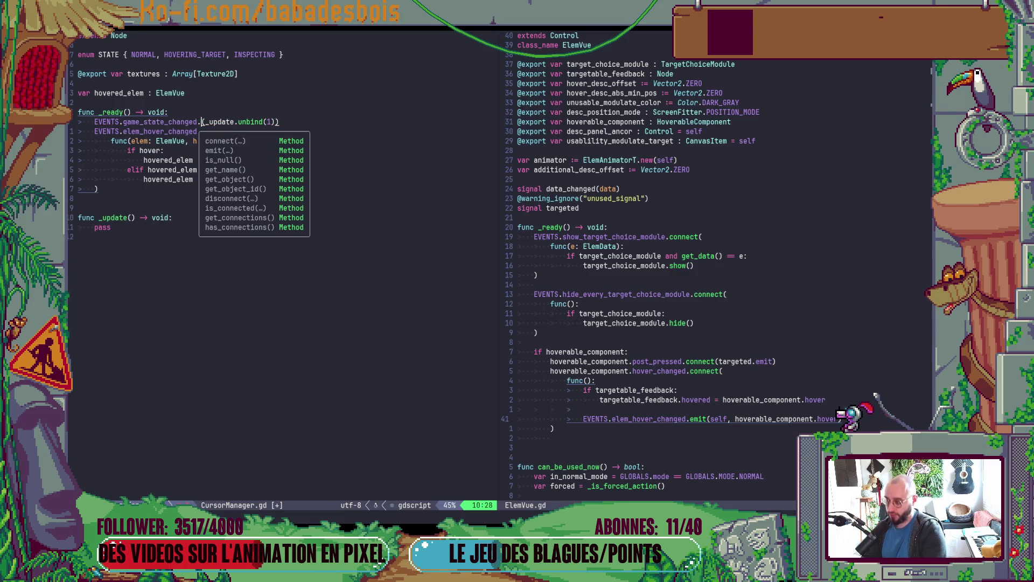
type("connect")
key("Escape")
type(":w")
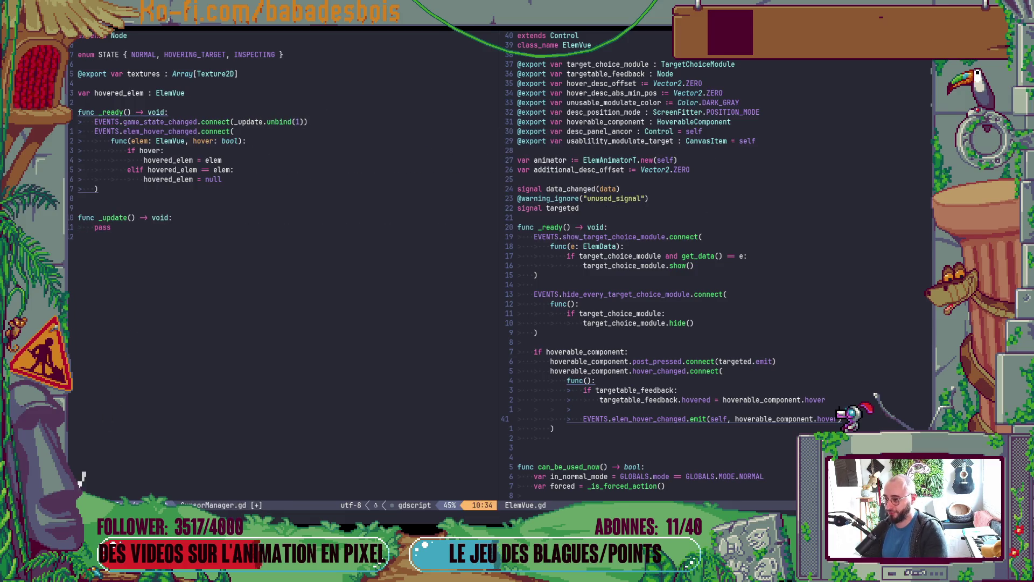
Step: Give hovered_elem a set(value) that assigns changed values and emits hovered_elem_changed
key("j")
key("j")
key("j")
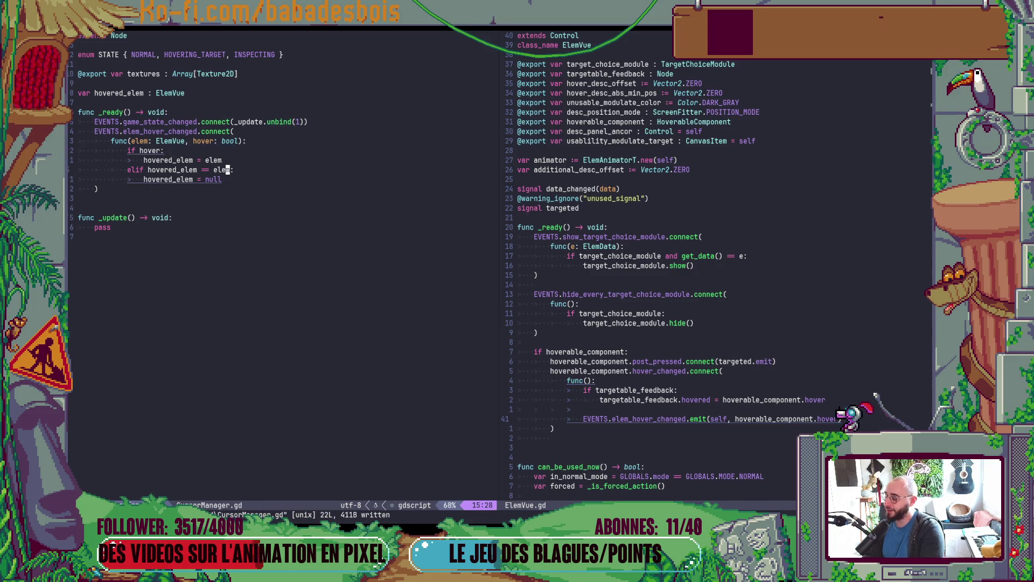
key("k")
key("k")
key("k")
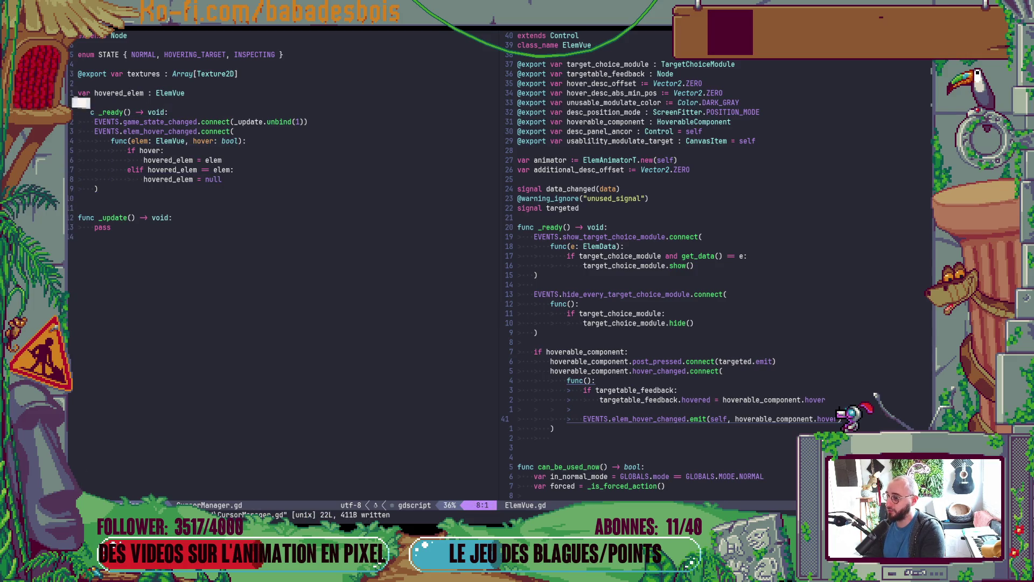
type("bbb: set(value): if value != hovered_elem: hovered_elem = value hovered_elem_changed.emit()  signal hovered_elem_changed")
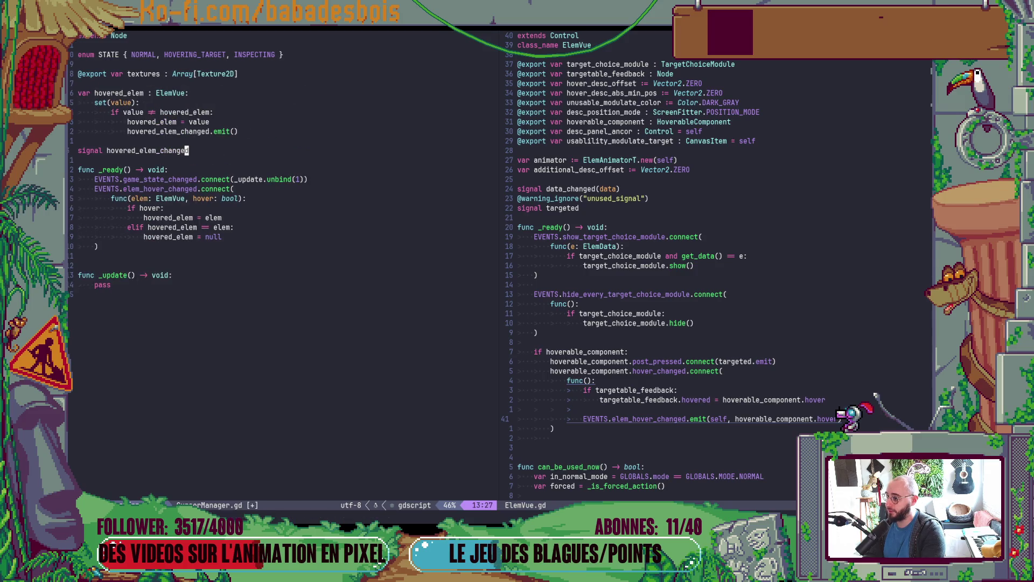
Step: Paste hovered_elem_changed onto a new indented line above EVENTS in _ready
key("j")
key("j")
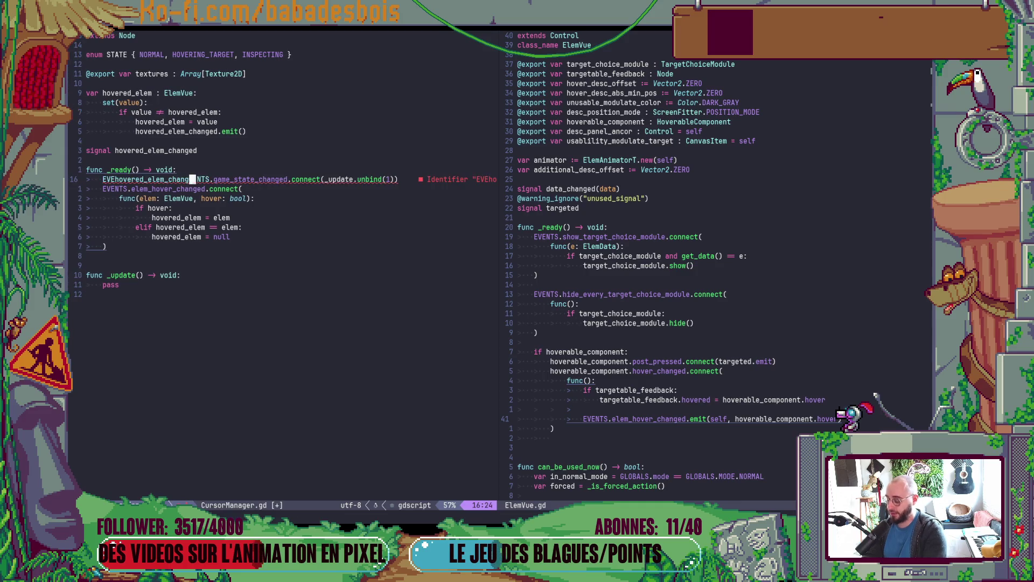
key("P")
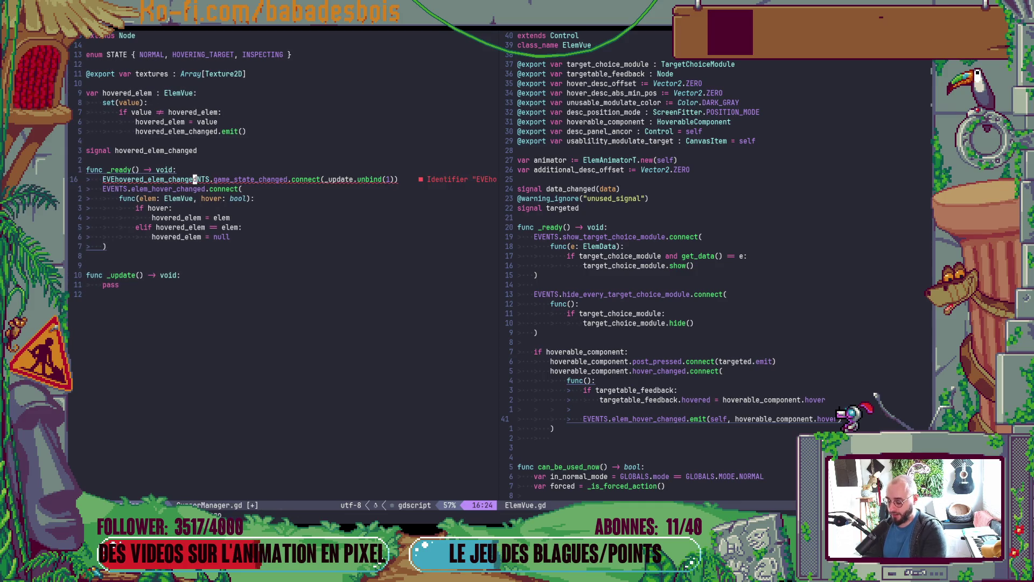
key("u")
key("O")
key("Escape")
key("p")
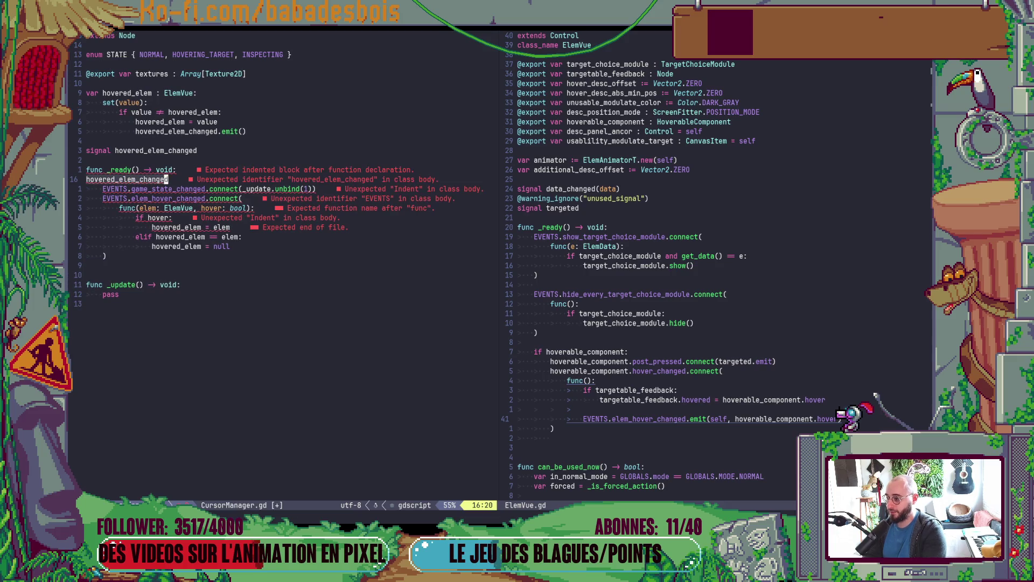
key("greater")
key("greater")
Step: Append .connect(_update) to that line and save CursorManager.gd with :w
type("A.connect(")
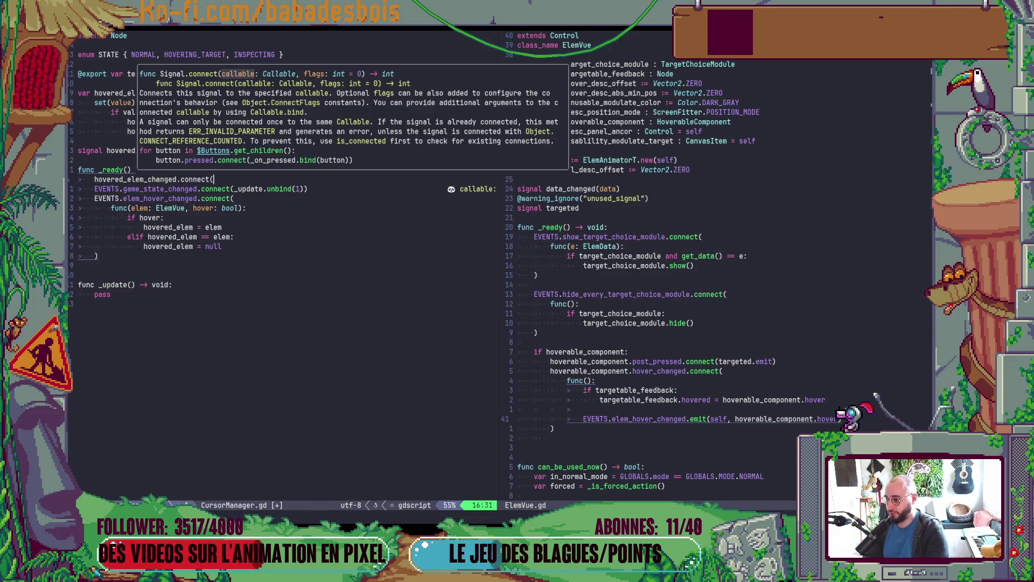
type("_u")
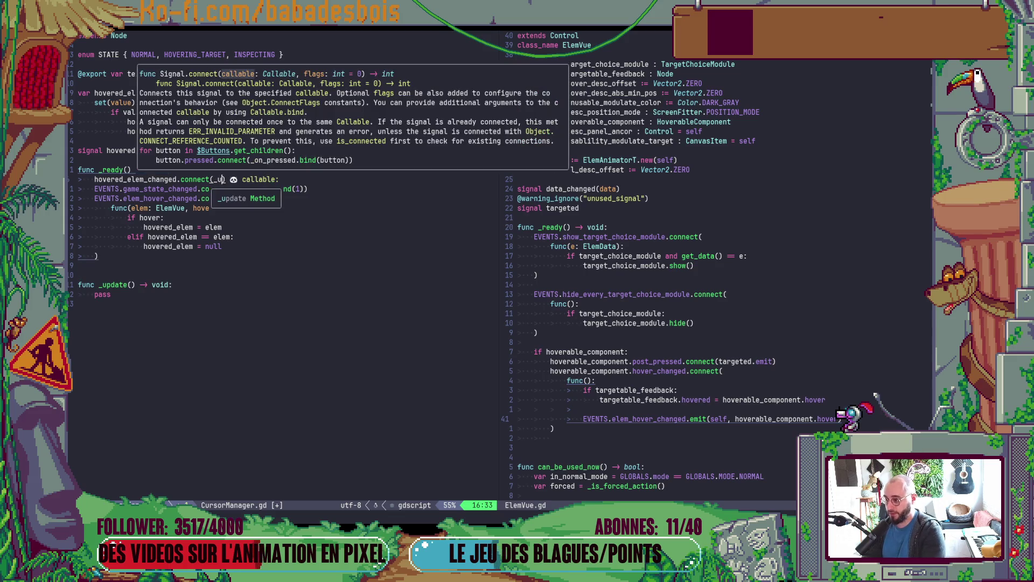
key("Tab")
key("Escape")
type(":w")
key("Return")
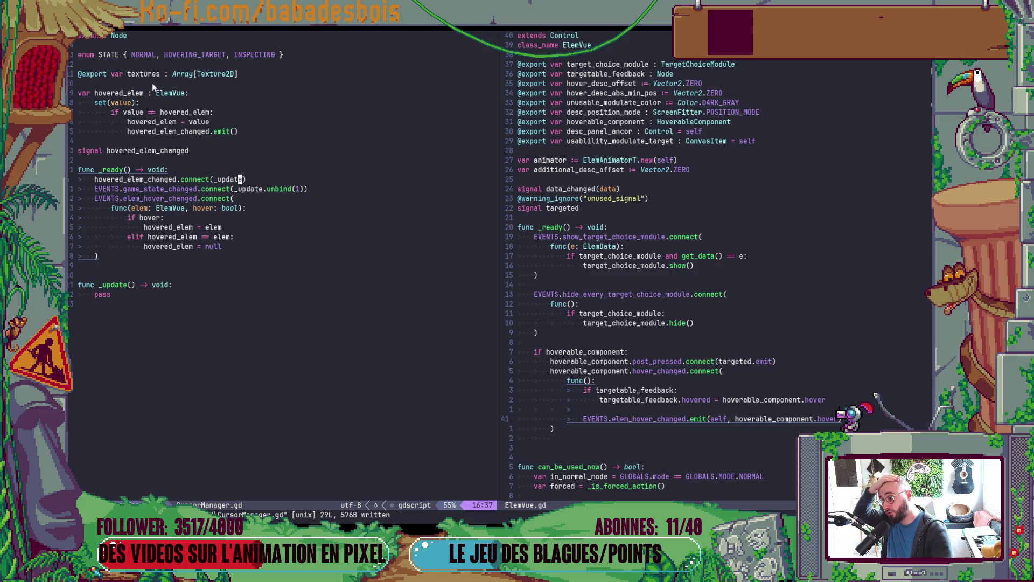
Step: Look over the hovered_elem declaration and select the _update function lines
key("l")
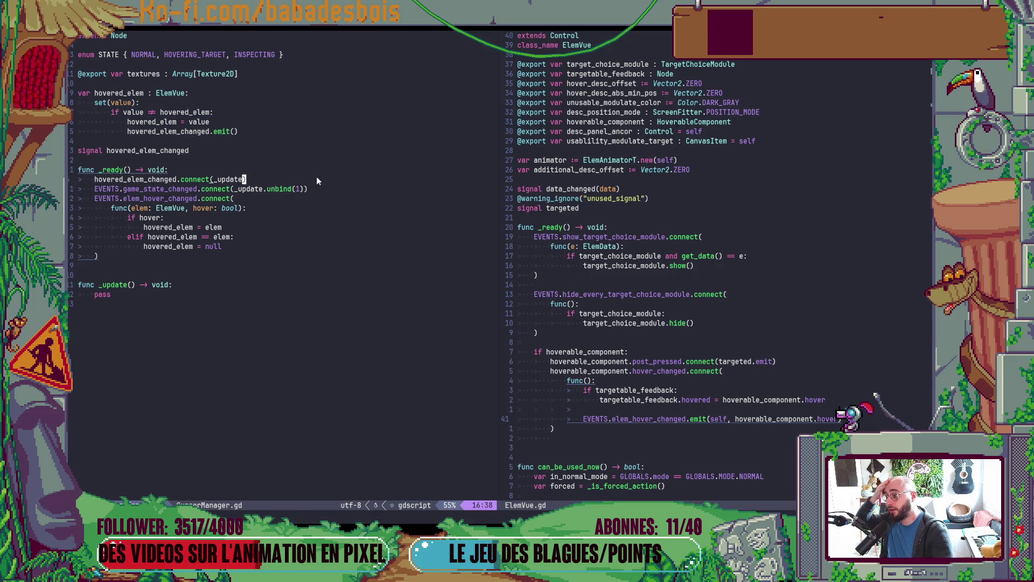
left_click(141, 93)
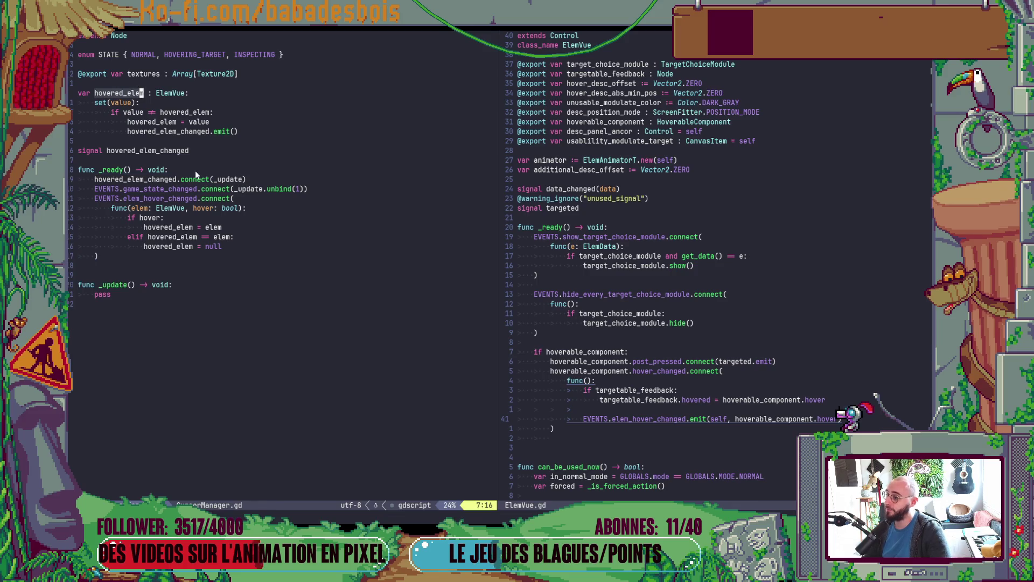
left_click_drag(152, 300, 80, 265)
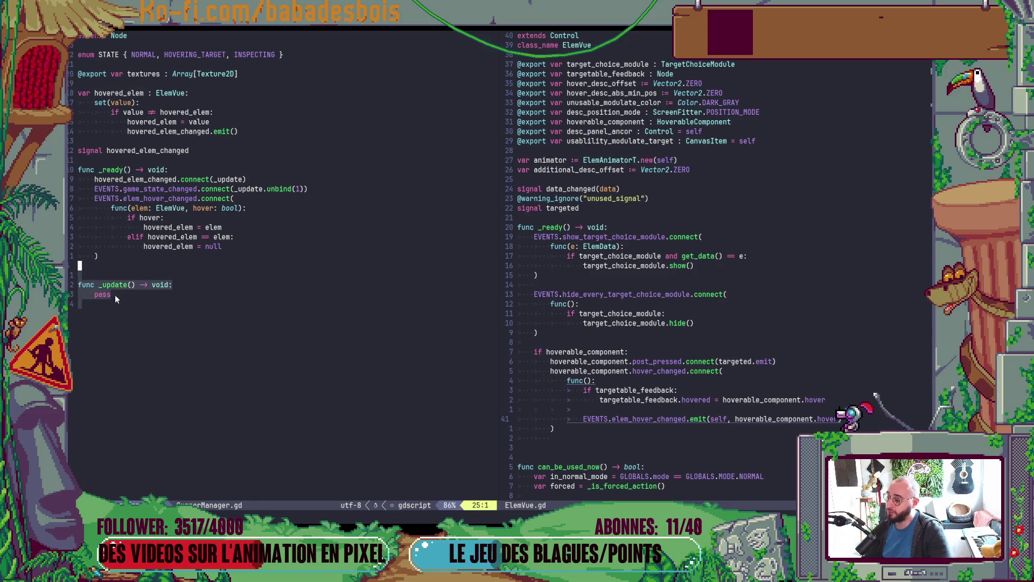
Step: Retype pass as the _update body and save CursorManager.gd with :w
left_click(115, 295)
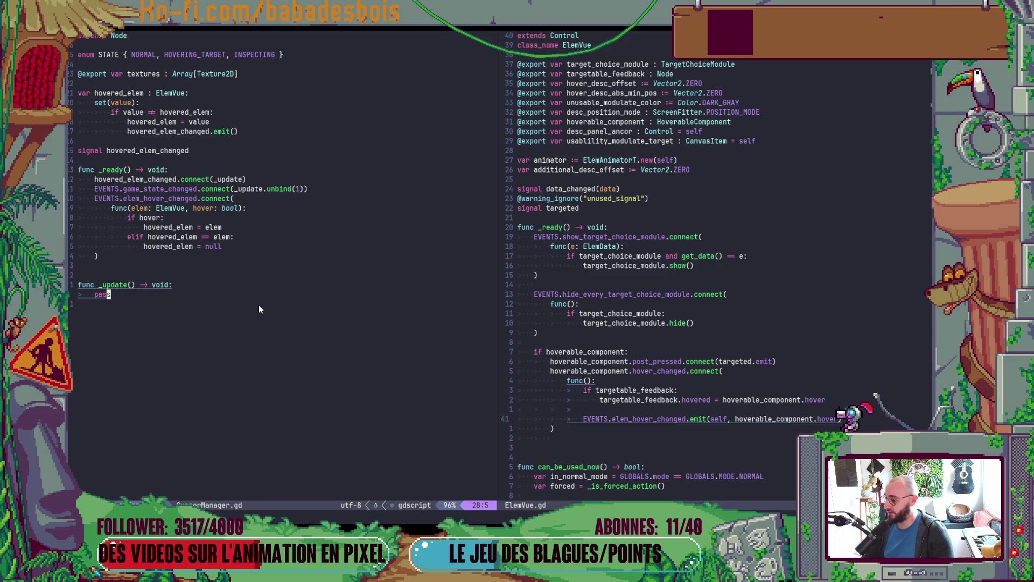
key("c")
key("c")
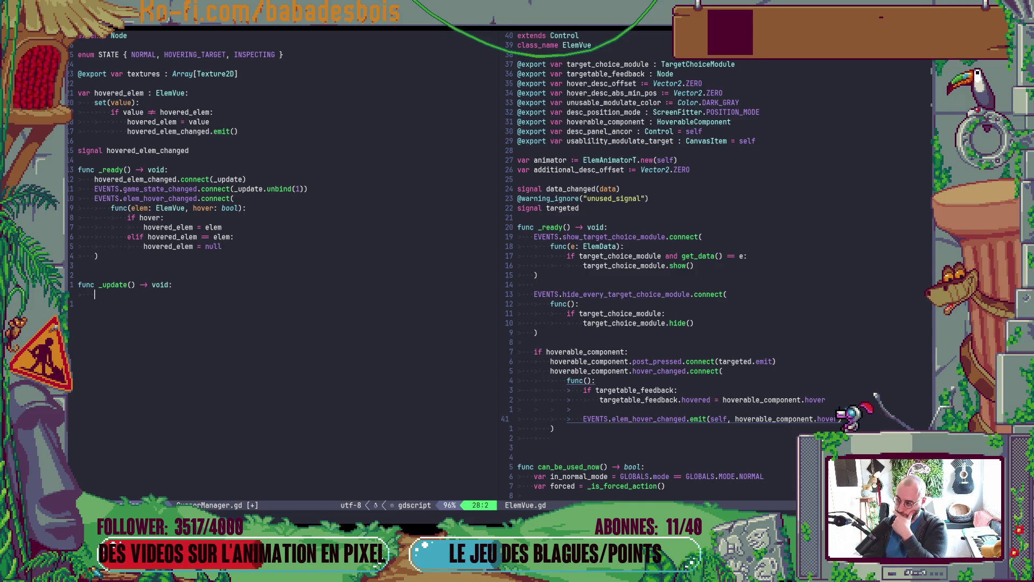
type("pass")
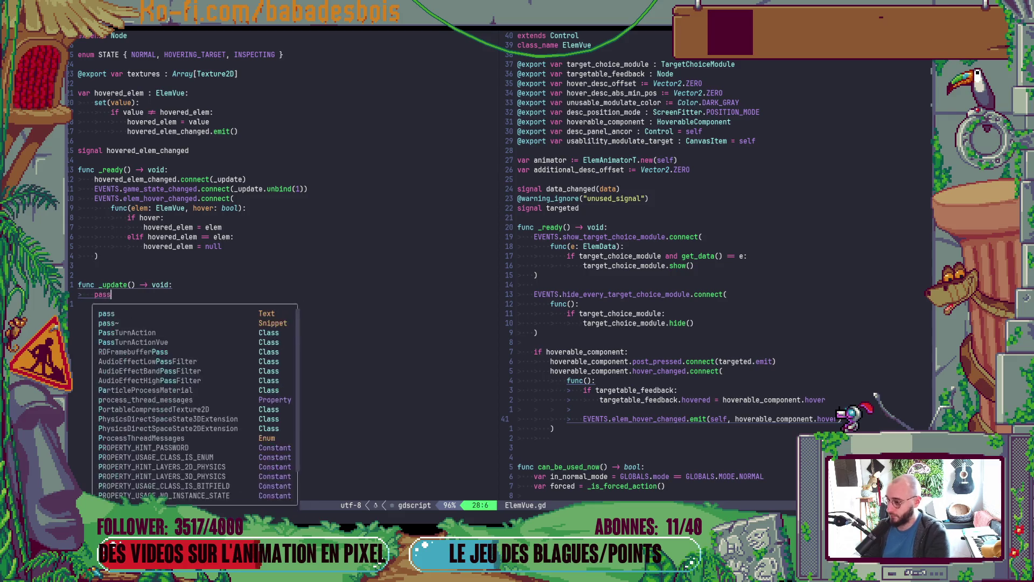
key("Escape")
type(":w")
key("Return")
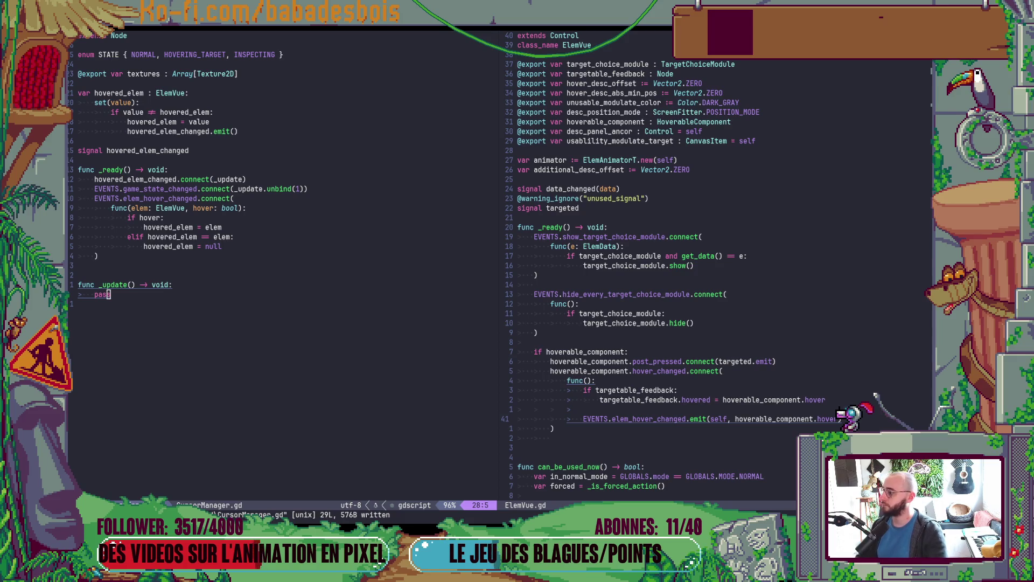
Step: Check the end of the file, then switch over to the Godot editor
left_click(173, 316)
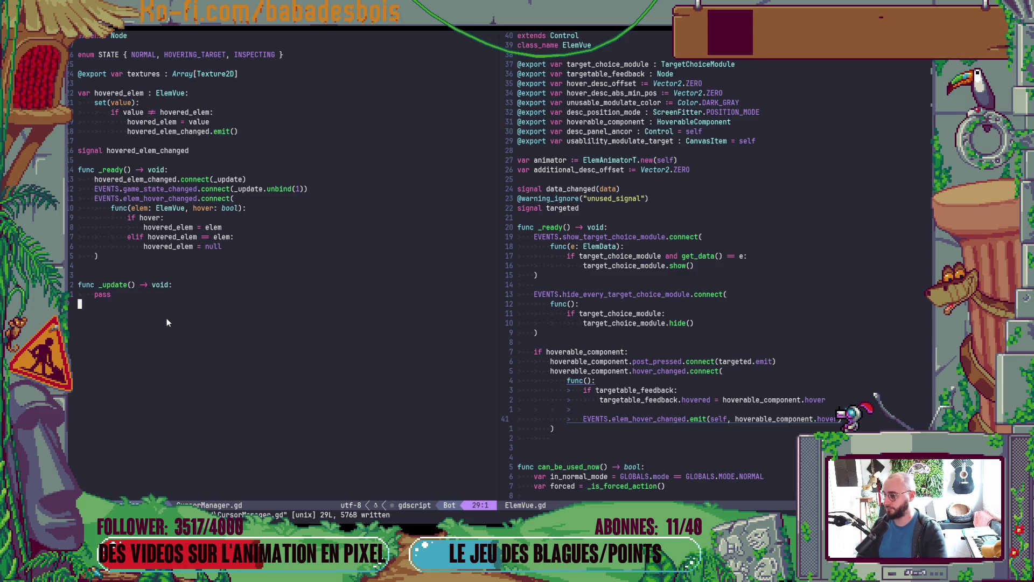
left_click(108, 294)
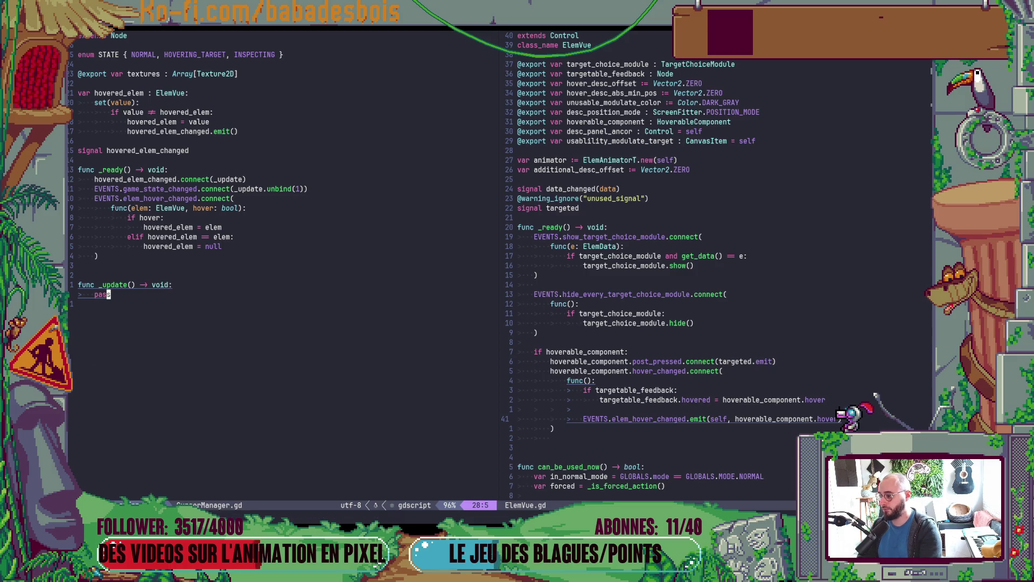
key("alt+Tab")
key("alt+Tab")
key("alt+Tab")
key("alt+Tab")
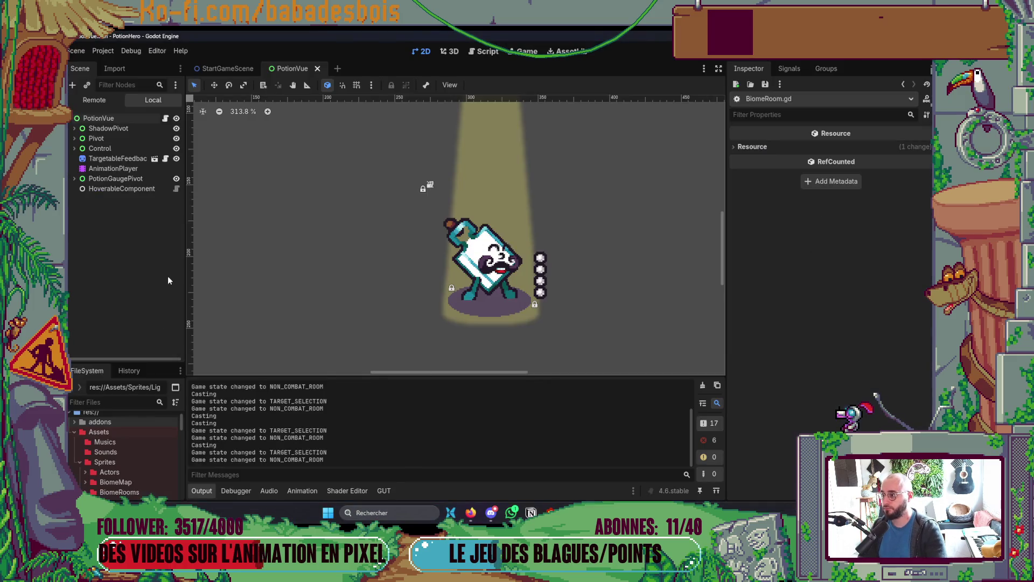
left_click(102, 53)
left_click(116, 67)
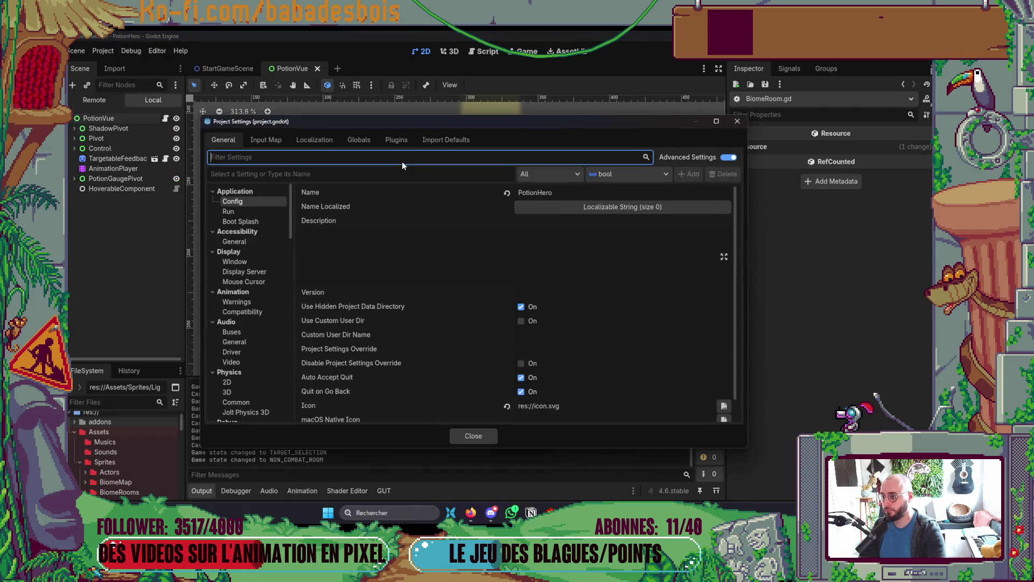
left_click(357, 139)
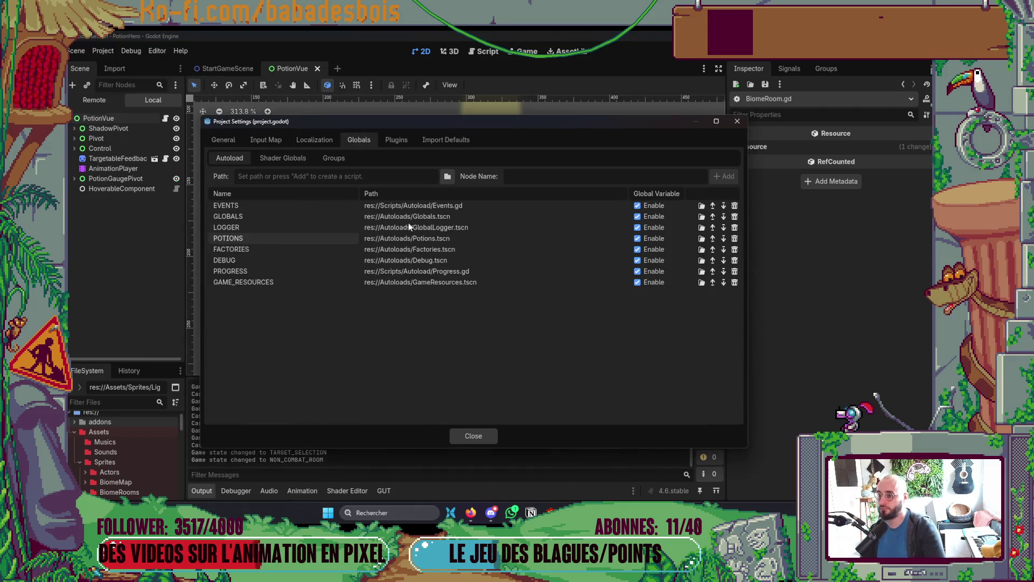
left_click(443, 178)
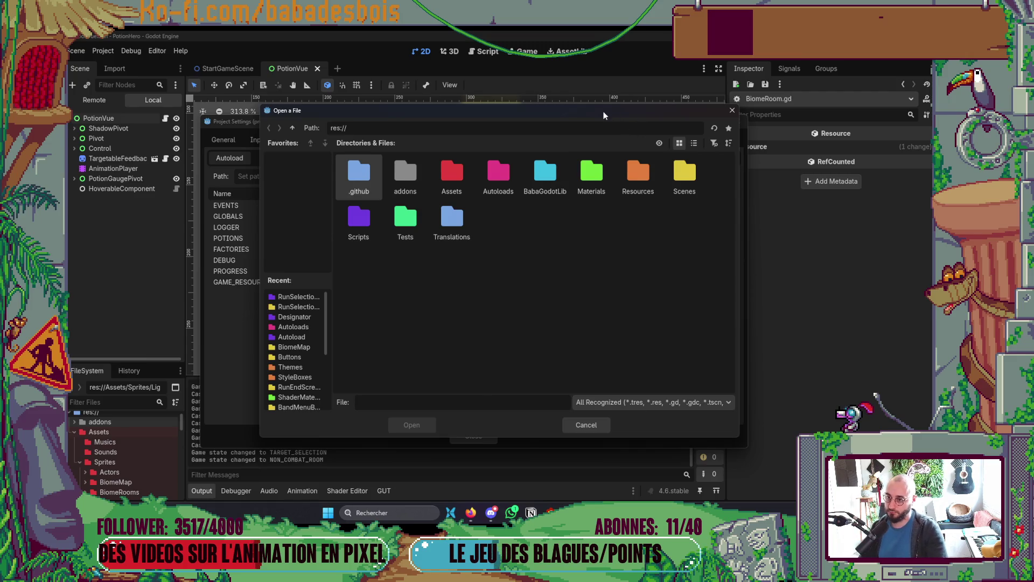
mouse_move(603, 115)
left_mouse_down()
mouse_move(856, 228)
mouse_move(731, 127)
mouse_move(740, 128)
mouse_move(721, 129)
mouse_move(744, 222)
mouse_move(740, 213)
mouse_move(739, 240)
mouse_move(711, 183)
mouse_move(681, 174)
mouse_move(750, 180)
mouse_move(748, 189)
left_mouse_up()
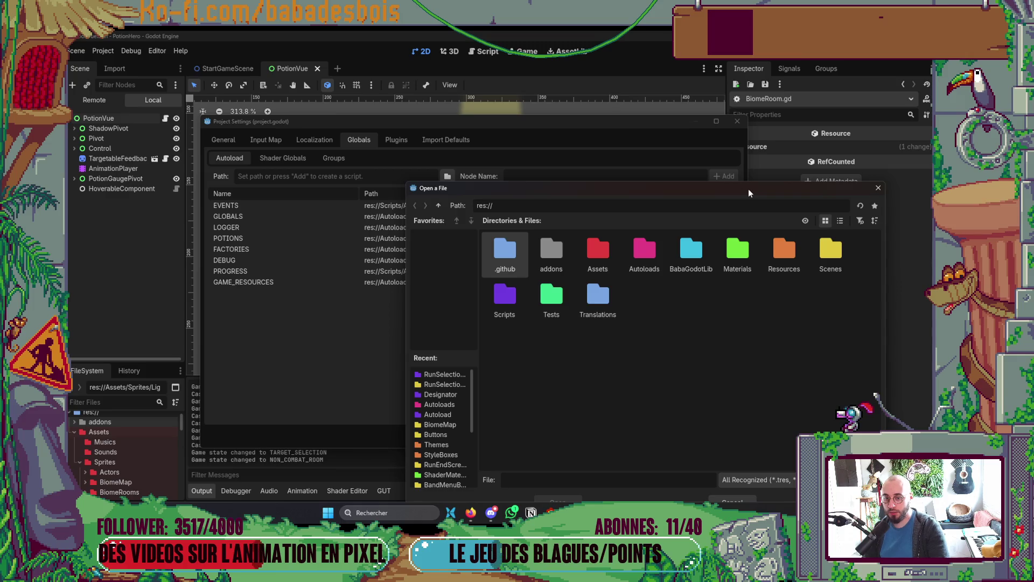
mouse_move(748, 190)
left_mouse_down()
mouse_move(789, 250)
mouse_move(580, 66)
mouse_move(585, 89)
left_mouse_up()
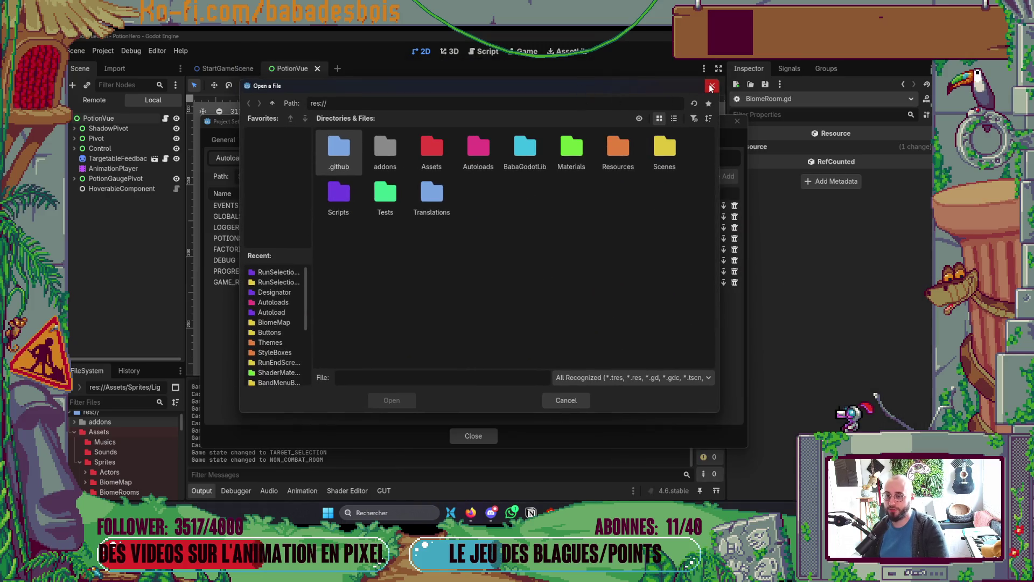
left_click(711, 86)
left_click(737, 122)
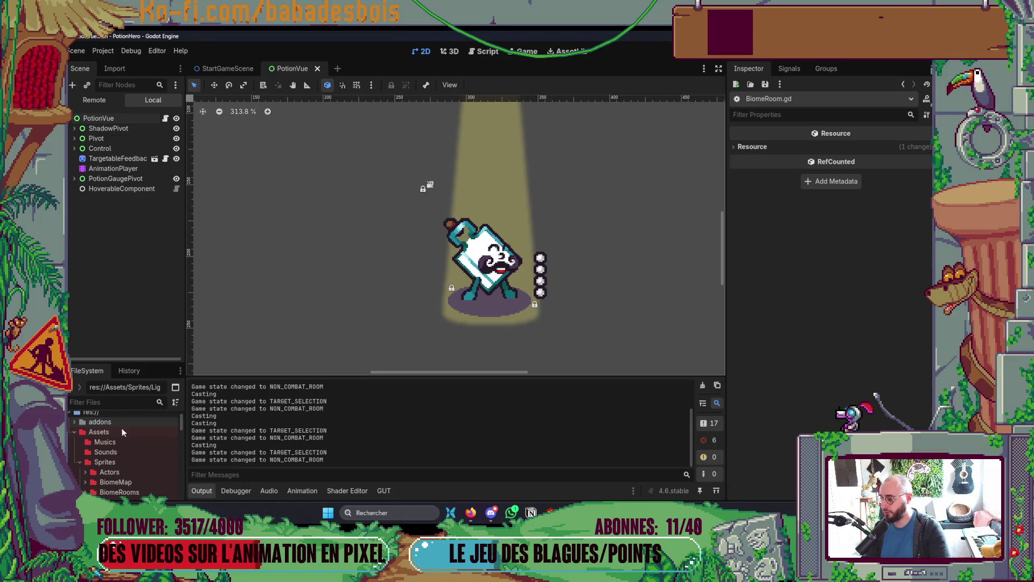
Step: Enlarge the FileSystem dock and collapse Lights, Sprites and Resources to expose Autoloads
left_click_drag(147, 360, 147, 240)
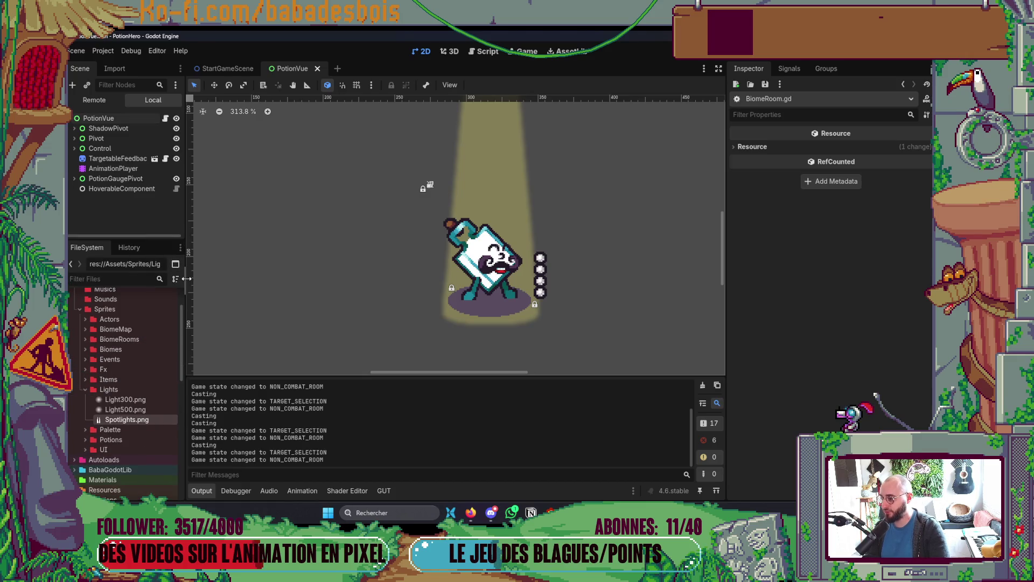
left_click_drag(187, 279, 267, 278)
left_click(85, 389)
left_click(80, 309)
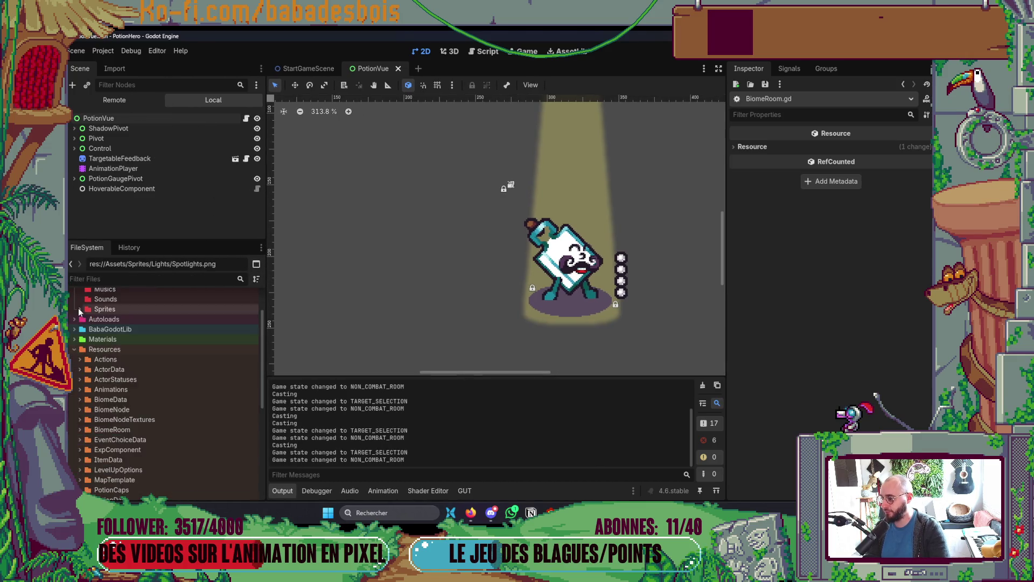
scroll(80, 323, "up", 2)
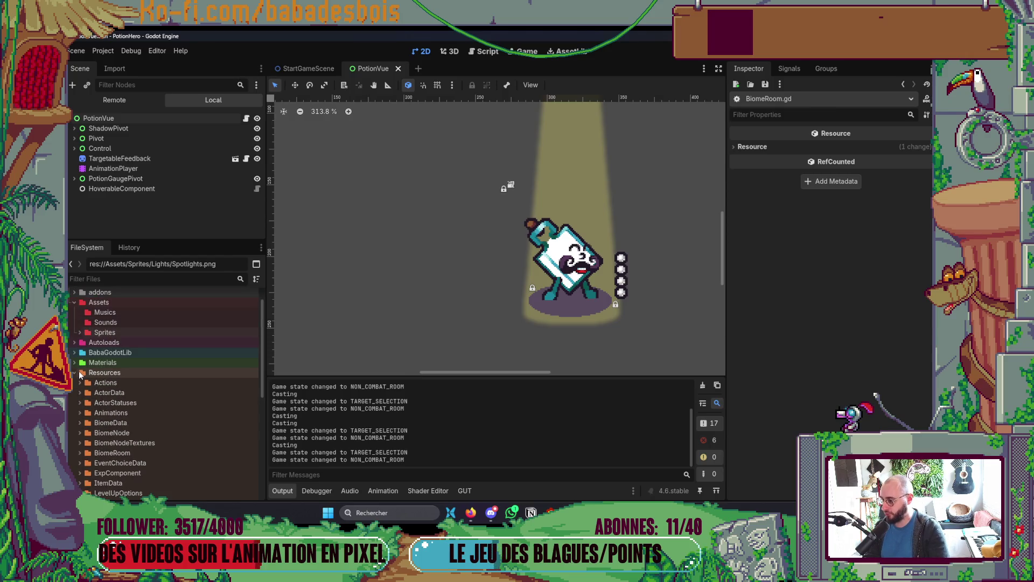
left_click(79, 373)
left_click(81, 369)
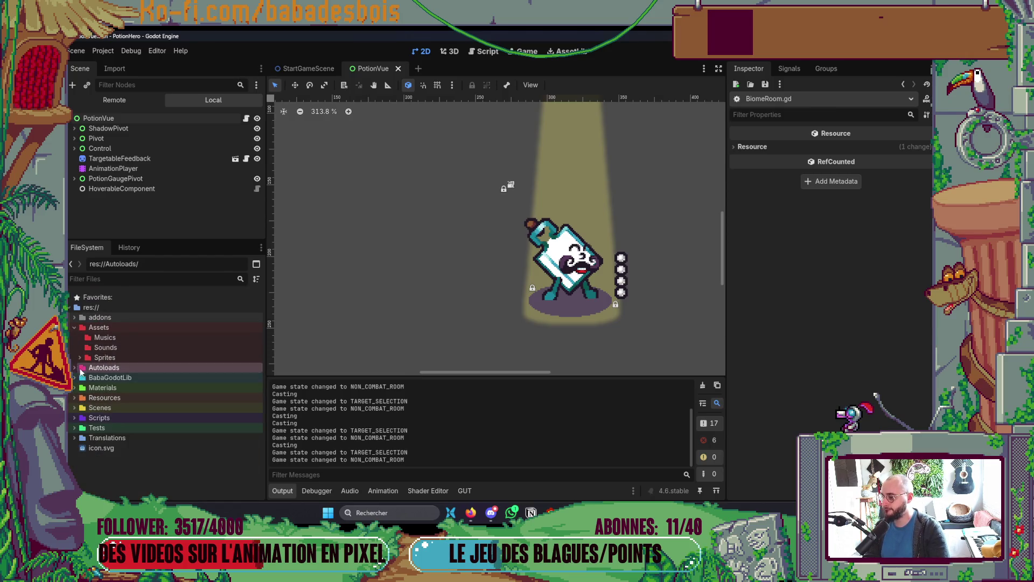
left_click(75, 368)
Step: Create a new scene named CursorManager inside the Autoloads folder
right_click(93, 368)
mouse_move(139, 340)
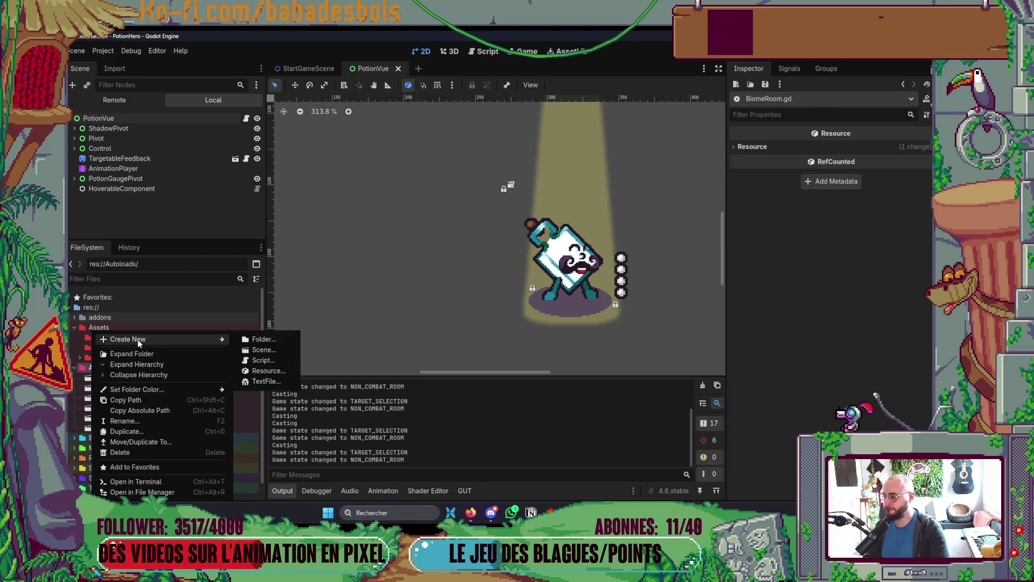
left_click(265, 350)
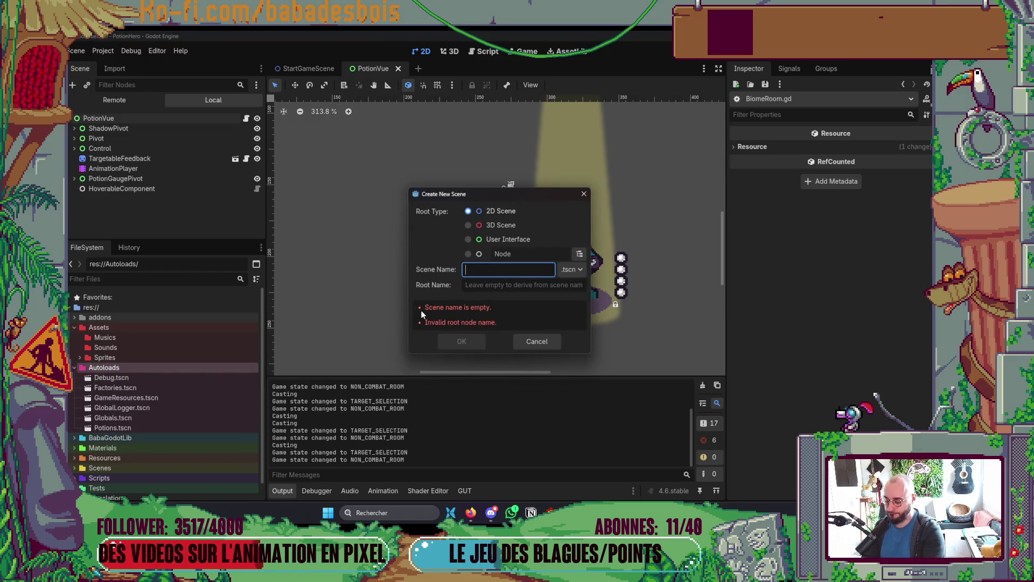
type("CursorManager")
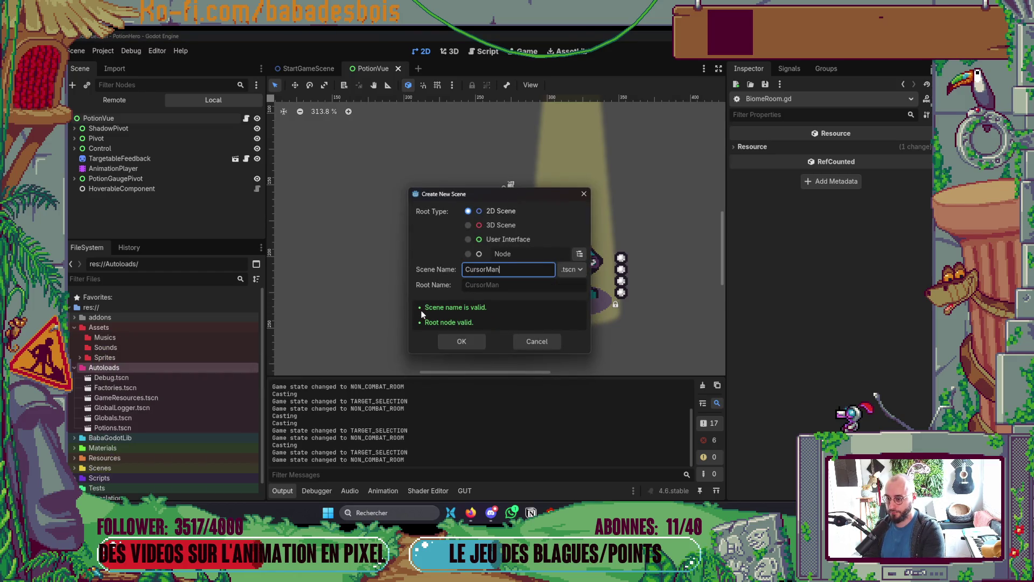
key("Return")
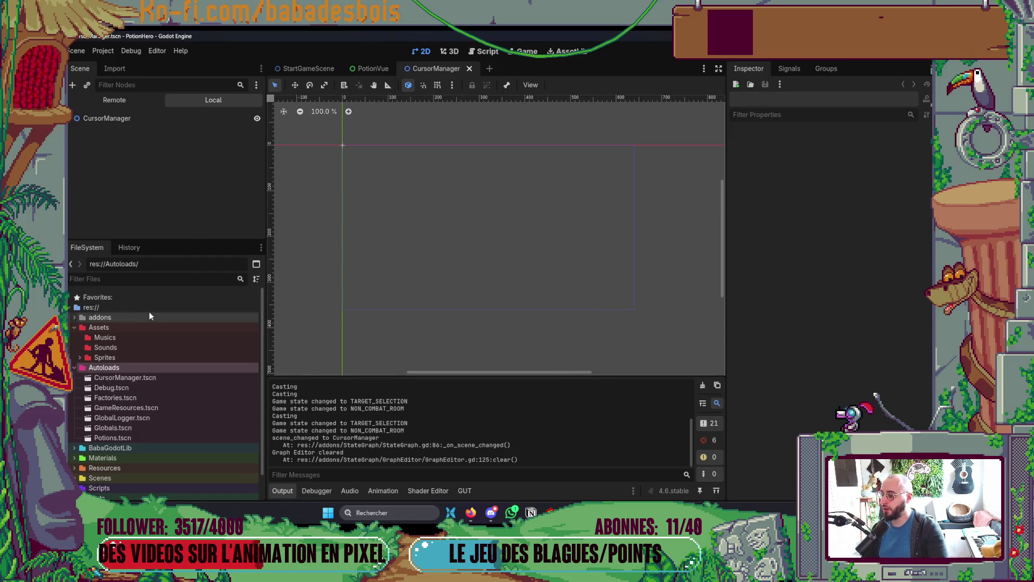
left_click(133, 280)
Step: Filter files by 'Cursor' and drop CursorManager.gd onto the CursorManager root node
type("Cursor")
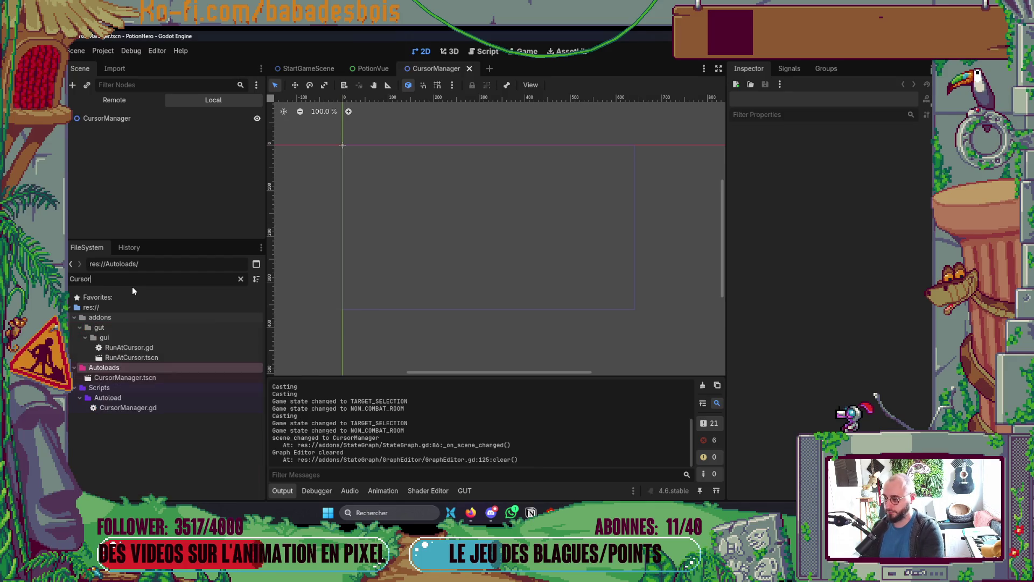
mouse_move(121, 407)
left_mouse_down()
mouse_move(144, 122)
mouse_move(133, 402)
mouse_move(140, 119)
left_mouse_up()
left_click(144, 120)
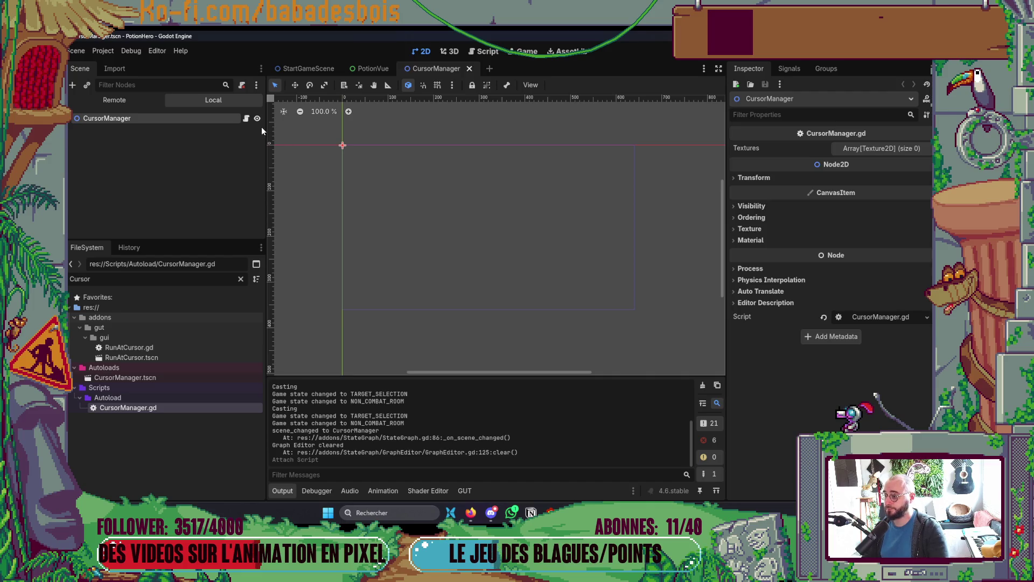
left_click(102, 50)
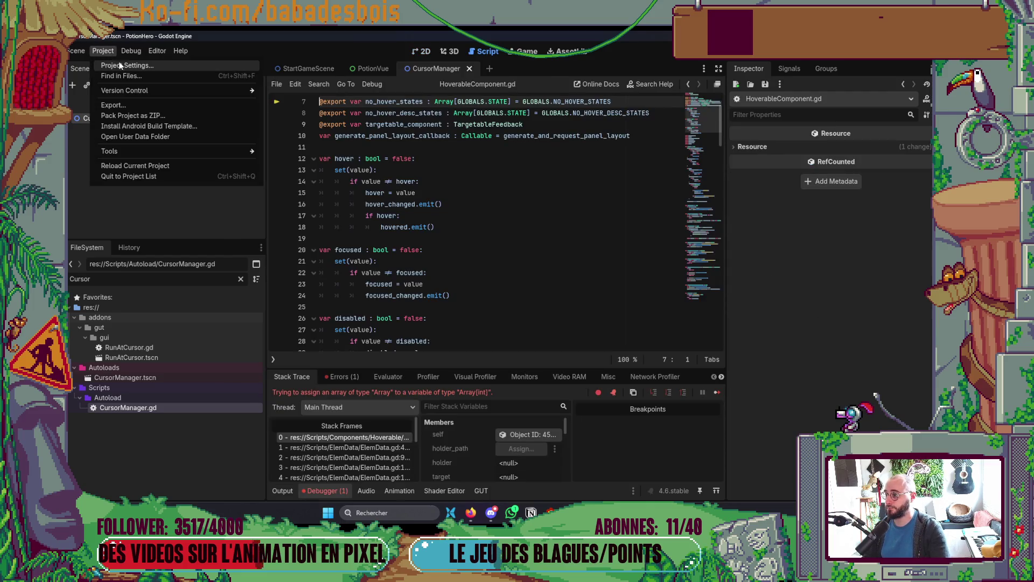
Step: In Project Settings, browse to res://Autoloads/CursorManager.tscn as the new autoload path
left_click(121, 65)
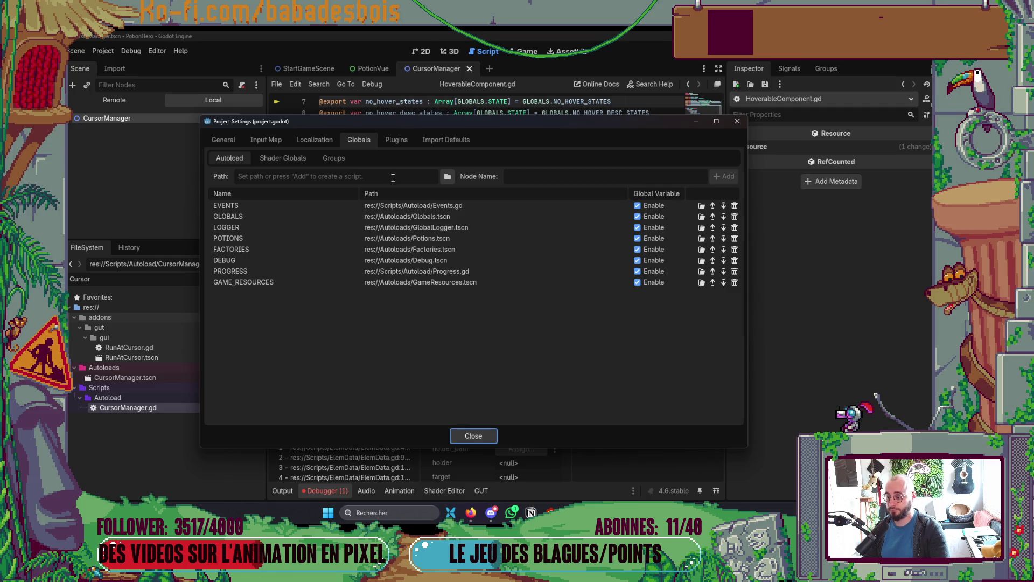
left_click(851, 318)
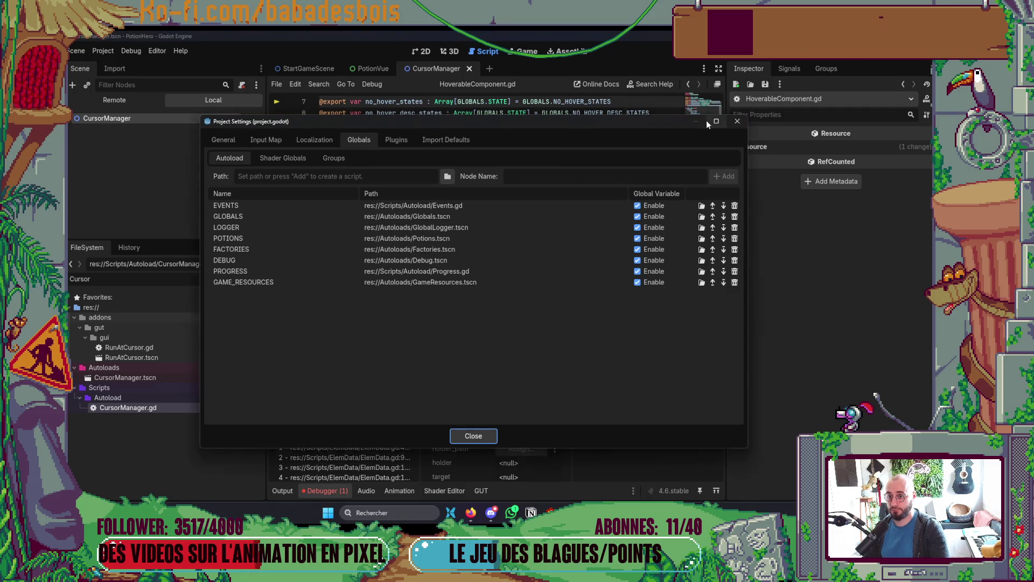
double_click(706, 120)
double_click(840, 36)
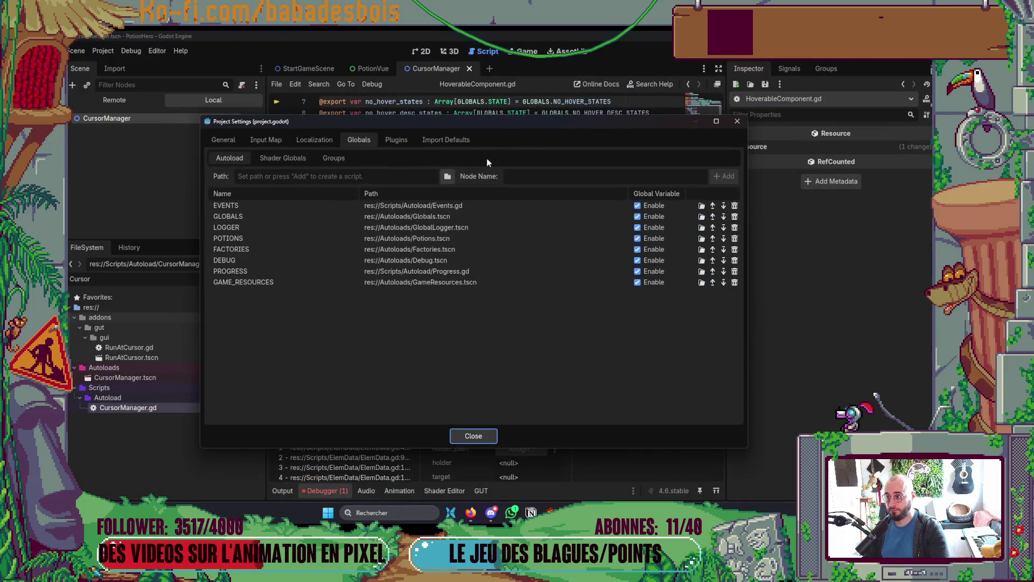
left_click(447, 176)
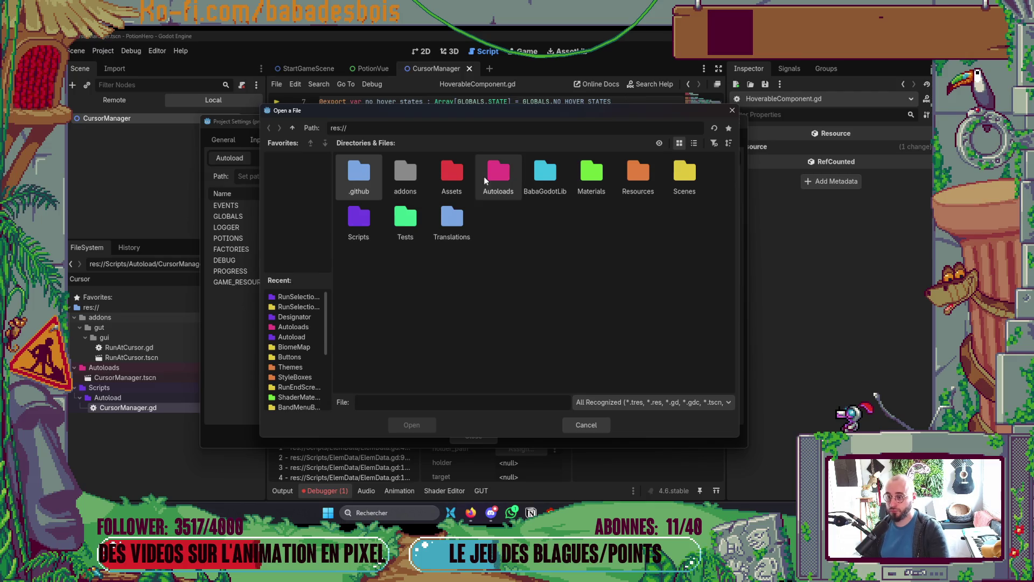
double_click(503, 194)
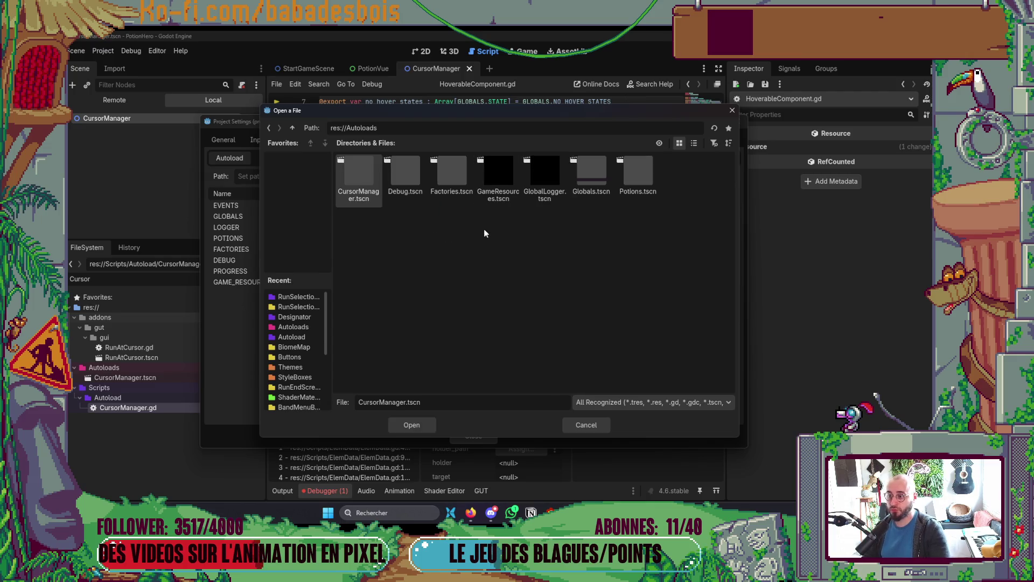
double_click(368, 188)
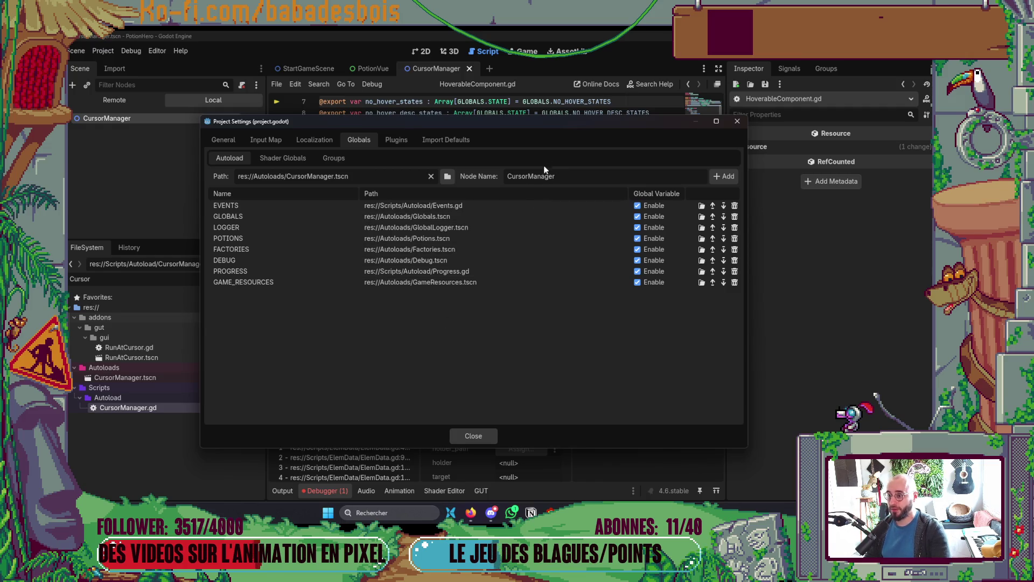
double_click(573, 181)
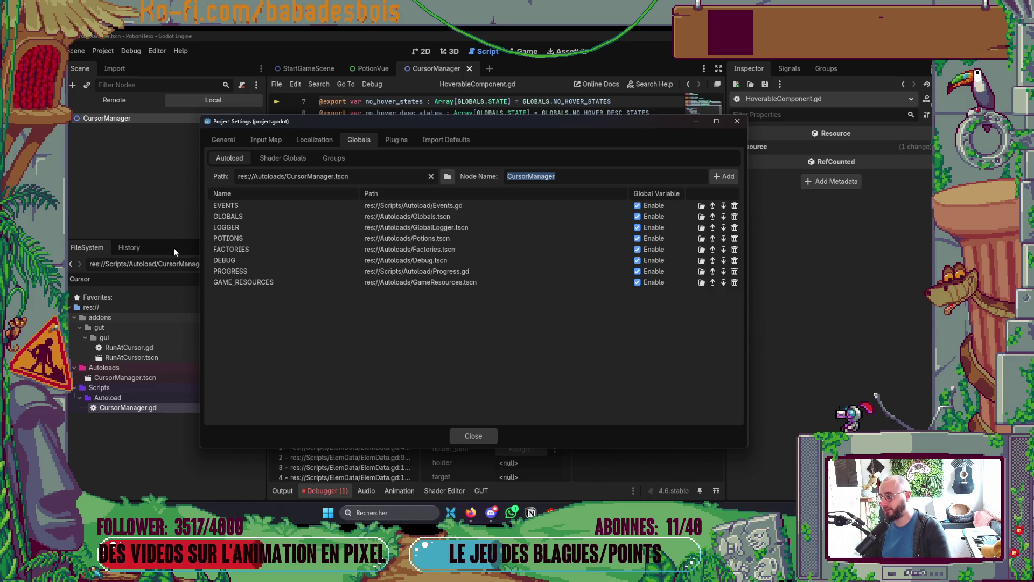
Step: Change the autoload's node name from CursorManager to CURSOR_MANAGER
left_click(303, 160)
left_click(342, 157)
left_click(283, 158)
left_click(226, 157)
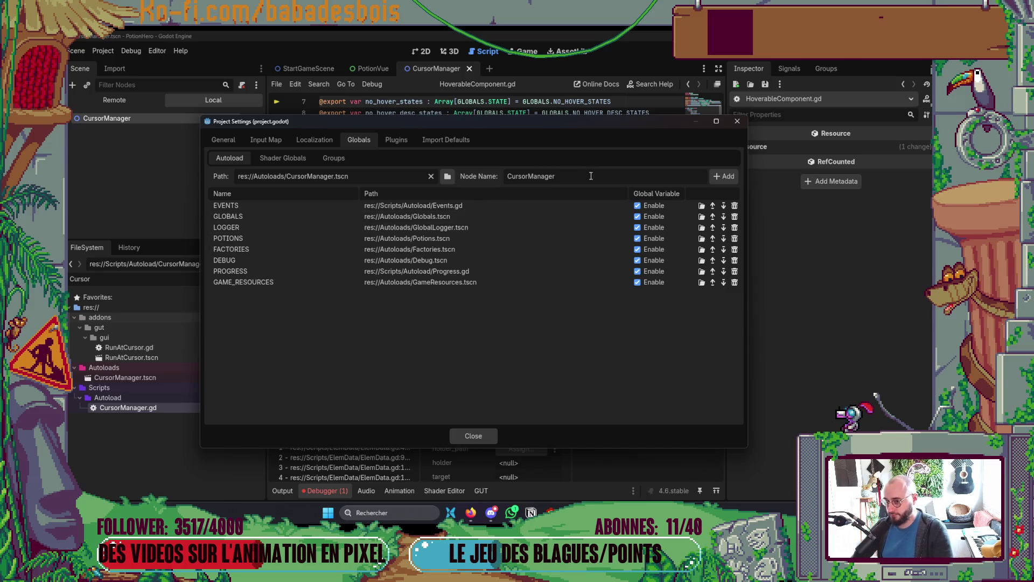
left_click_drag(614, 183, 472, 189)
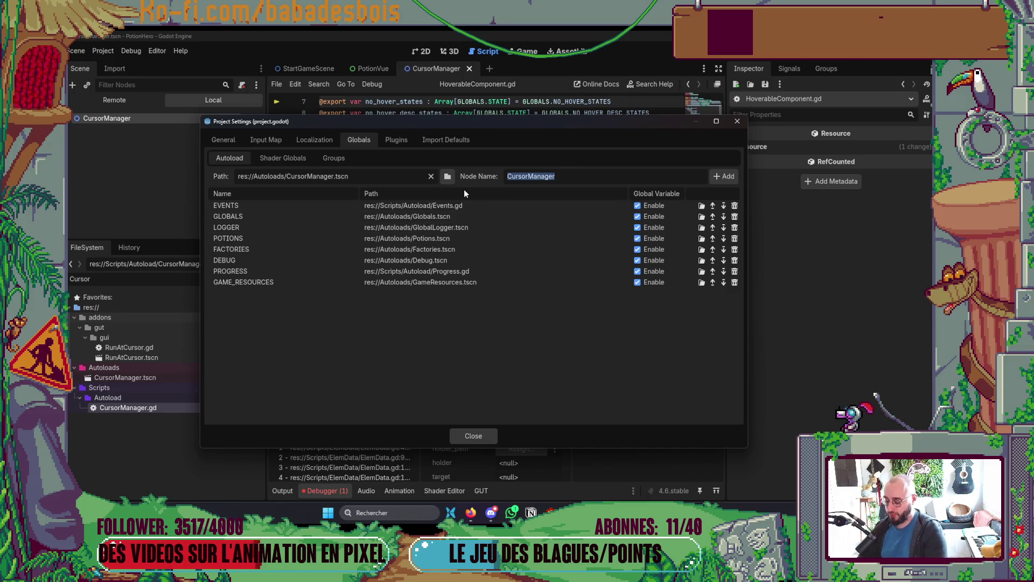
type("CURSOR_")
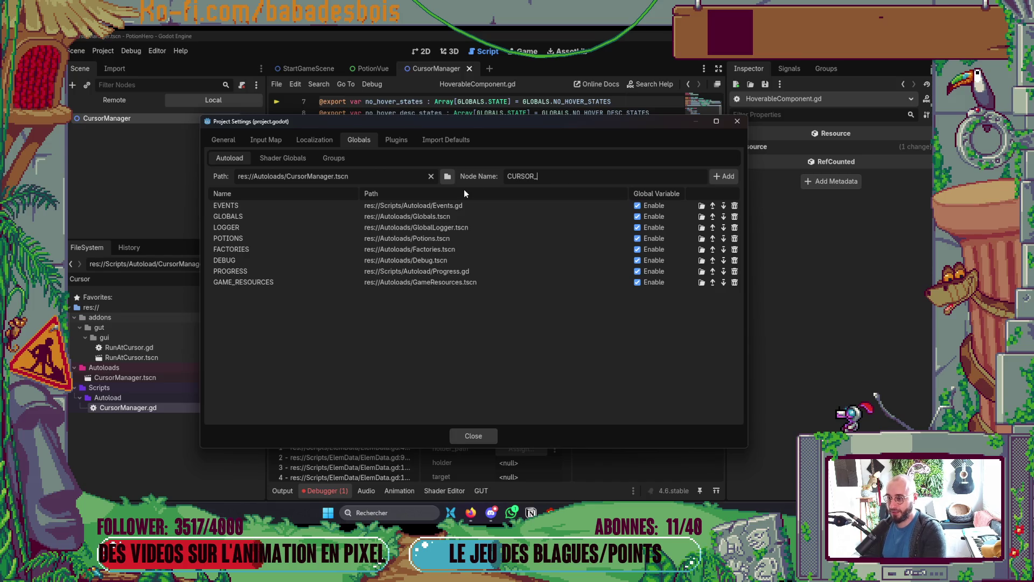
type("MANAGER")
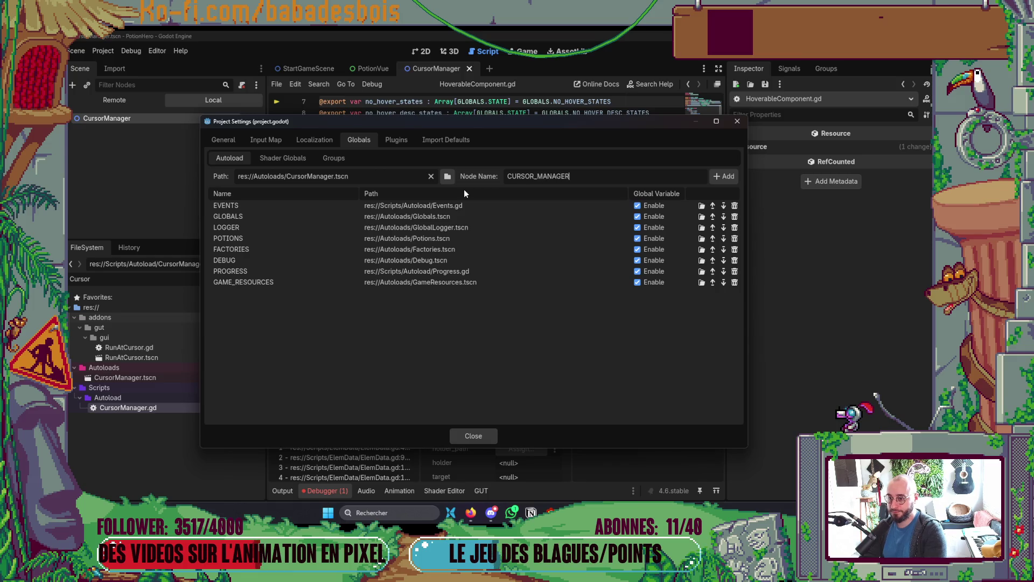
Step: Add the CURSOR_MANAGER autoload with Enable unchecked and close Project Settings
left_click(727, 178)
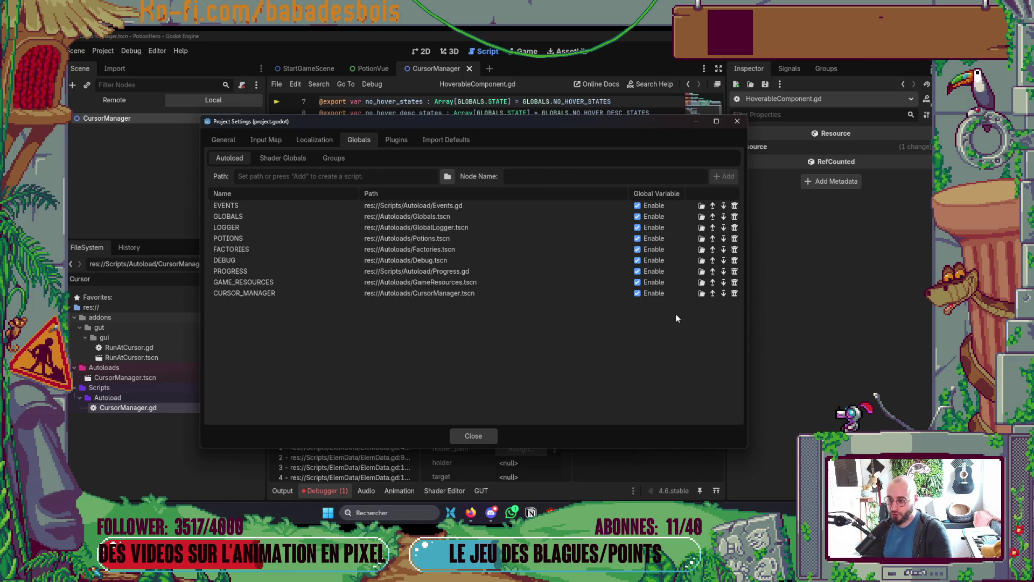
left_click(644, 294)
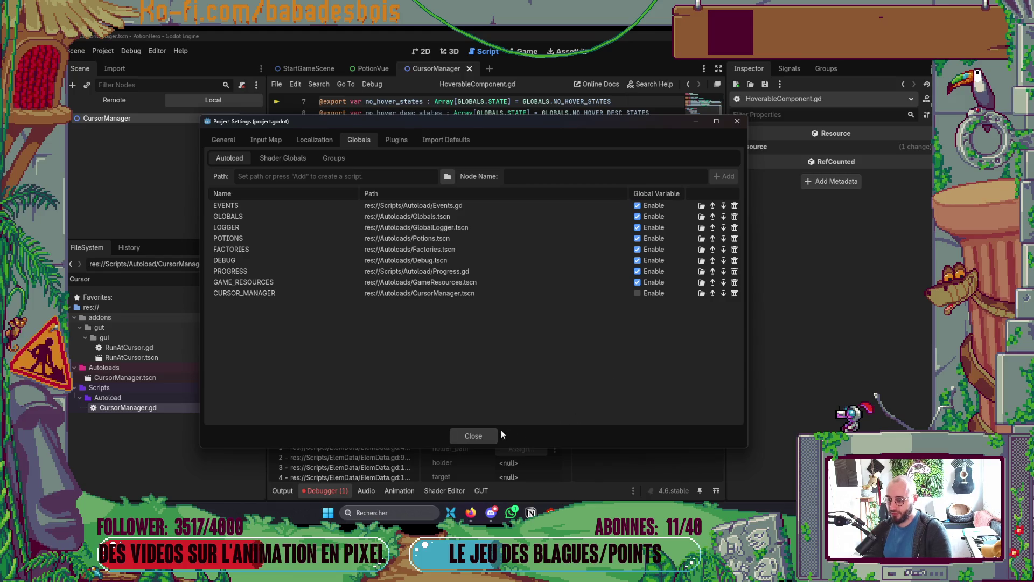
left_click(476, 434)
key("alt+Tab")
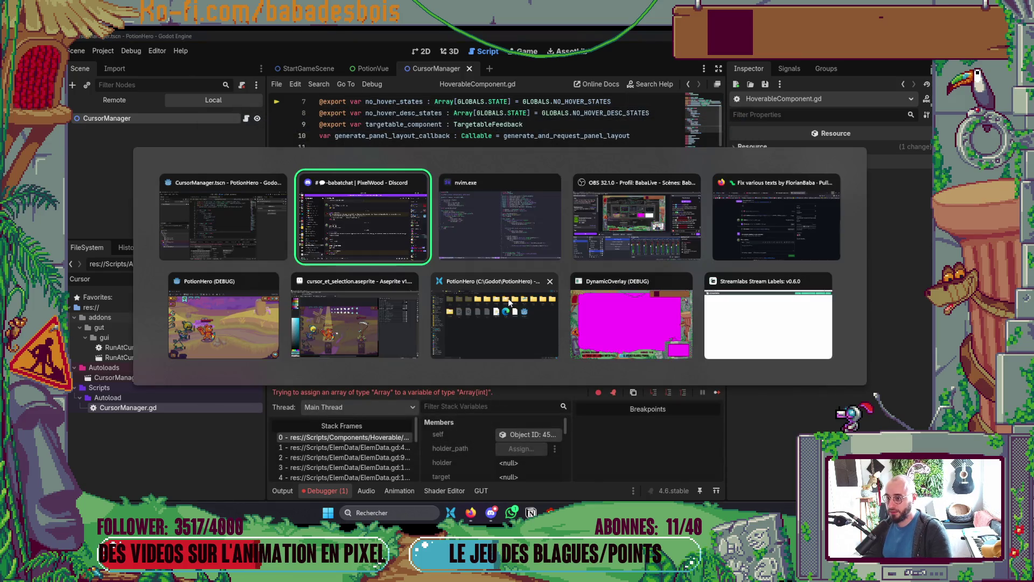
Step: Close the PotionHero (DEBUG) game window and bring the Godot editor back to the front
key("Tab")
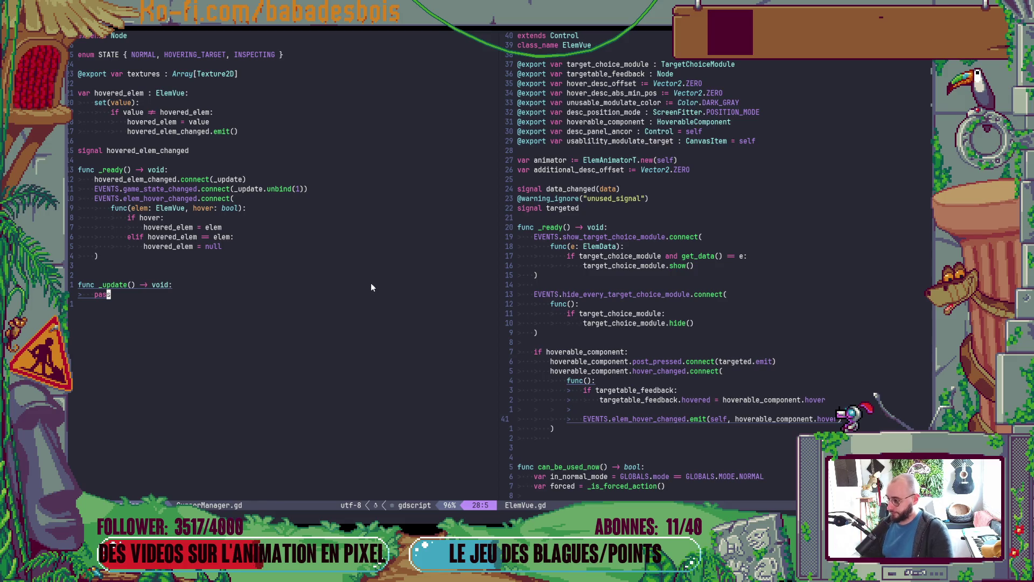
key("alt+Tab")
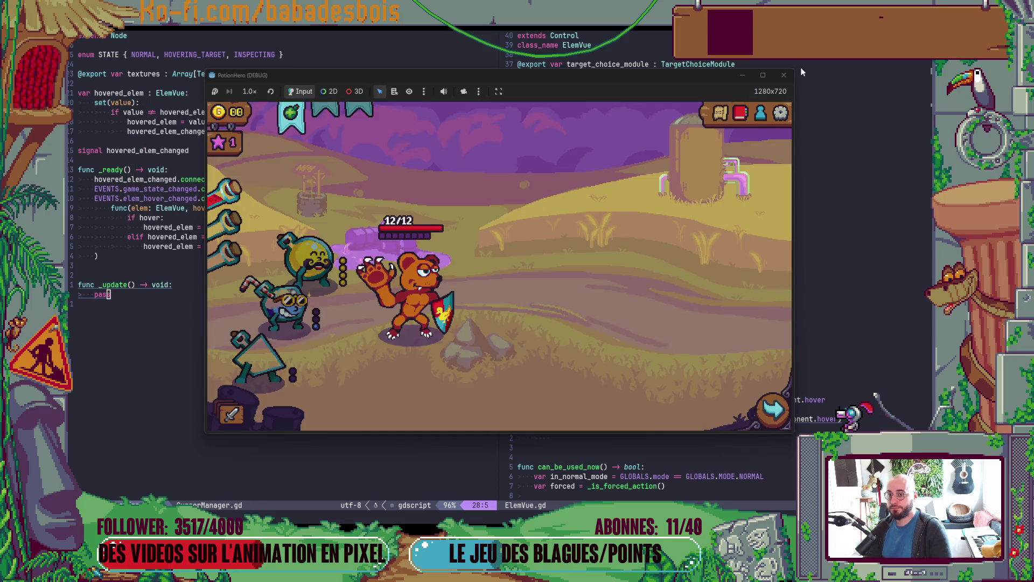
left_click(784, 75)
key("alt+Tab")
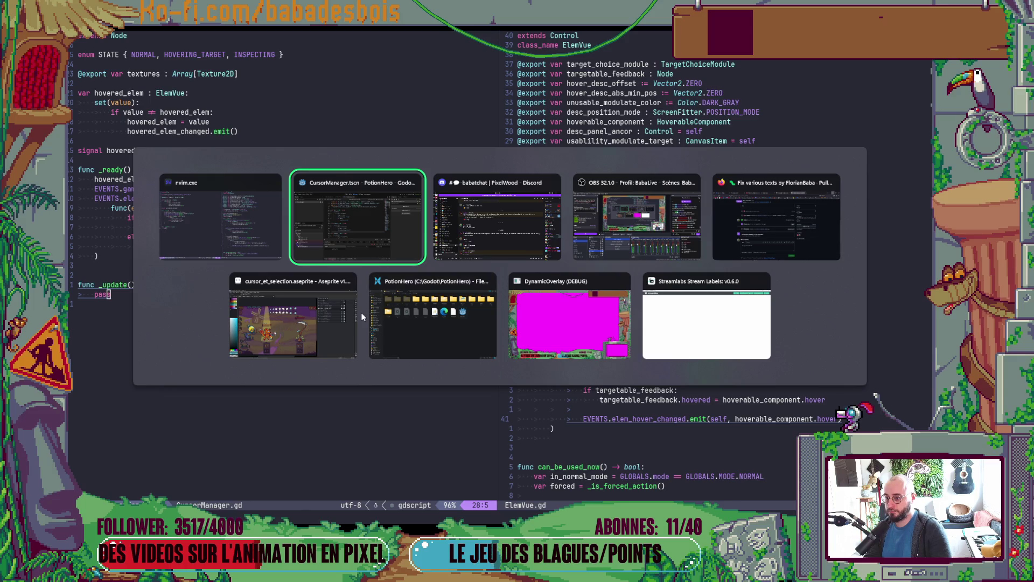
key("alt+Tab")
key("Tab")
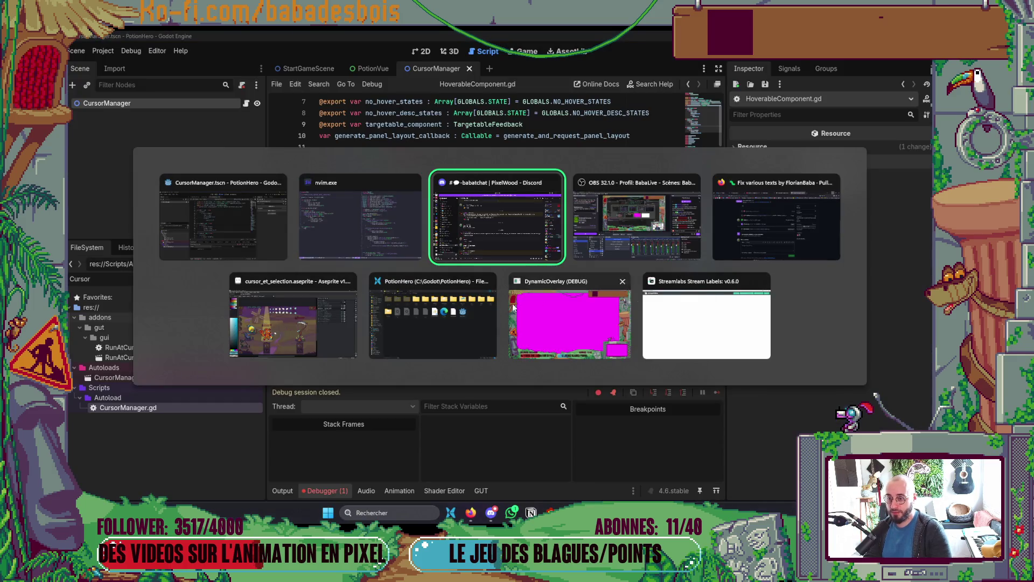
left_click(252, 258)
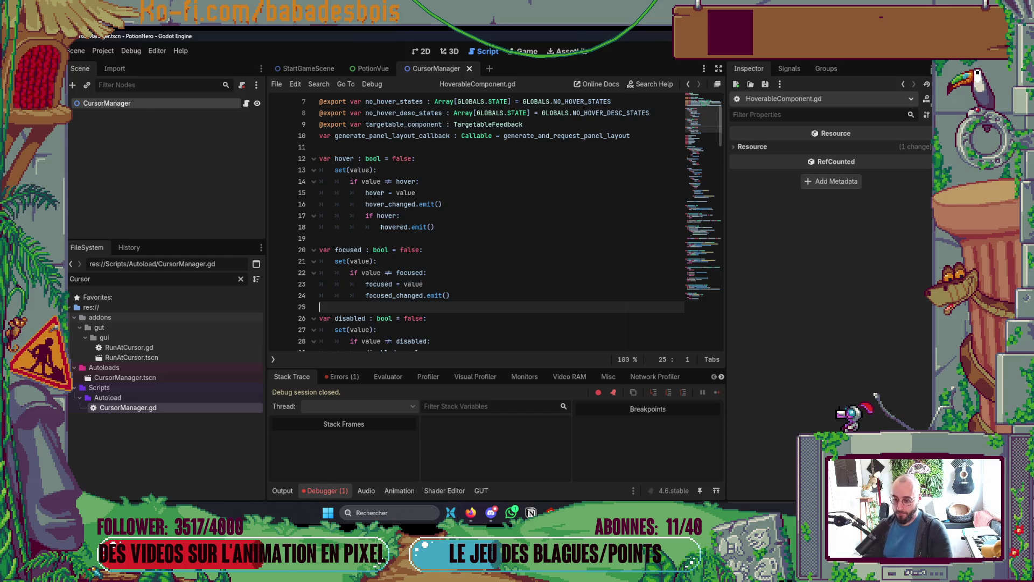
key("alt+Tab")
Step: Focus the CursorManager.gd pane and undo an accidental edit to the pass line
left_click(341, 340)
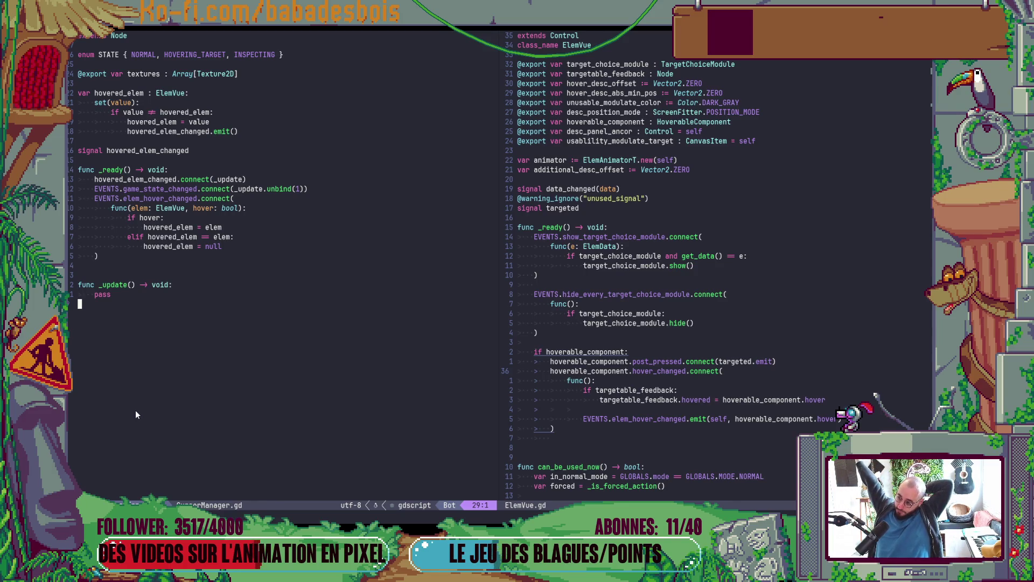
key("k")
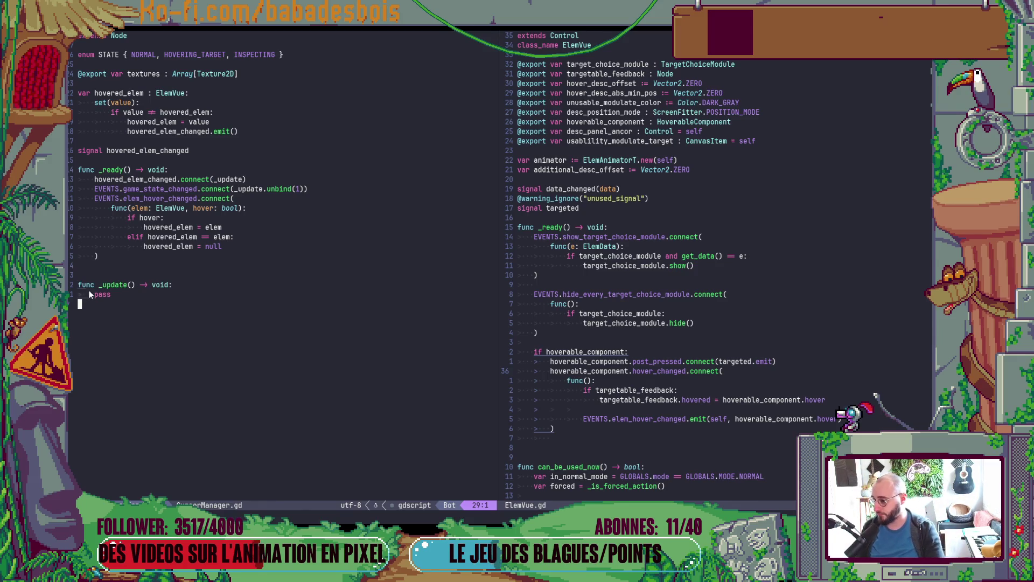
key("c")
key("c")
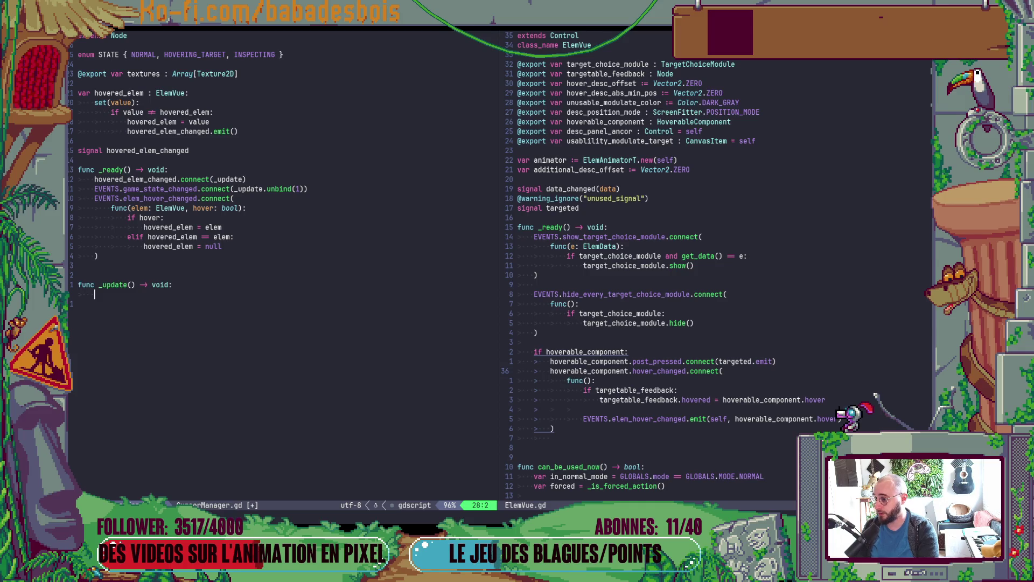
key("Escape")
key("u")
Step: Open blank lines below the textures export and start typing a state variable declaration
left_click(86, 137)
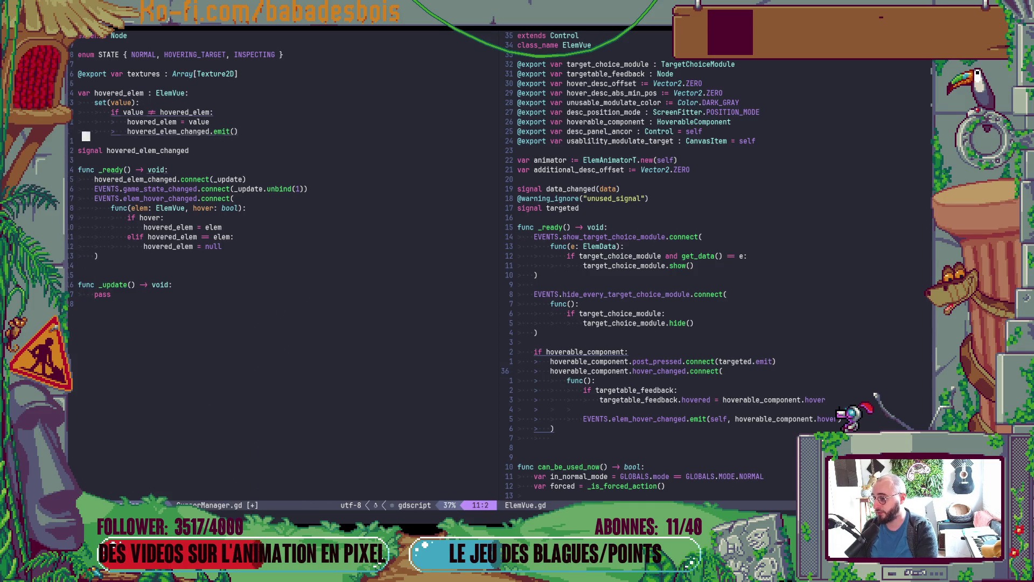
key("k")
key("k")
key("k")
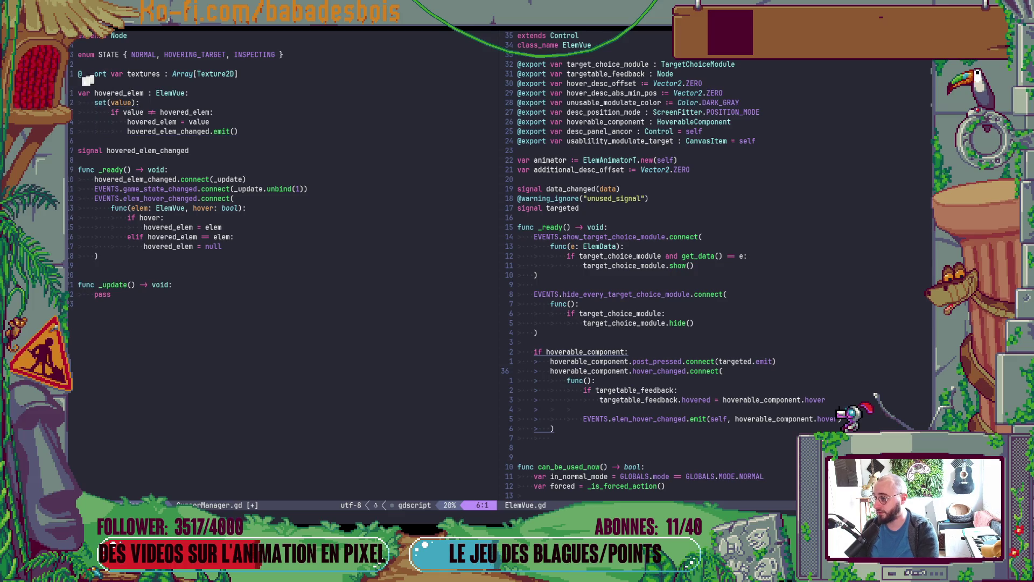
key("o")
key("Return")
type("var state")
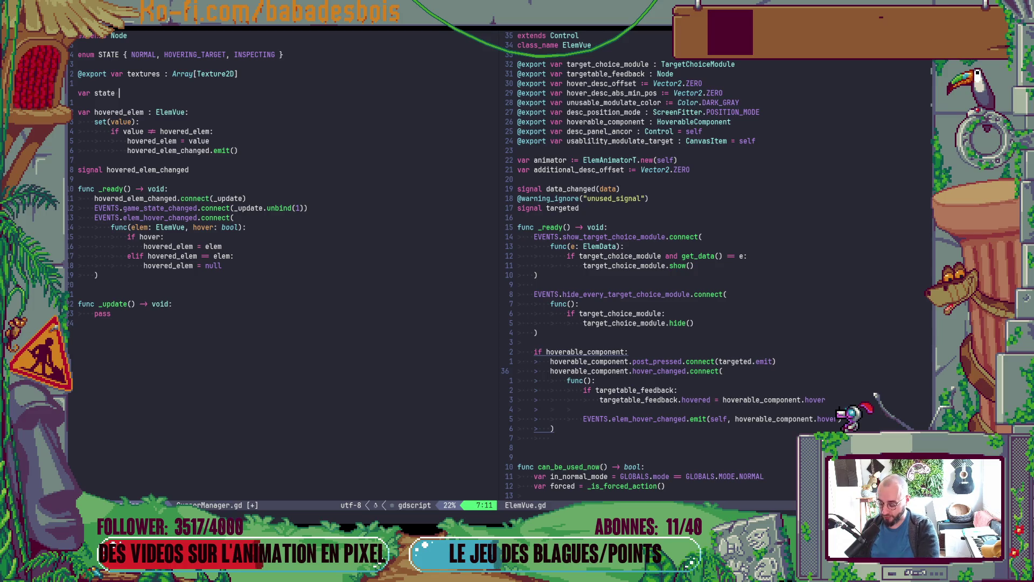
type(" : ")
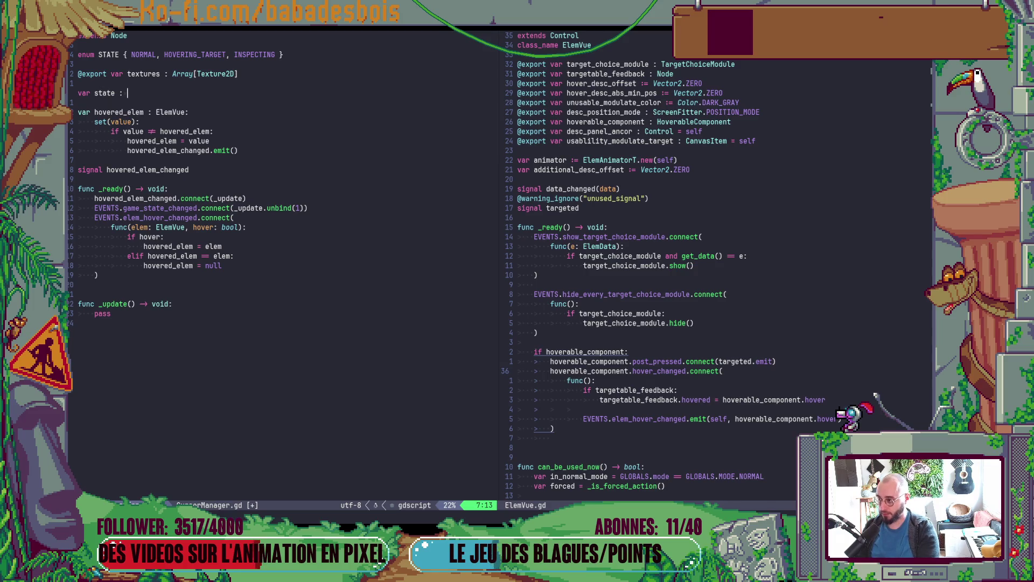
type("STATE ")
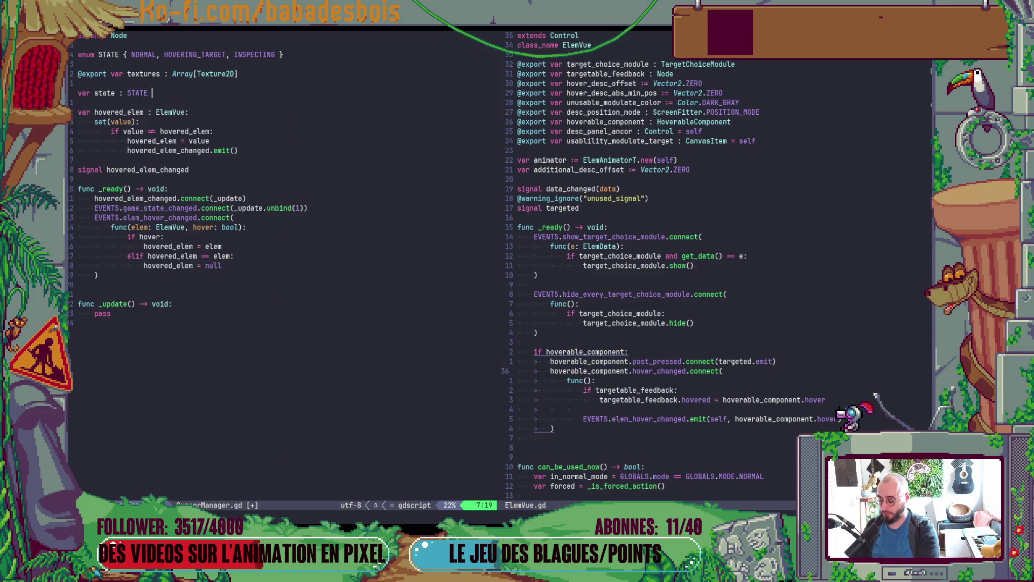
type("= ST")
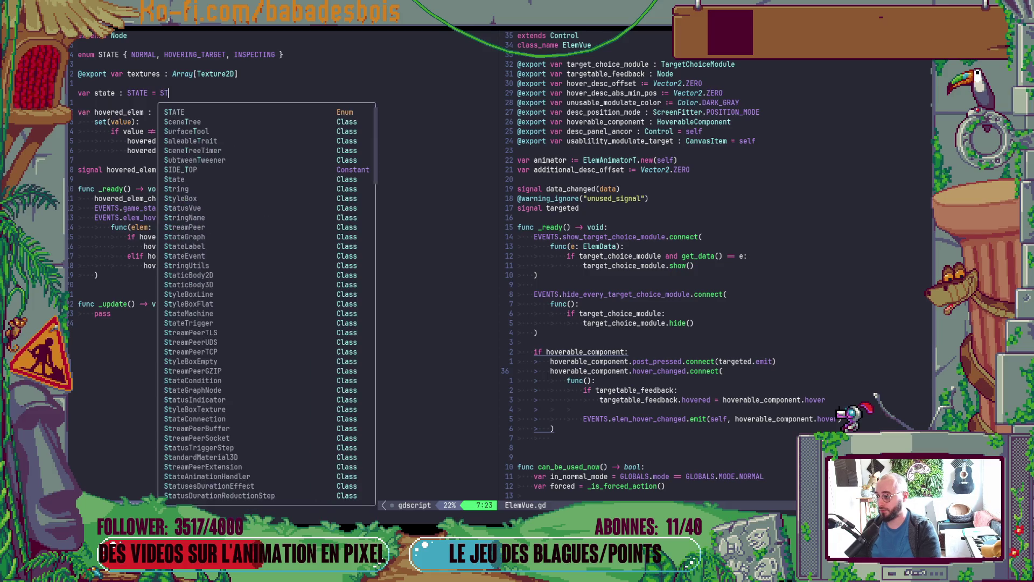
key("Escape")
key("b")
key("b")
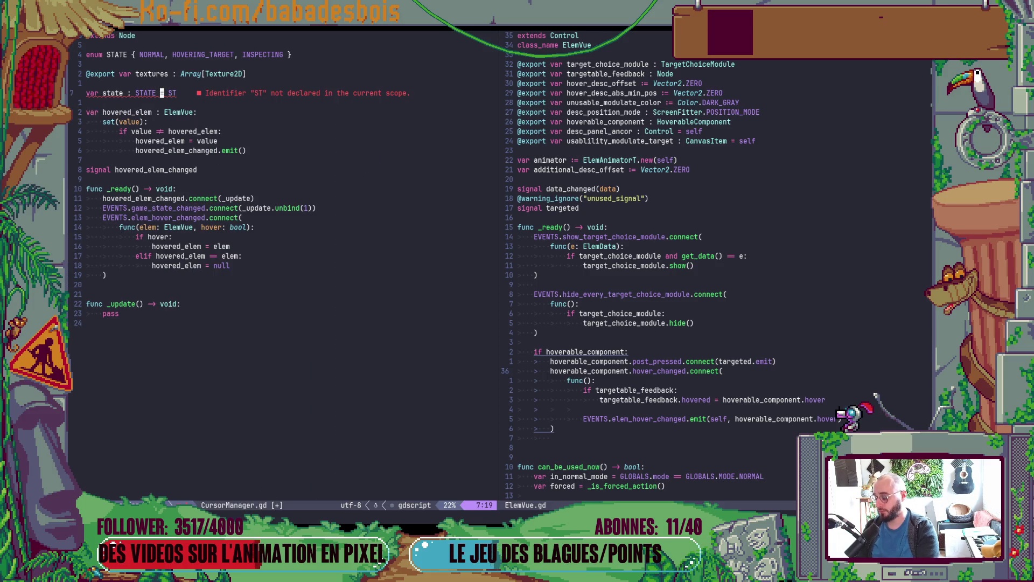
key("C")
key("BackSpace")
key("BackSpace")
Step: Correct the declaration to var state := STATE.NORMAL, picking NORMAL from completions
key("b")
key("b")
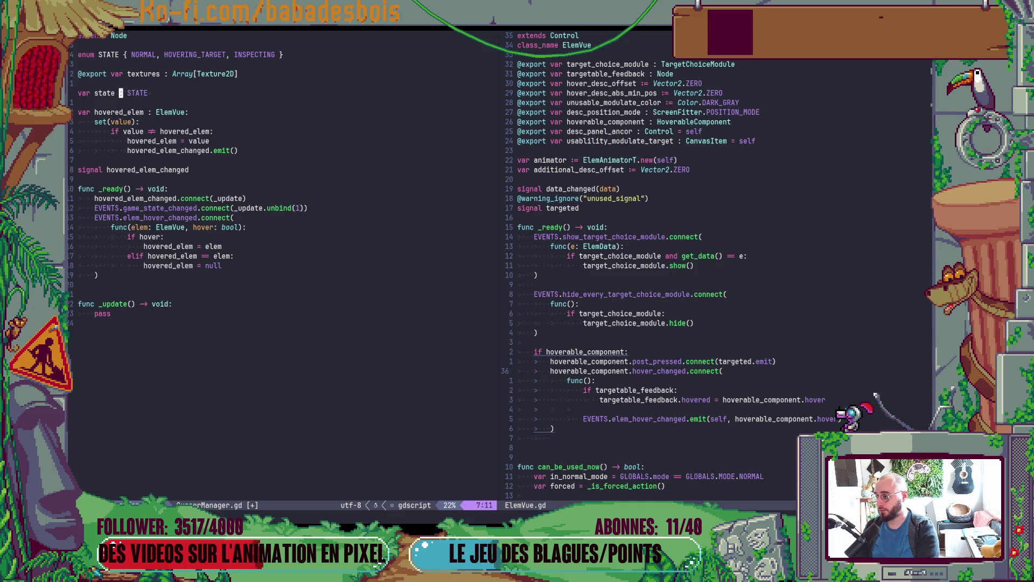
type("ate :=")
key("Escape")
key("shift+a")
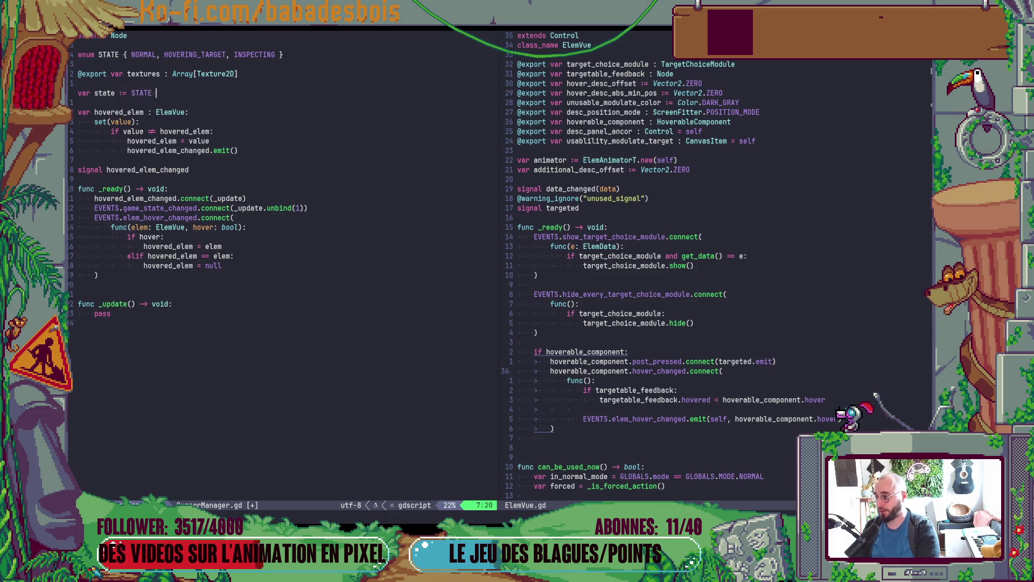
key("BackSpace")
type(".")
key("Down")
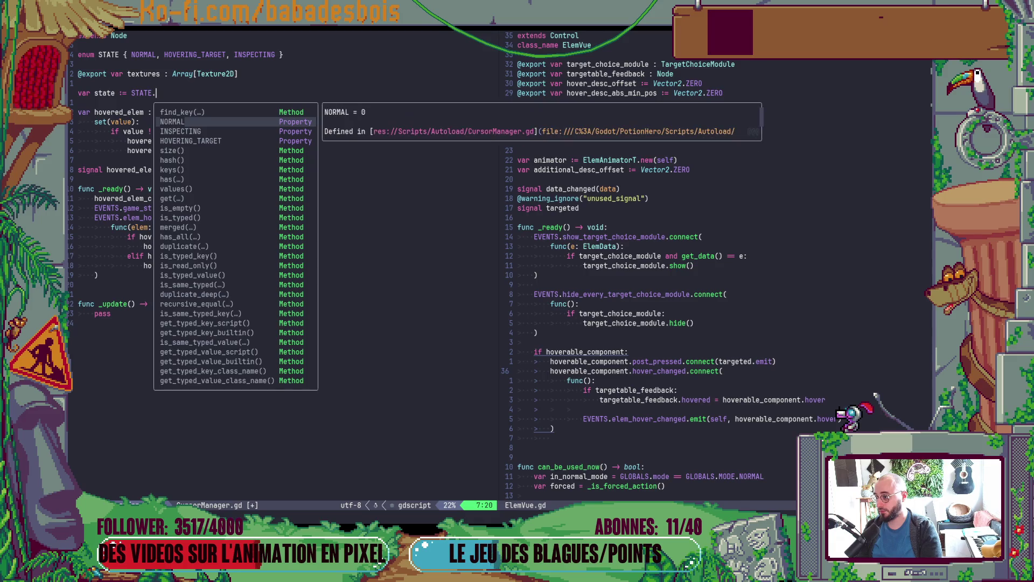
key("Return")
key("Escape")
Step: Save CursorManager.gd and paste in the state setter block with a state_changed signal
type(":w")
key("Return")
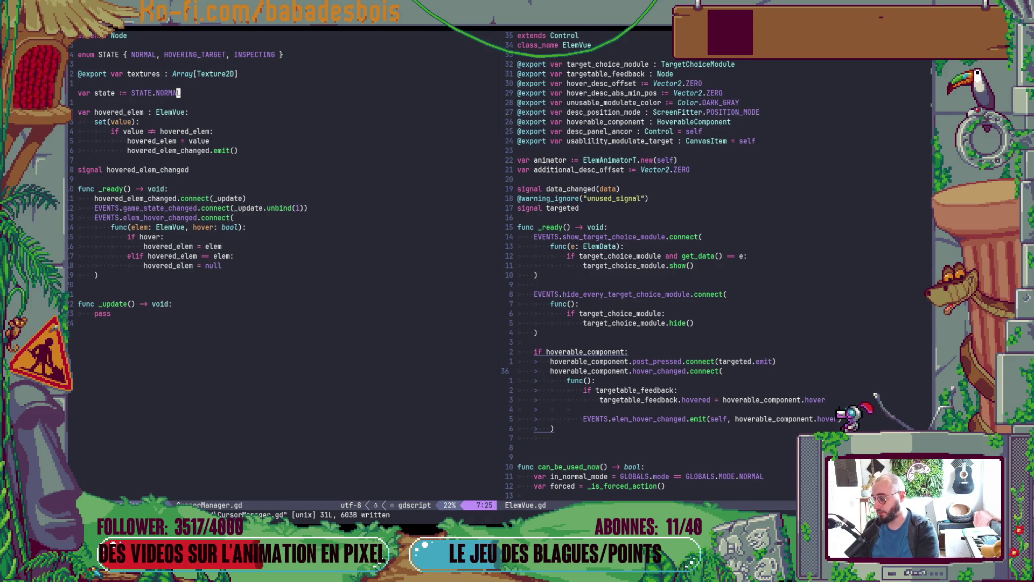
key("ctrl+shift+v")
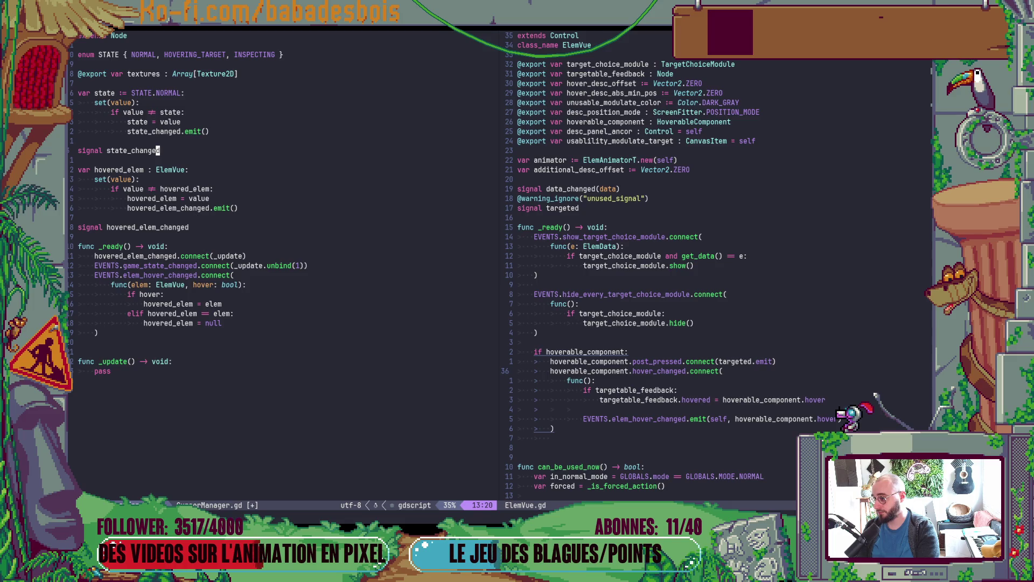
Step: Move the state_changed signal up beside hovered_elem_changed and remove the extra blank line
key("d")
key("d")
key("braceright")
key("p")
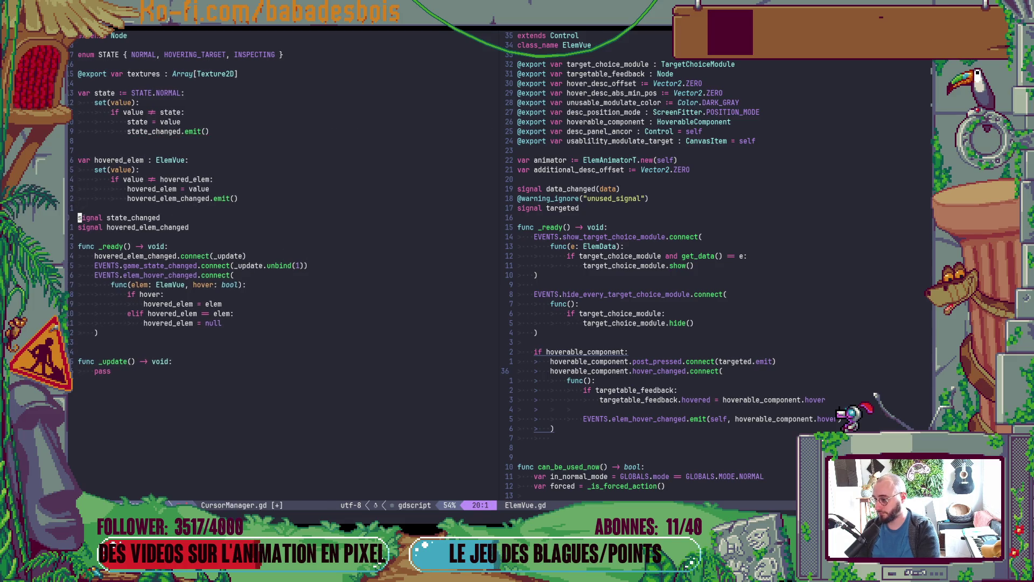
key("{")
key("{")
key("d")
key("d")
key("j")
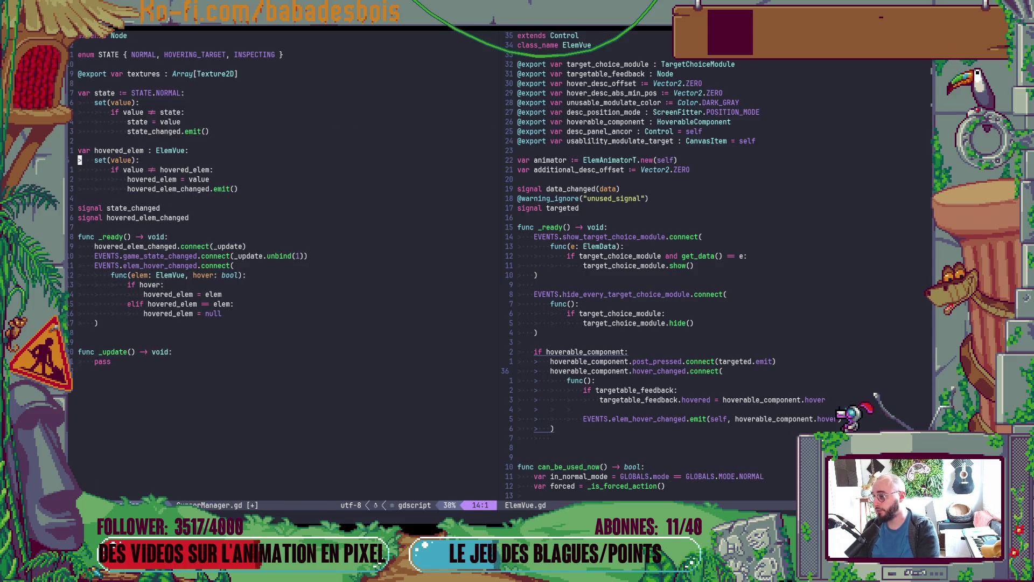
Step: Open blank lines after the _ready function, above _update
key("}")
key("}")
key("j")
key("j")
key("j")
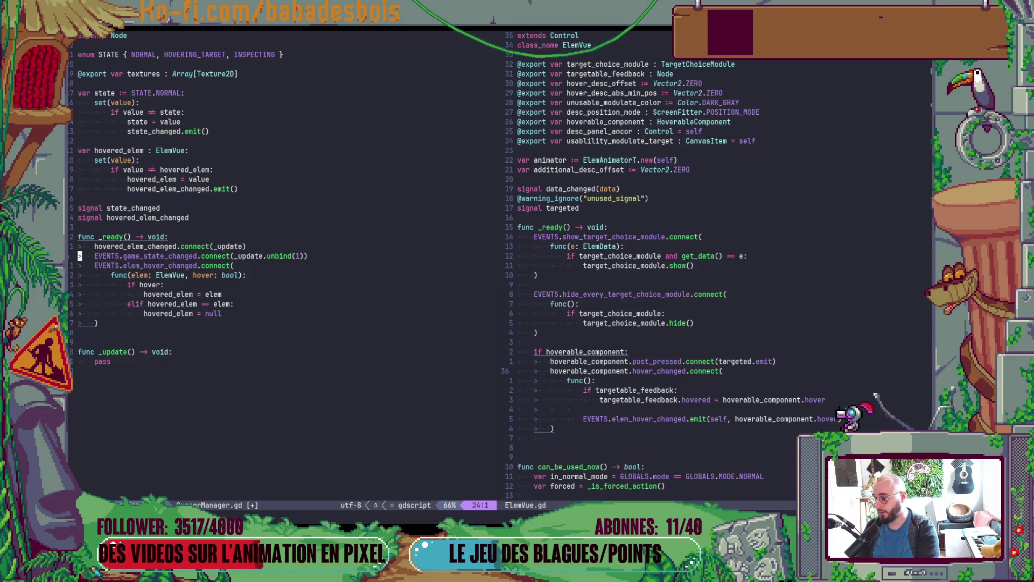
key("j")
key("j")
key("j")
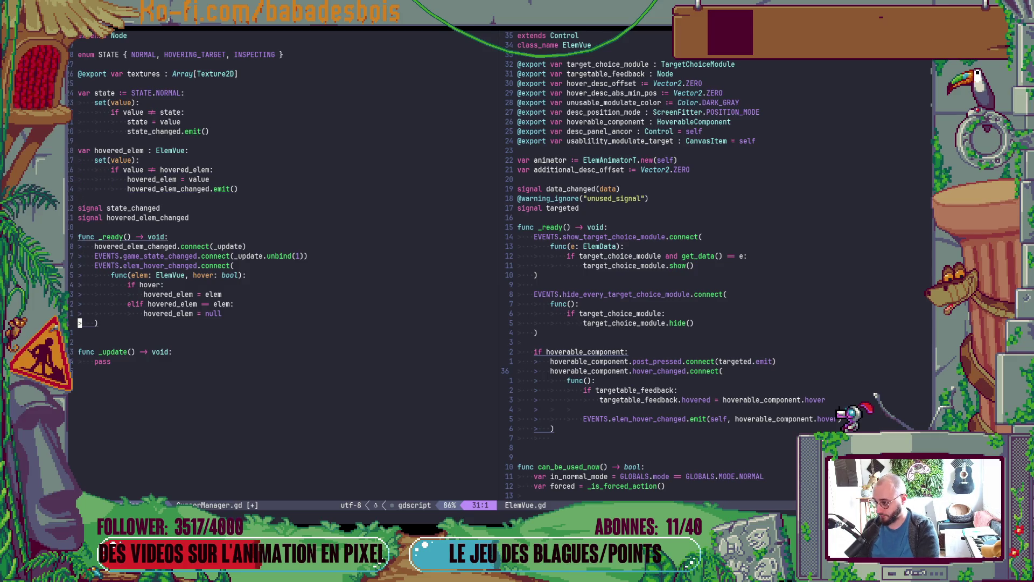
key("j")
key("j")
key("o")
key("Return")
key("Return")
Step: Write the stub func _update_state() -> void: with pass as its body
key("Up")
key("Up")
type("func")
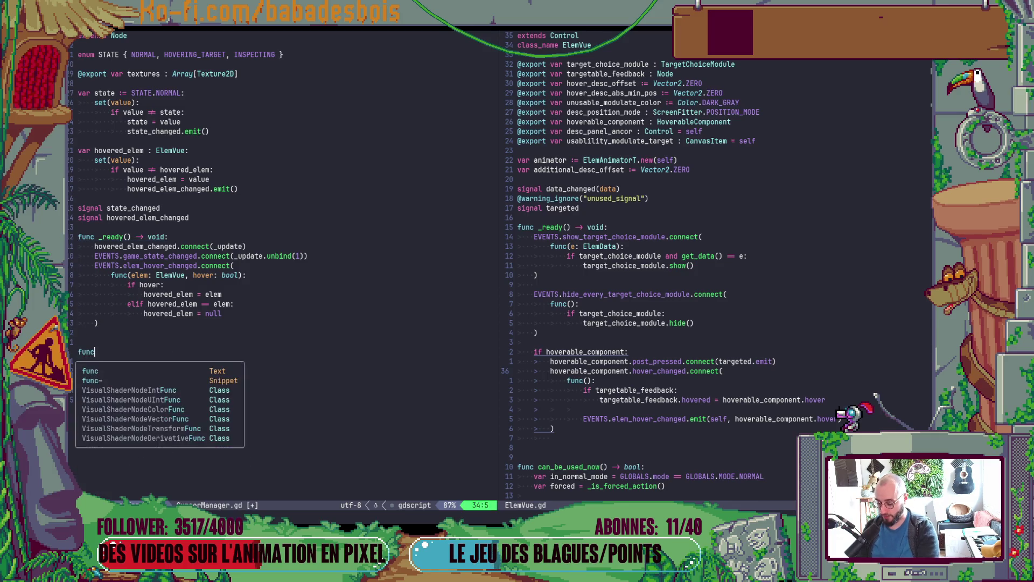
type(" _update_sda")
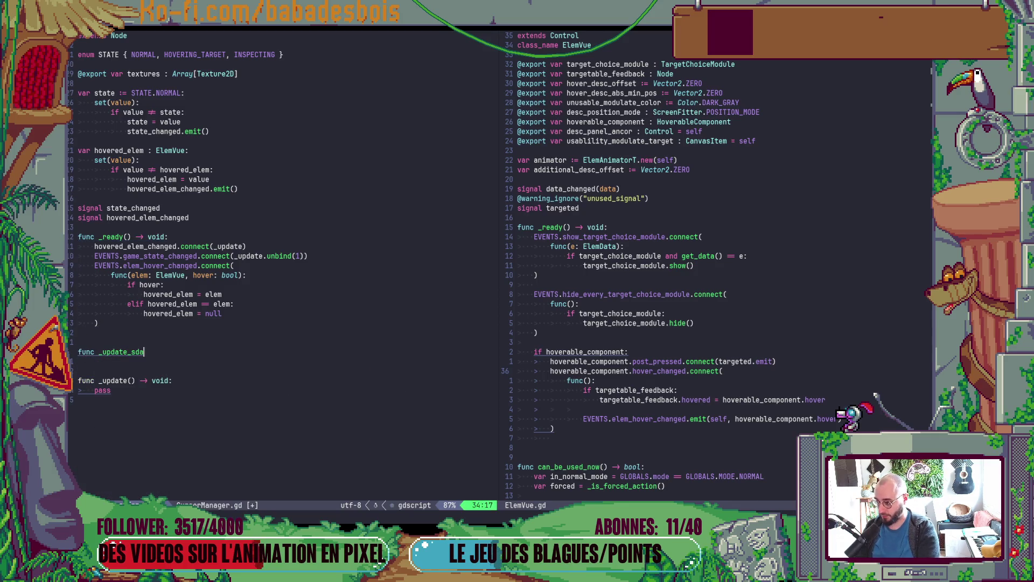
key("BackSpace")
key("BackSpace")
type("tate() -")
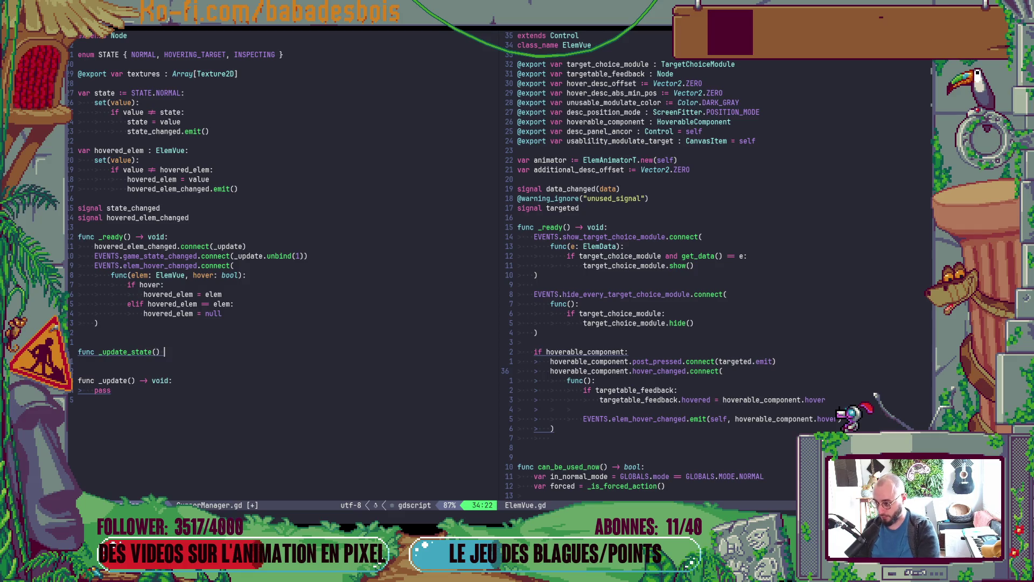
type("> void:")
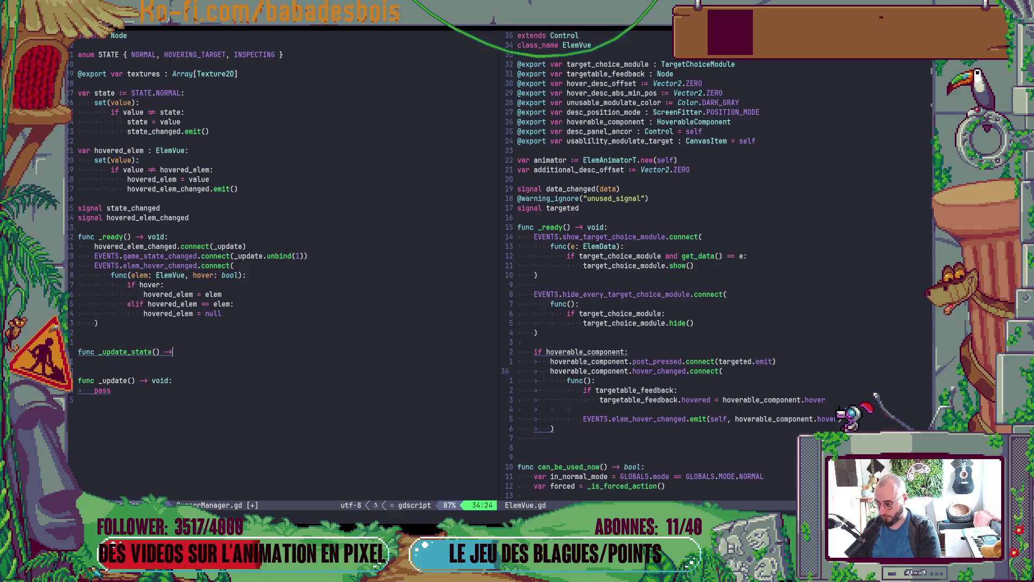
key("Return")
type("pass")
key("Escape")
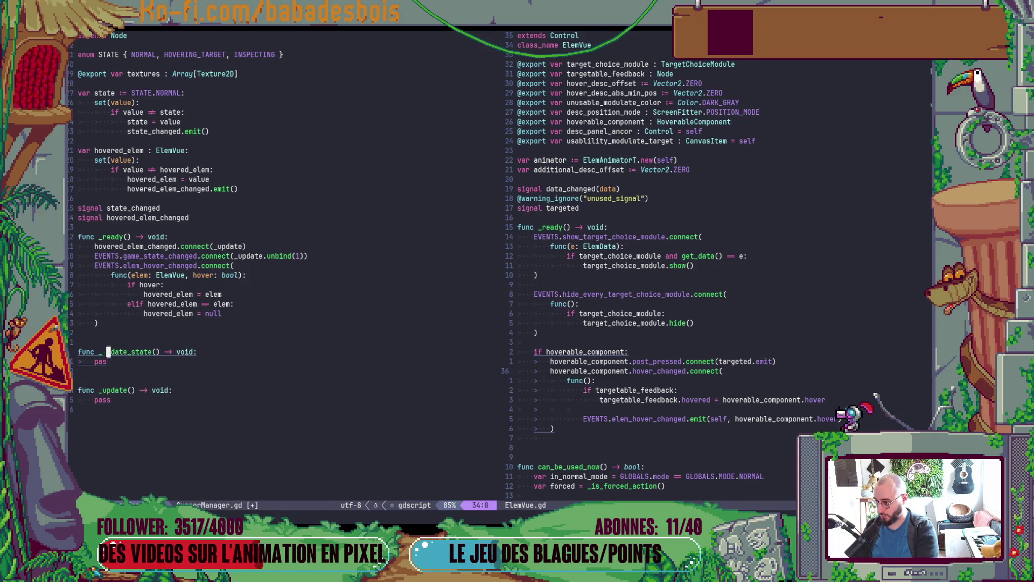
Step: Rename the hovered_elem_changed and game_state_changed callbacks in _ready to _update_state
key("k")
key("k")
key("k")
key("k")
key("k")
key("k")
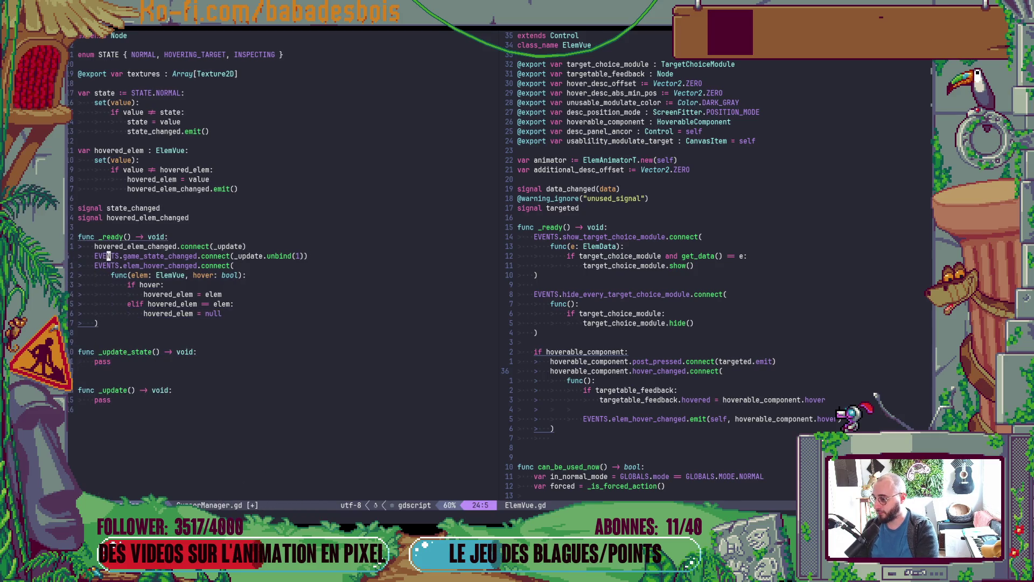
key("f(")
type("ea")
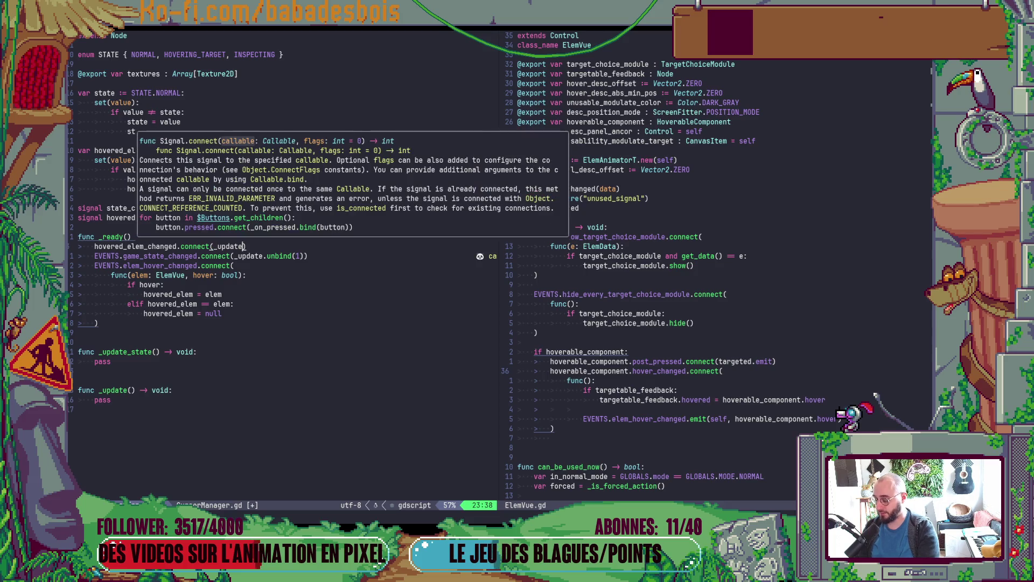
type("_state")
key("Escape")
type("ji")
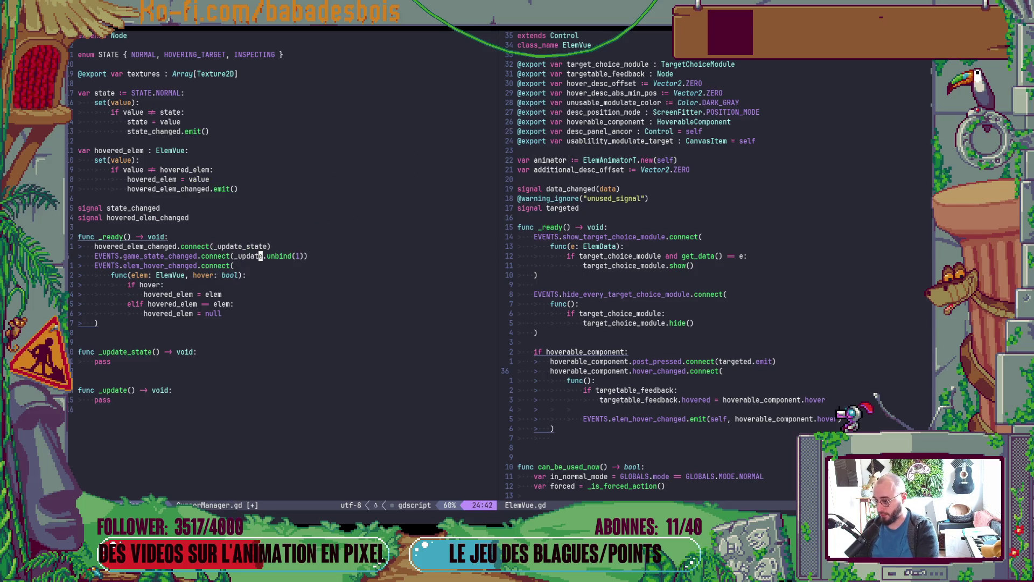
type("_sate")
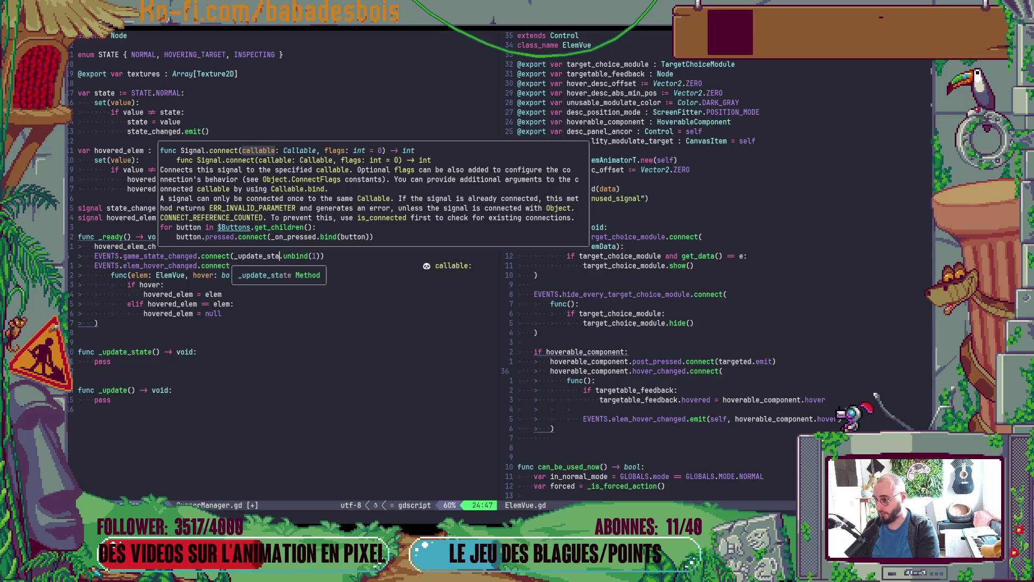
key("Escape")
key("j")
key("j")
key("j")
key("j")
key("j")
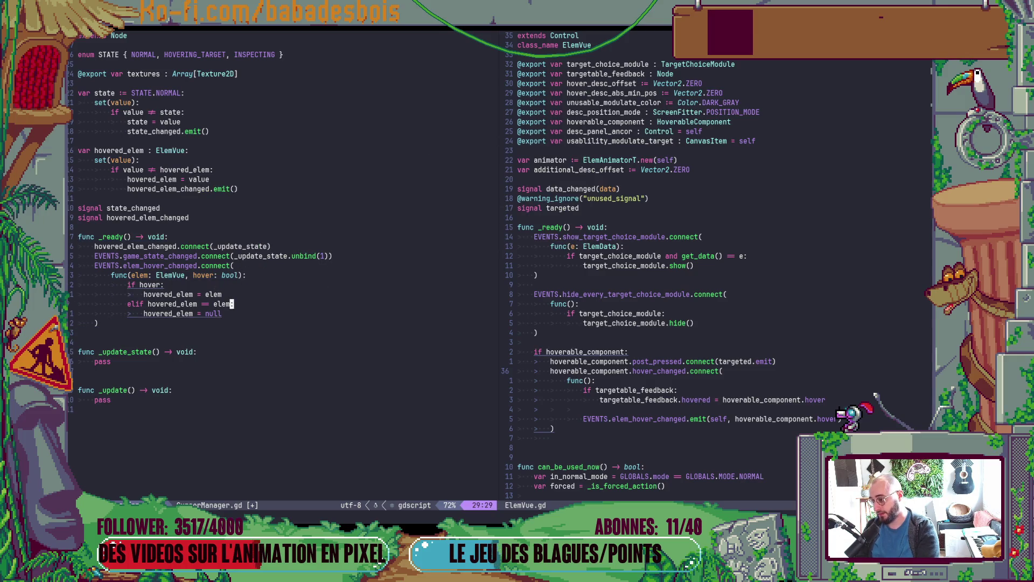
Step: Add state_changed.connect(_update) as the first line of _ready and save with :w
key("k")
key("k")
key("k")
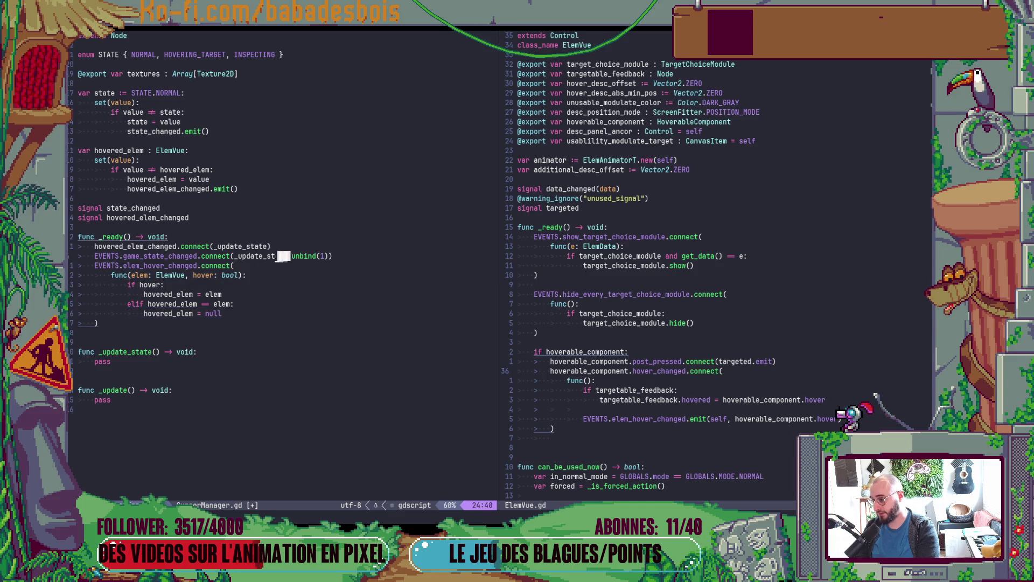
key("O")
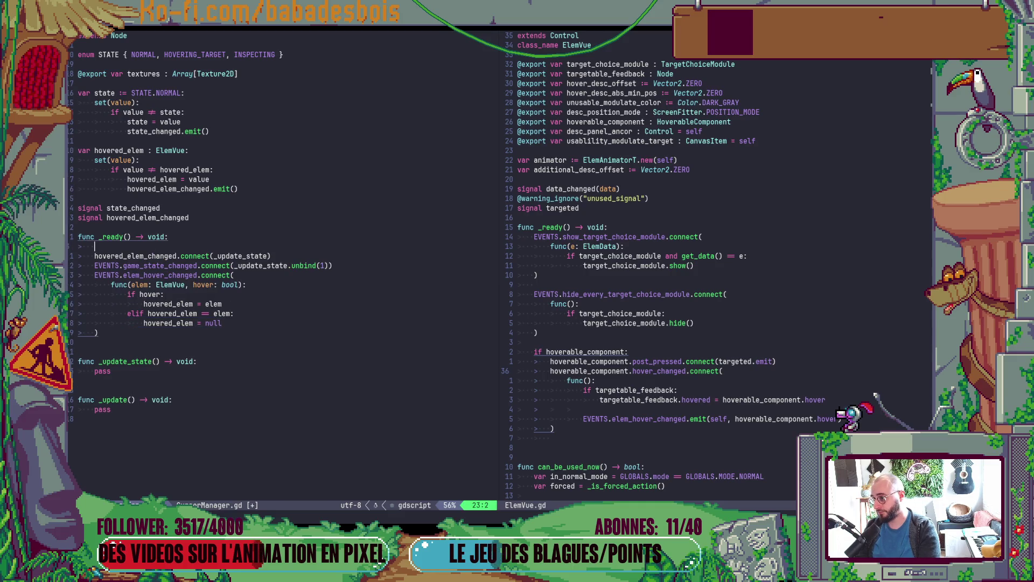
type("state.")
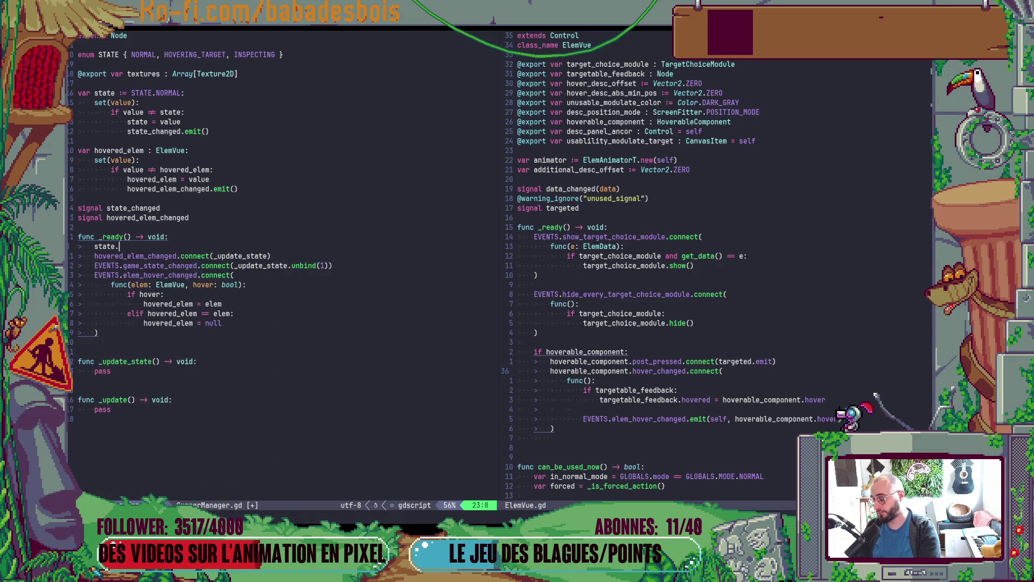
key("BackSpace")
type("_changed.co")
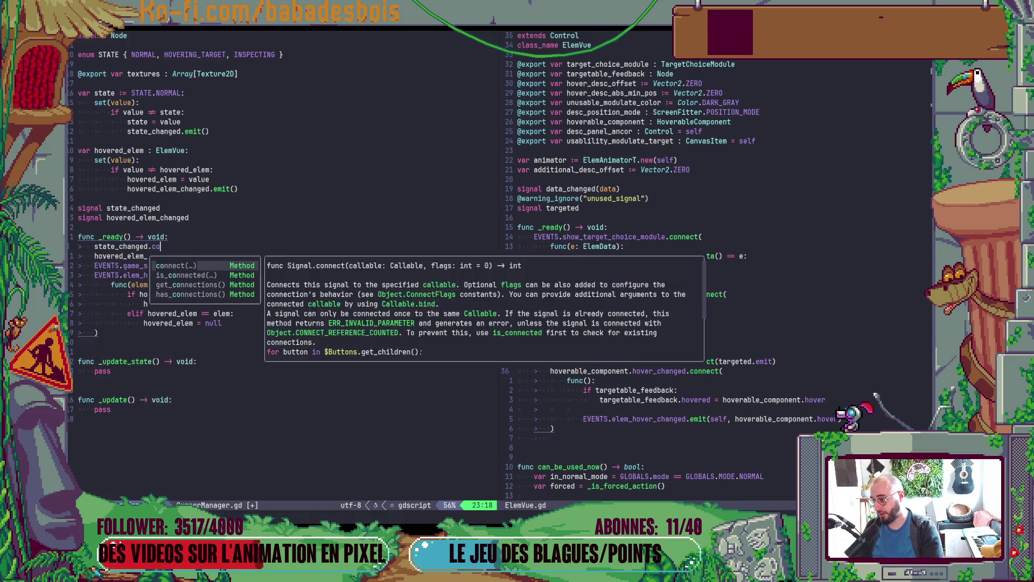
type("nnect(u")
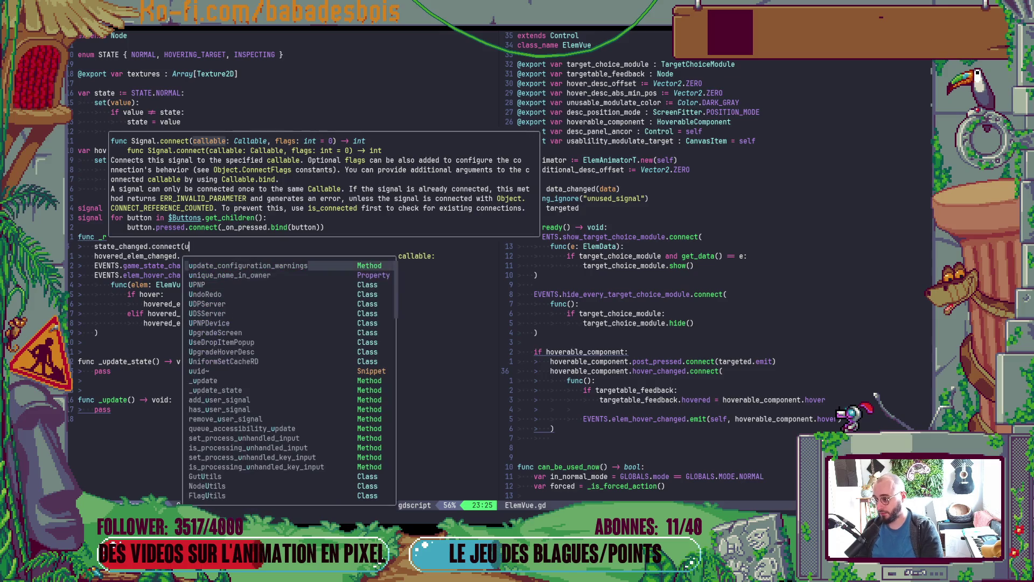
key("Down")
key("BackSpace")
type("_up")
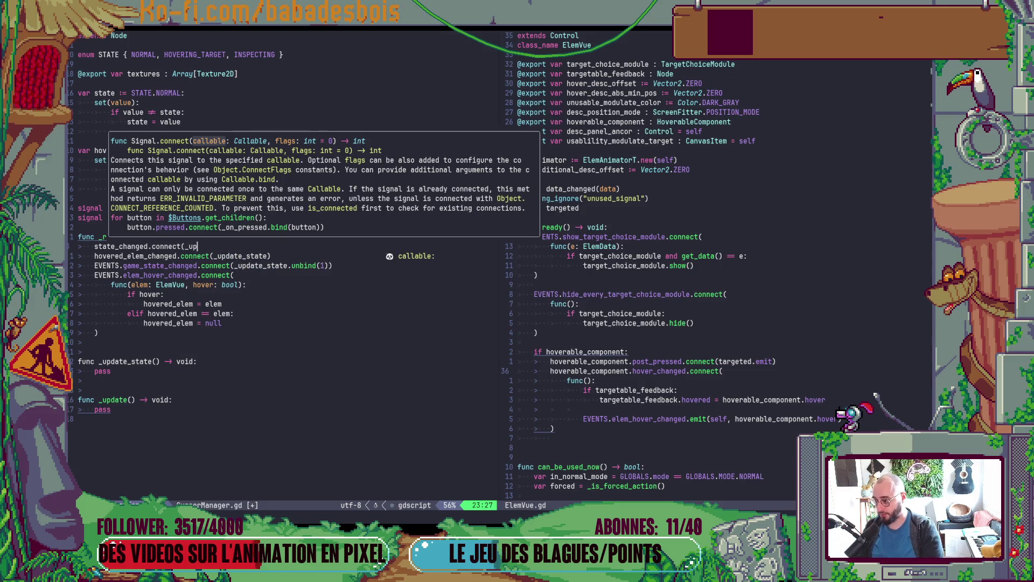
type("date)")
key("Escape")
type(":w")
key("Return")
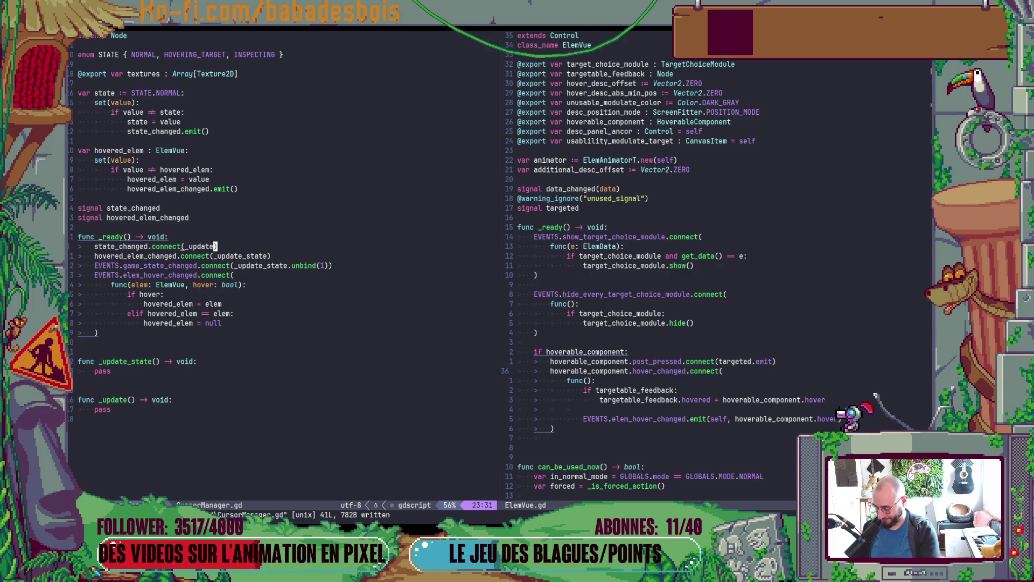
left_click(97, 371)
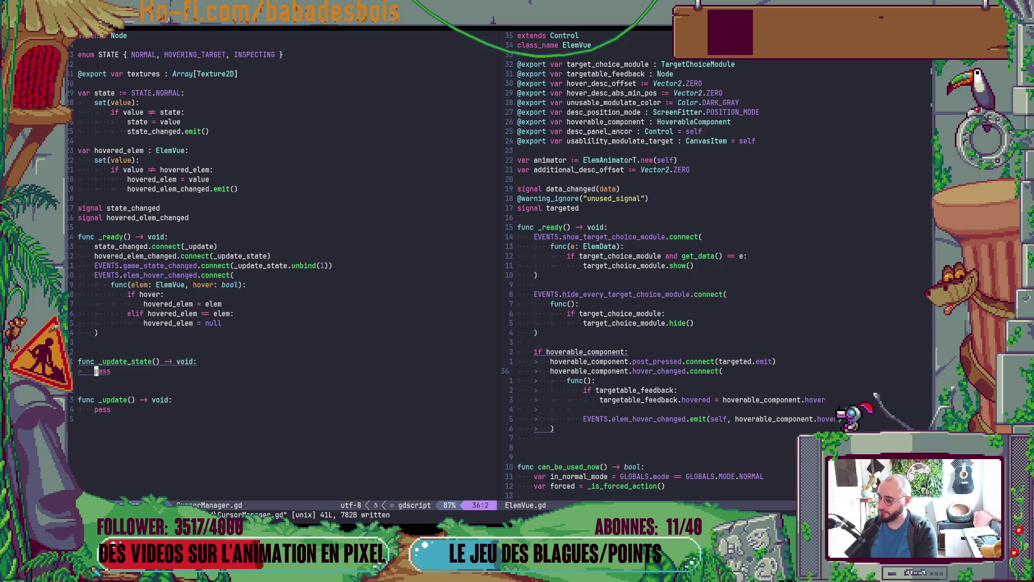
Step: Replace pass with if GLOBALS.game_state == GLOBALS.STATE.TARGET_SELECTION:
key("c")
key("c")
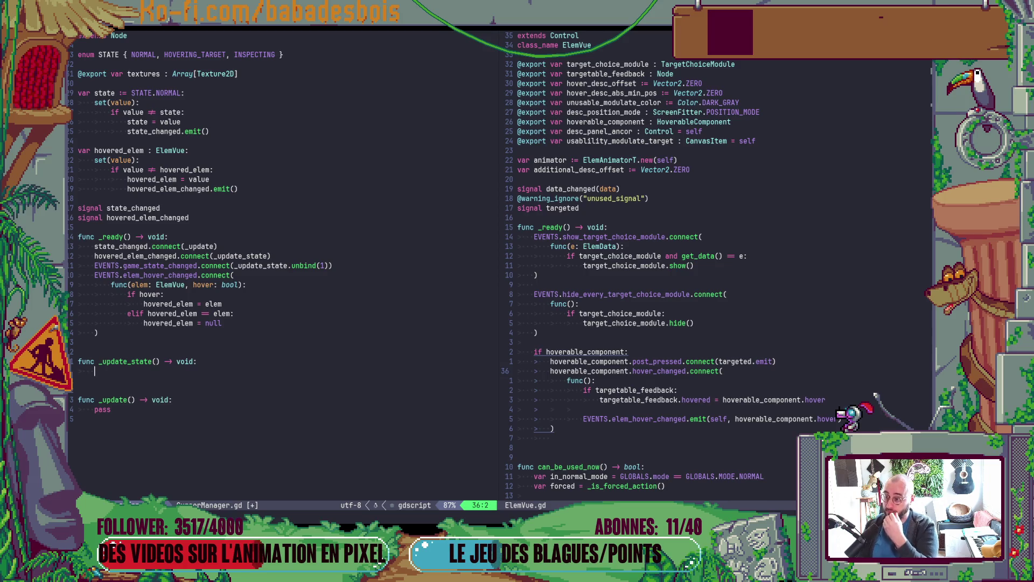
type("if ")
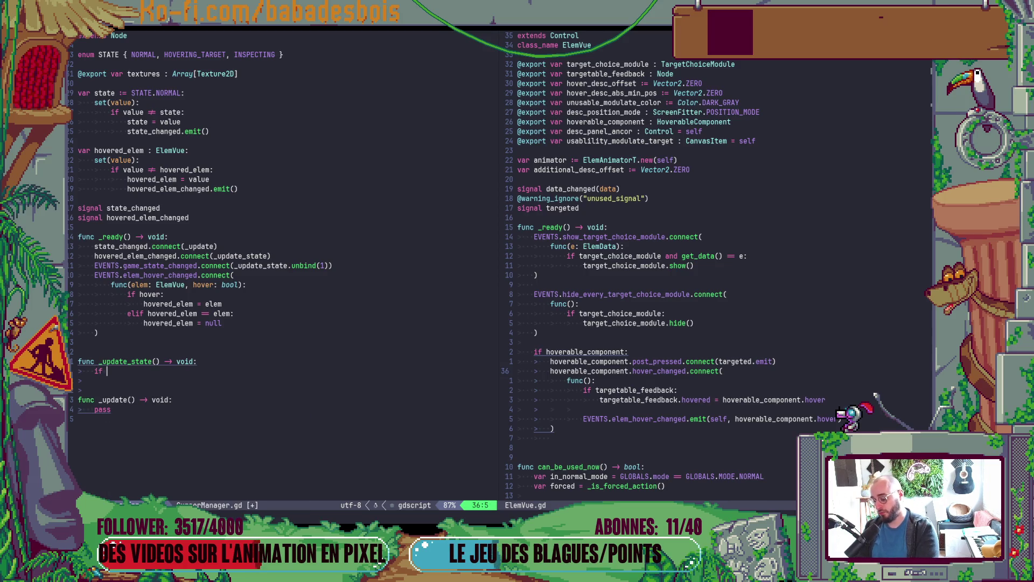
type("GLOBALS.game_state.")
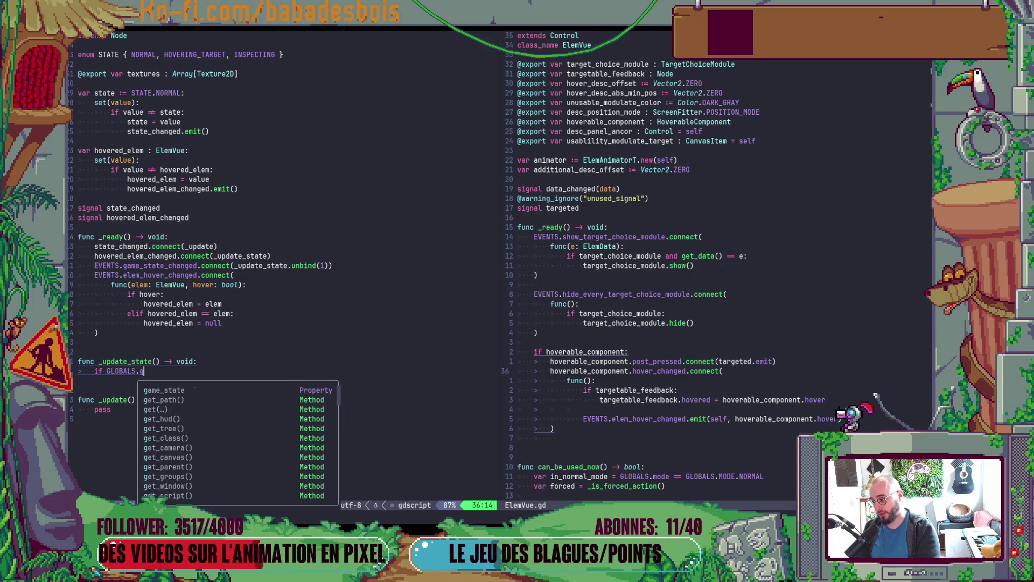
key("BackSpace")
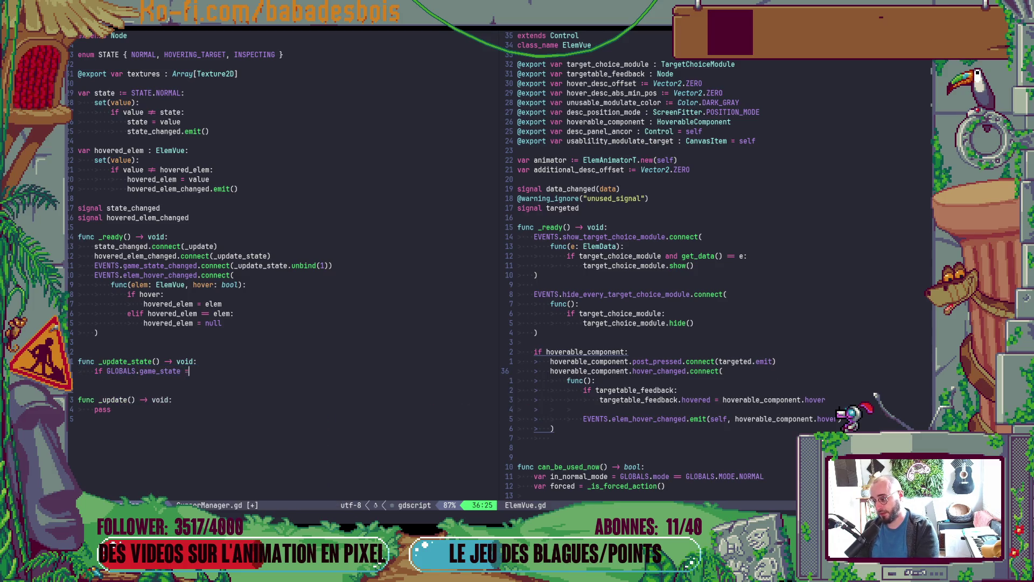
type("== GLOBALS.STATE")
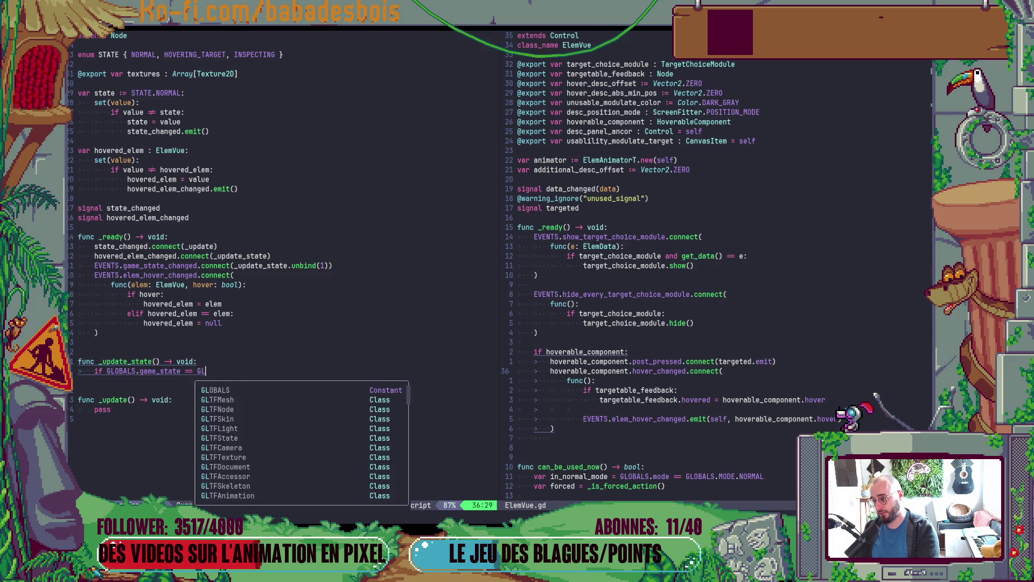
type(".")
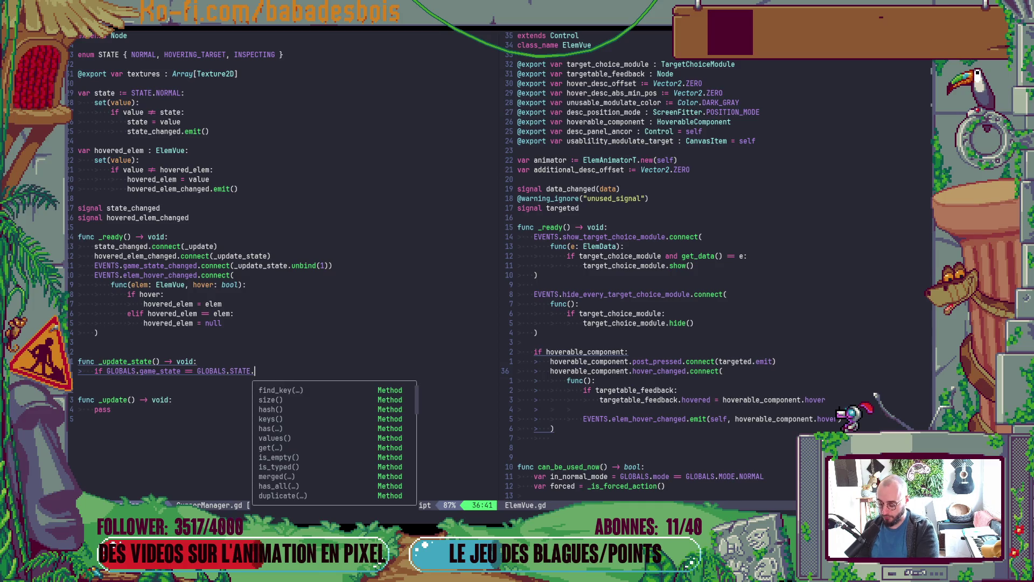
type("T")
key("Down")
key("Down")
key("Down")
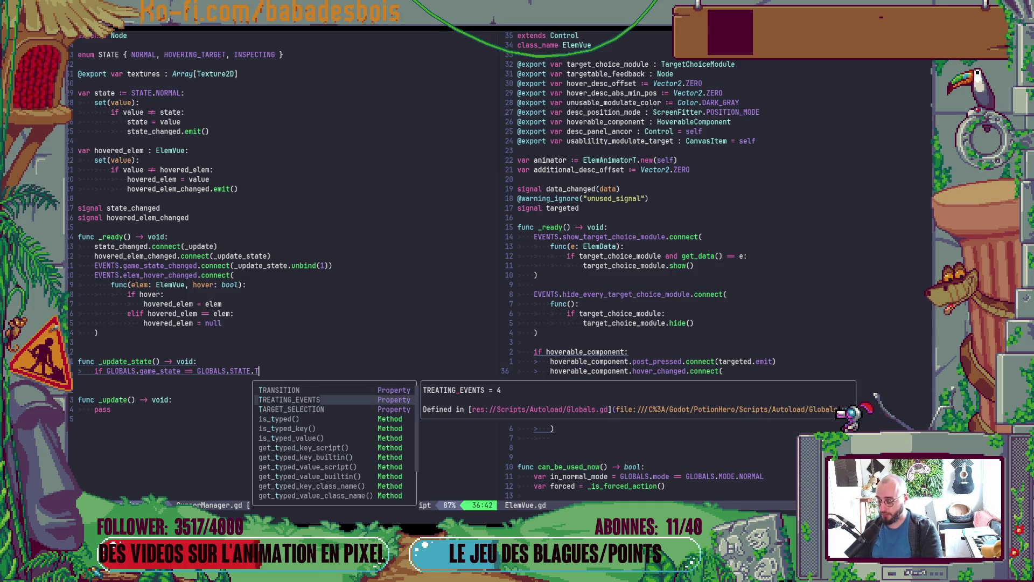
key("Return")
type(":")
key("Return")
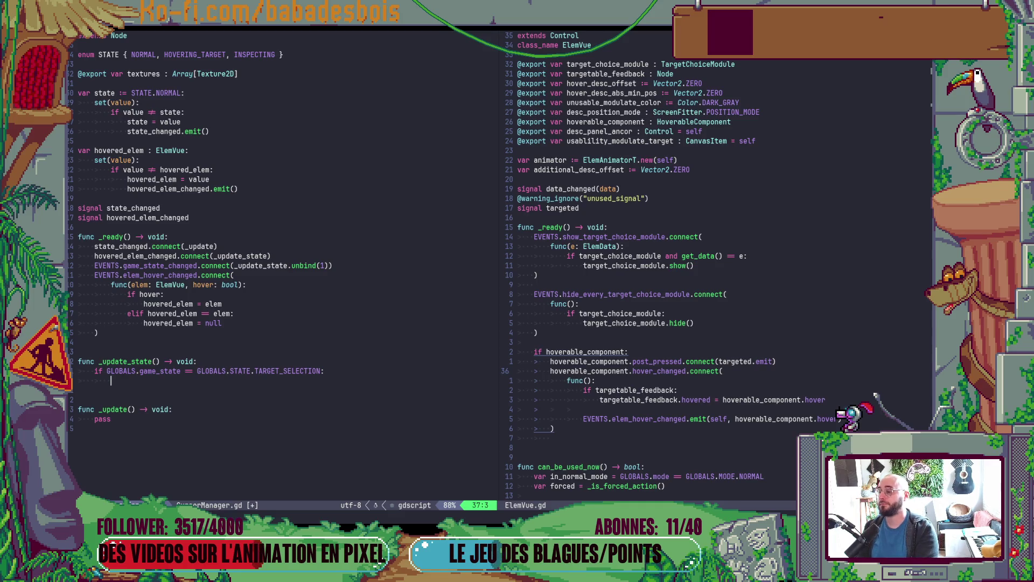
key("Escape")
Step: Extend the if condition with and hovered_elem.targetable_feedback
key("d")
key("d")
type("k$")
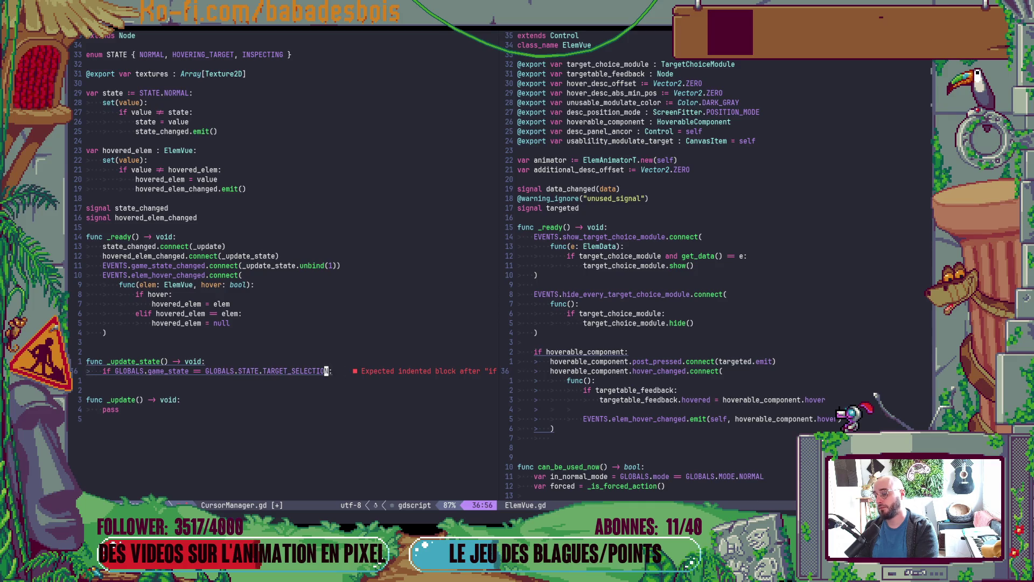
type("a and ")
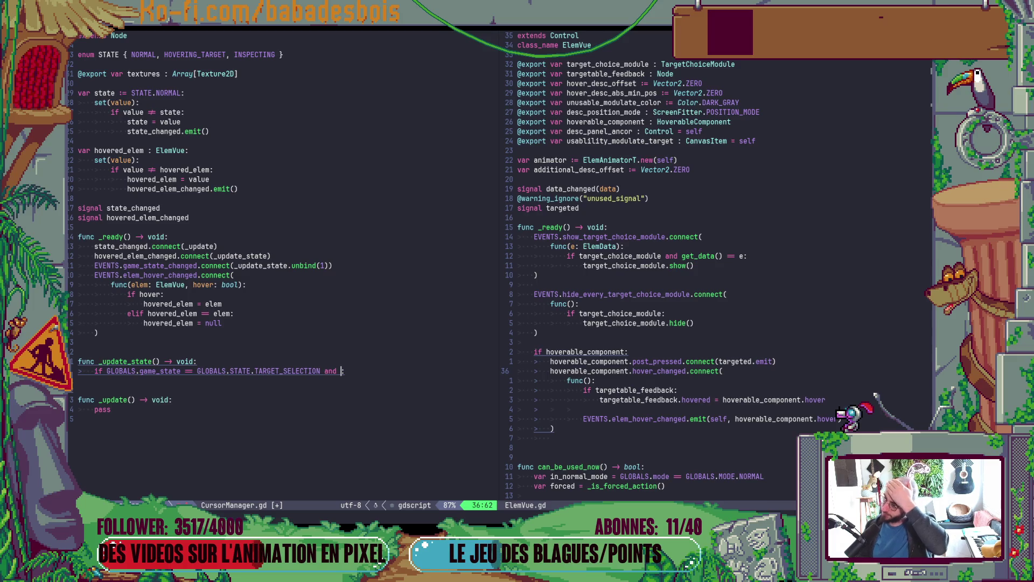
type("gam")
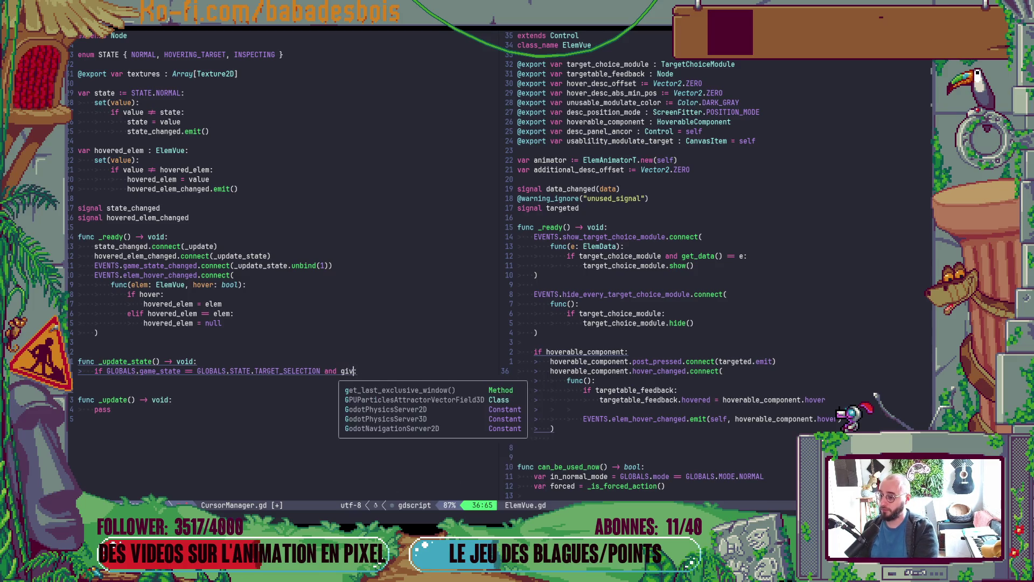
key("BackSpace")
key("BackSpace")
key("BackSpace")
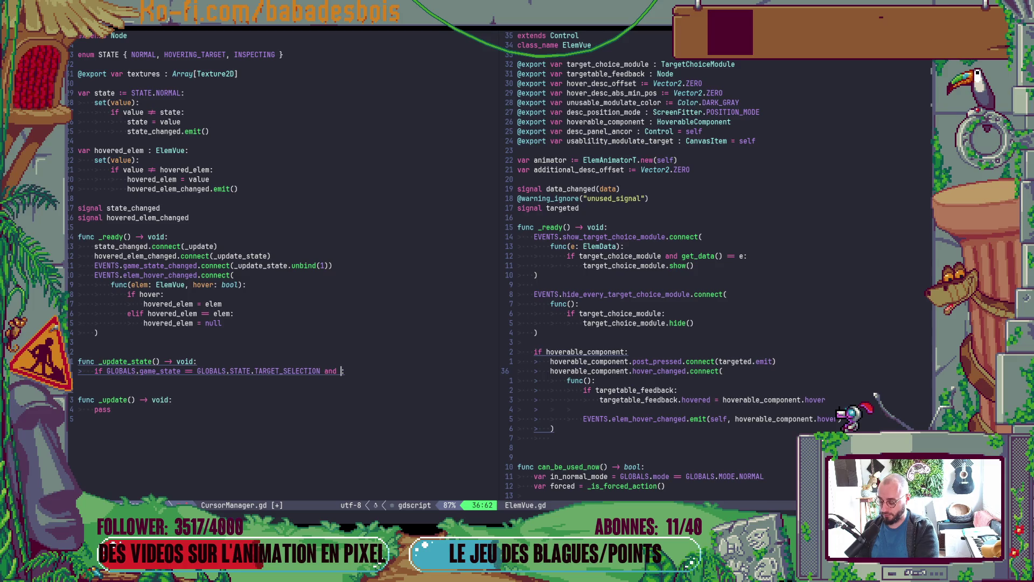
type("hovered_elem")
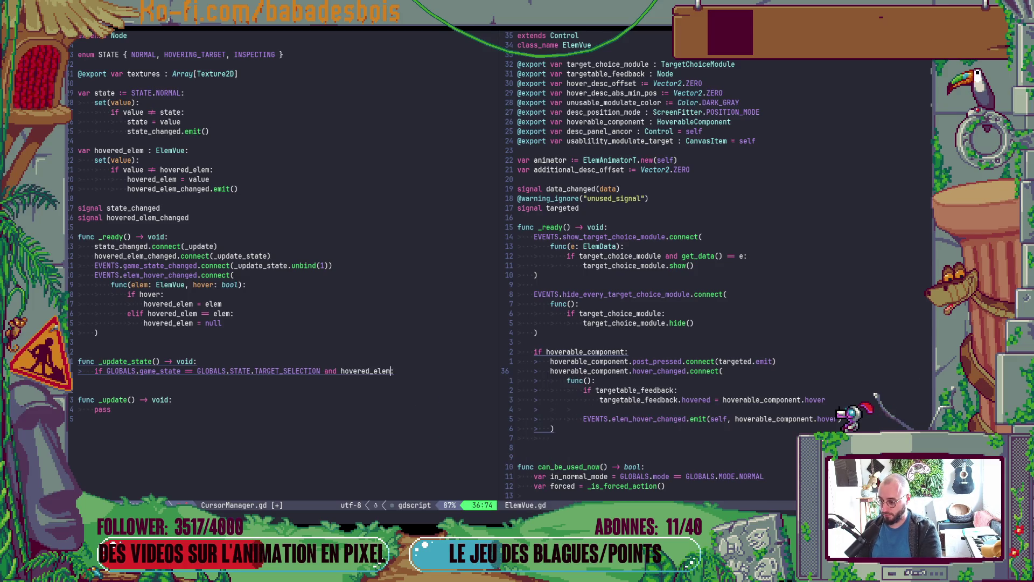
type(".tatr")
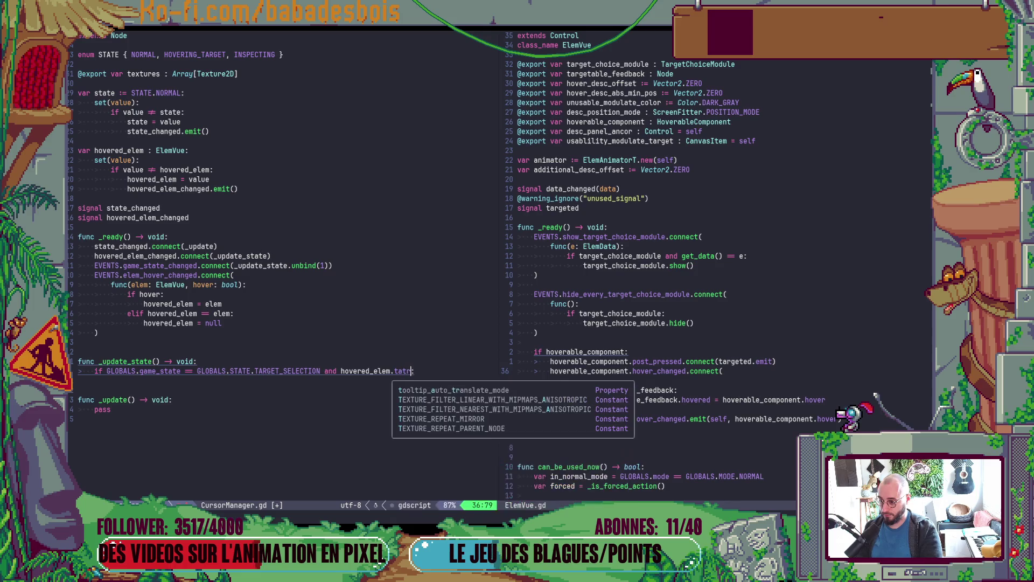
key("BackSpace")
key("BackSpace")
type("rg")
key("Return")
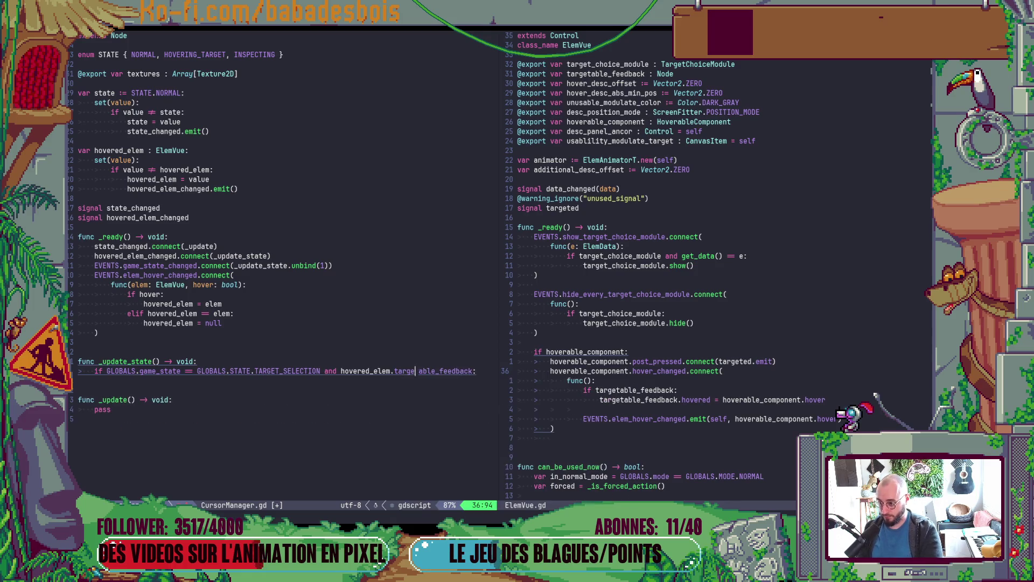
key("Escape")
Step: Copy hovered_elem.targetable_feedback and continue the condition with 'and \' on a new line
key("shift+b")
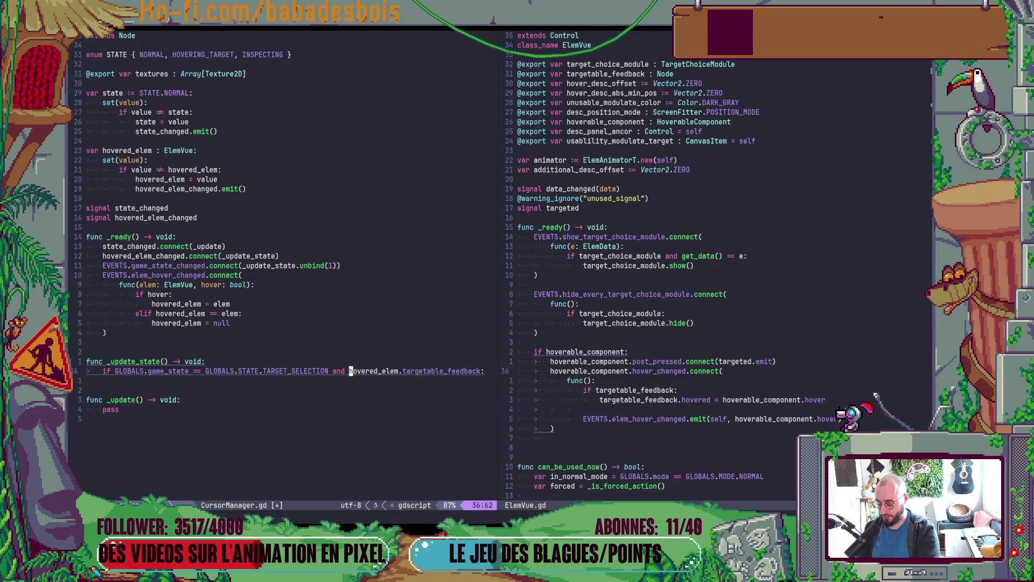
key("v")
key("e")
key("e")
key("e")
key("y")
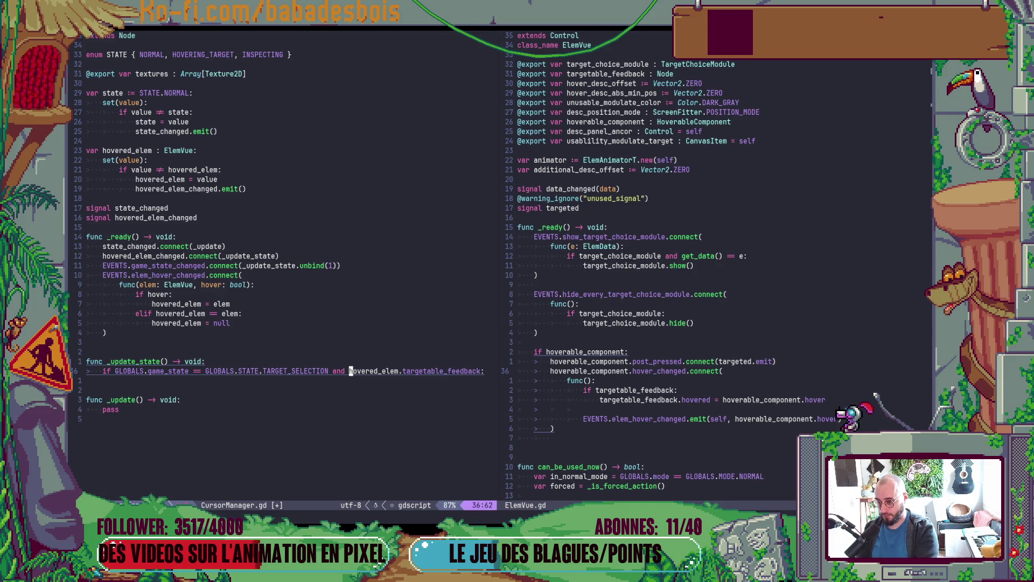
key("e")
key("e")
key("e")
type("ack and")
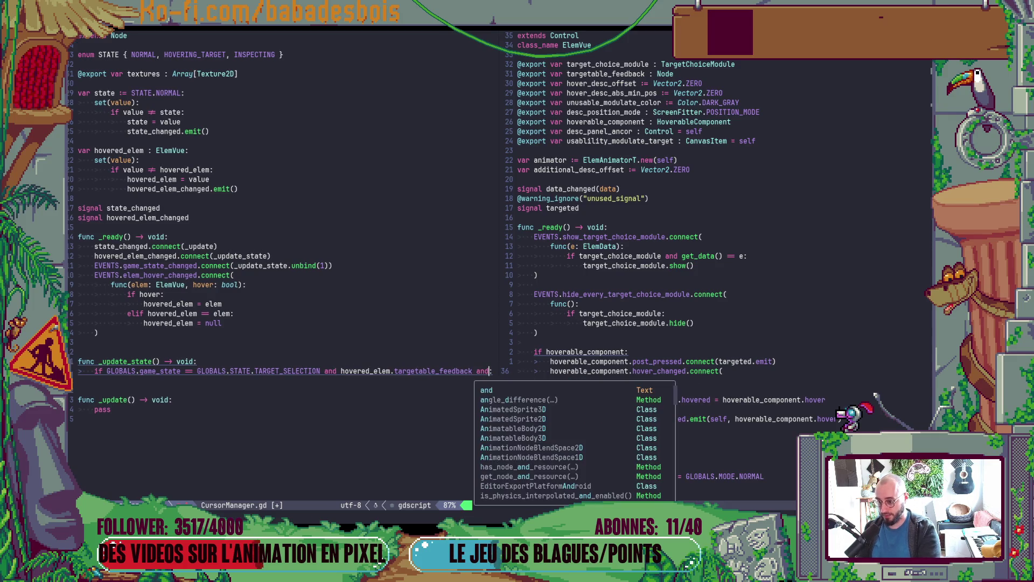
type(" \\")
key("Return")
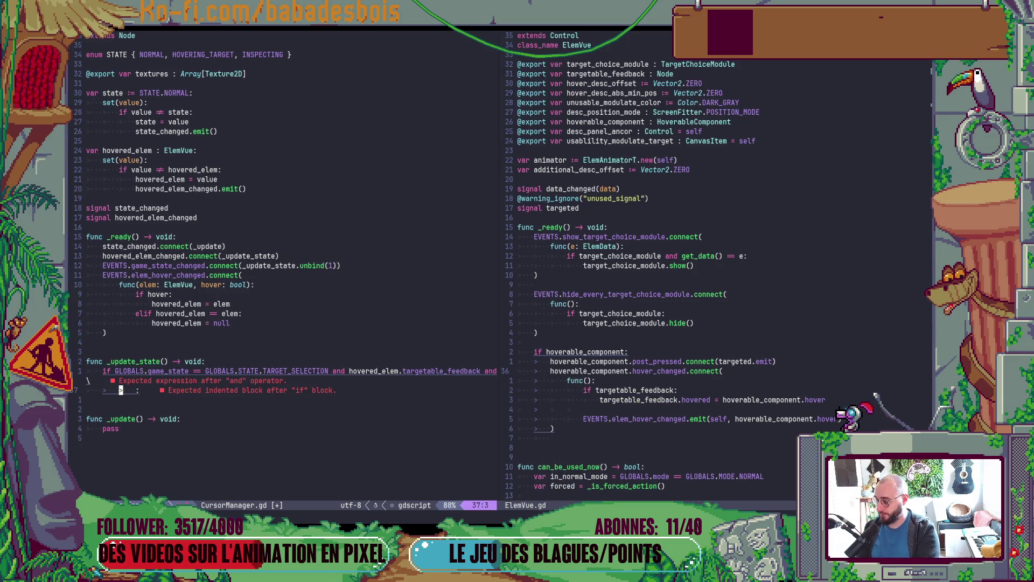
Step: Paste hovered_elem.targetable_feedback on the new line and add .state == to it
key("ctrl+r")
key("0")
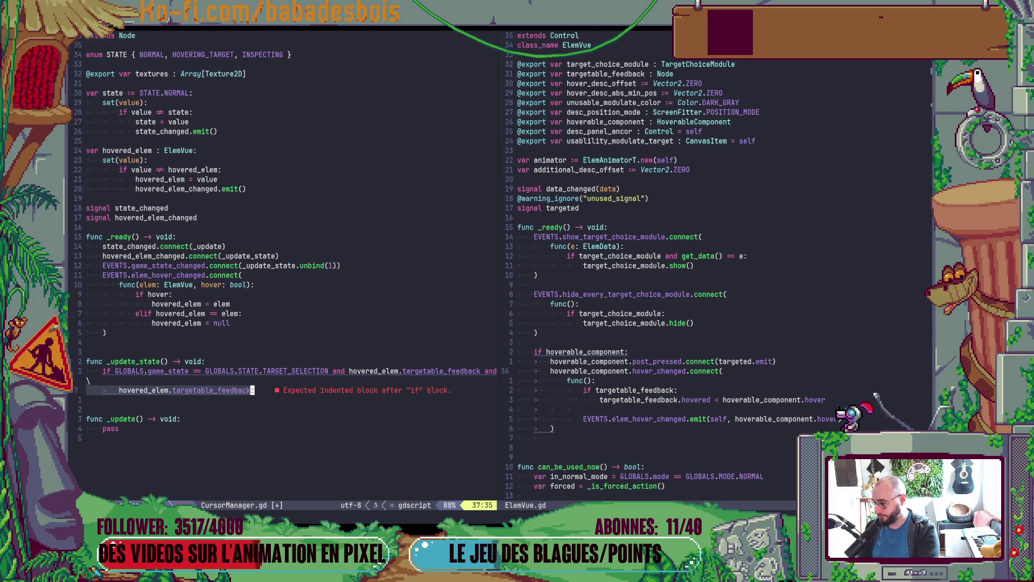
type("i")
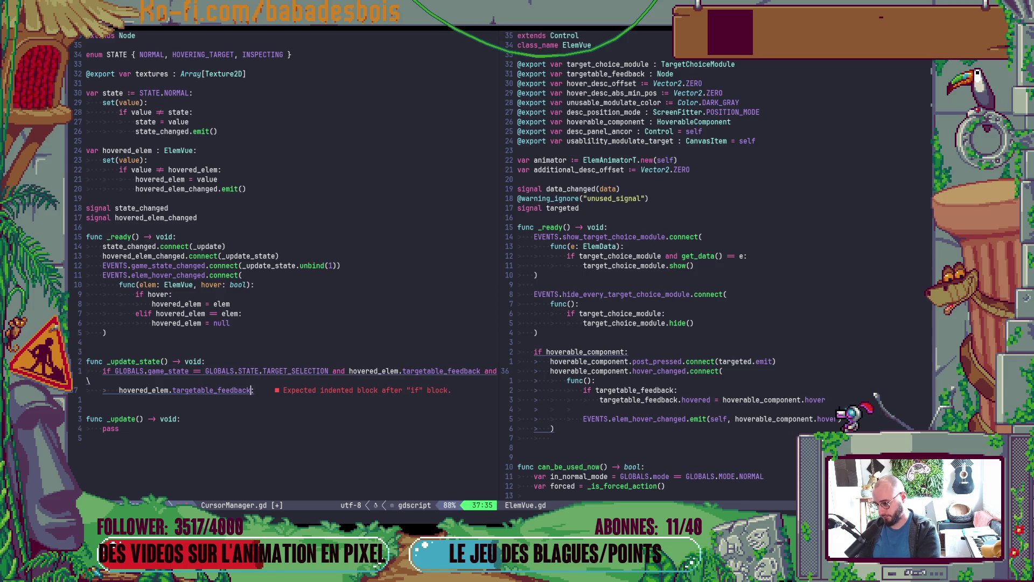
type(".s")
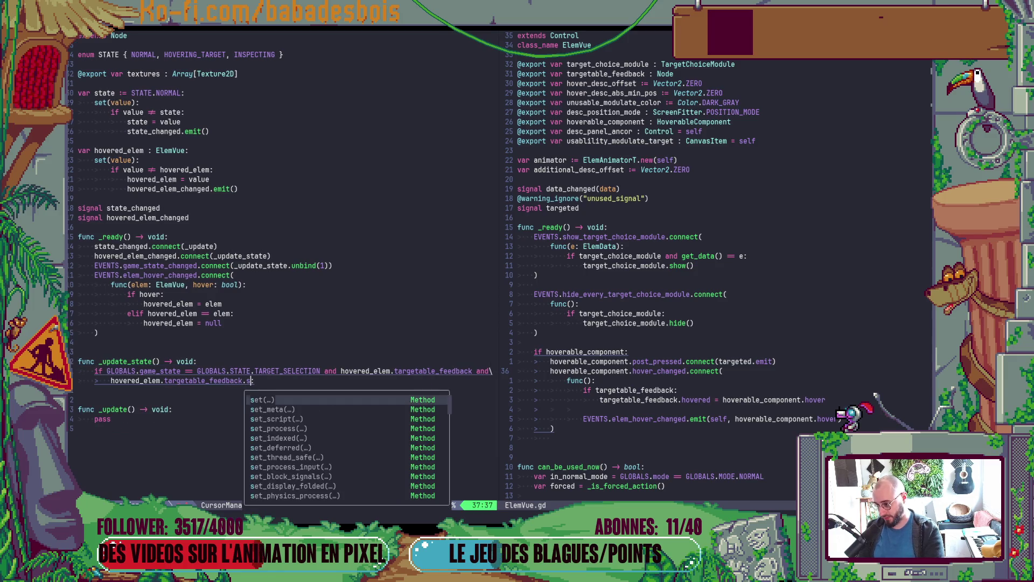
type("tate == ")
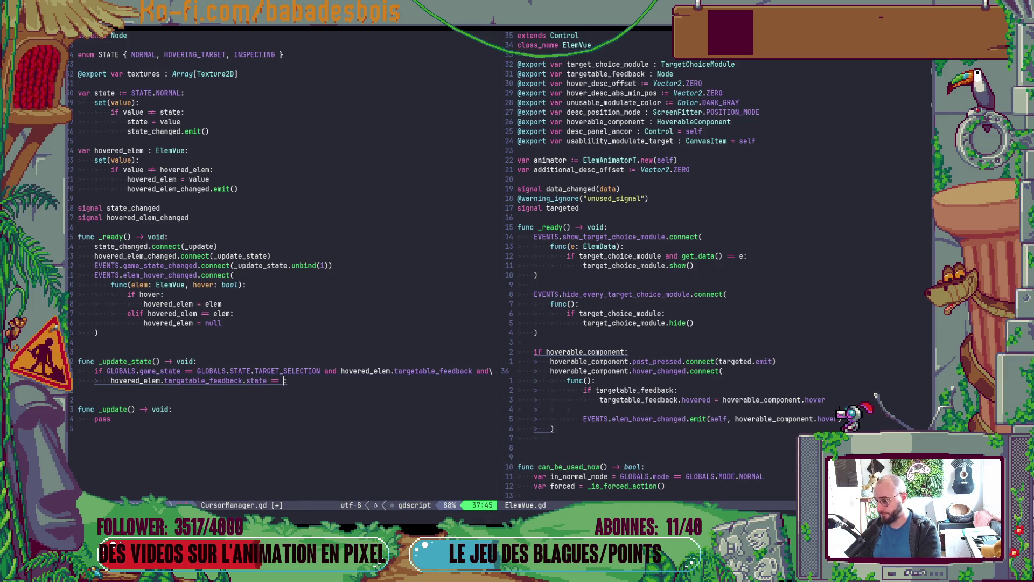
type("h")
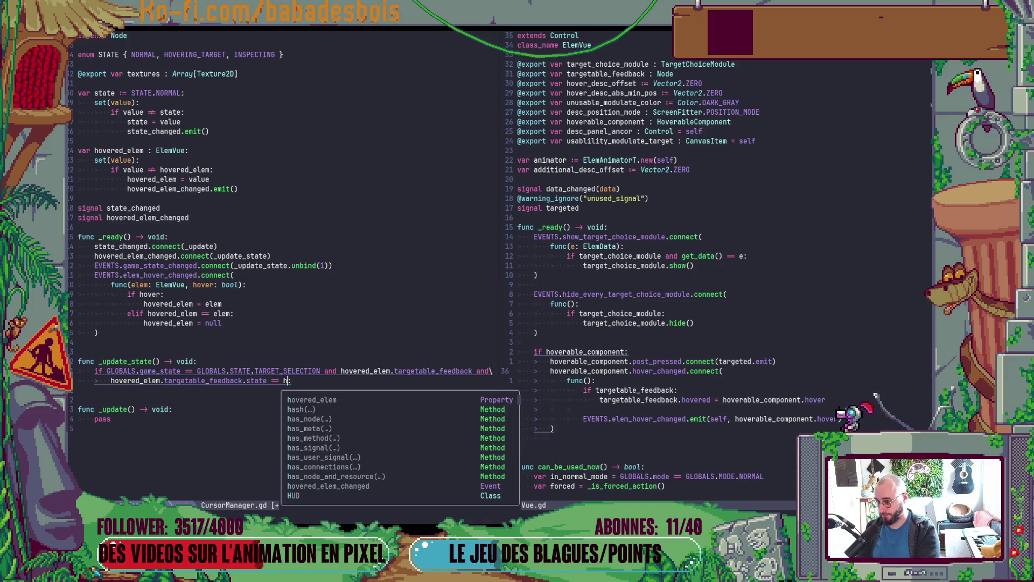
key("Tab")
type(".")
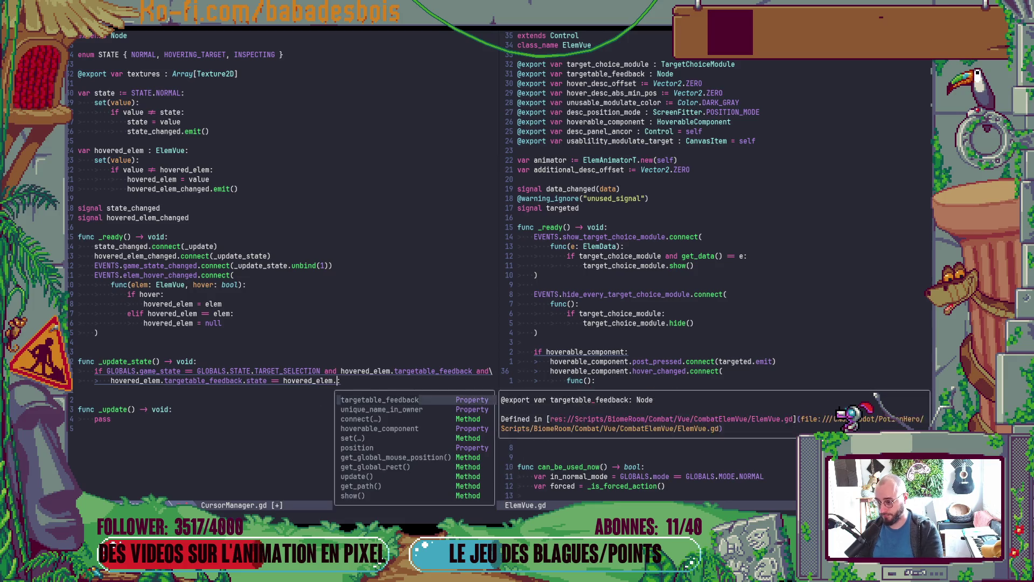
key("Tab")
type(".")
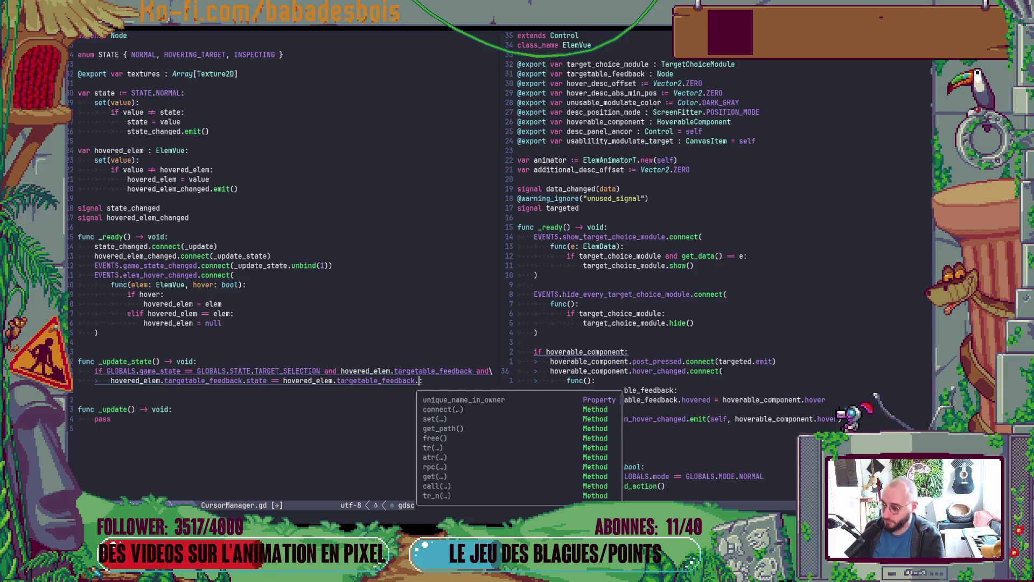
Step: Compare against TargetableFeedback.STATE.TARGETABLE: and start the state assignment below
key("ctrl+w")
key("ctrl+w")
key("ctrl+w")
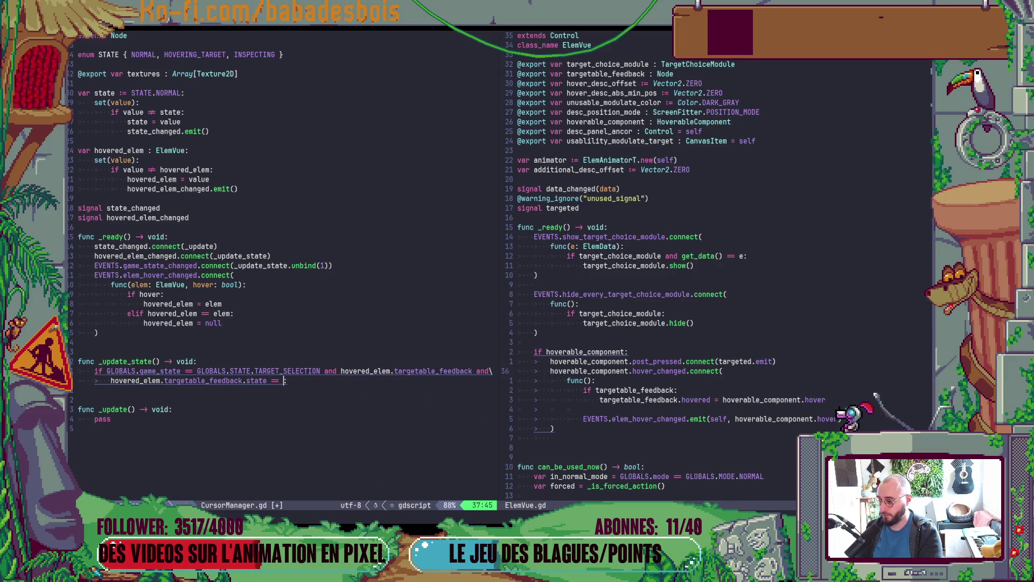
type("Ta")
key("Tab")
type(".")
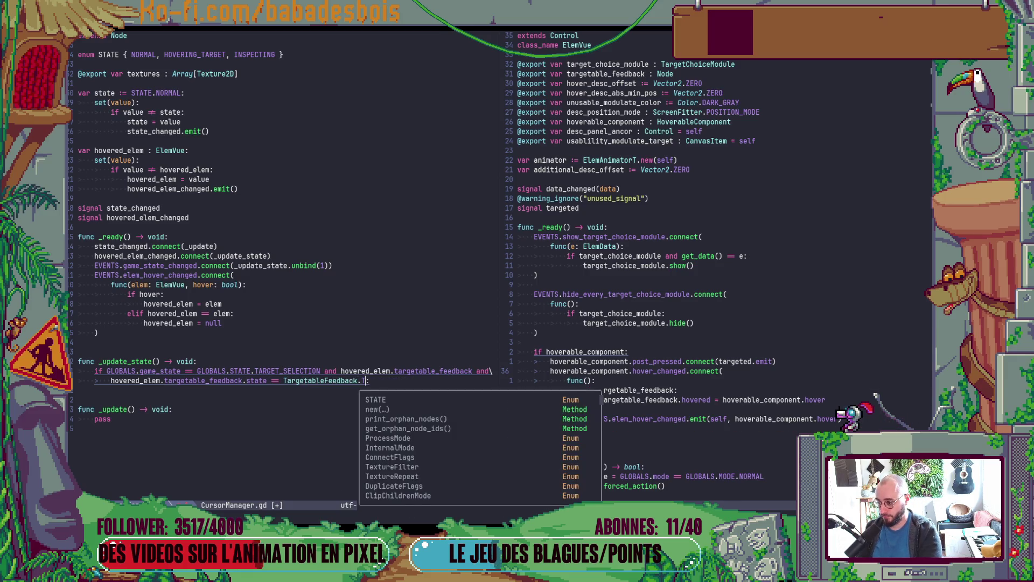
type("STATE.")
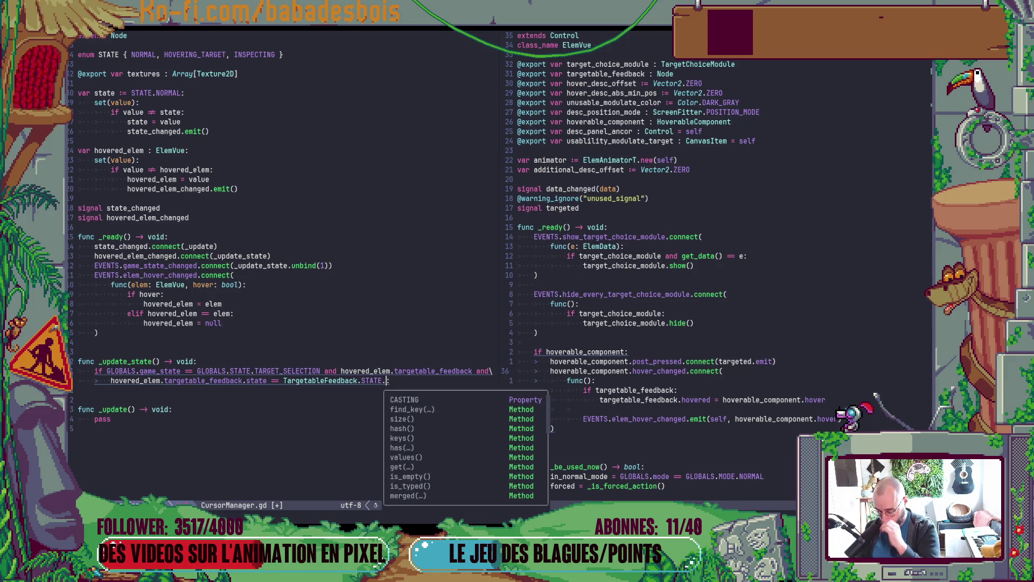
type("T")
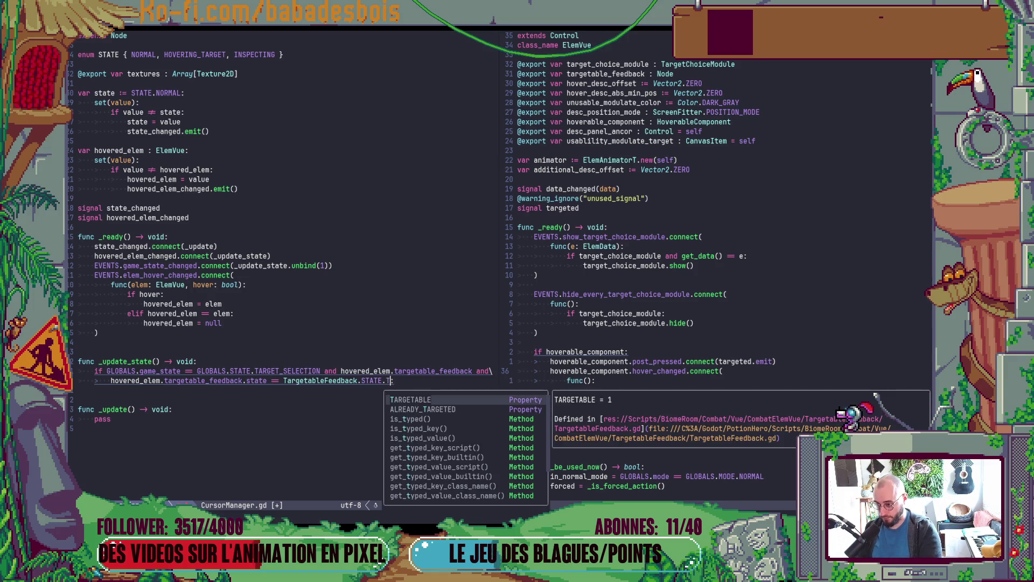
key("Tab")
type(":")
type("o")
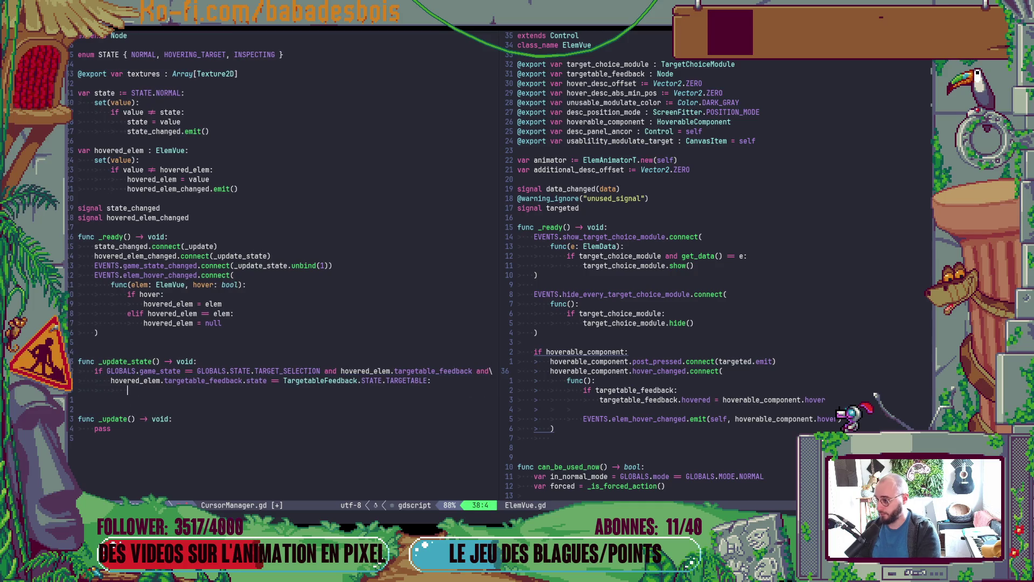
type("state = ")
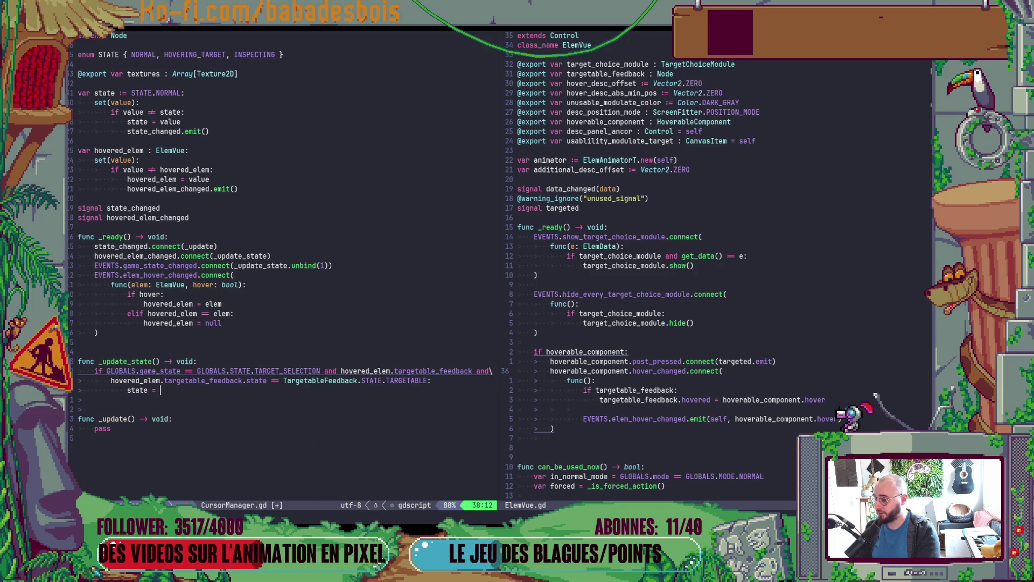
type("HO")
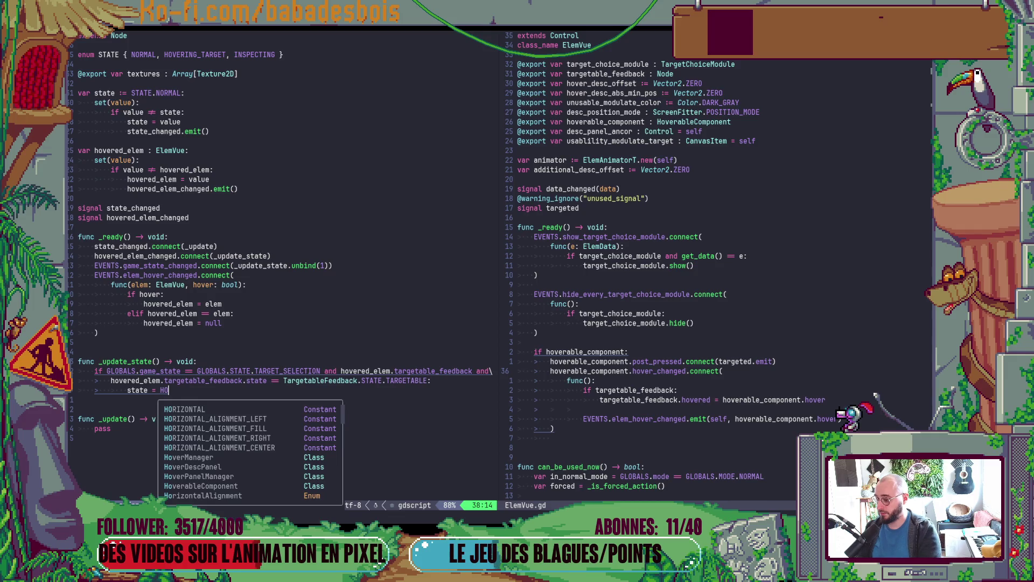
Step: Complete the branch assignment as state = STATE.HOVERING_TARGET
key("BackSpace")
type("overManag")
key("BackSpace")
key("BackSpace")
key("BackSpace")
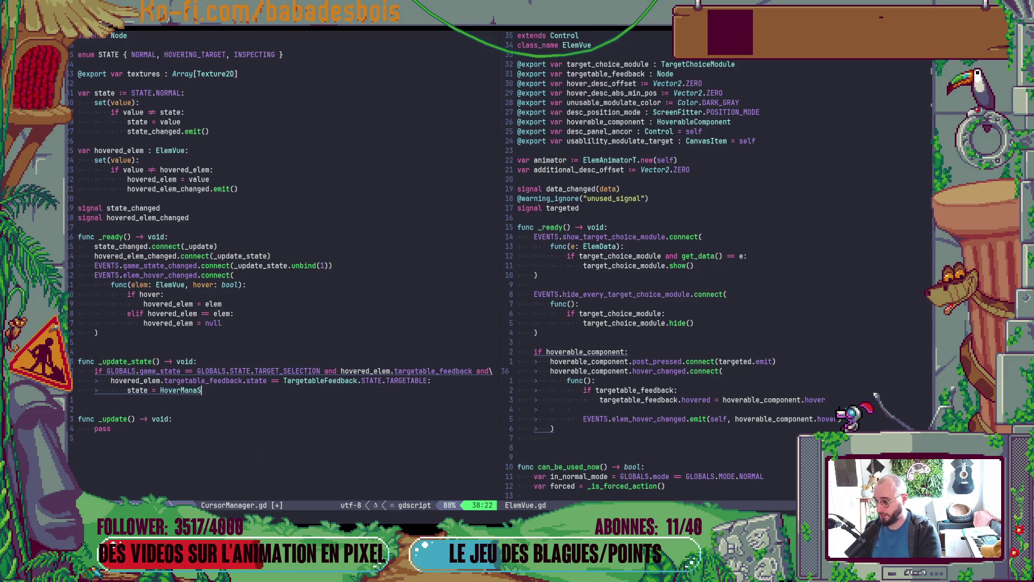
type("ST")
key("Return")
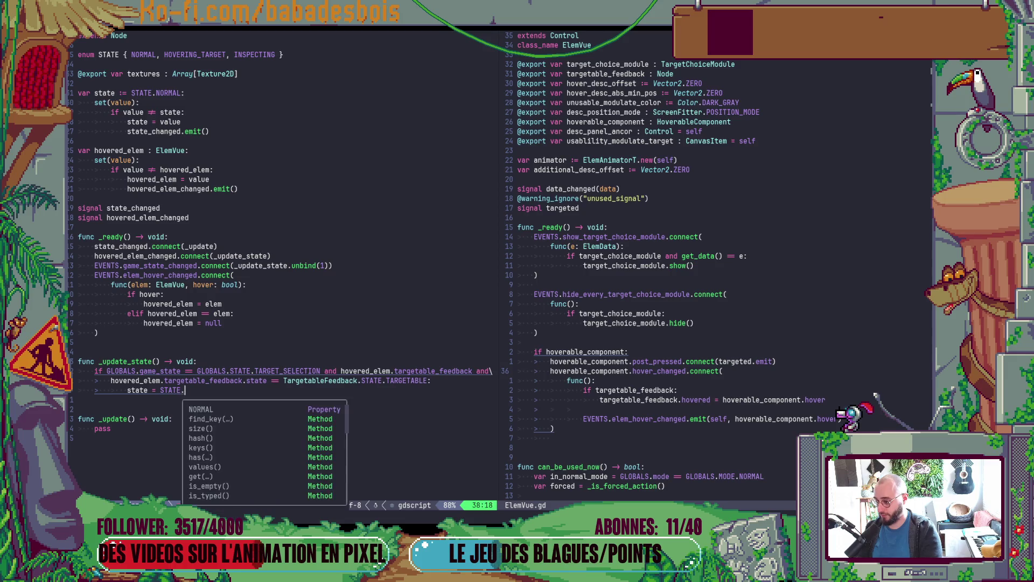
type(".HO")
key("Return")
key("Escape")
Step: Add an else: branch with an indented empty line below it
key("o")
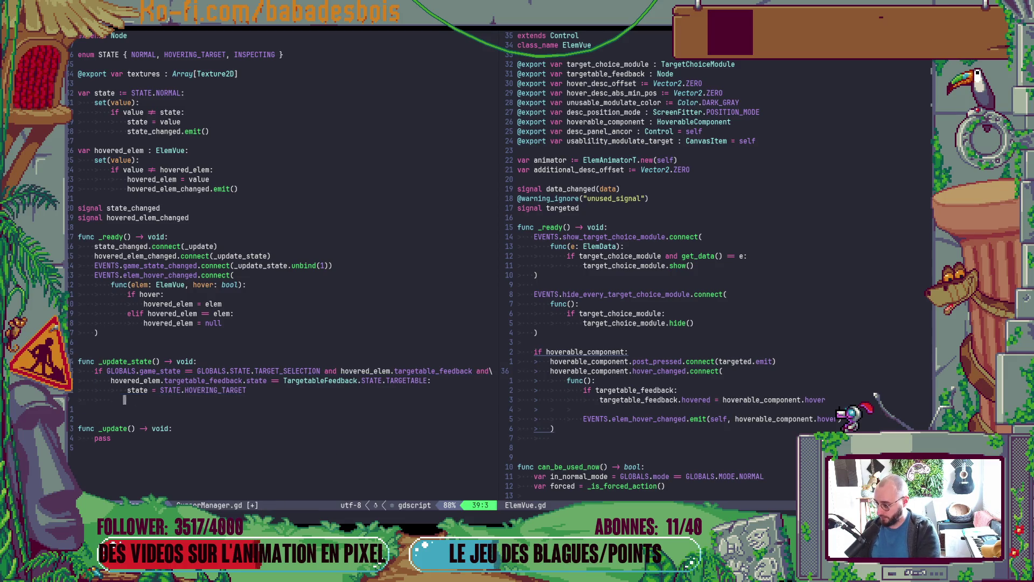
key("BackSpace")
key("BackSpace")
type("else:")
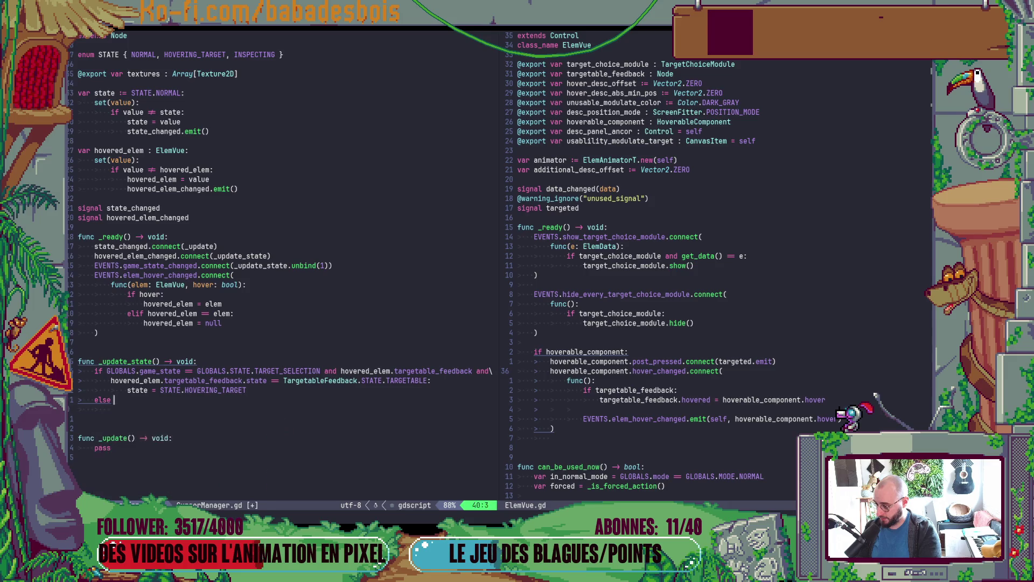
key("Return")
key("Tab")
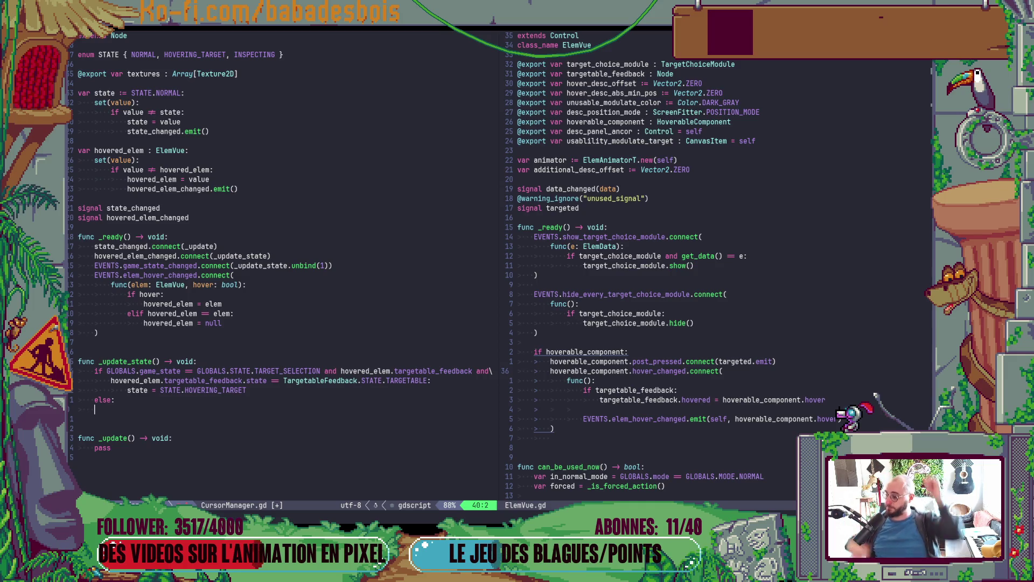
Step: Add a backslash to the condition line and dedent the assignment and continuation lines
type("\\")
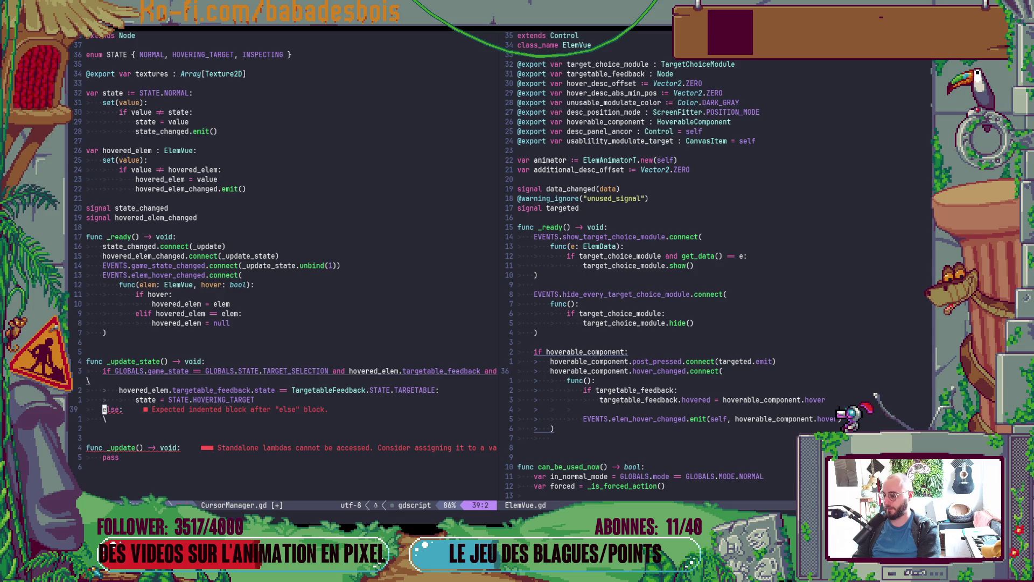
key("Escape")
key("k")
key("k")
key("less")
key("less")
key("k")
key("less")
key("less")
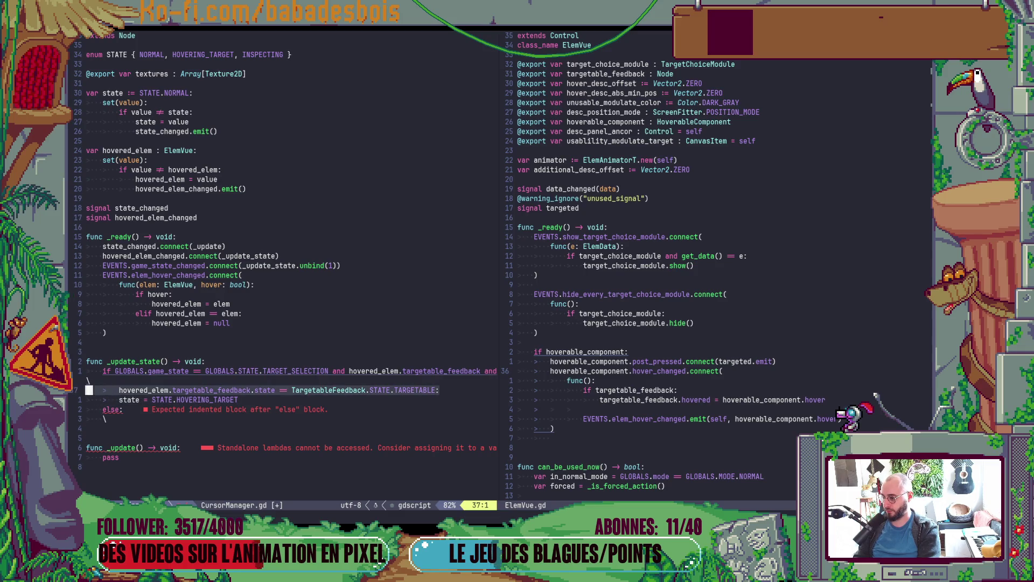
key("j")
key("j")
key("j")
Step: Delete the stray backslash under else: and reopen that line for the else body
key("k")
key("k")
key("k")
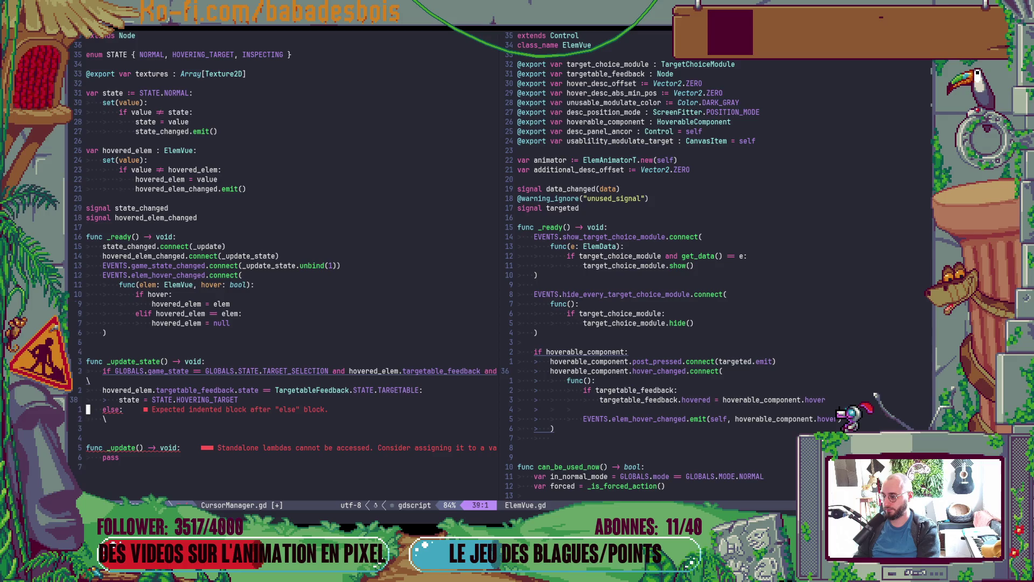
key("j")
key("j")
key("j")
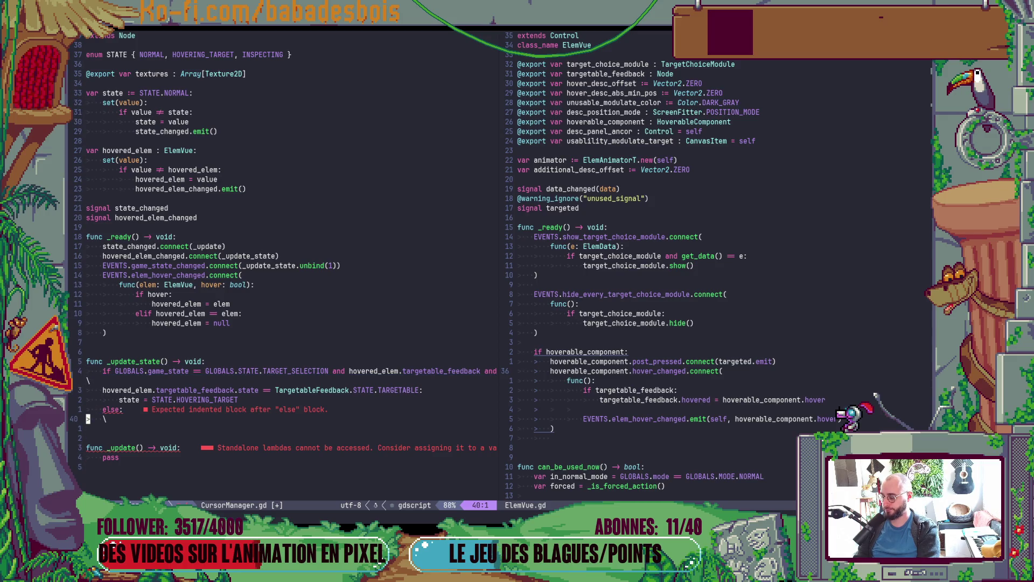
key("D")
key("S")
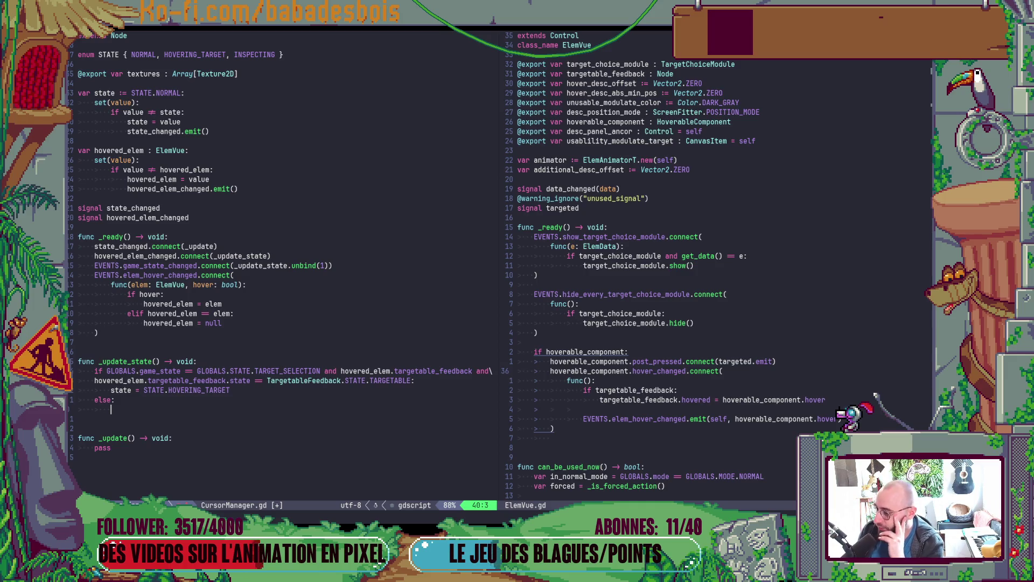
Step: Make the else branch set state = STATE.NORMAL and save CursorManager.gd
type("state = ST")
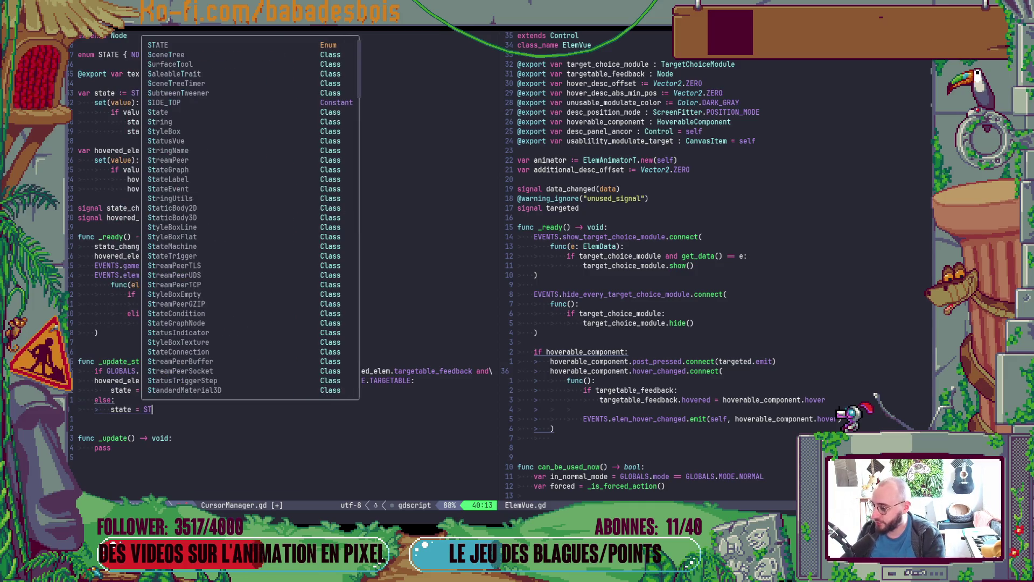
type("ATE.")
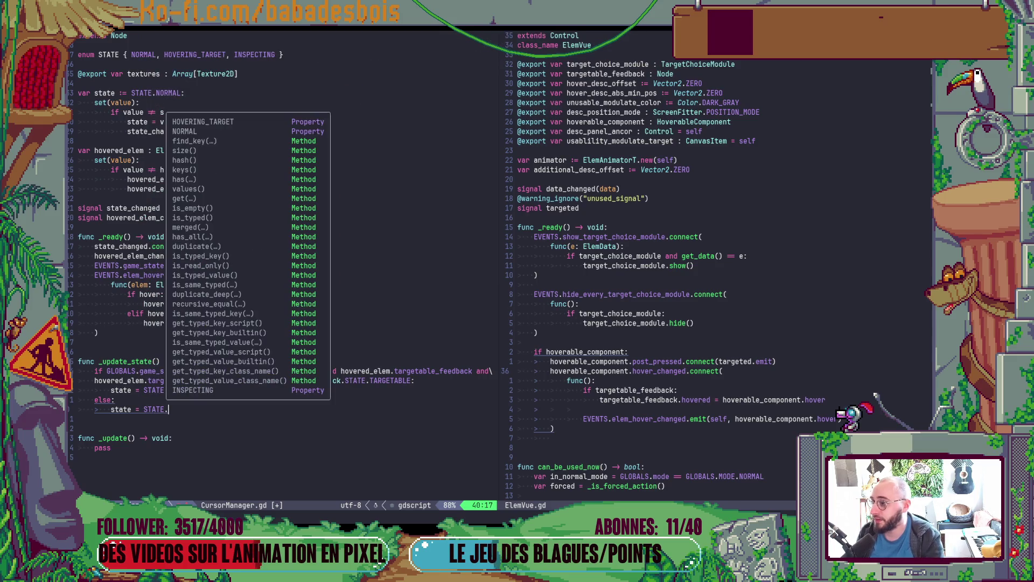
key("Tab")
key("Escape")
type(":w")
key("Return")
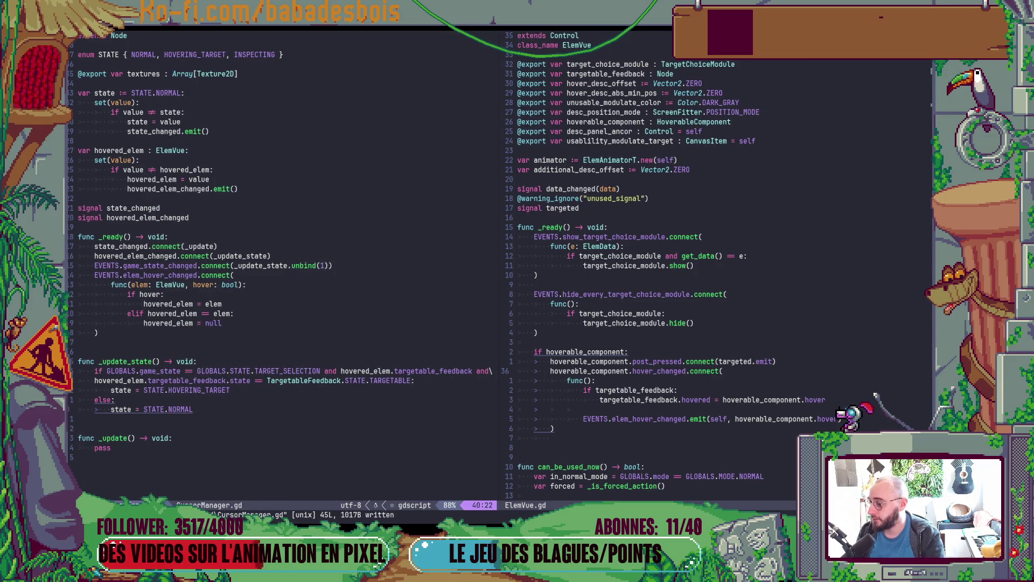
Step: Delete 'pass' from the _update body, then bring Firefox forward
key("4")
key("j")
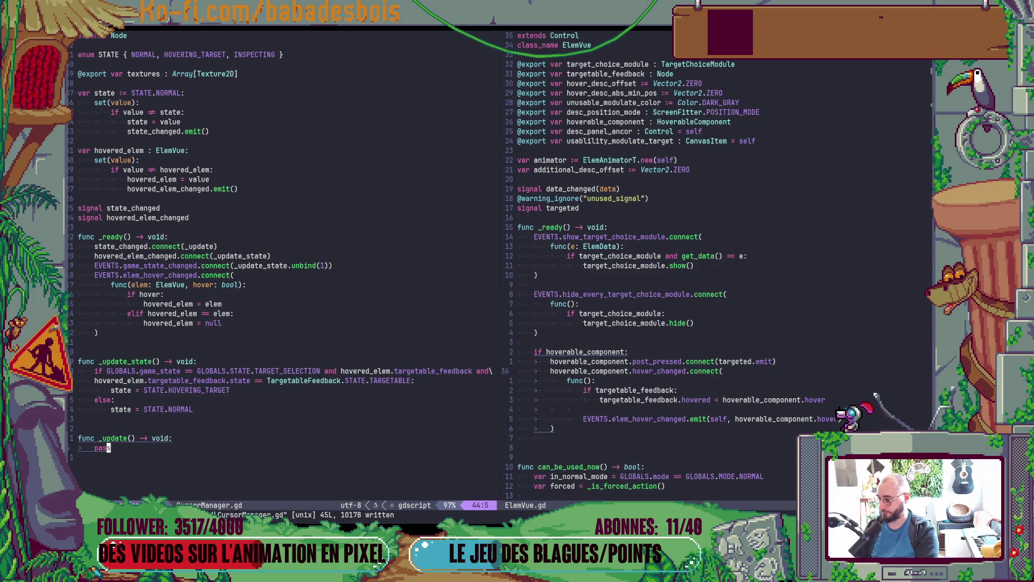
key("b")
key("Escape")
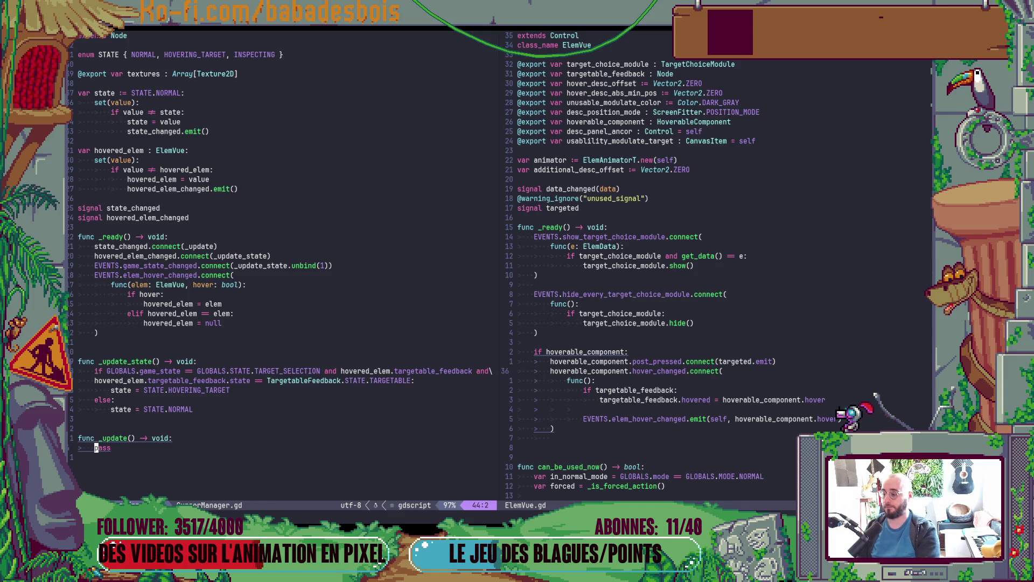
key("c")
key("w")
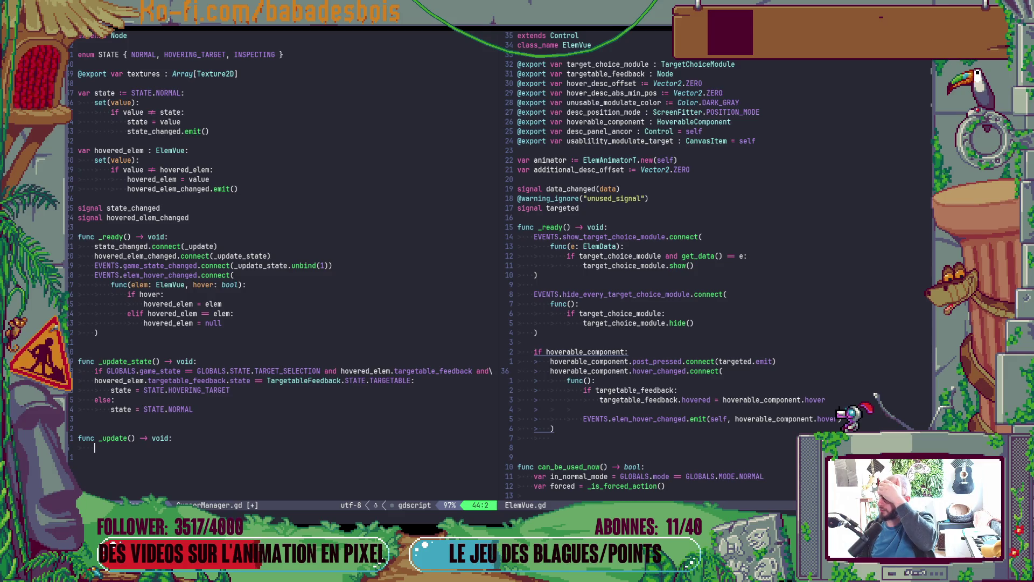
key("Escape")
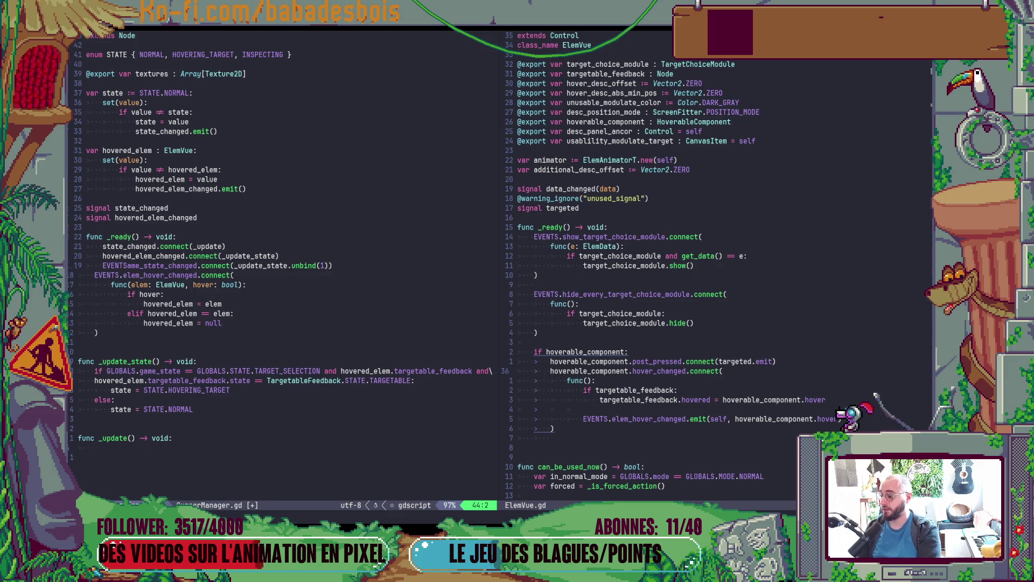
key("alt+Tab")
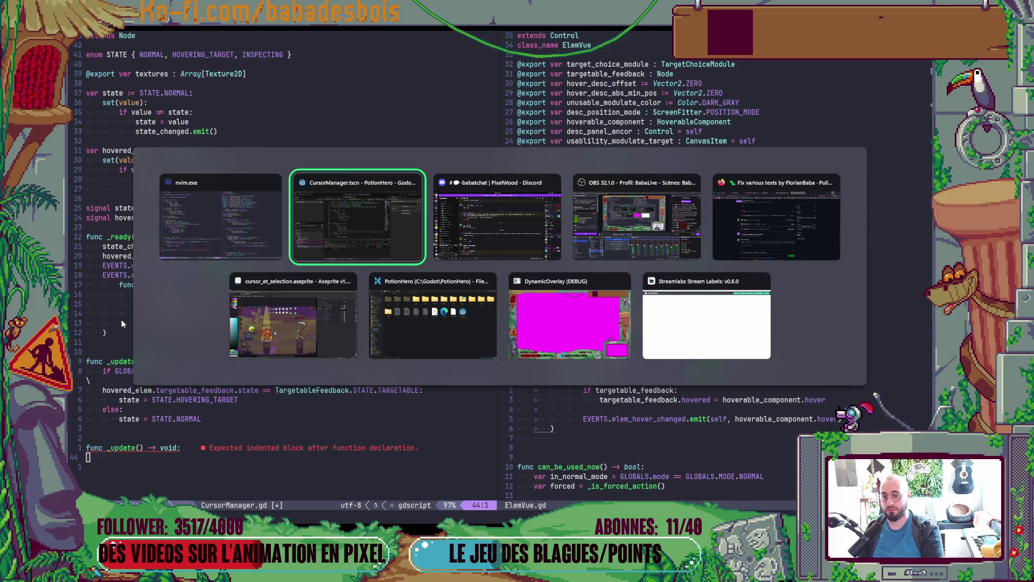
key("alt+Tab")
key("alt+Tab")
key("alt+Tab")
key("alt+Tab")
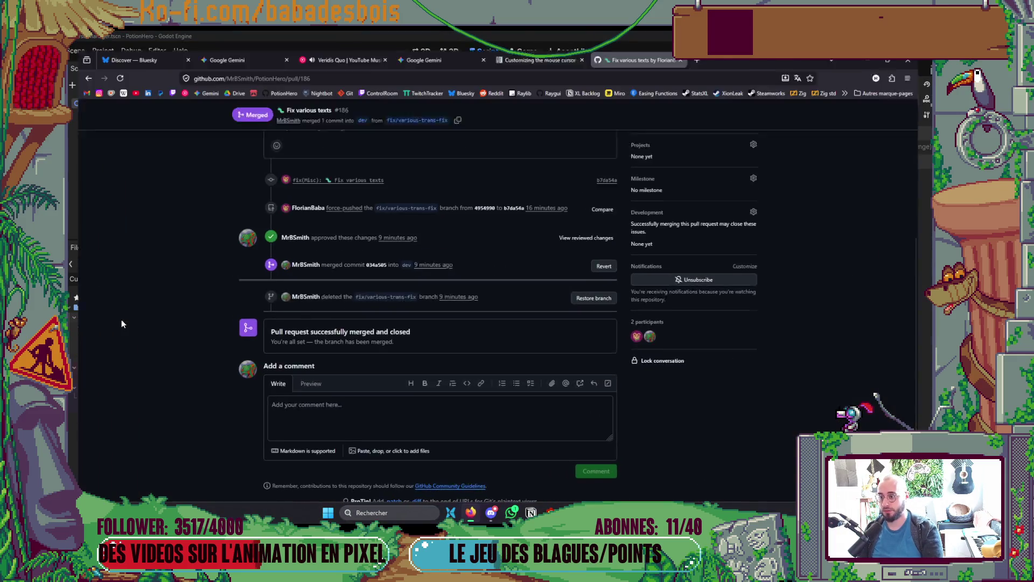
Step: Read the 'Customizing the mouse cursor' Godot docs page, then return to CursorManager.gd
left_click(560, 32)
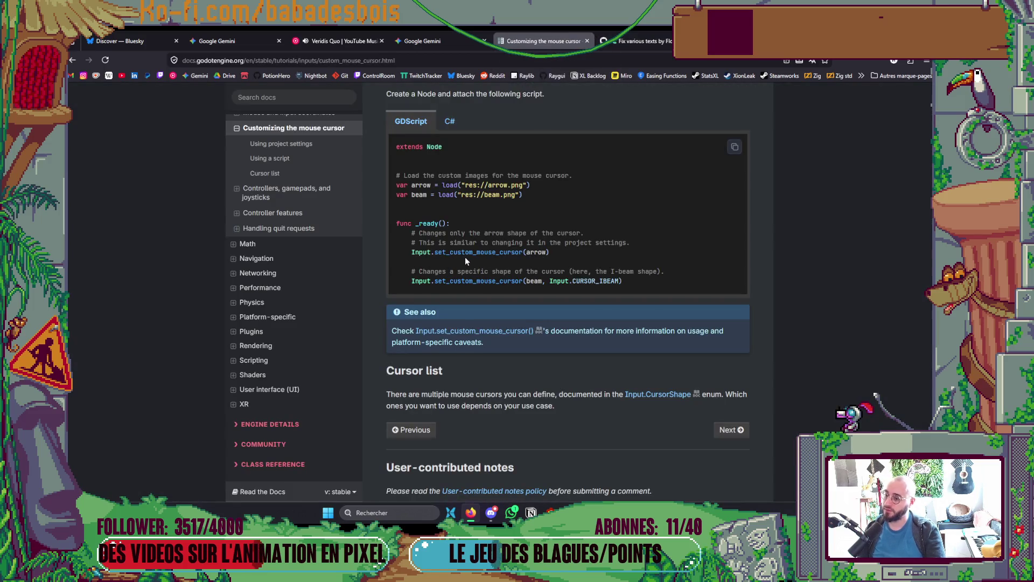
key("alt+Tab")
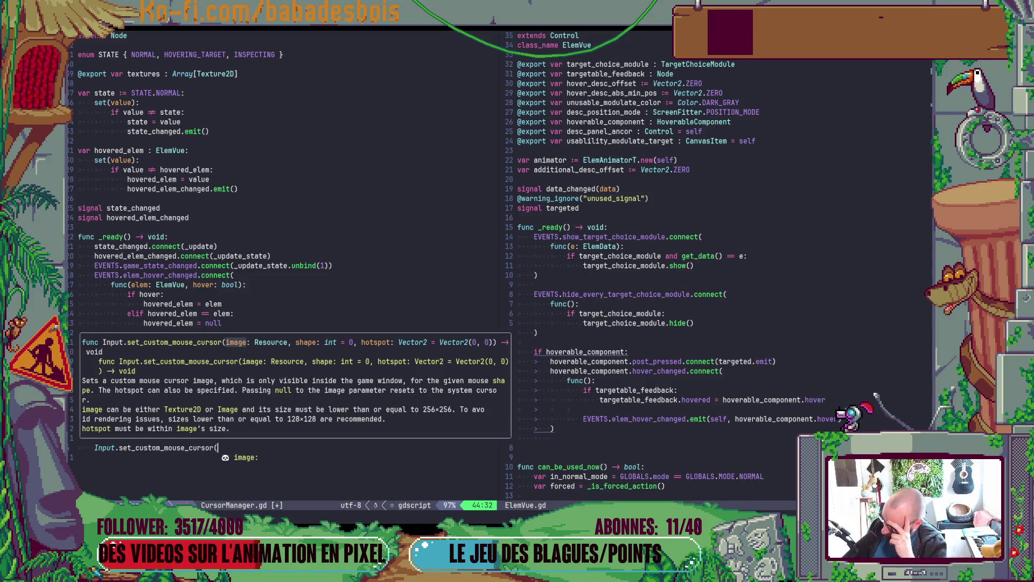
Step: Complete _update as Input.set_custom_mouse_cursor(textures[state]) and save CursorManager.gd
type(")")
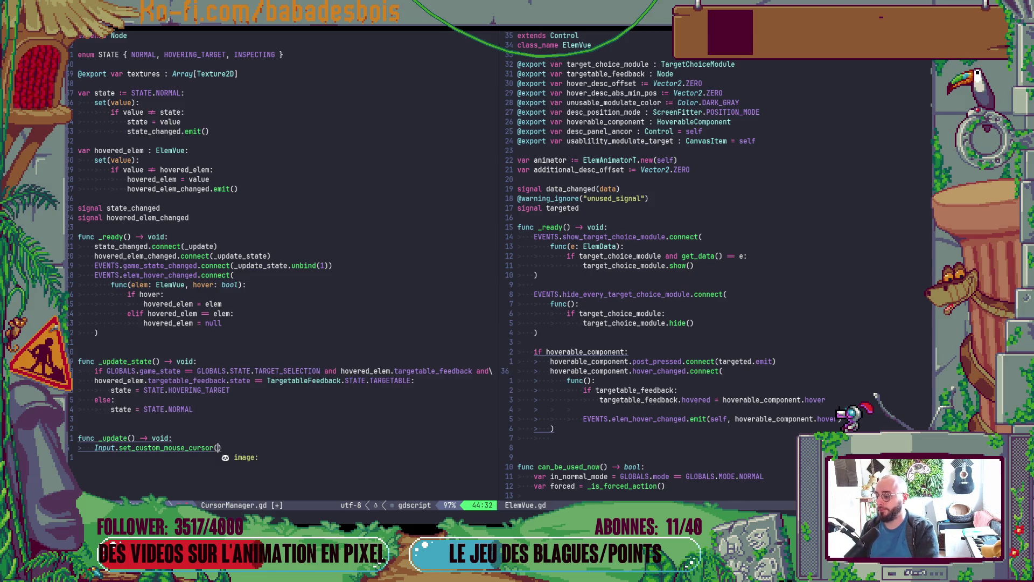
type("textures[]")
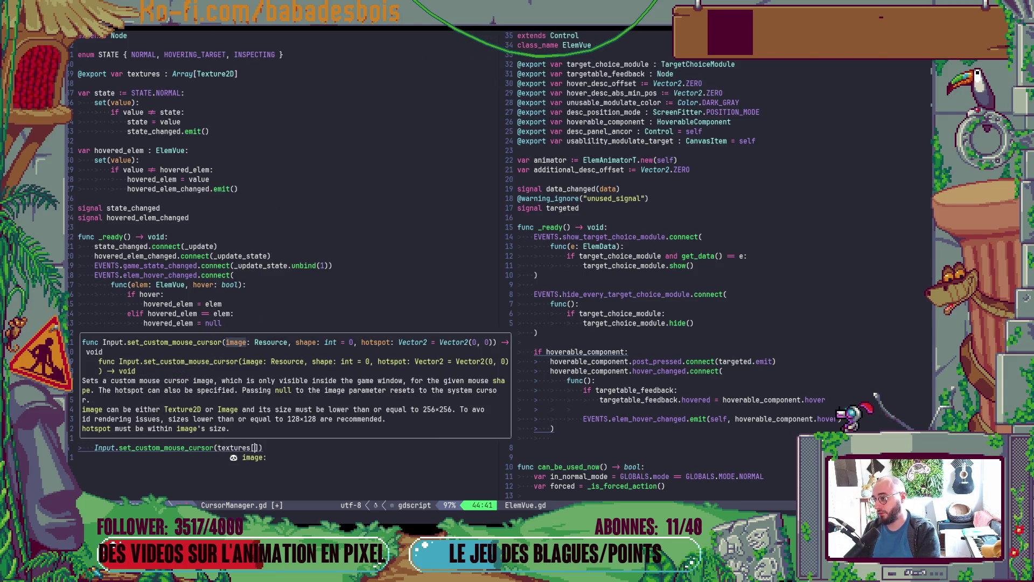
type("S")
key("BackSpace")
type("state")
key("Escape")
type(":w")
key("Return")
Step: Check the textures export declaration on line 5, then switch to the Godot editor
key("j")
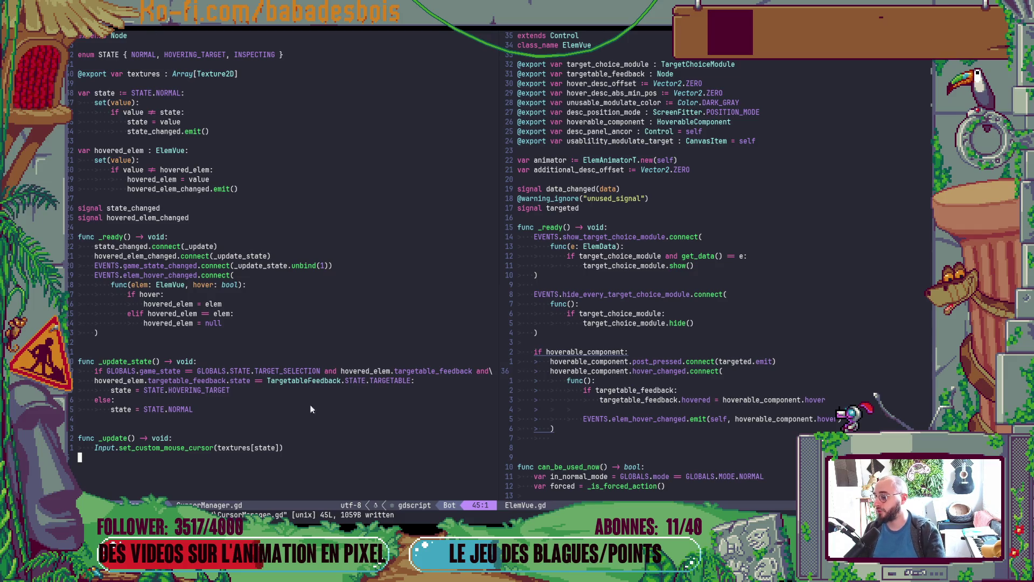
left_click_drag(351, 479, 123, 105)
left_click(315, 144)
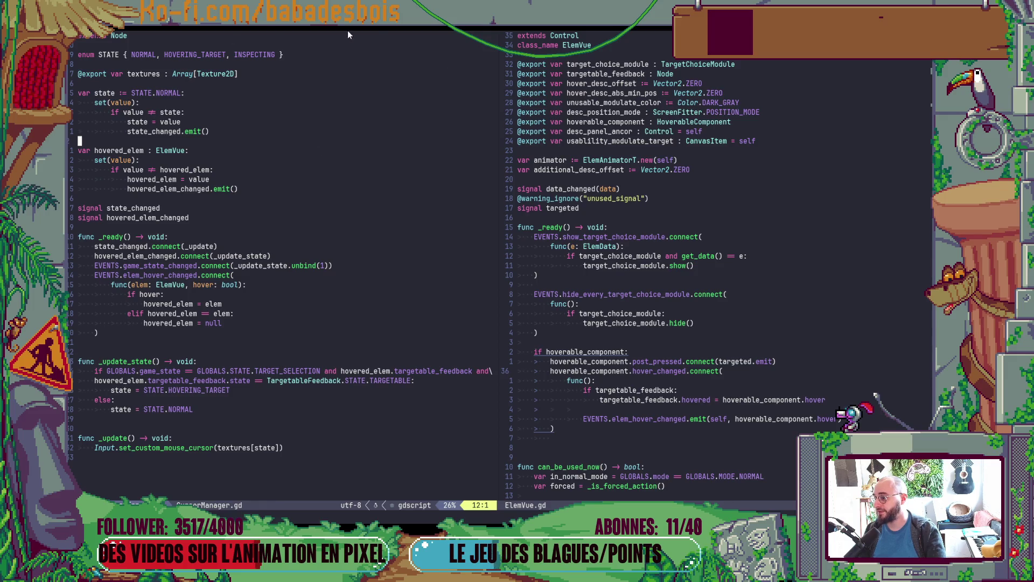
left_click(140, 76)
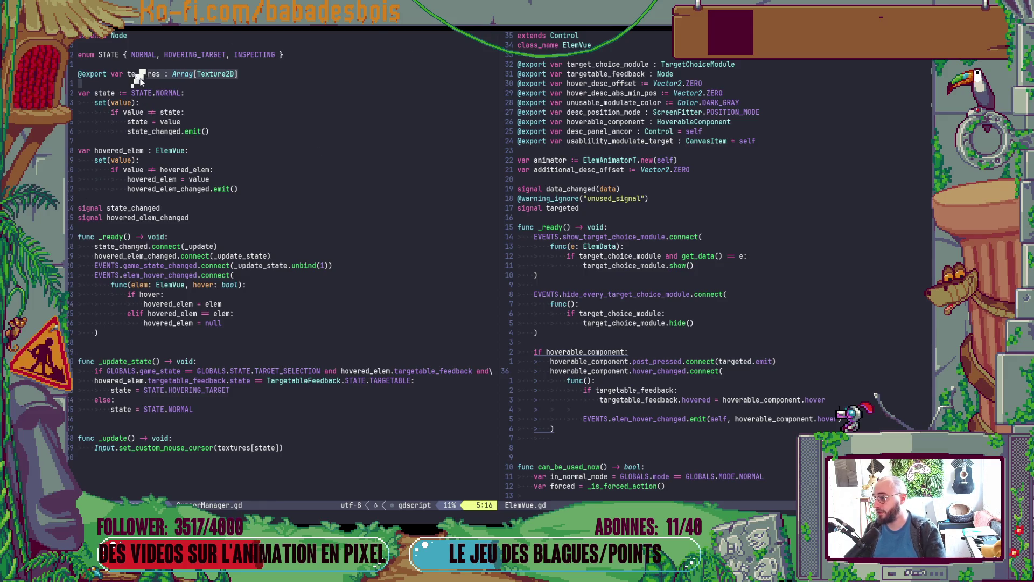
double_click(140, 75)
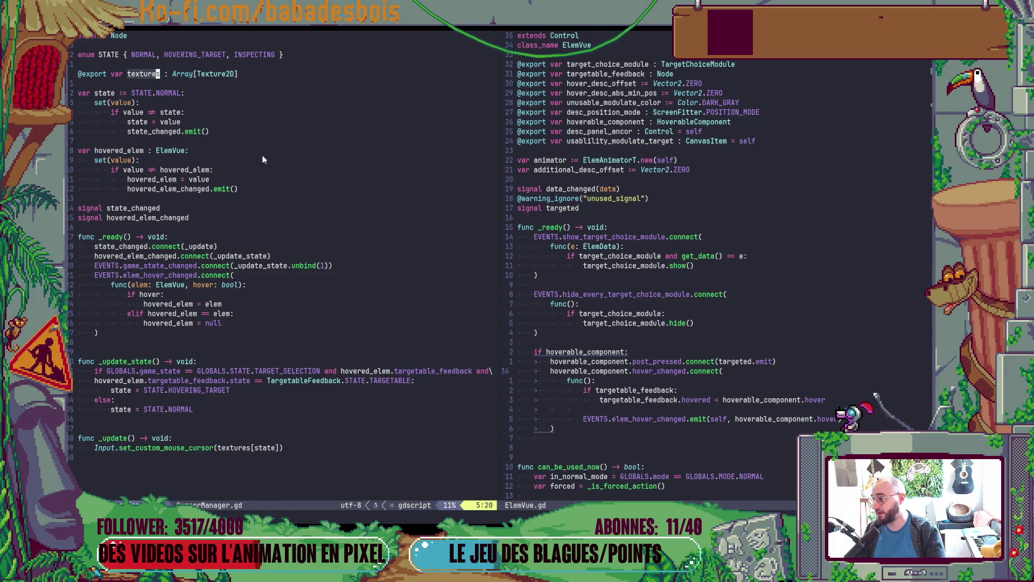
left_click(250, 236)
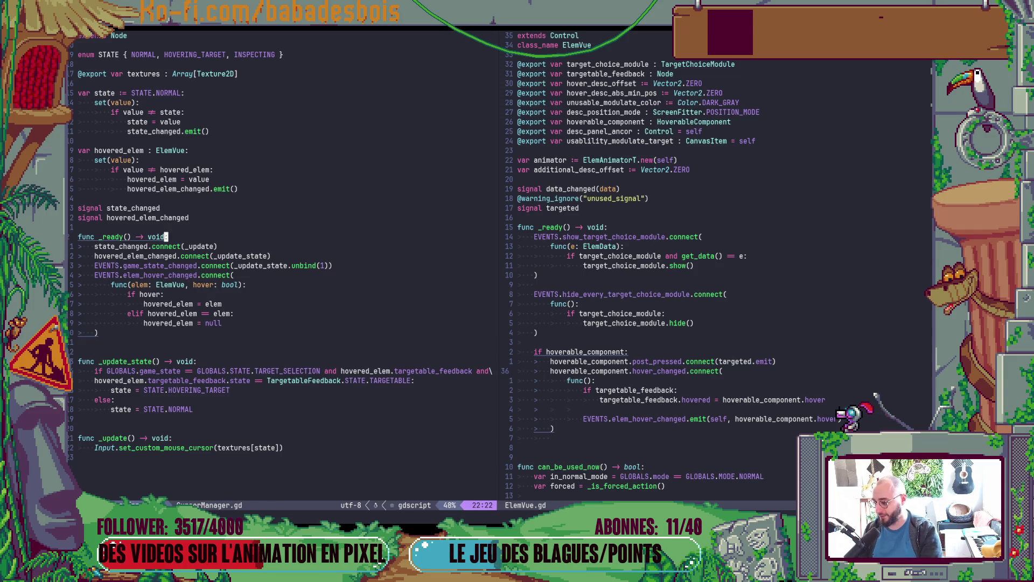
key("alt+Tab")
key("Tab")
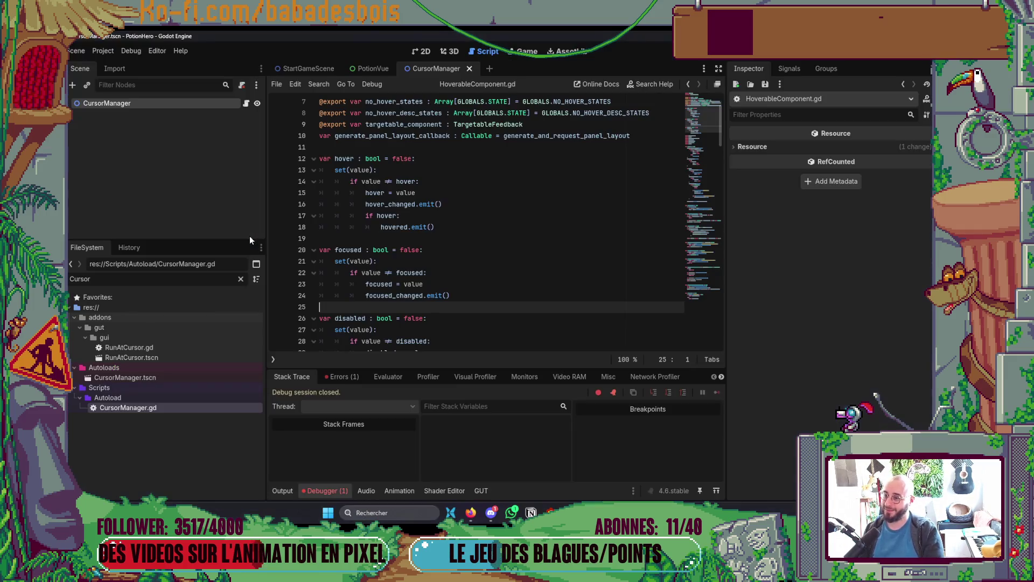
Step: Resize CursorManager's Textures array to 3 empty slots and save the scene
left_click(153, 103)
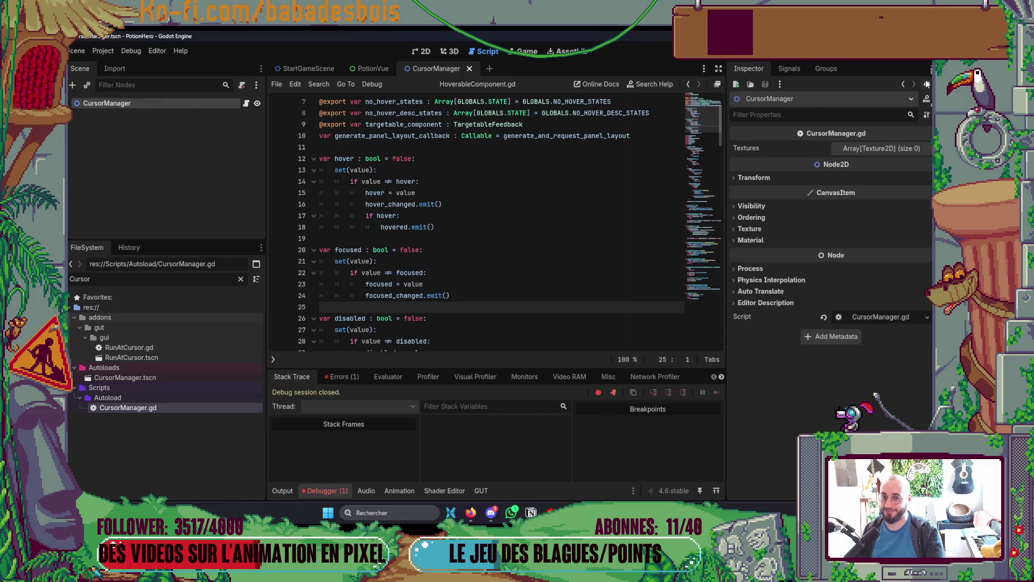
left_click(894, 149)
left_click(924, 161)
left_click(924, 161)
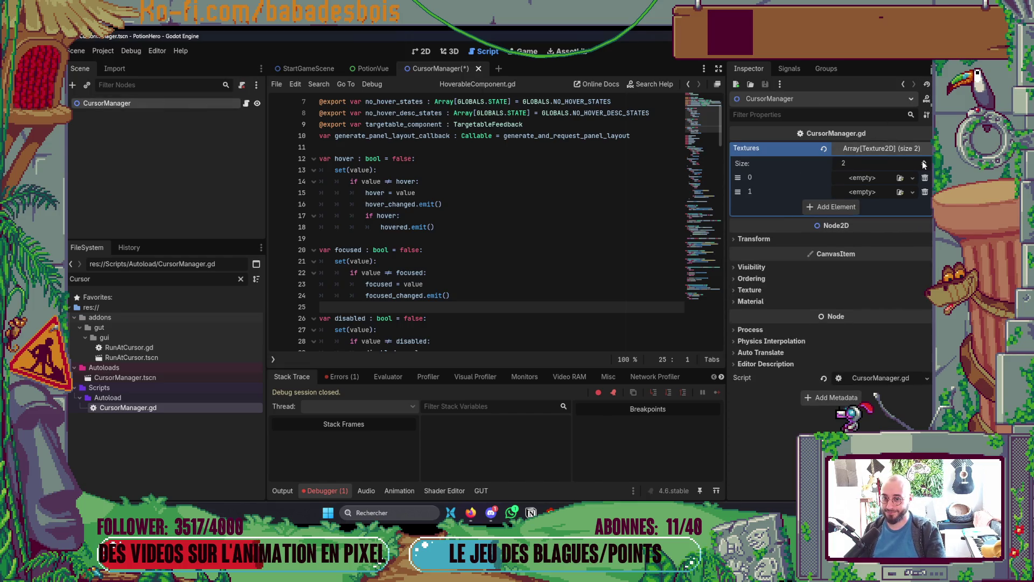
left_click(923, 161)
left_click(493, 200)
key("ctrl+s")
Step: Switch to the 2D workspace, clear the FileSystem Cursor filter and collapse Autoload
key("ctrl+F1")
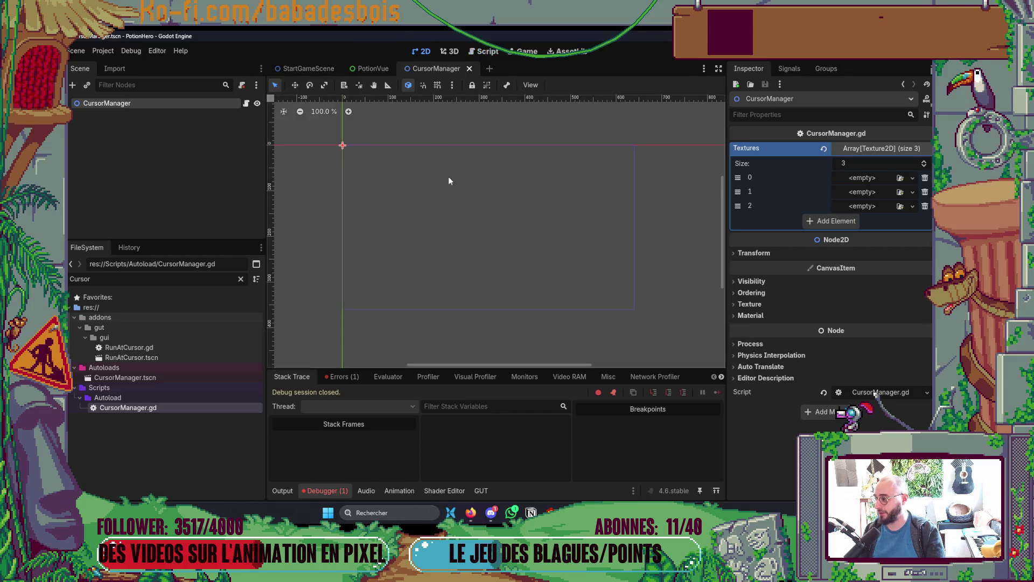
left_click(183, 131)
left_click(178, 103)
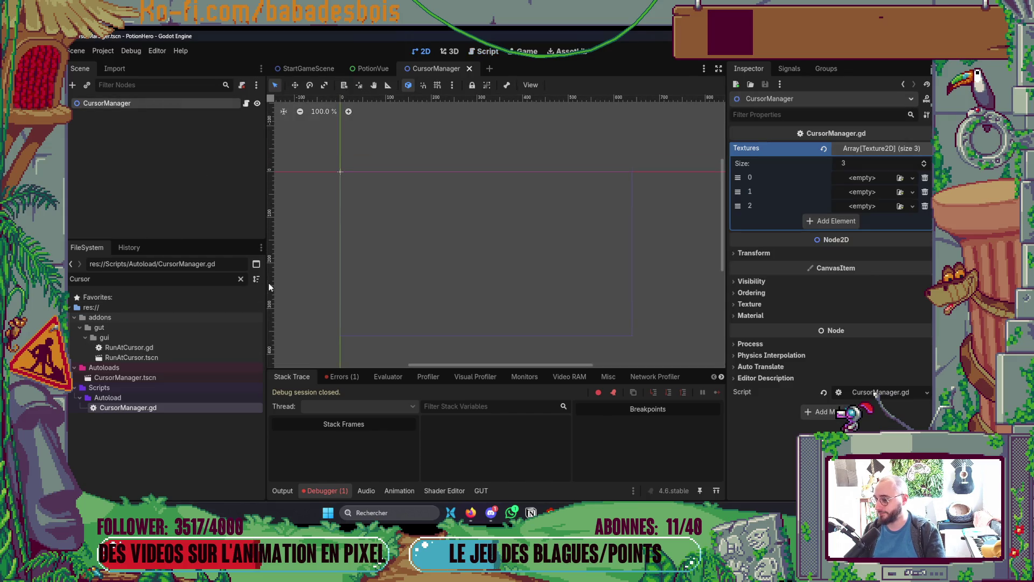
left_click(240, 278)
scroll(195, 386, "down", 4)
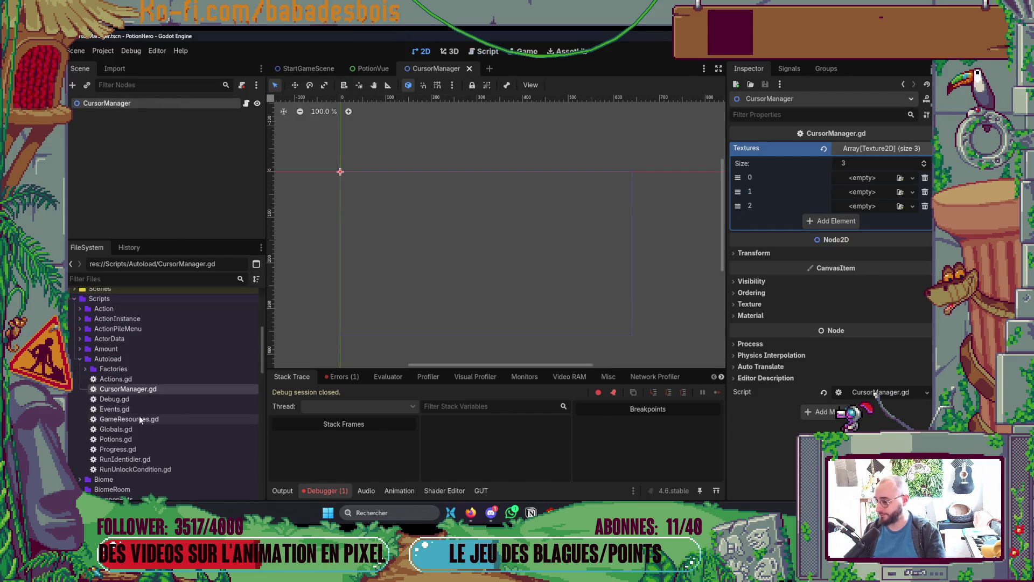
left_click(78, 358)
key("alt+Tab")
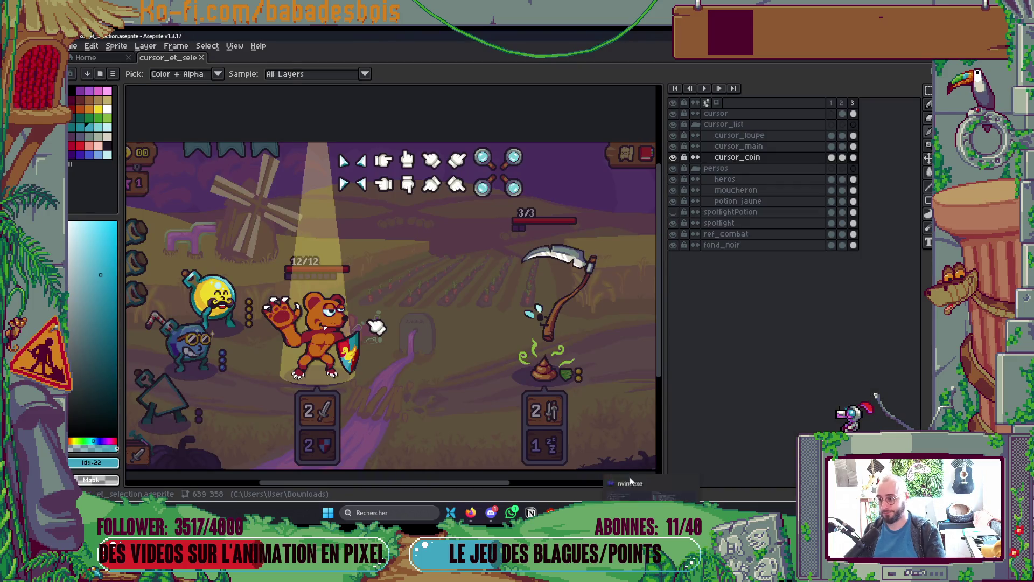
Step: Save the cursor sheet and create a new 80x80 sprite
key("ctrl+s")
left_click(108, 58)
left_click(112, 77)
key("Escape")
key("alt+Tab")
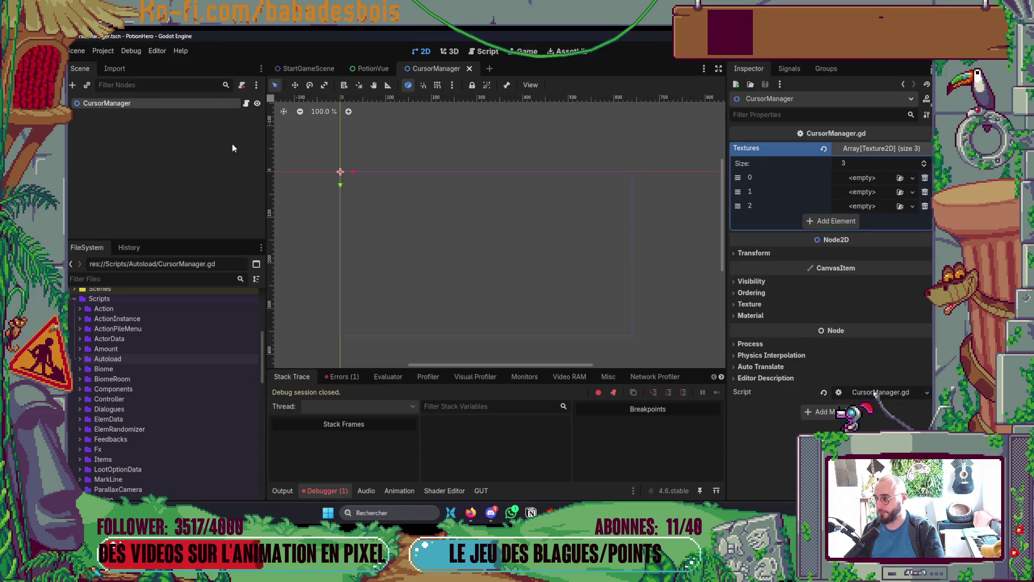
key("alt+Tab")
left_click(117, 78)
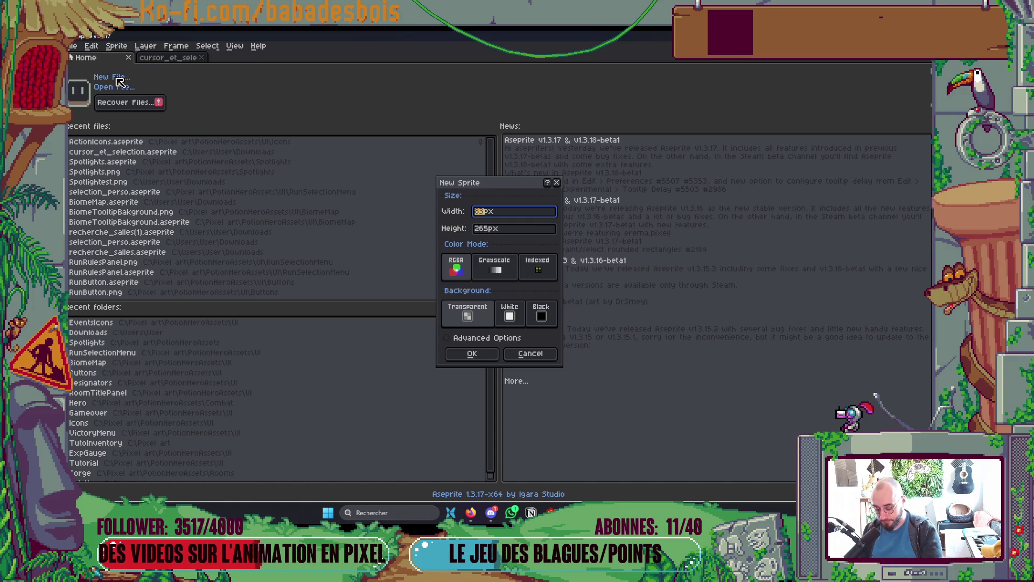
type("80")
key("Tab")
type("80")
key("Return")
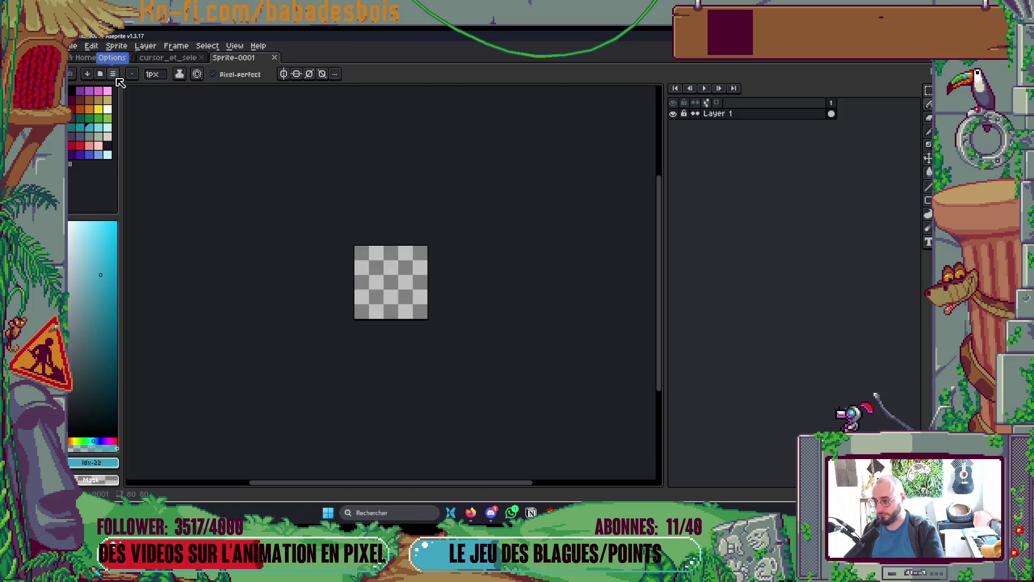
Step: Copy the first arrow cursor from the sheet into the new sprite's top-left corner
left_click(168, 57)
scroll(372, 282, "up", 3)
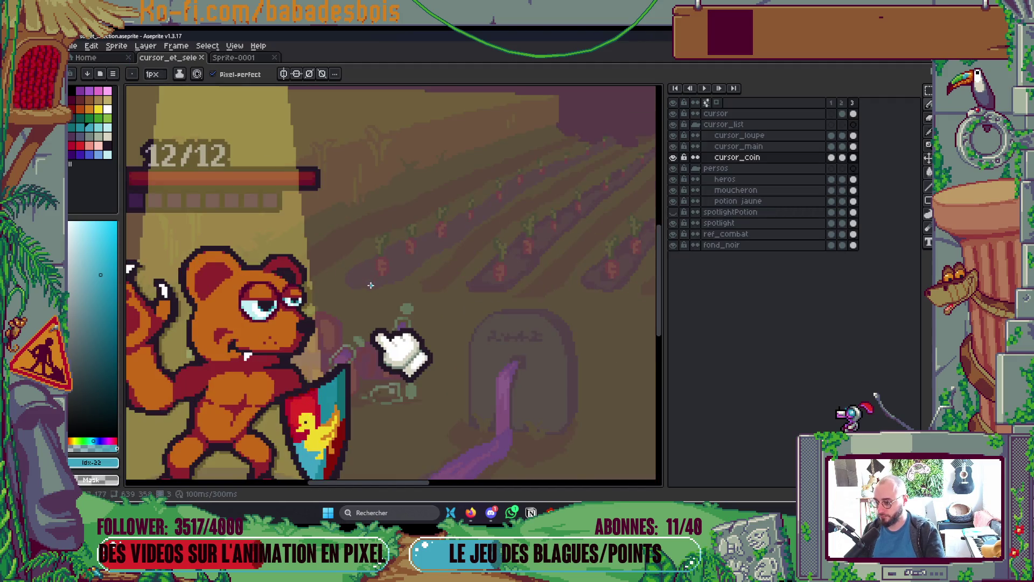
scroll(382, 289, "up", 5)
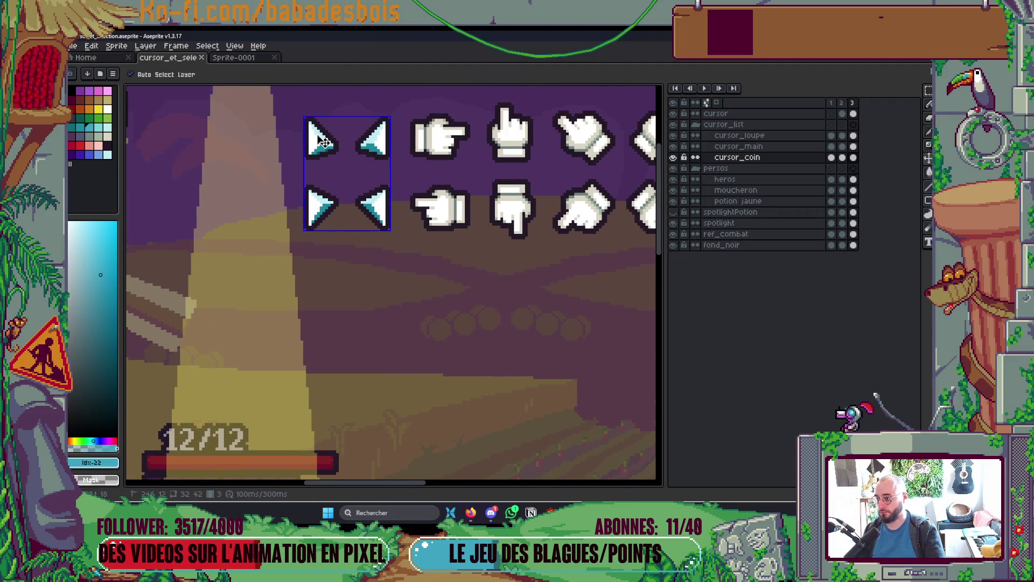
key("m")
left_click_drag(294, 111, 344, 164)
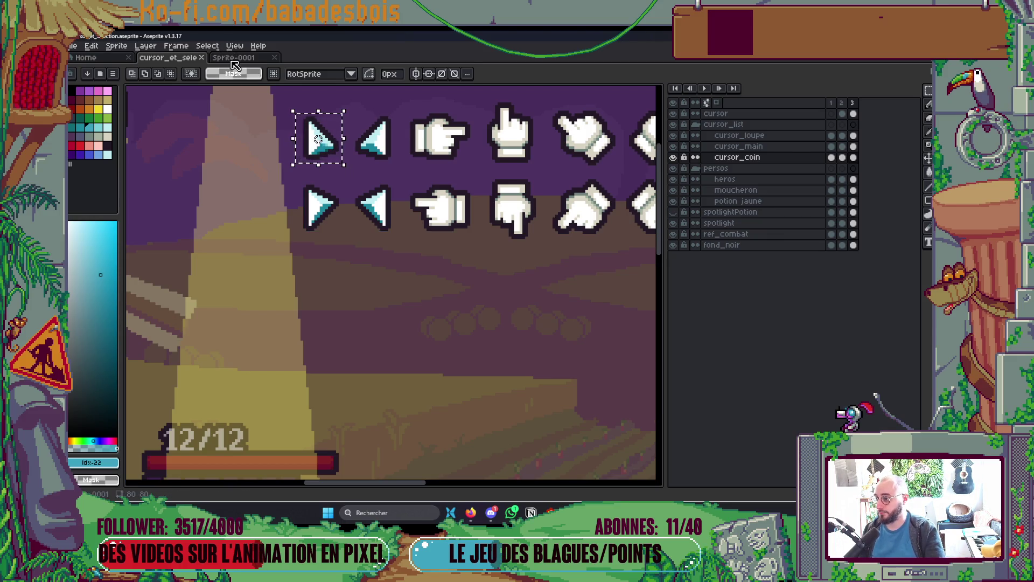
left_click(234, 57)
key("ctrl+v")
mouse_move(393, 215)
left_mouse_down()
mouse_move(316, 199)
mouse_move(339, 226)
left_mouse_up()
left_click(397, 233)
Step: Add a second, empty animation frame and select the hand cursor on the sheet
key("alt+n")
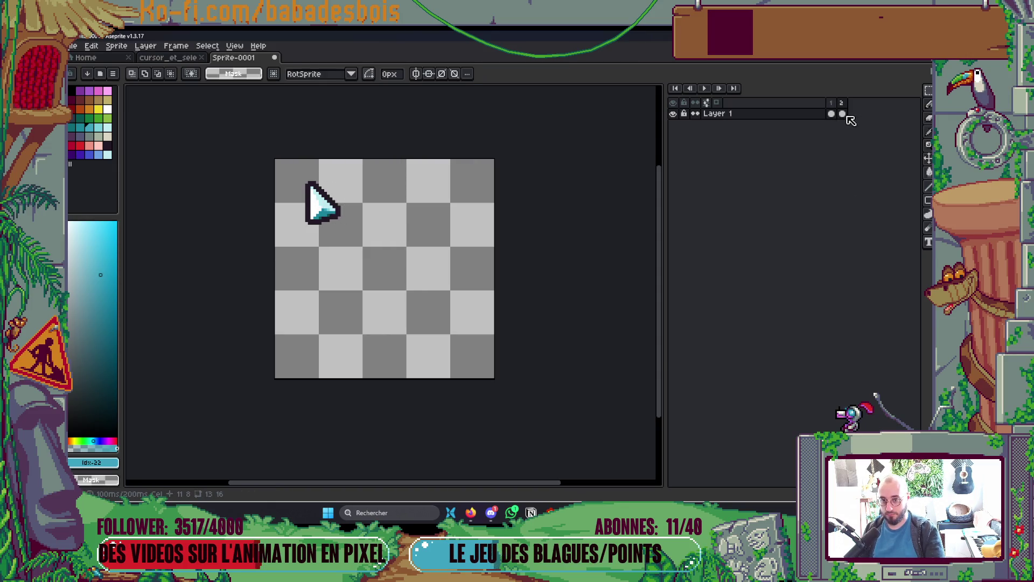
left_click(843, 113)
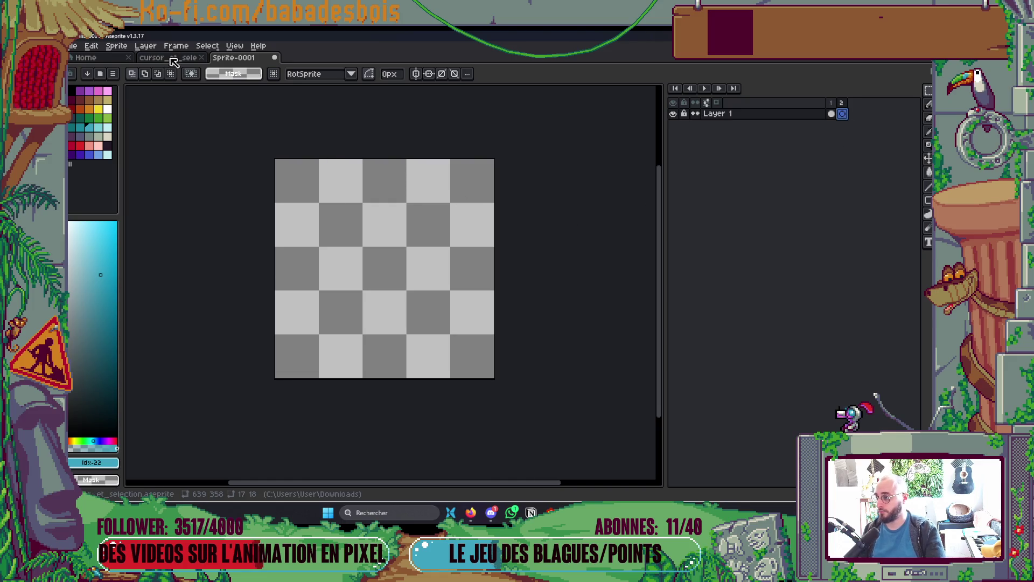
left_click(164, 57)
left_click(477, 180)
scroll(484, 172, "up", 2)
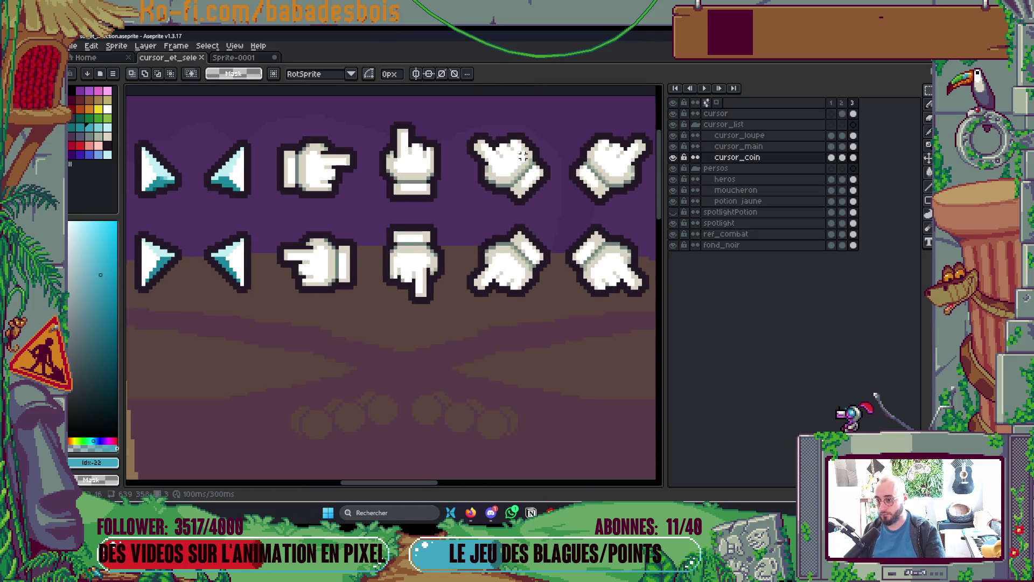
left_click_drag(461, 115, 552, 202)
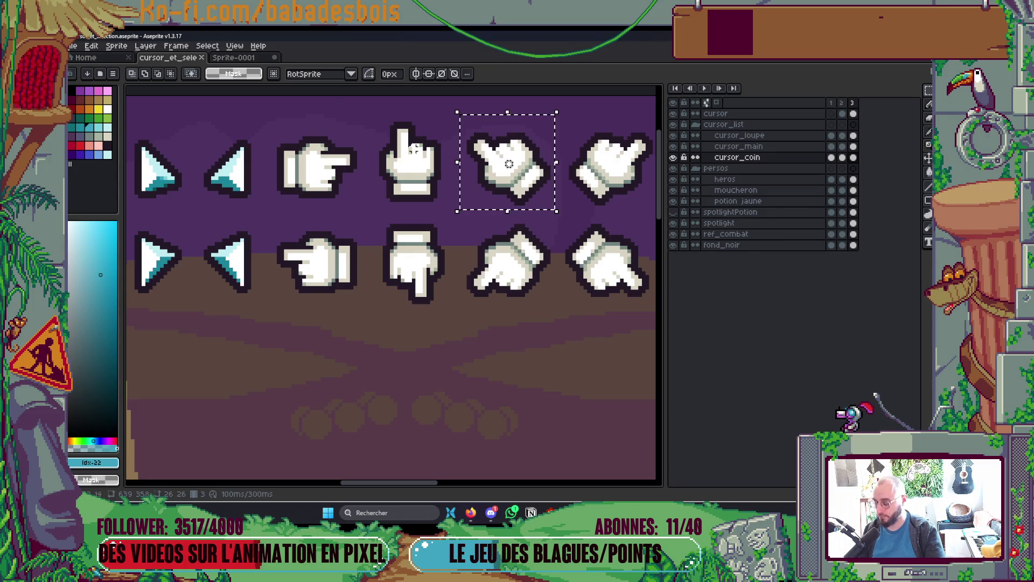
left_click(237, 57)
key("ctrl+v")
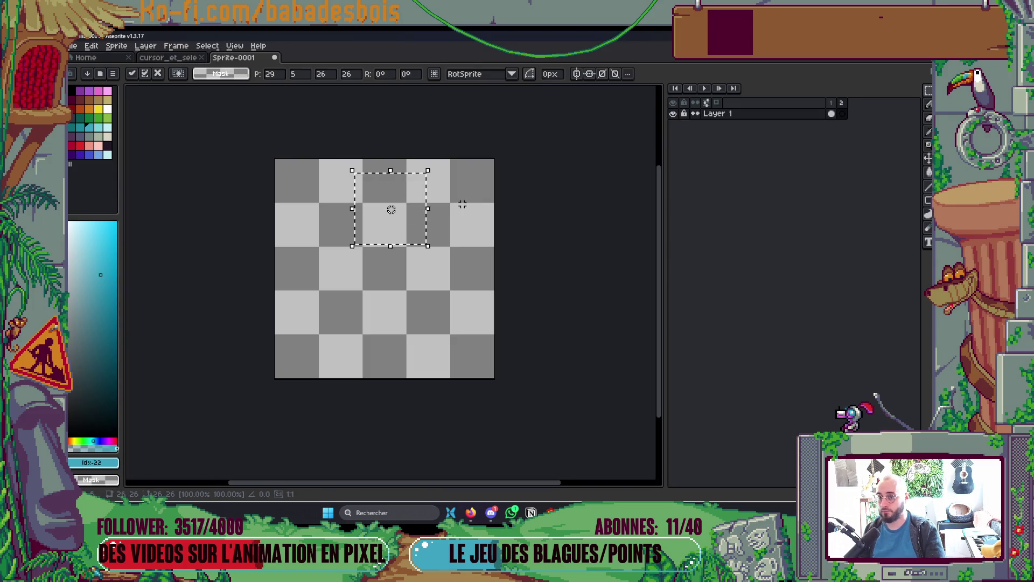
key("ctrl+z")
Step: Paste the hand cursor into the new sprite's second frame
left_click(178, 58)
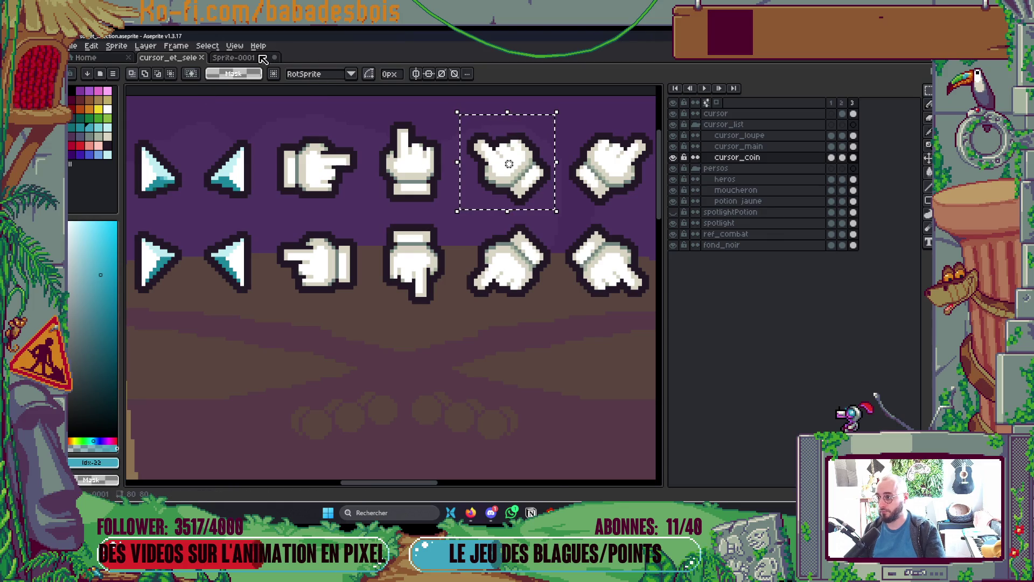
key("ctrl+Tab")
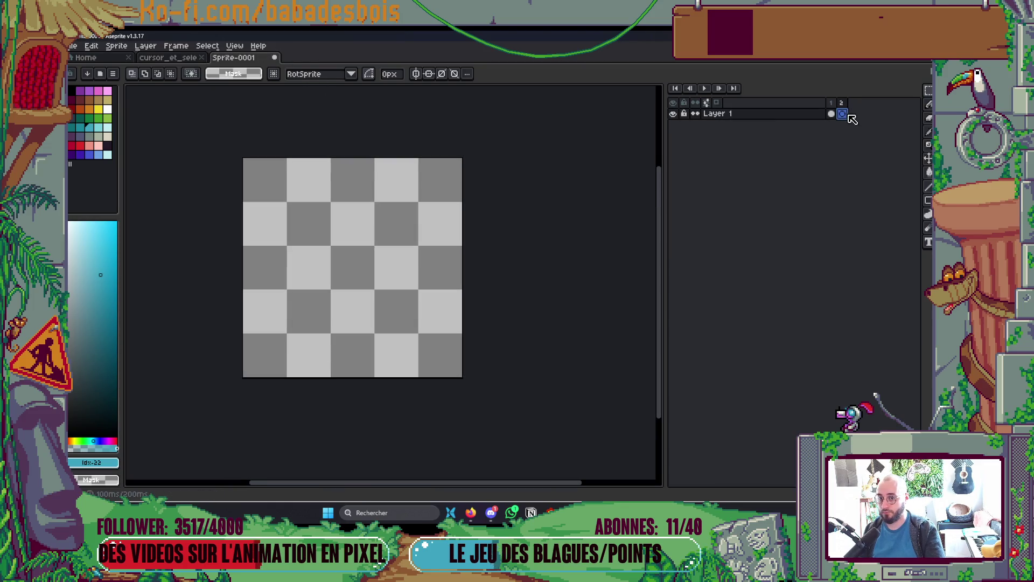
left_click(832, 114)
left_click(843, 114)
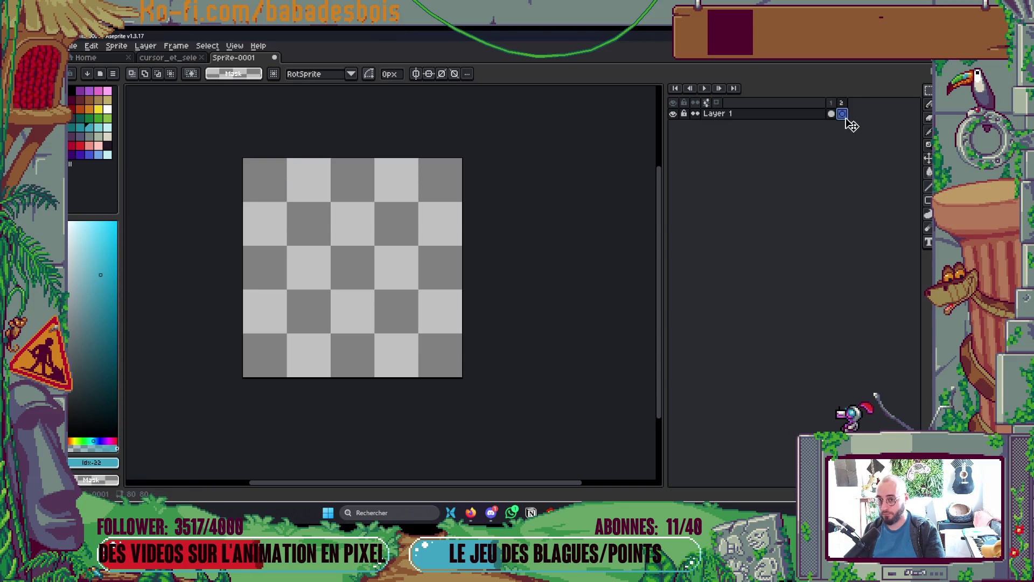
key("ctrl+v")
key("b")
key("ctrl+Tab")
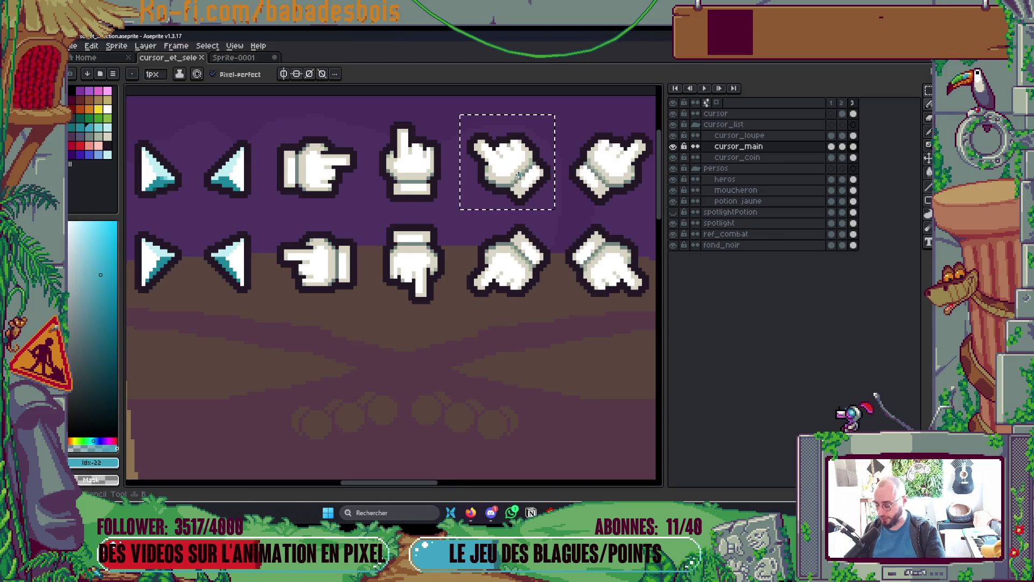
left_click(244, 61)
Step: Paste the hand into the empty frame and move it to the top-left
key("ctrl+v")
left_click_drag(410, 219, 315, 218)
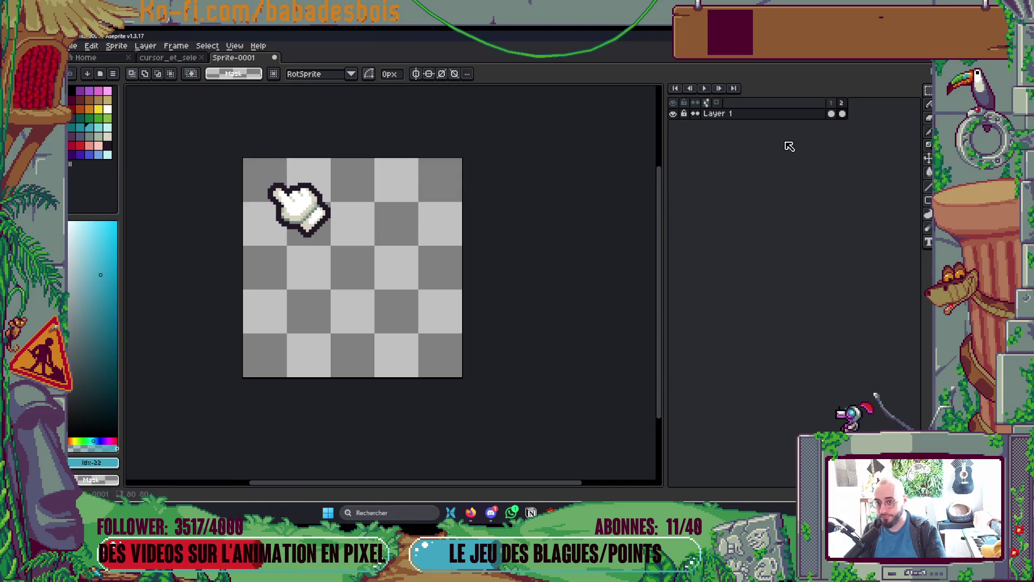
scroll(262, 214, "up", 1)
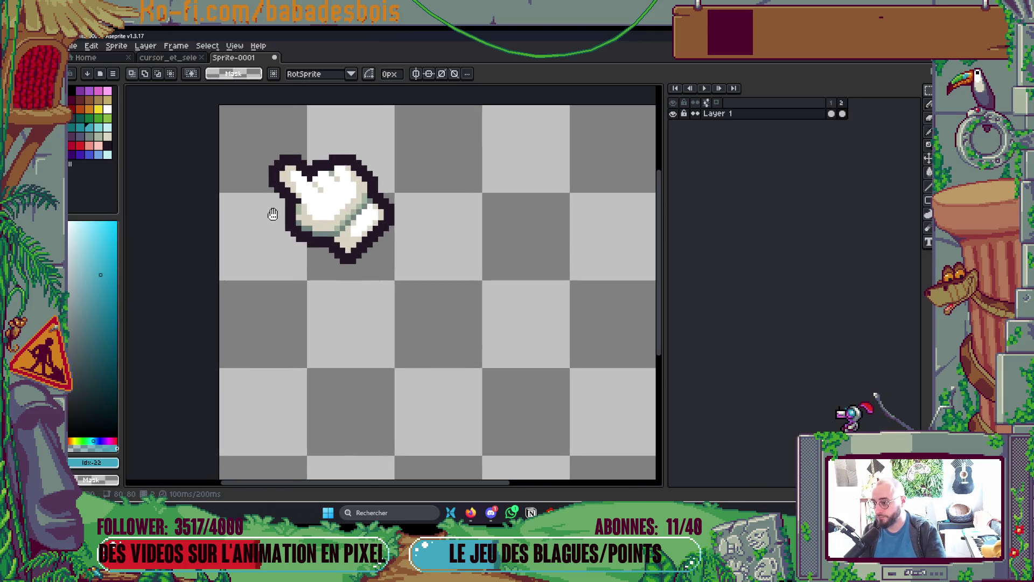
scroll(273, 212, "down", 2)
scroll(284, 202, "up", 2)
scroll(284, 202, "up", 1)
Step: Set the Paint Bucket to a lighter colour with Contiguous off, sampling the hand's light cyan
key("g")
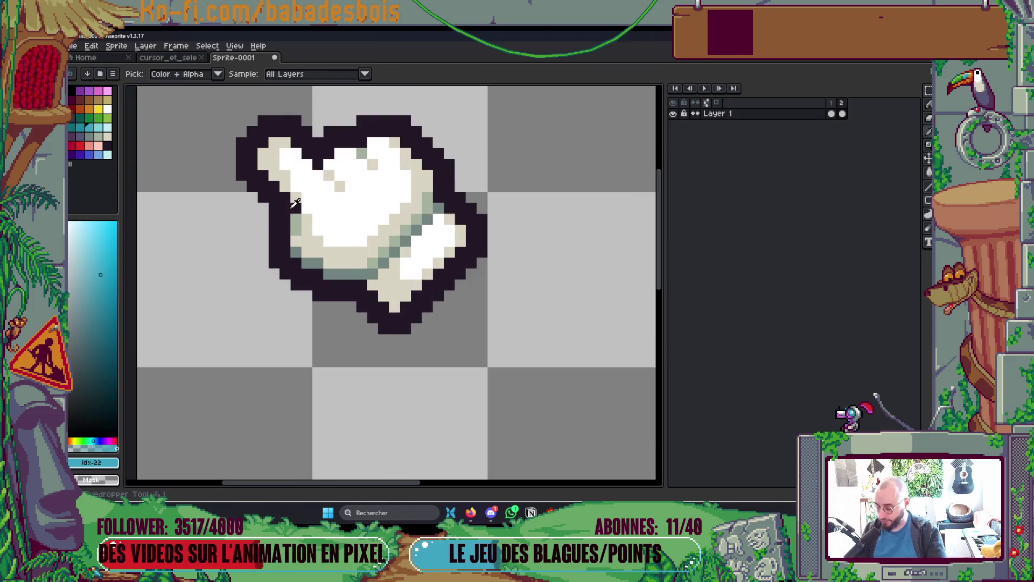
left_click(108, 127)
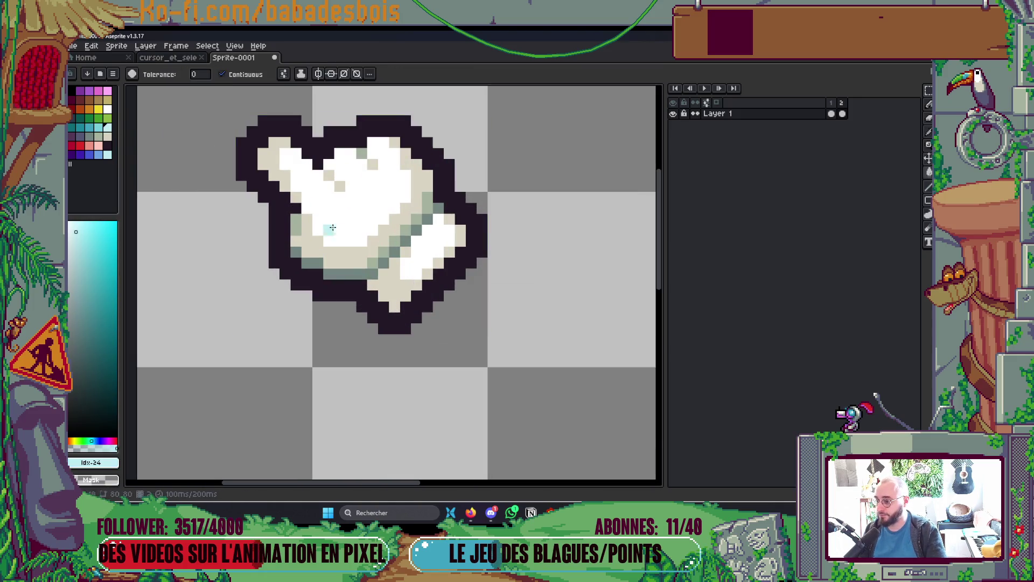
left_click(236, 79)
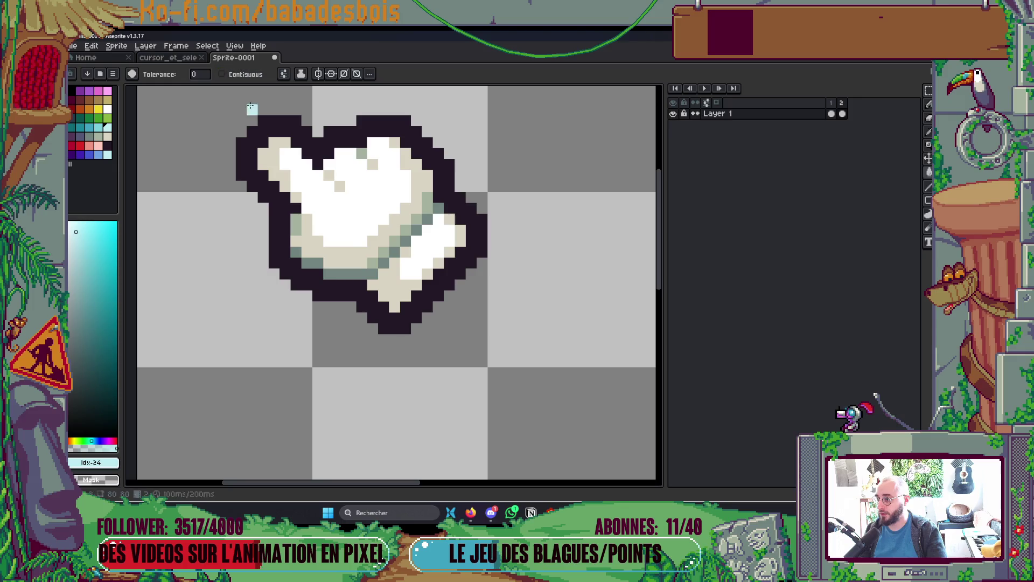
scroll(343, 253, "down", 4)
scroll(363, 225, "up", 4)
key("b")
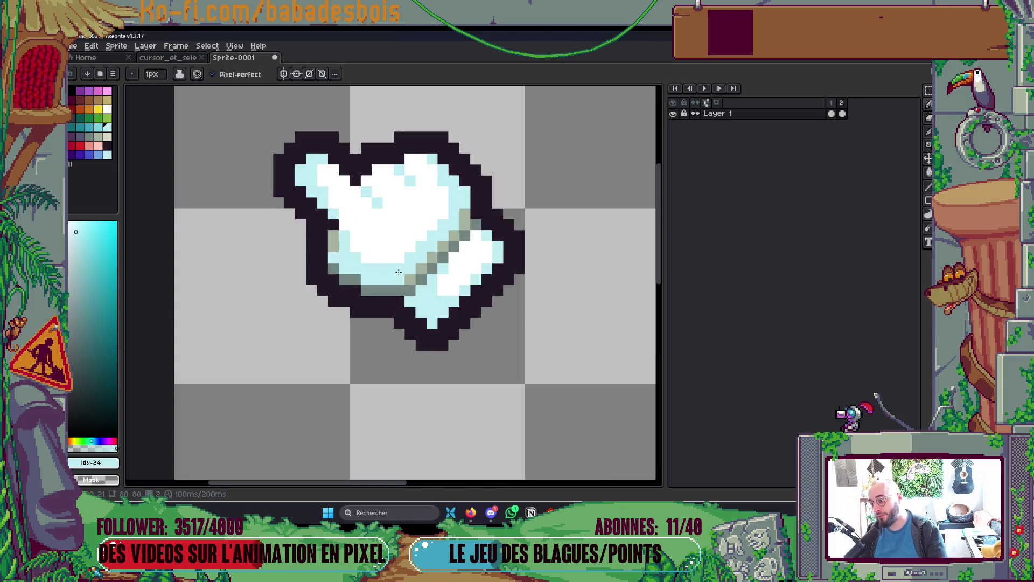
left_click(409, 280, "alt")
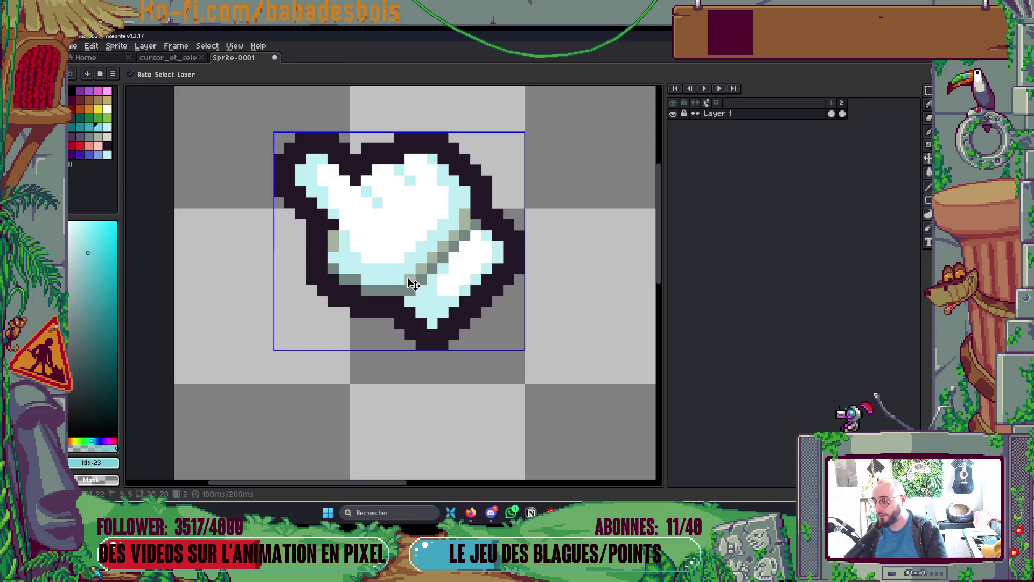
key("g")
scroll(409, 280, "down", 4)
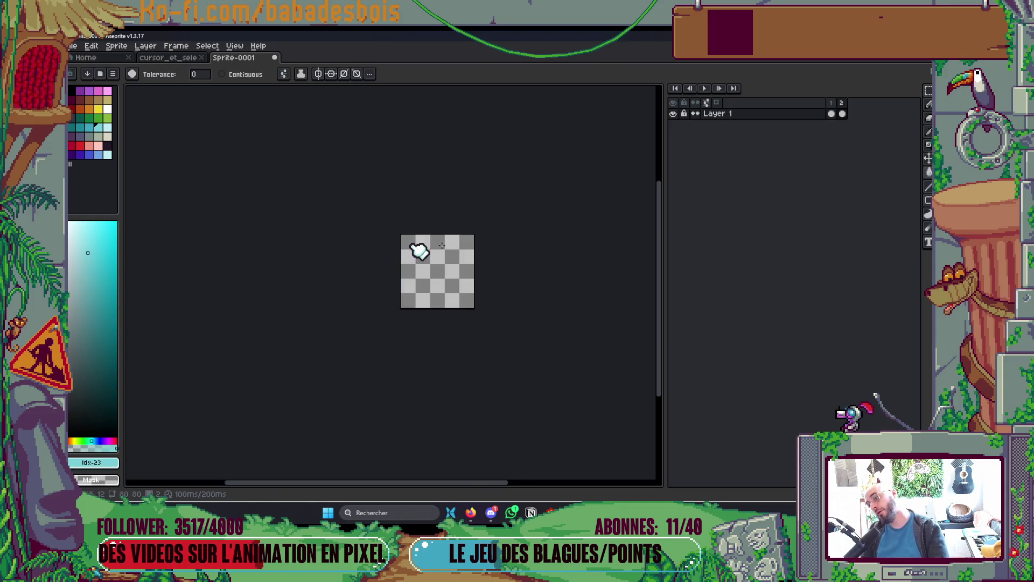
Step: Step to a neighbouring palette colour and pick white for the pencil
key("ctrl+s")
key("Escape")
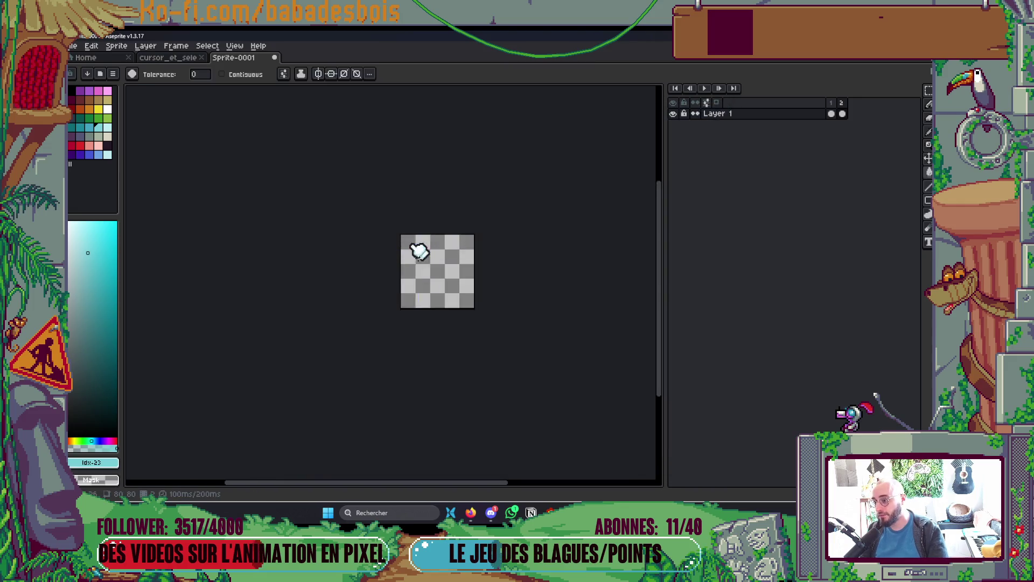
scroll(410, 253, "up", 4)
scroll(410, 253, "up", 2)
key("[")
key("v")
key("g")
scroll(454, 249, "down", 5)
scroll(487, 243, "up", 1)
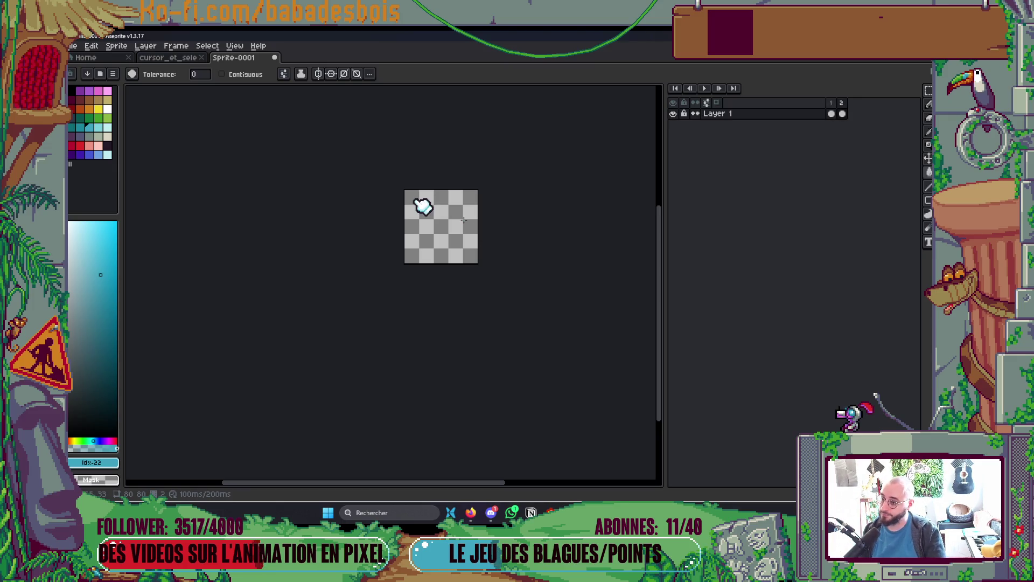
scroll(425, 223, "up", 5)
key("b")
left_click(423, 223, "alt")
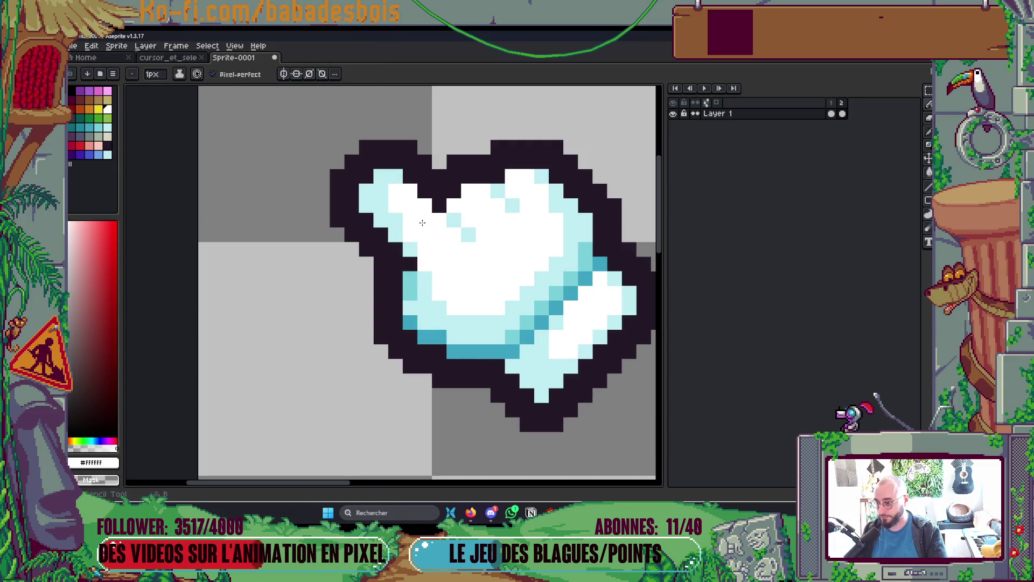
Step: Paint the hand's top-left highlight white and turn a few white pixels light cyan
mouse_move(409, 222)
left_mouse_down()
mouse_move(379, 200)
mouse_move(392, 185)
left_mouse_up()
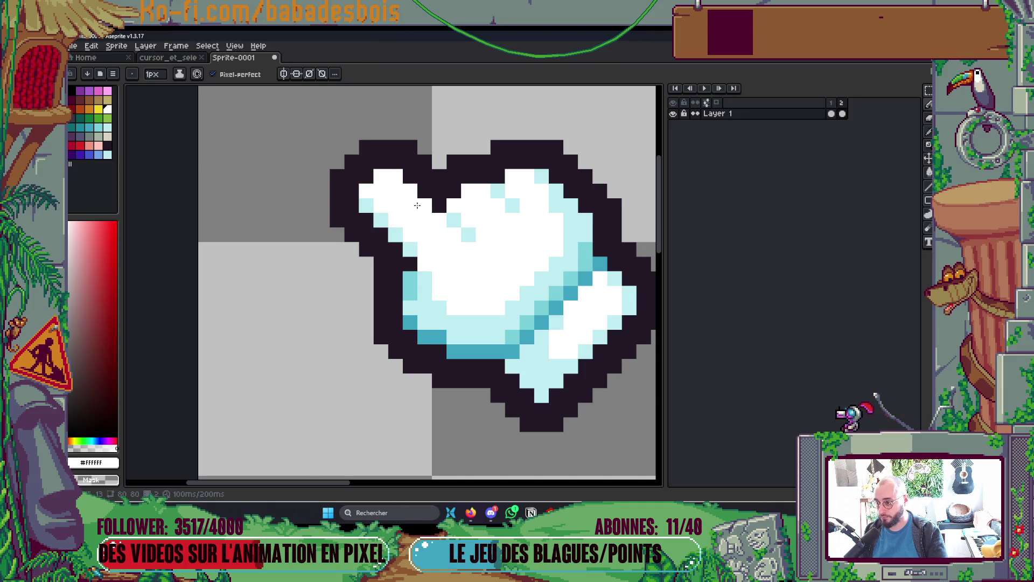
scroll(401, 197, "down", 5)
scroll(441, 208, "up", 5)
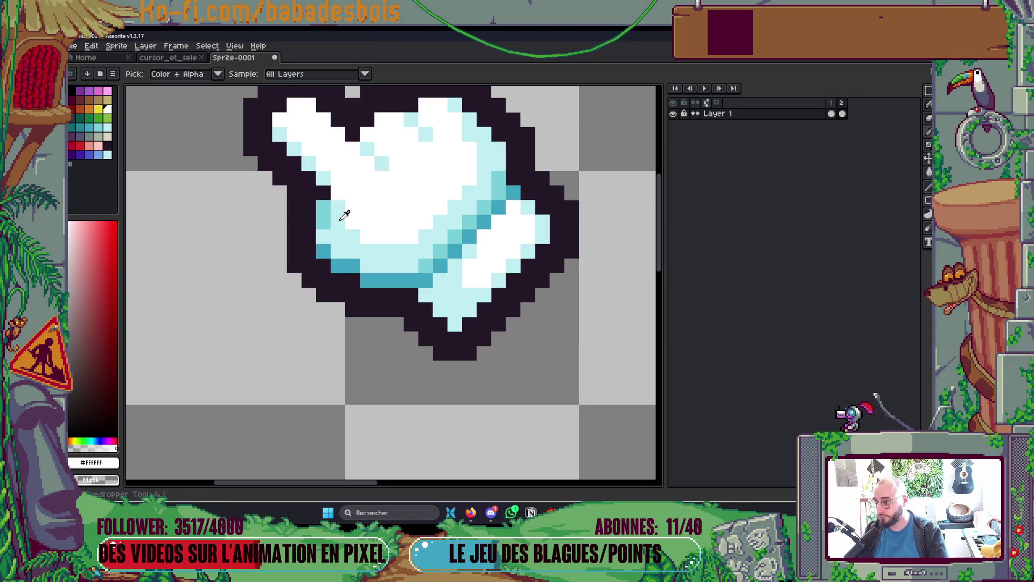
left_click(338, 222, "alt")
left_click_drag(366, 221, 368, 237)
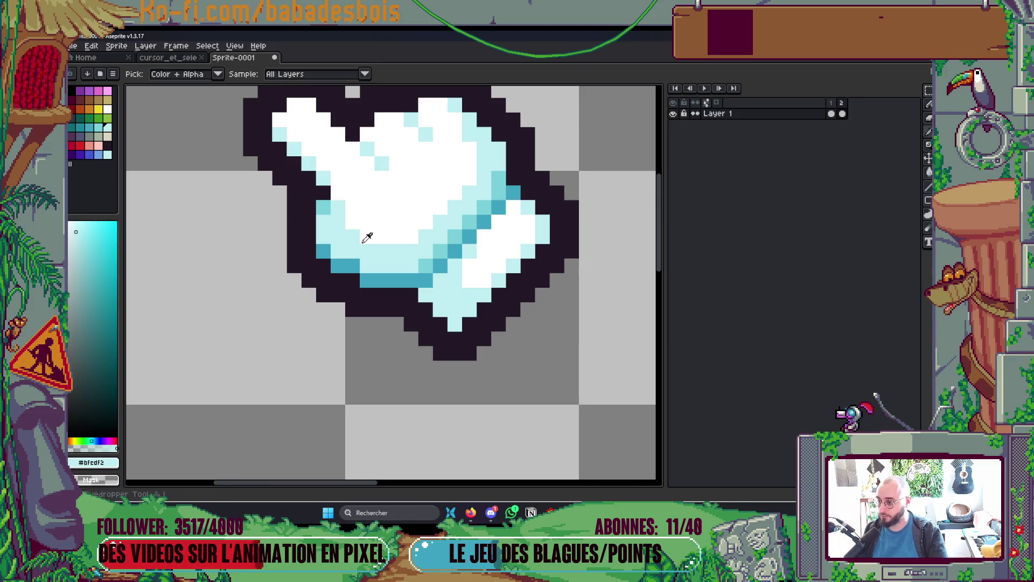
left_click(367, 230, "alt")
left_click(367, 248, "alt")
Step: Repaint the mid-teal diagonal crease light cyan and lighten the dark-teal diagonal and edge pixels
mouse_move(423, 265)
left_mouse_down()
mouse_move(487, 201)
mouse_move(493, 179)
left_mouse_up()
scroll(494, 179, "down", 10)
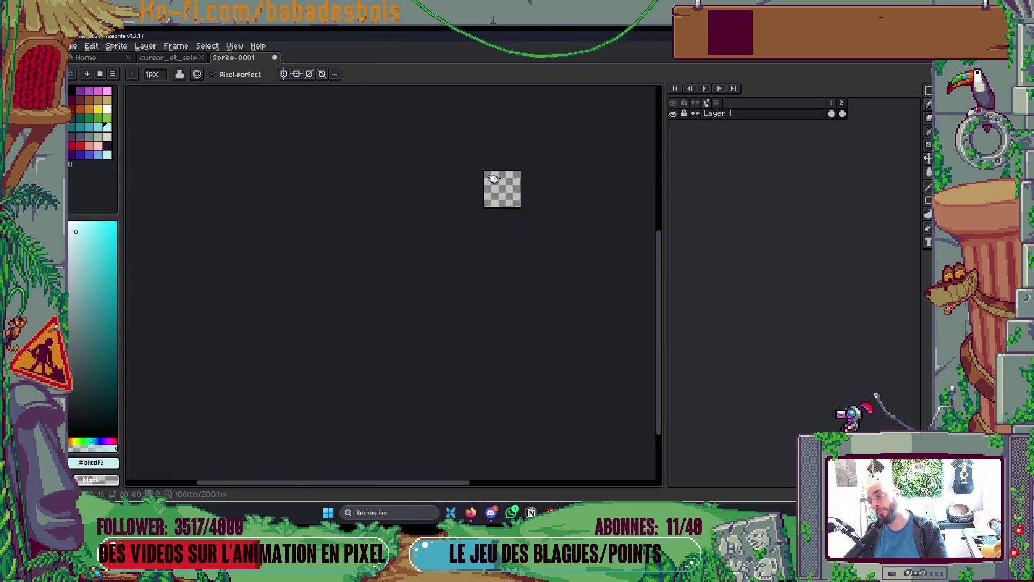
scroll(485, 174, "up", 10)
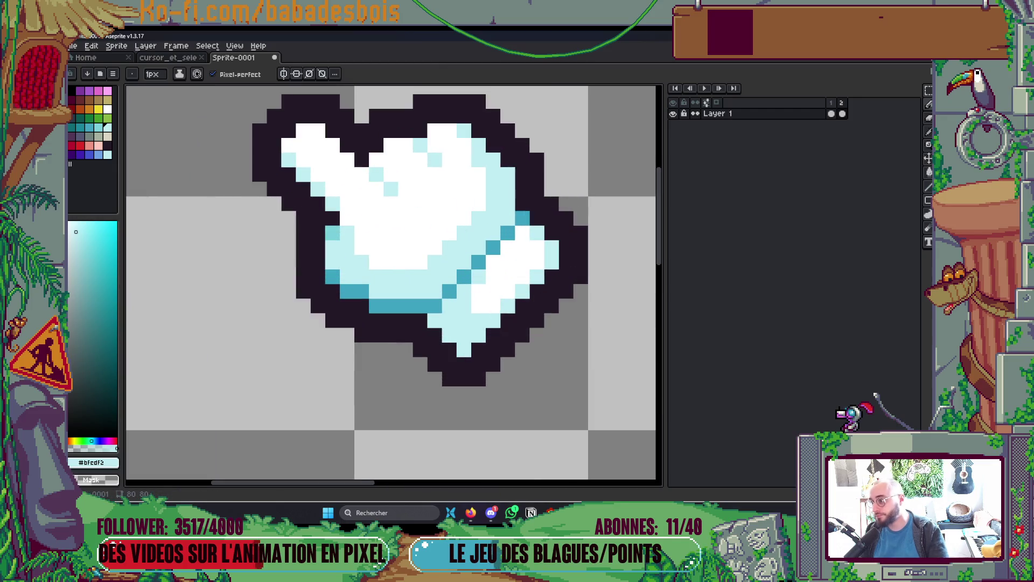
left_click(95, 128)
left_click_drag(463, 276, 507, 233)
left_click(450, 291)
left_click(435, 305)
Step: Sample dark teal from the hand and paint two more pixels dark teal
scroll(488, 267, "down", 8)
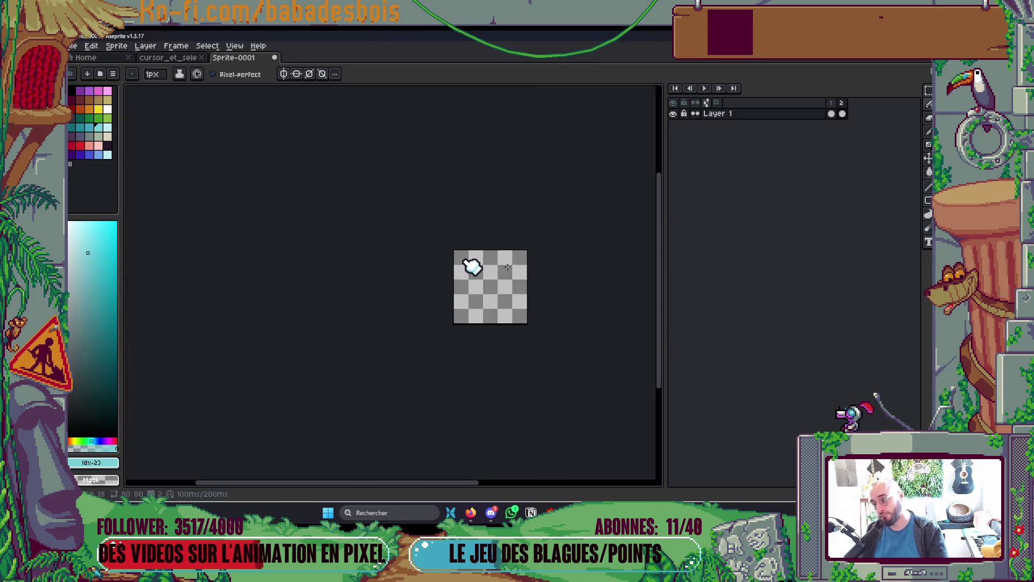
scroll(513, 264, "up", 8)
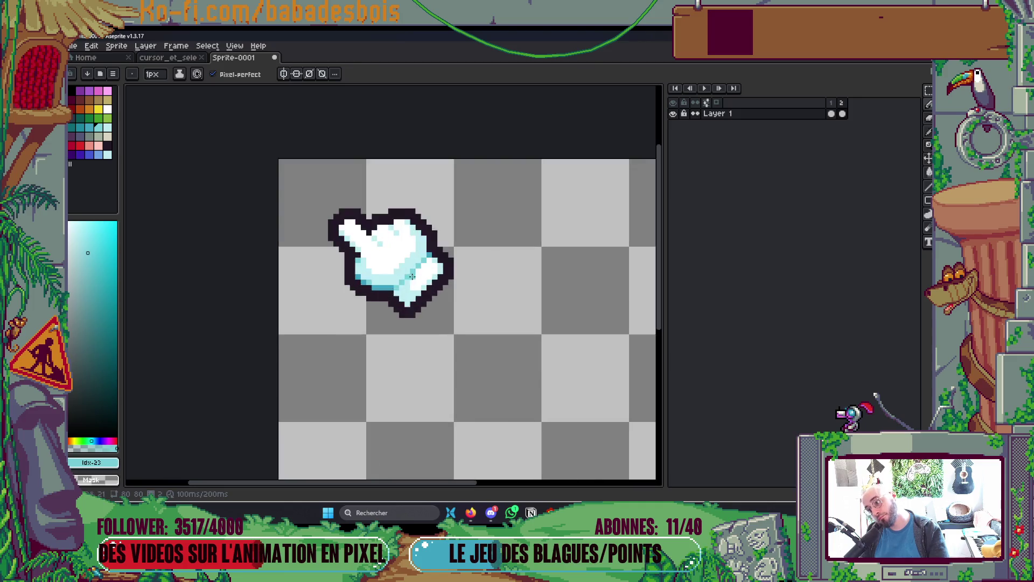
key("i")
left_click(365, 311, "alt")
left_click(393, 311)
left_click(414, 290)
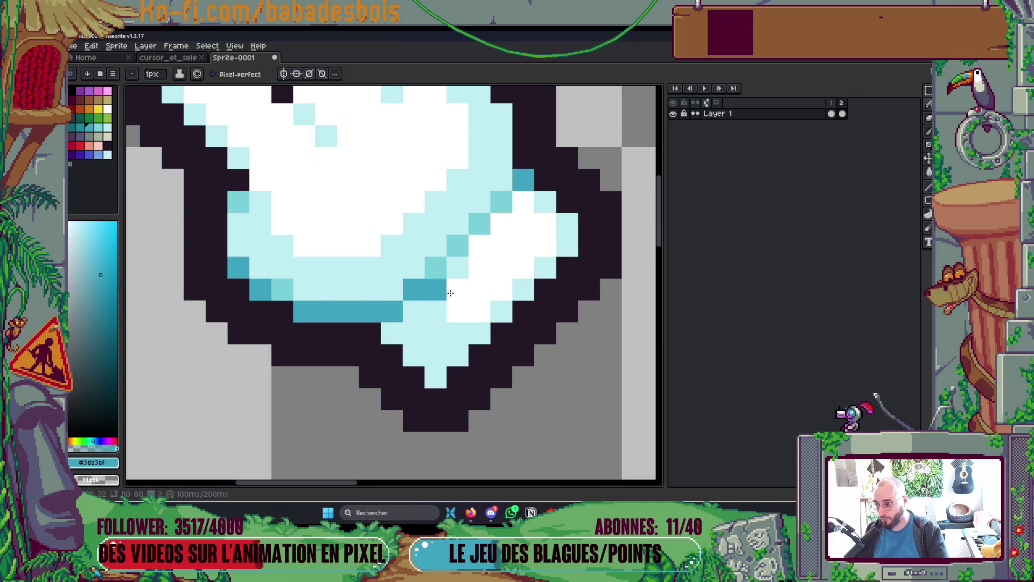
Step: Add medium-teal shading below the cyan area and on several palm pixels
left_click(290, 288, "alt")
left_click(398, 330)
mouse_move(399, 330)
left_mouse_down()
mouse_move(413, 312)
mouse_move(414, 355)
mouse_move(436, 377)
mouse_move(439, 343)
left_mouse_up()
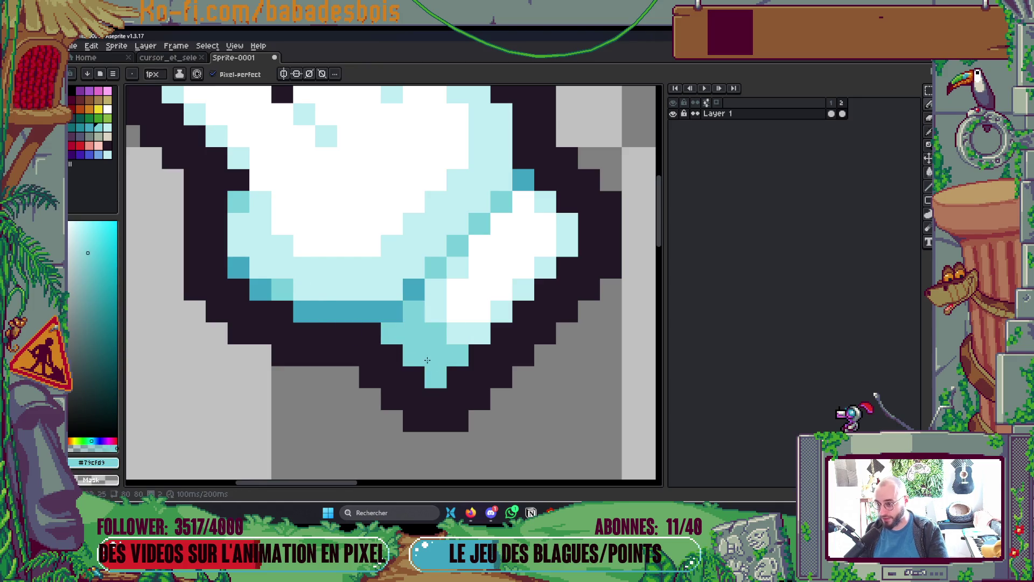
left_click(304, 289)
left_click(262, 267)
left_click(238, 231)
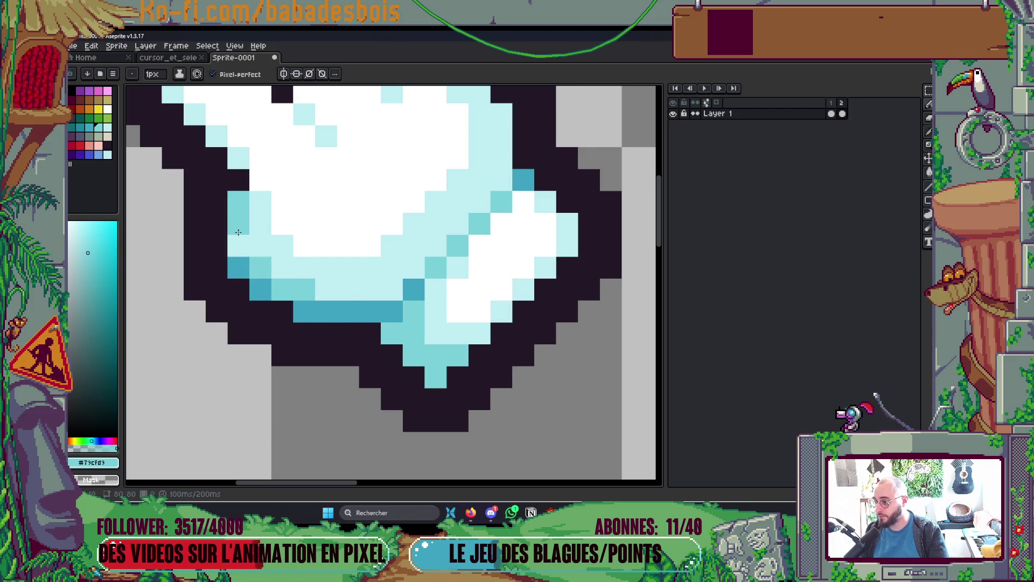
Step: Darken the light-cyan pixels along the palm's left and lower side to teal
left_click(238, 246)
left_click(256, 253)
left_click(282, 267)
left_click(326, 290)
left_click(347, 289)
left_click(304, 267)
left_click(414, 267)
scroll(428, 259, "down", 3)
scroll(433, 255, "down", 3)
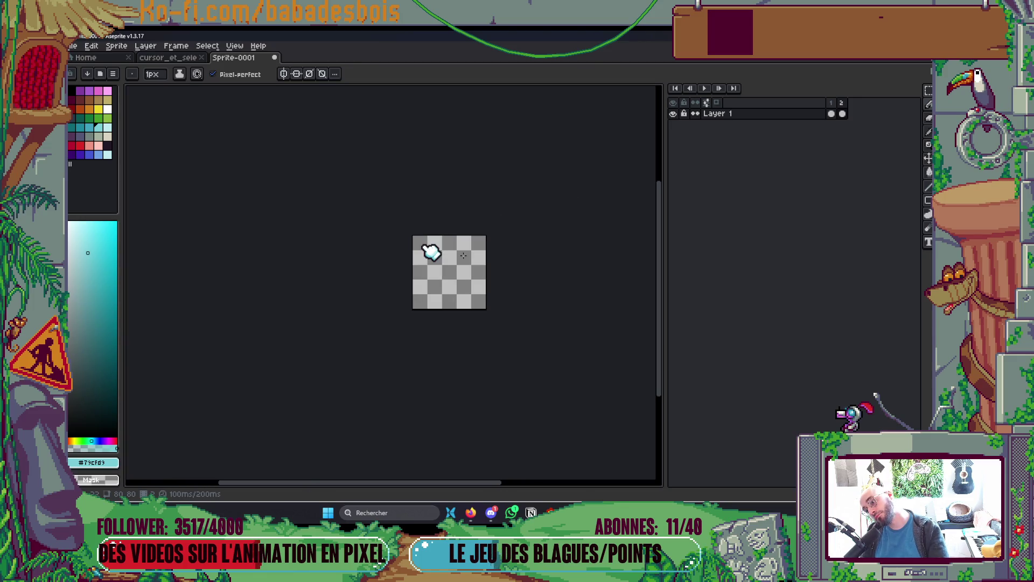
Step: Enlarge the pencil brush to 2 pixels and pick white, then light cyan, from the sprite
key("ctrl")
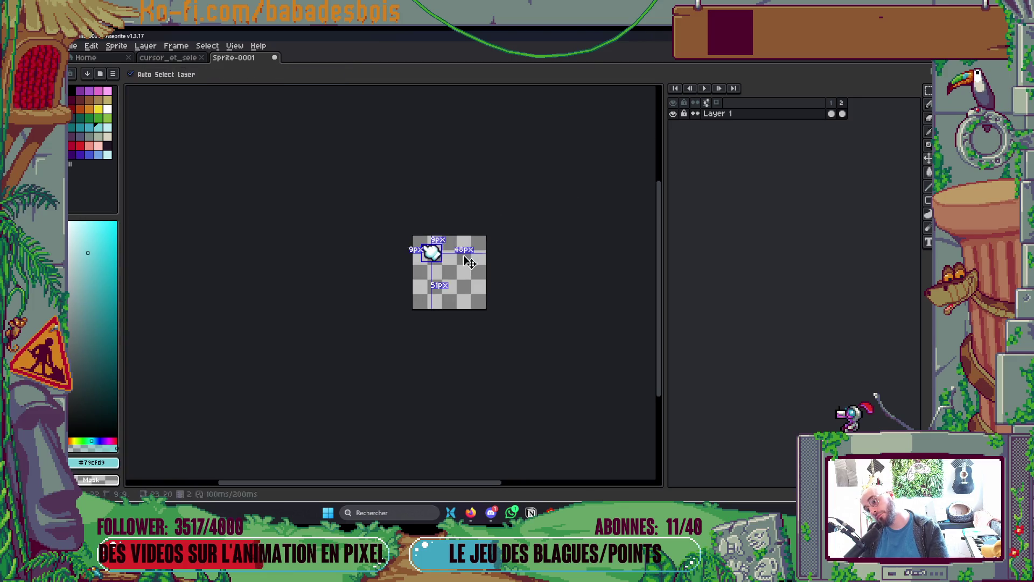
scroll(463, 255, "up", 5)
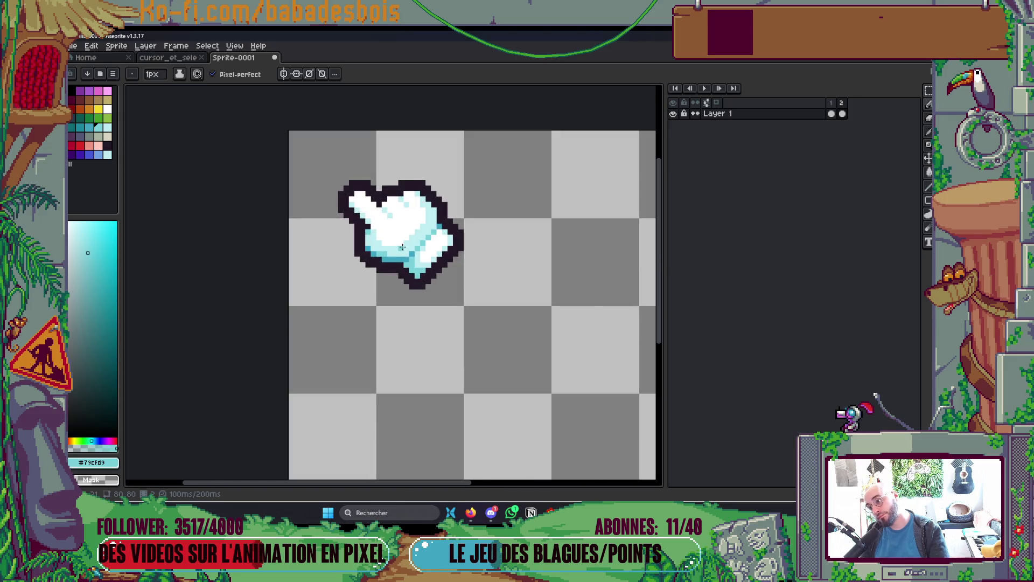
key("ctrl+plus")
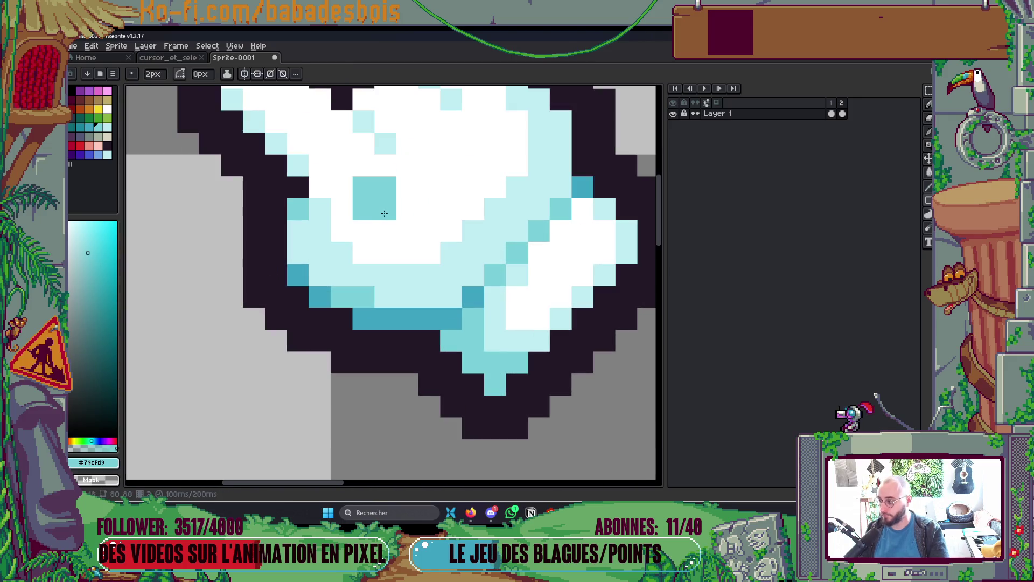
left_click(390, 214, "alt")
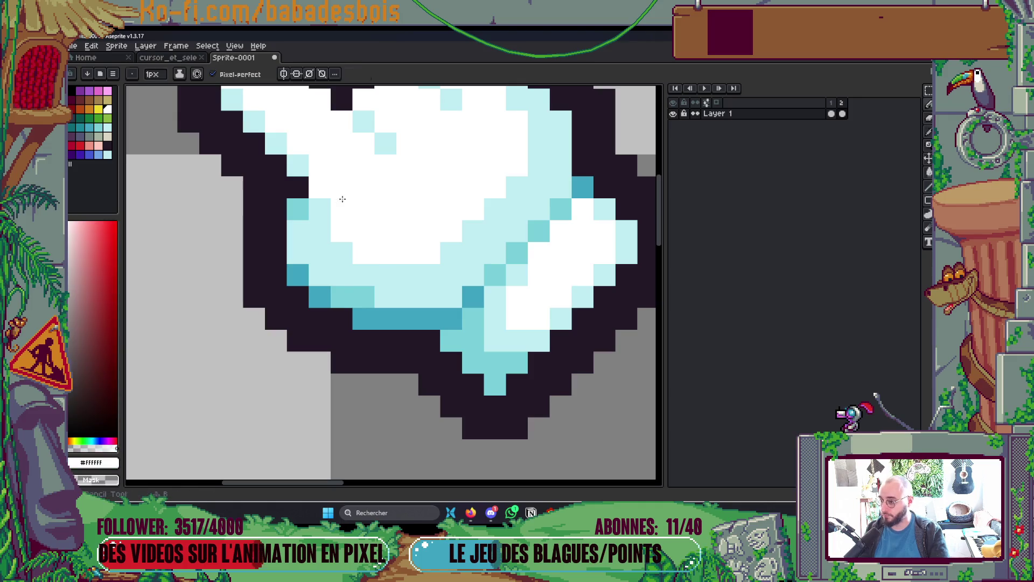
left_click(321, 235, "alt")
Step: Pick the medium cyan from the hand and paint a medium-cyan pixel on the palm
scroll(323, 237, "down", 5)
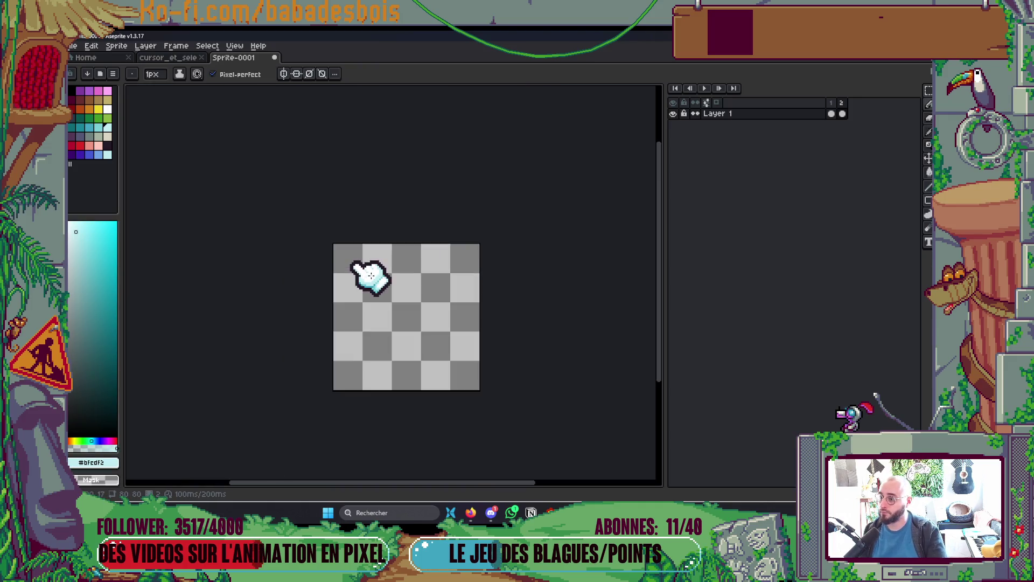
scroll(395, 268, "up", 5)
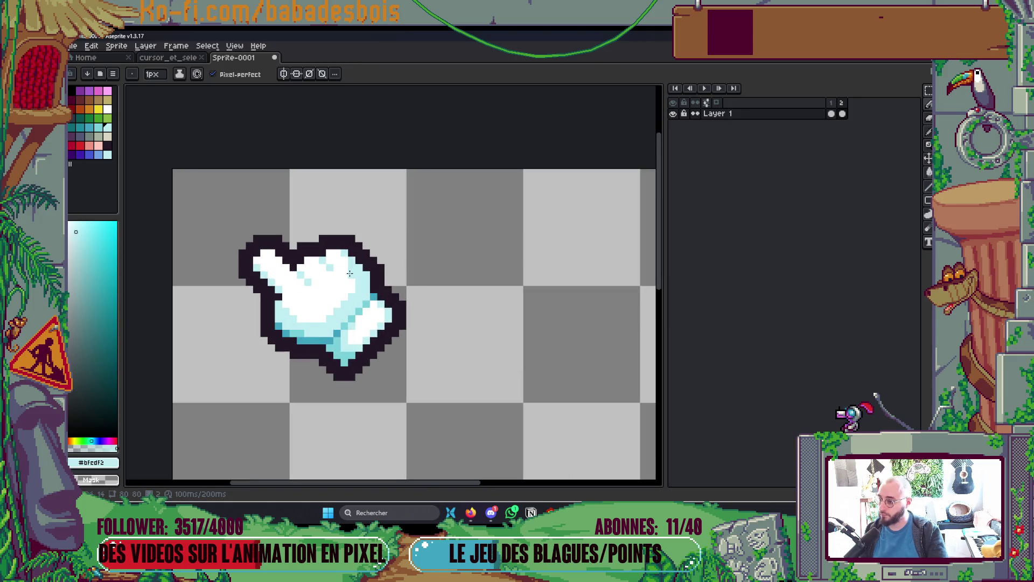
scroll(350, 273, "up", 1)
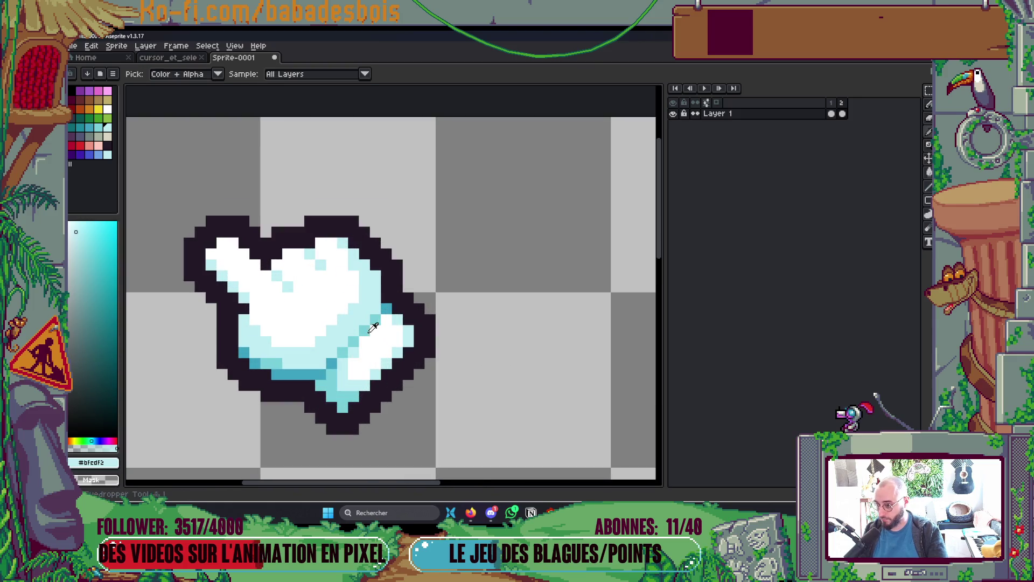
left_click(377, 325, "alt")
left_click(285, 273)
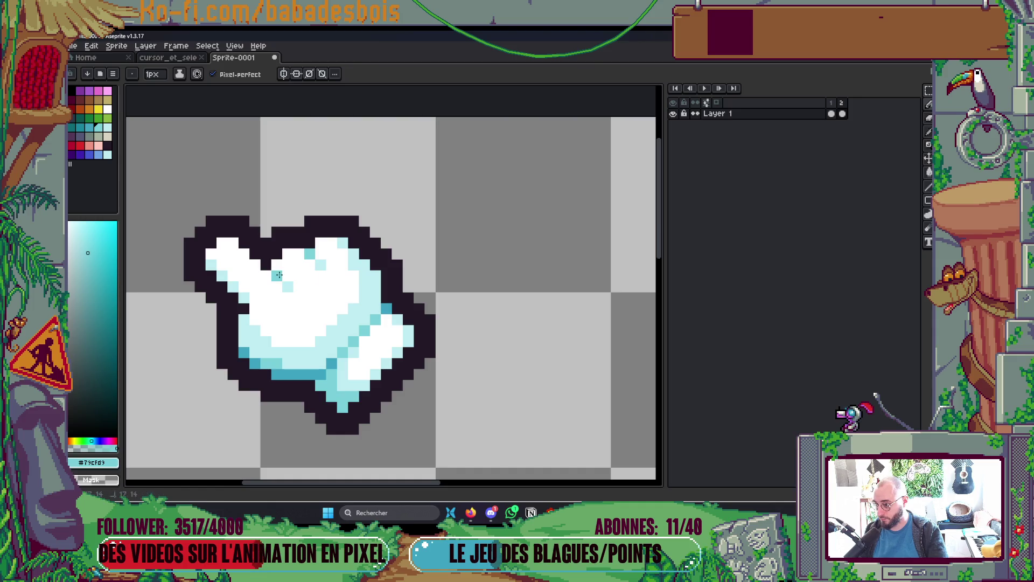
Step: Re-sample dark teal, then medium cyan, from the hand while reviewing the palm shading
scroll(360, 276, "down", 5)
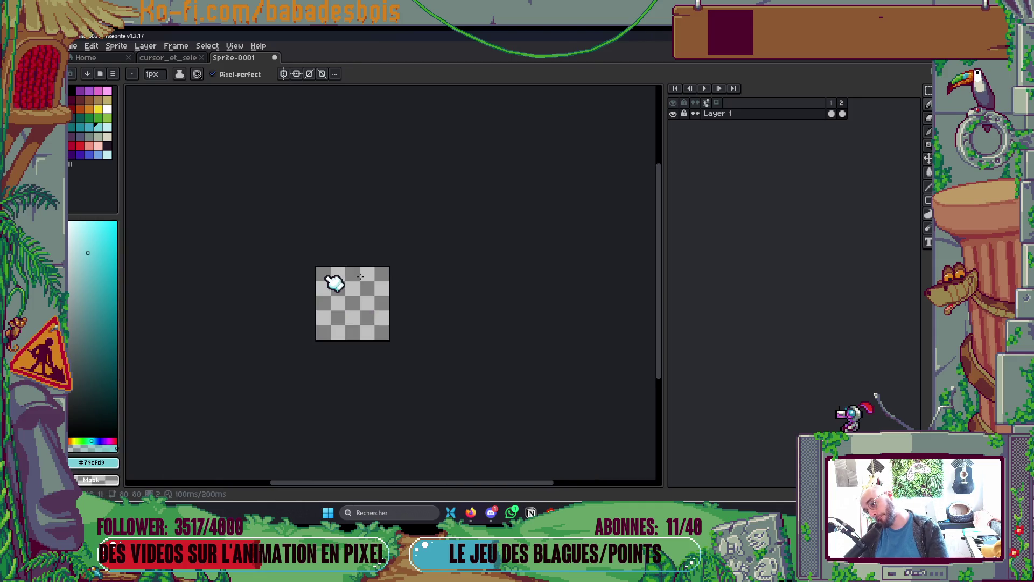
scroll(359, 278, "up", 5)
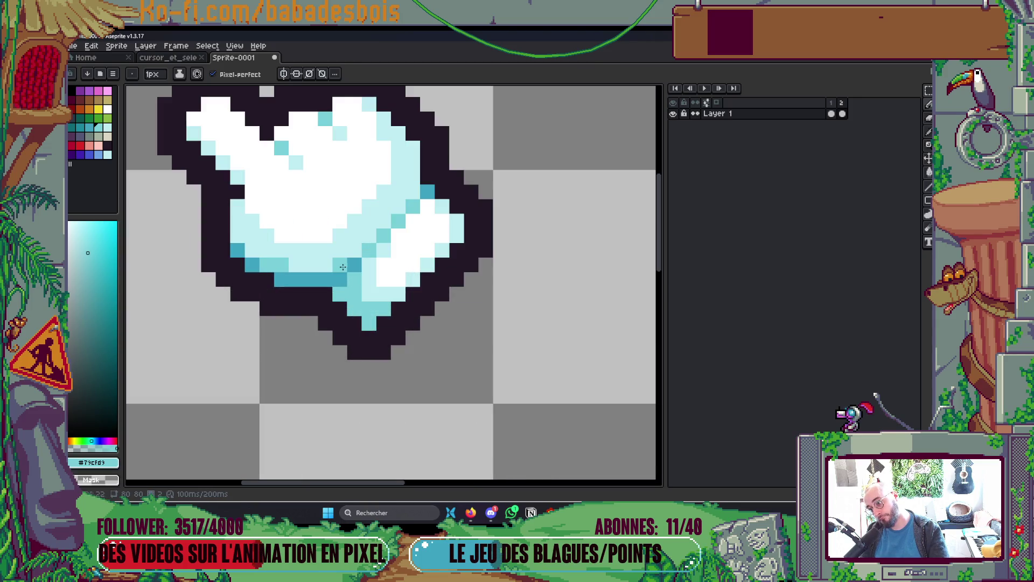
scroll(396, 251, "down", 5)
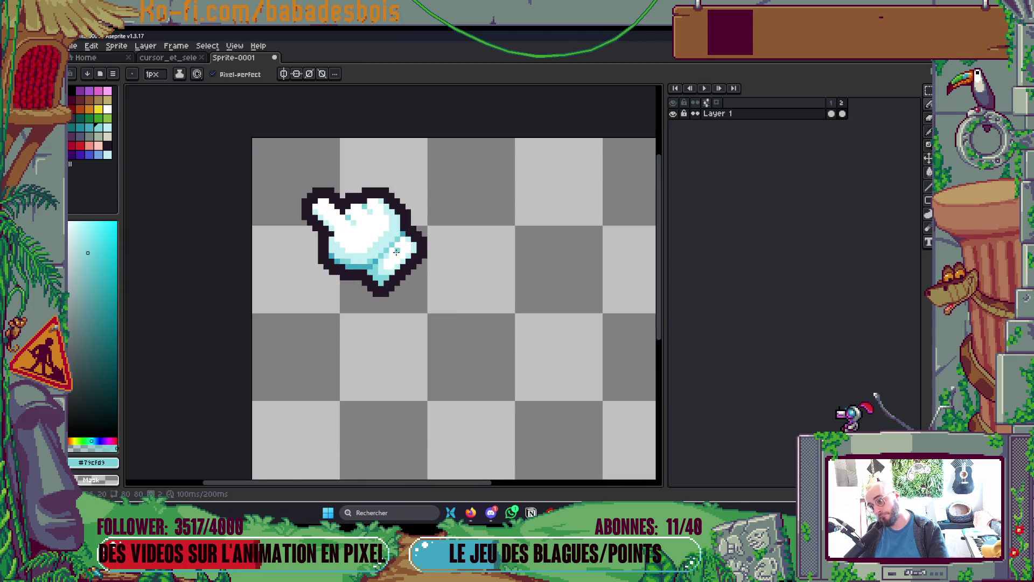
scroll(396, 252, "down", 2)
scroll(398, 237, "up", 4)
scroll(385, 245, "up", 2)
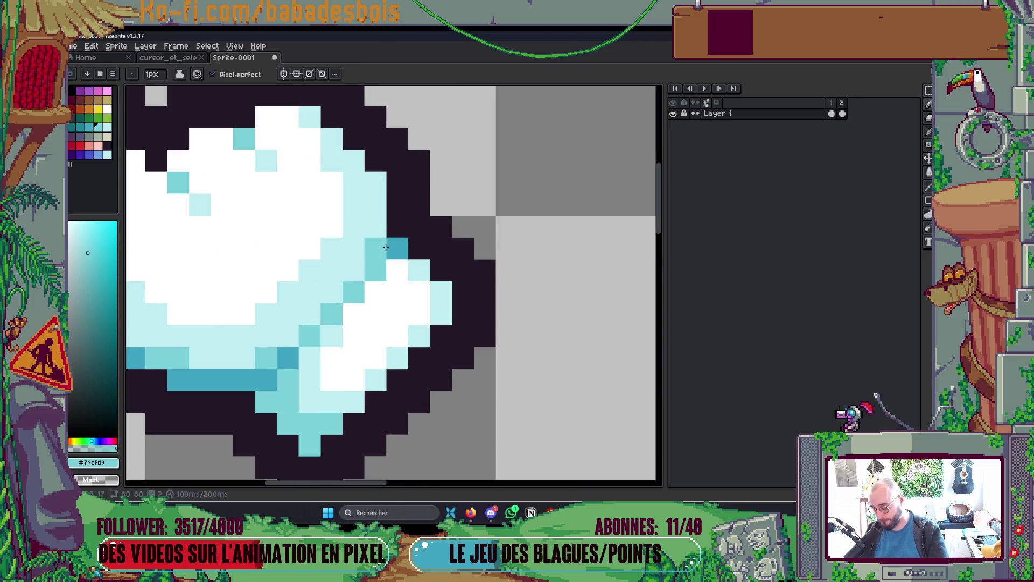
left_click(388, 245, "alt")
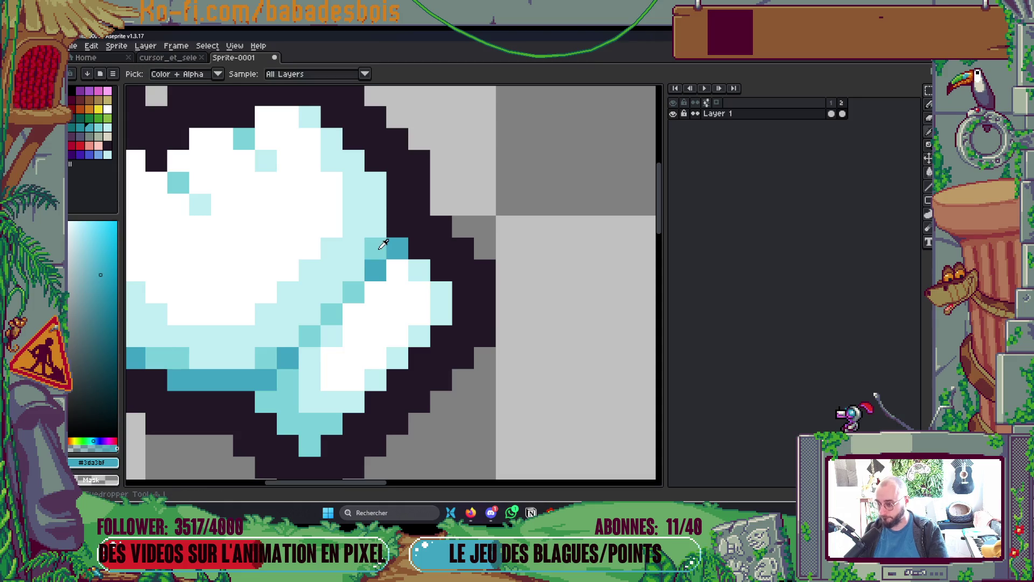
left_click(380, 247, "alt")
scroll(415, 188, "down", 4)
scroll(414, 186, "down", 2)
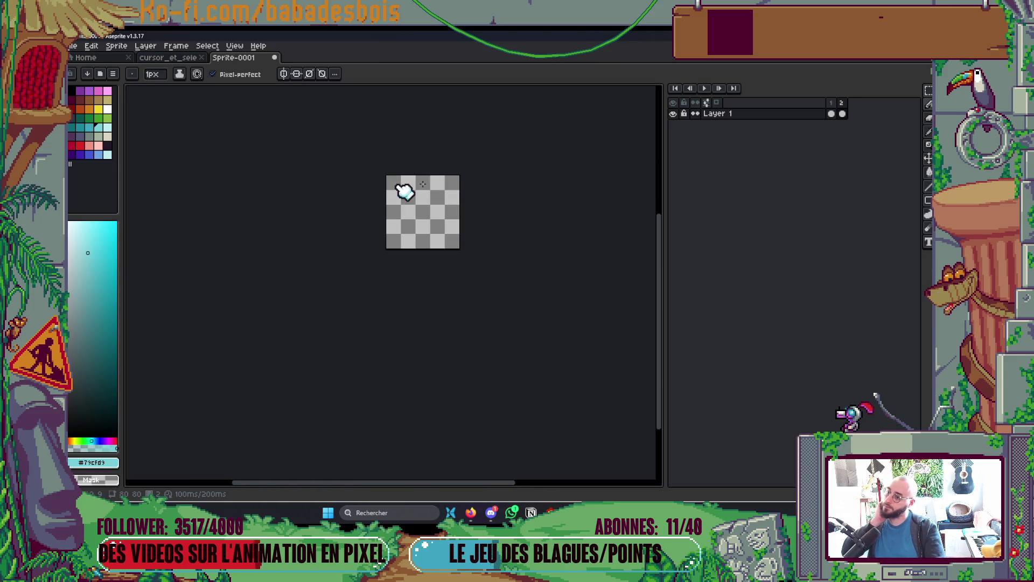
left_click_drag(428, 188, 494, 230)
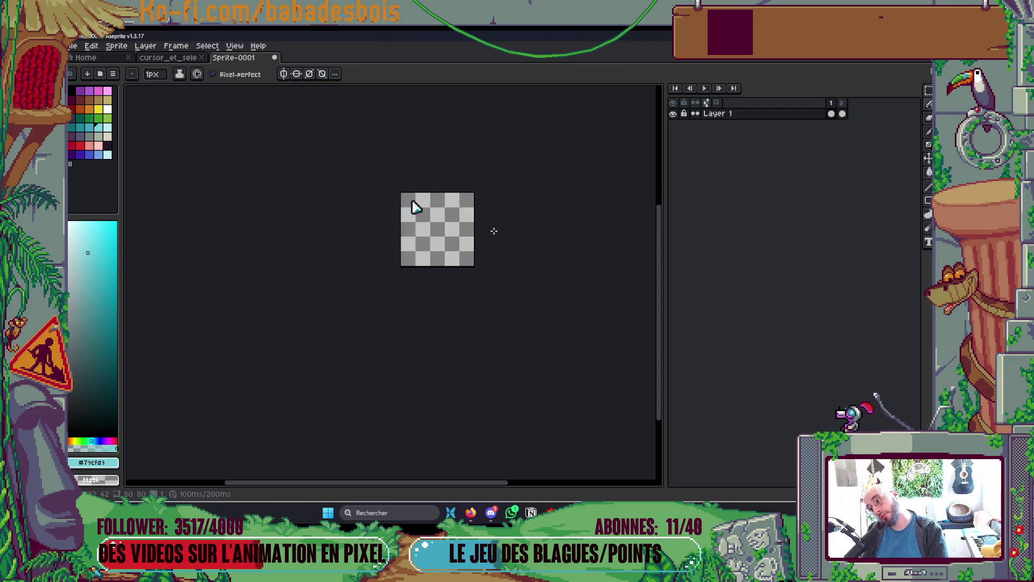
Step: Zoom in and out to review the finished hand sprite with the move tool active
scroll(453, 223, "up", 1)
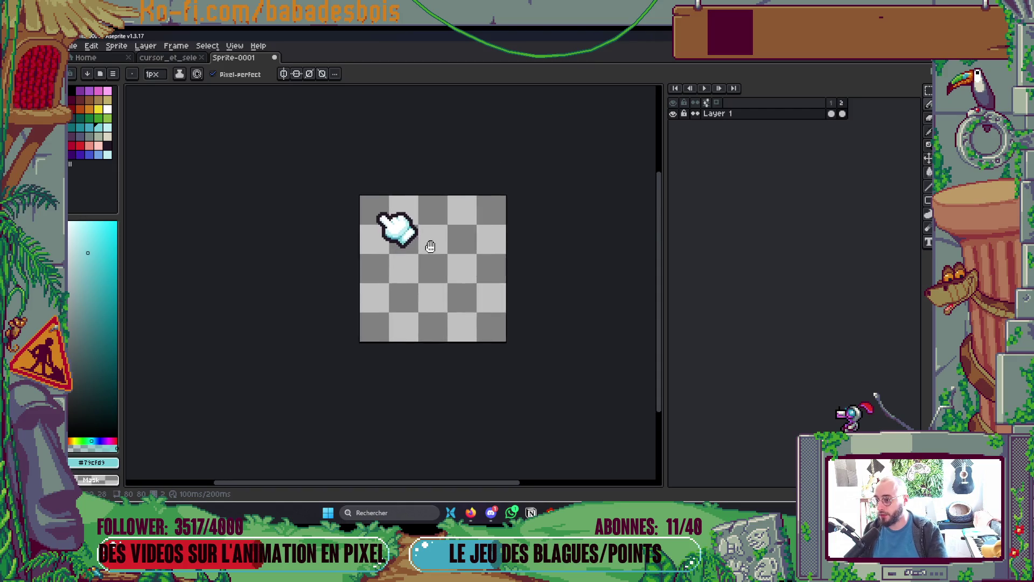
scroll(431, 240, "up", 2)
key("v")
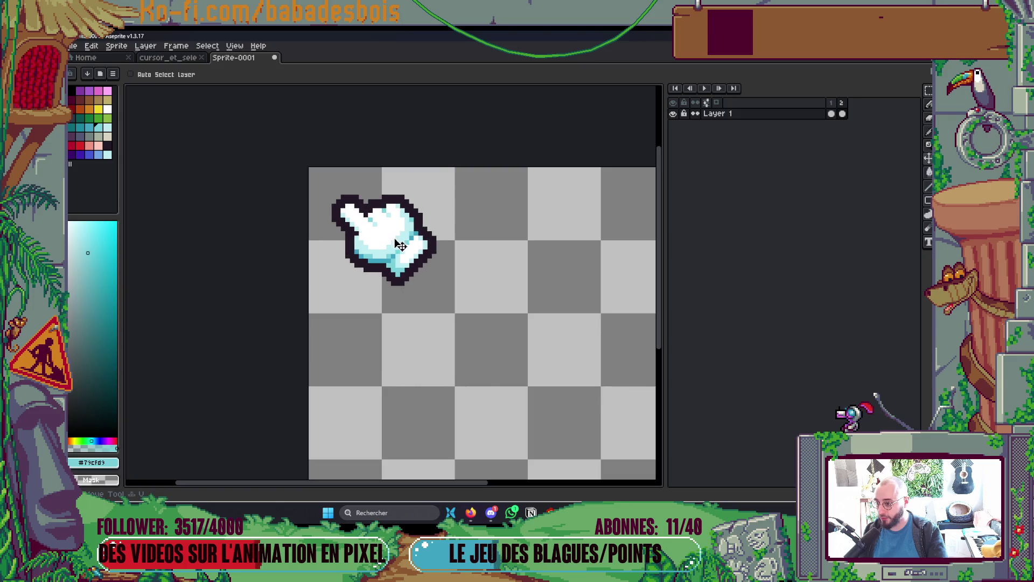
scroll(480, 253, "down", 3)
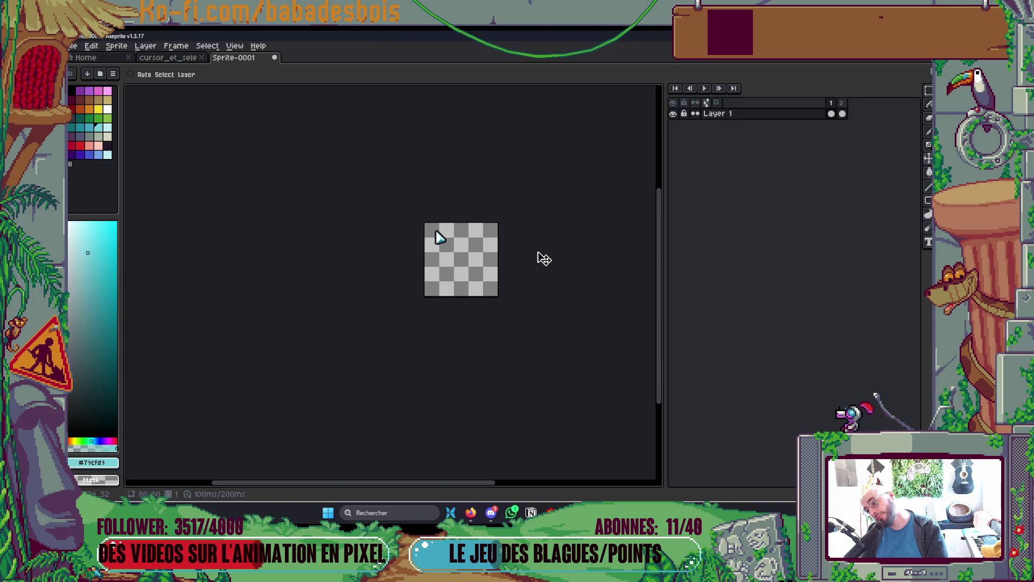
scroll(544, 256, "up", 4)
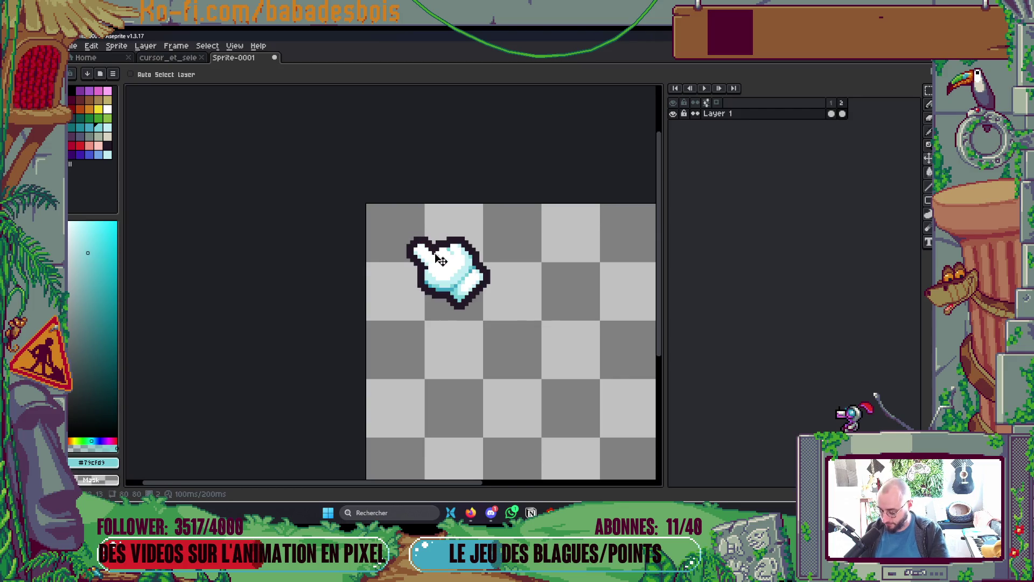
key("v")
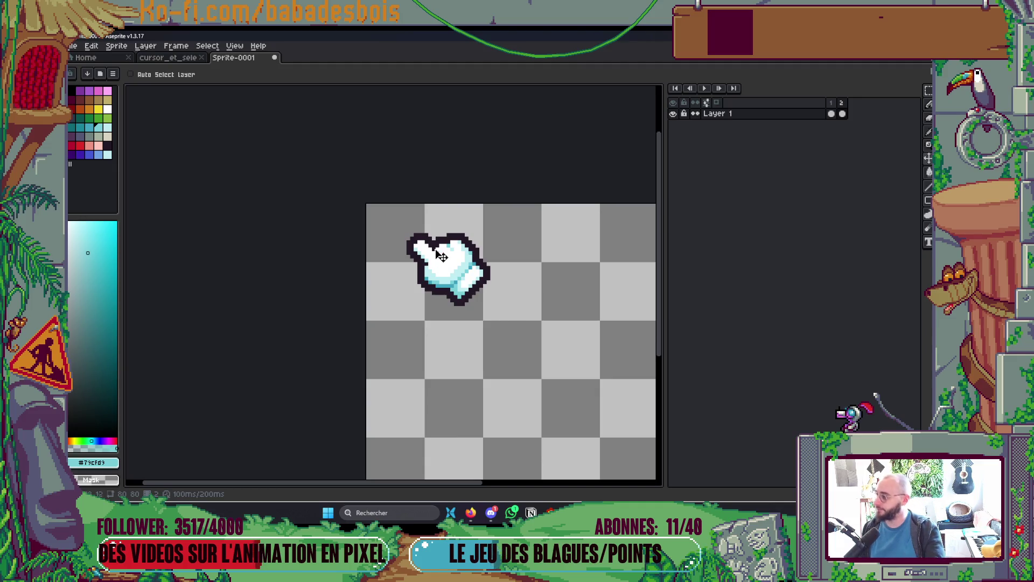
scroll(440, 261, "down", 1)
scroll(549, 334, "down", 1)
scroll(557, 340, "up", 1)
Step: Dismiss the save prompt, leaving Sprite-0001 unsaved
key("ctrl+s")
key("Escape")
left_click_drag(505, 359, 460, 335)
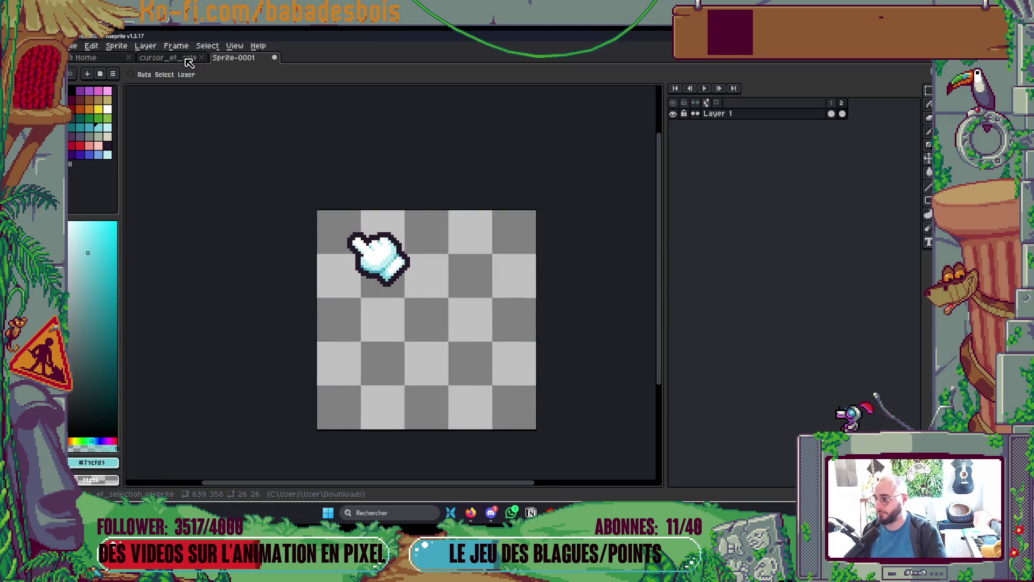
Step: Switch to the cursor_et_selection sheet to compare with its original hand cursors
left_click(167, 57)
scroll(423, 223, "up", 1)
scroll(549, 294, "down", 1)
scroll(548, 294, "down", 2)
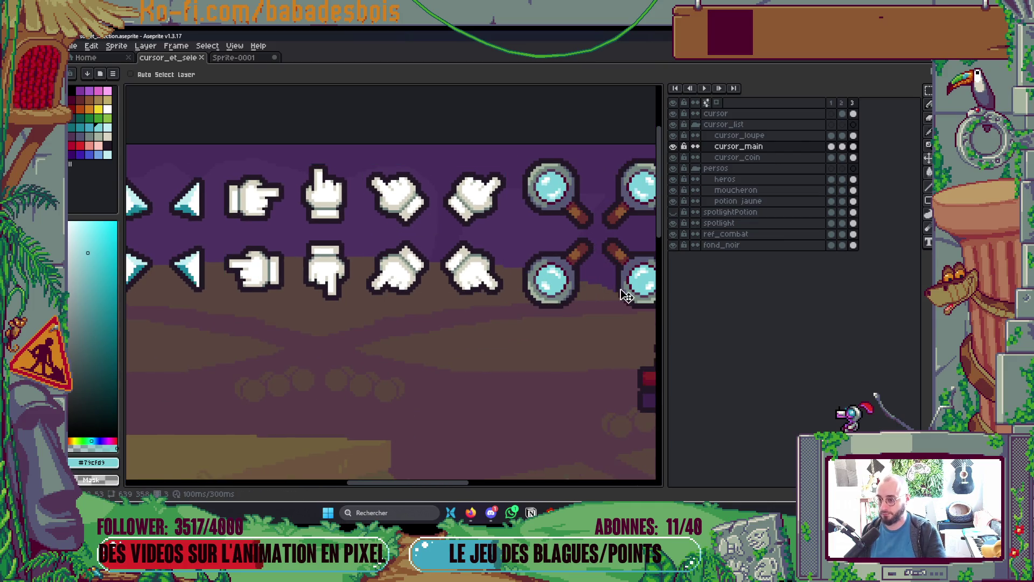
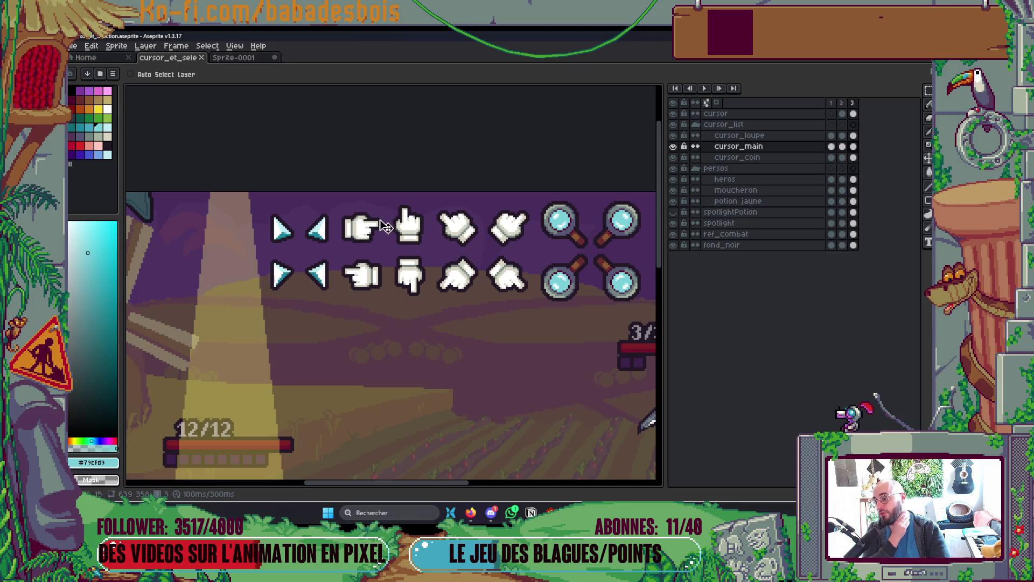
Step: Marquee-select the top magnifier sprite on the cursor_loupe layer
left_click_drag(535, 288, 462, 301)
key("b")
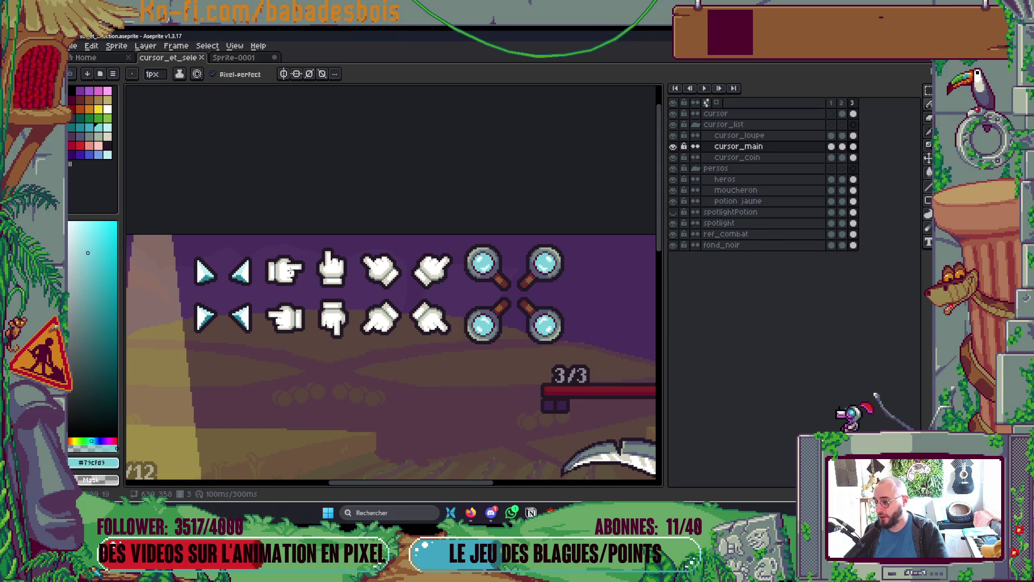
left_click(496, 268, "ctrl")
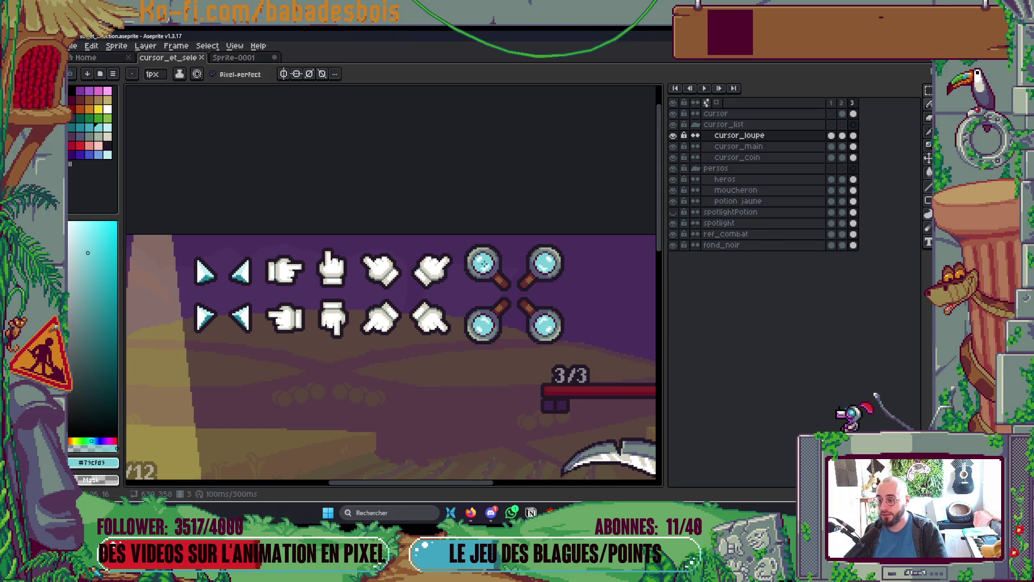
scroll(499, 269, "up", 2)
scroll(499, 269, "up", 1)
key("m")
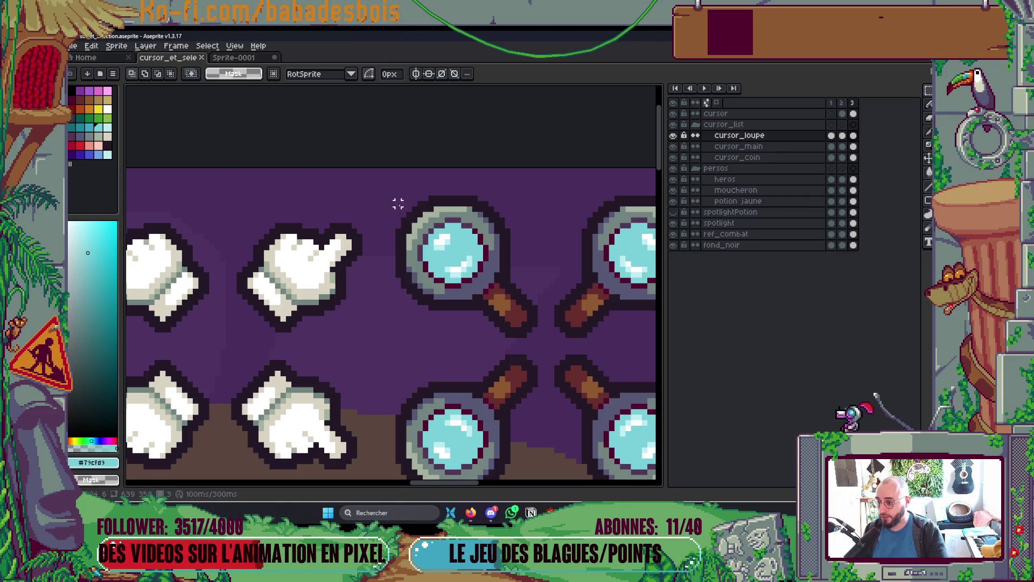
left_click_drag(397, 199, 540, 339)
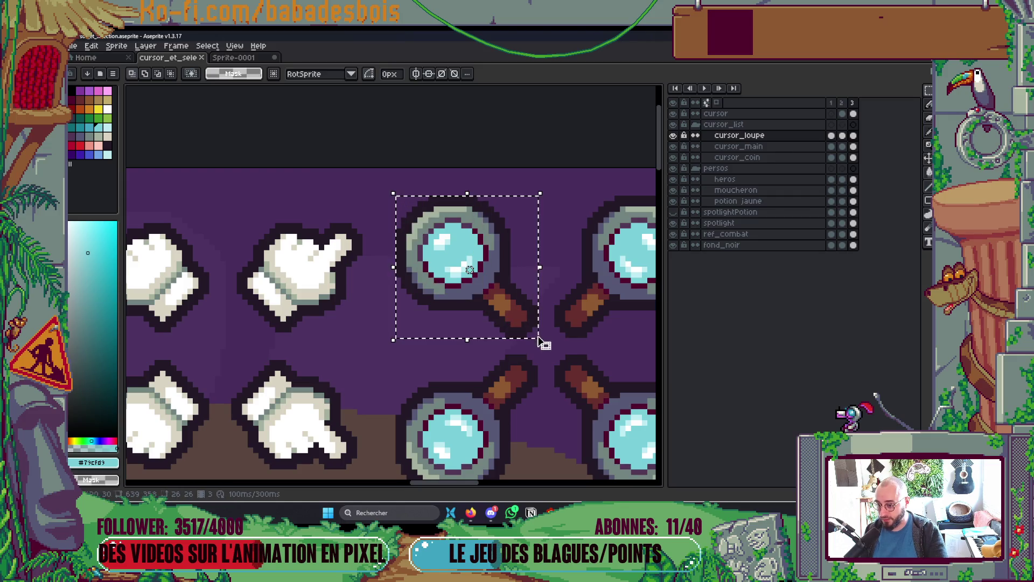
Step: In Sprite-0001, add a third frame, clear the hand and paste the magnifier in
left_click(241, 58)
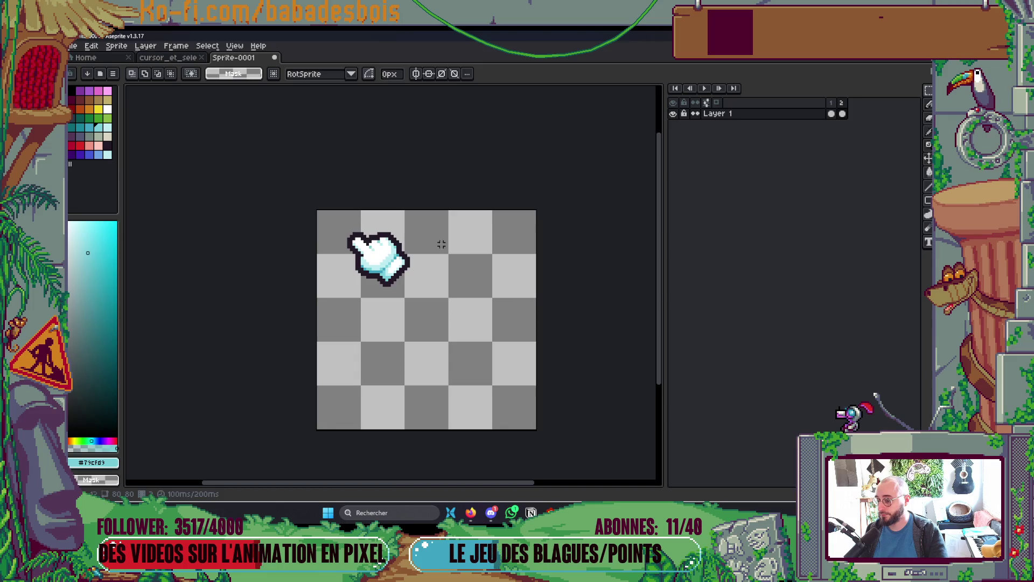
key("alt+n")
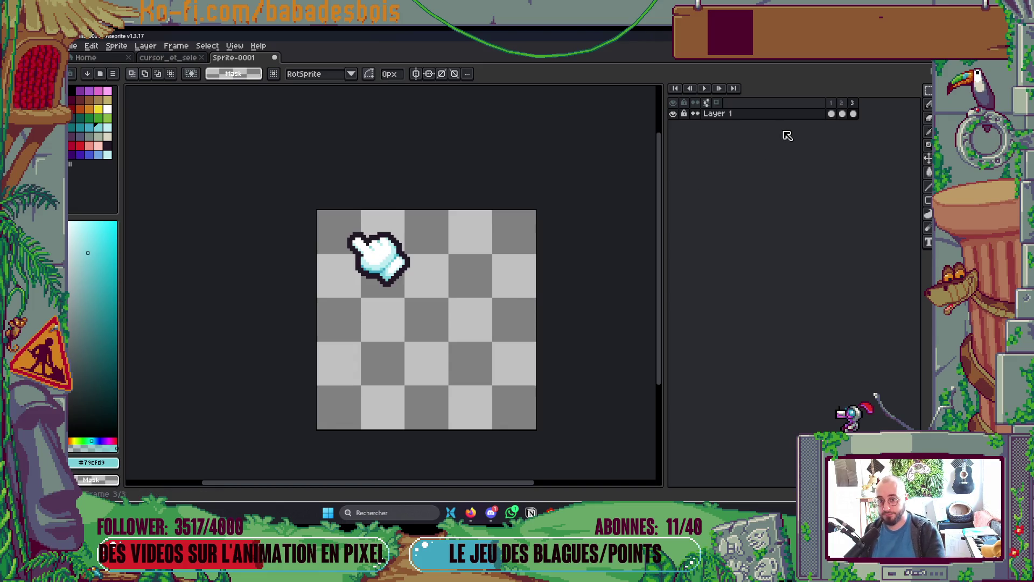
key("ctrl+a")
key("Delete")
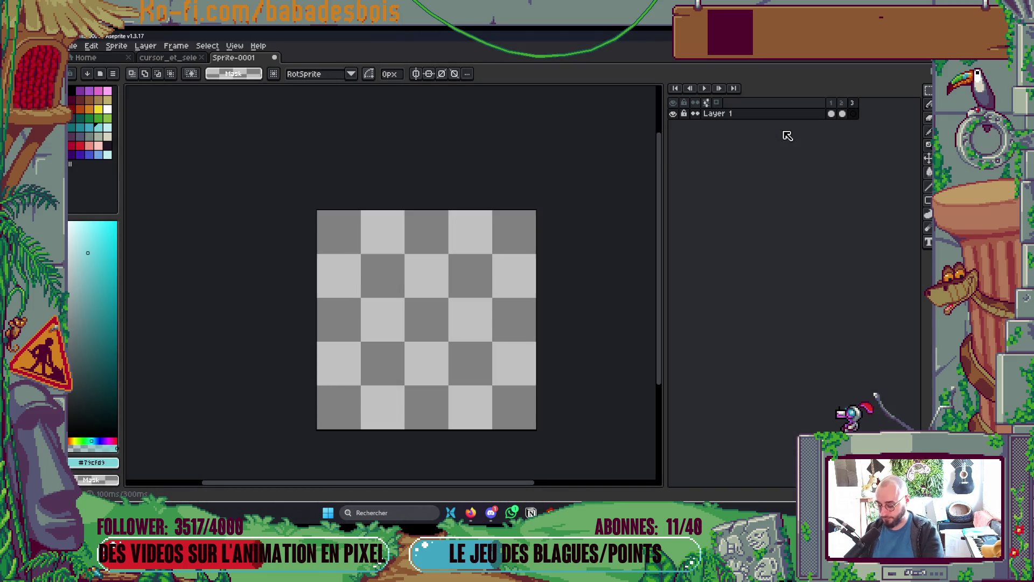
key("ctrl+v")
key("Return")
scroll(382, 251, "up", 4)
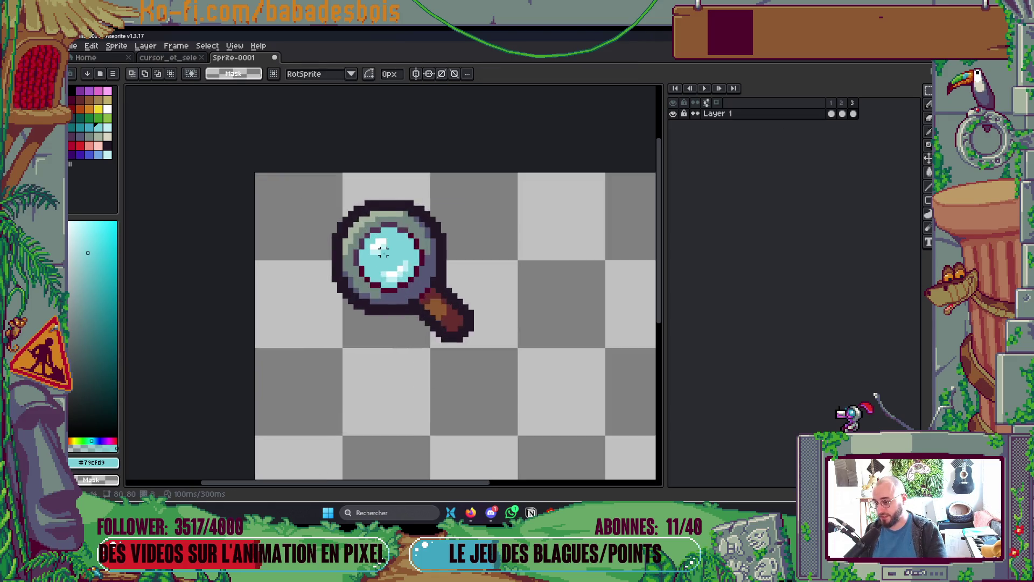
Step: Try an 8-connected cyan flood fill on the lens ring, then undo it
key("i")
key("g")
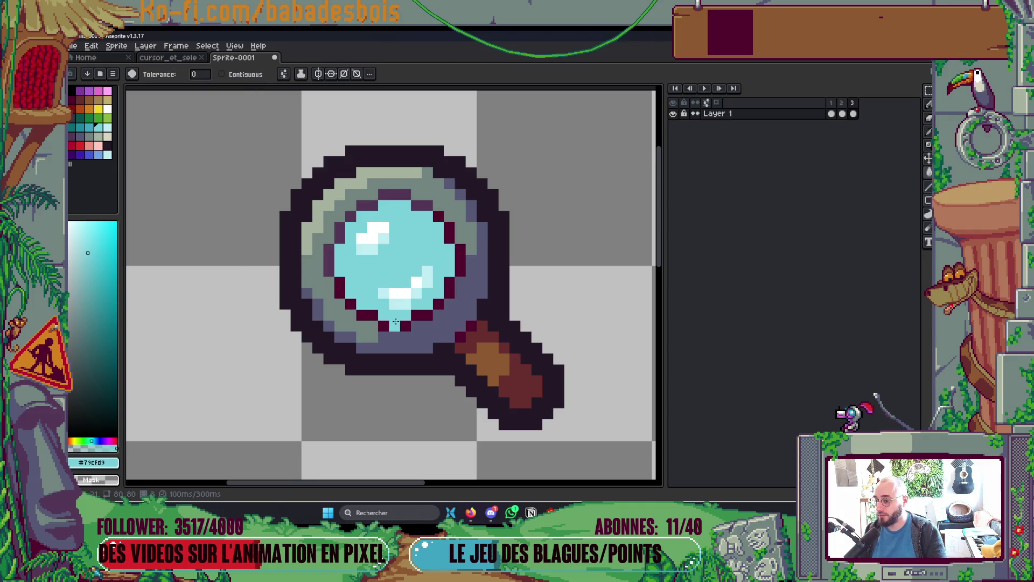
left_click(287, 77)
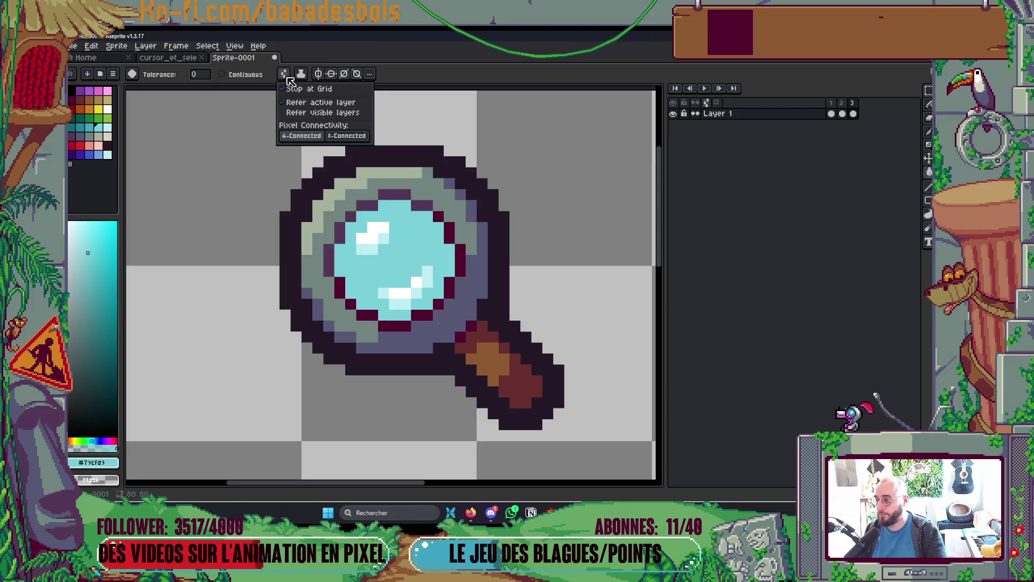
left_click(346, 136)
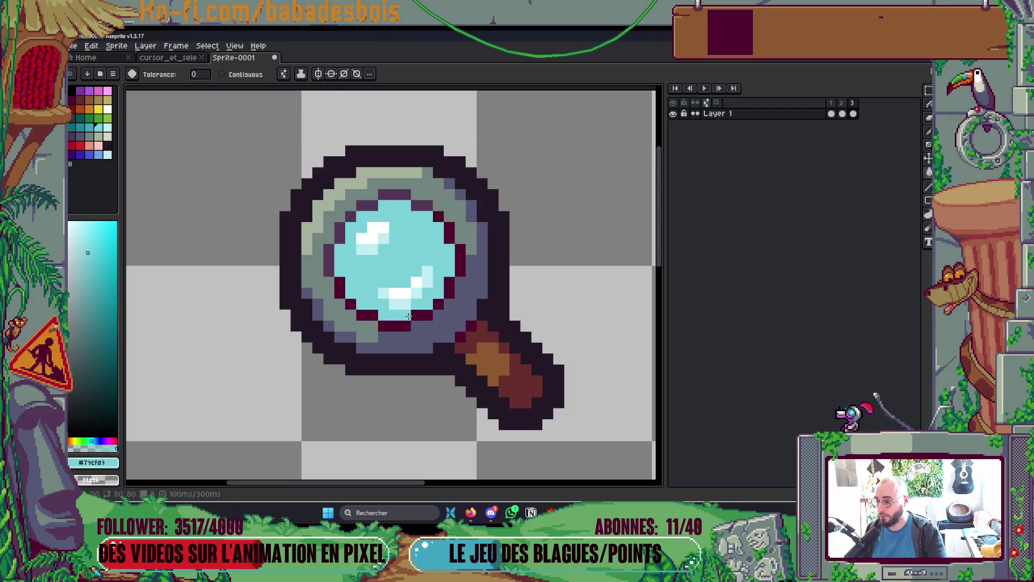
left_click(395, 326)
key("ctrl+z")
Step: With contiguous filling on, fill the lens interior and leftover dark lens pixels cyan
left_click(223, 74)
left_click(280, 77)
left_click(304, 136)
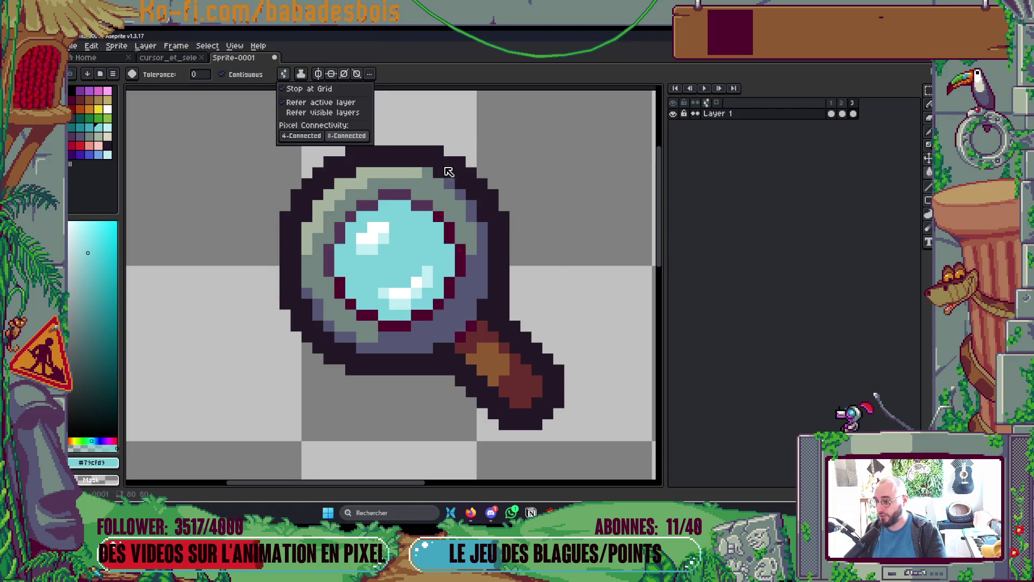
left_click(396, 327)
left_click(383, 293)
left_click(330, 260)
left_click(394, 194)
scroll(369, 241, "down", 6)
scroll(369, 241, "up", 4)
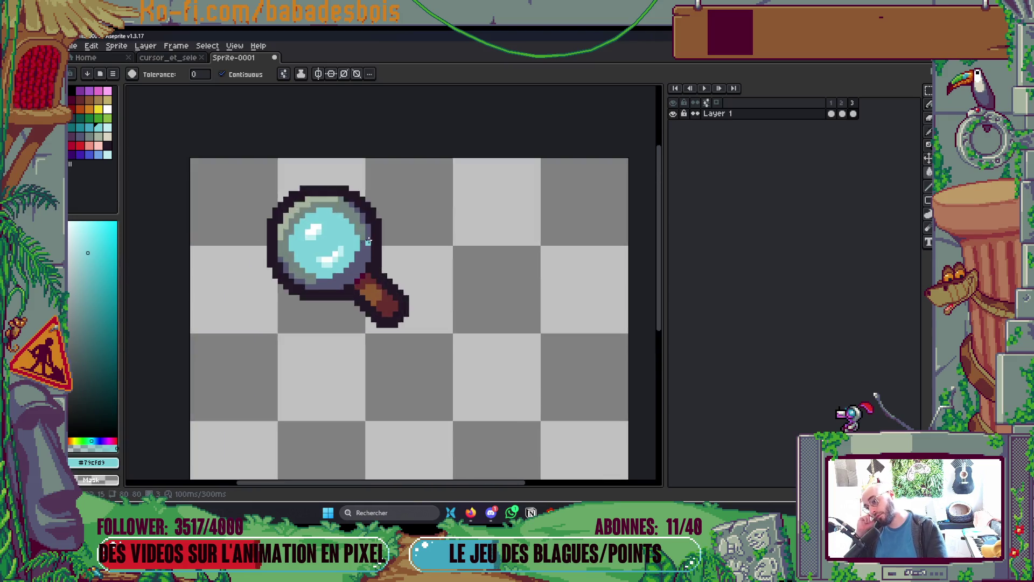
scroll(368, 241, "up", 3)
Step: Paint over the lower lens glint in cyan and add white highlight pixels
key("b")
mouse_move(319, 272)
left_mouse_down()
mouse_move(358, 270)
mouse_move(331, 278)
left_mouse_up()
left_click_drag(364, 243, 371, 256)
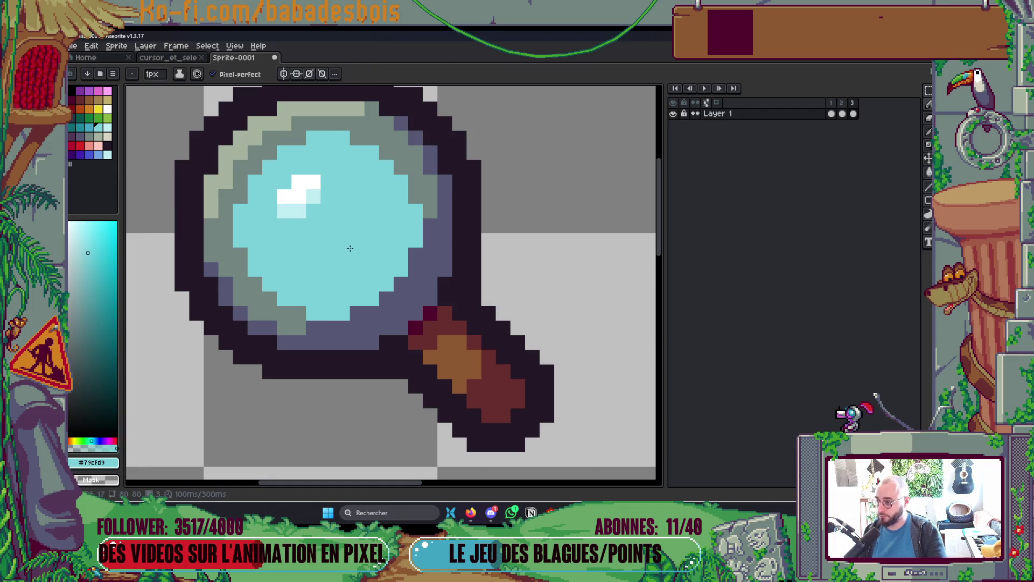
left_click(294, 206, "alt")
left_click(315, 201)
left_click(316, 246)
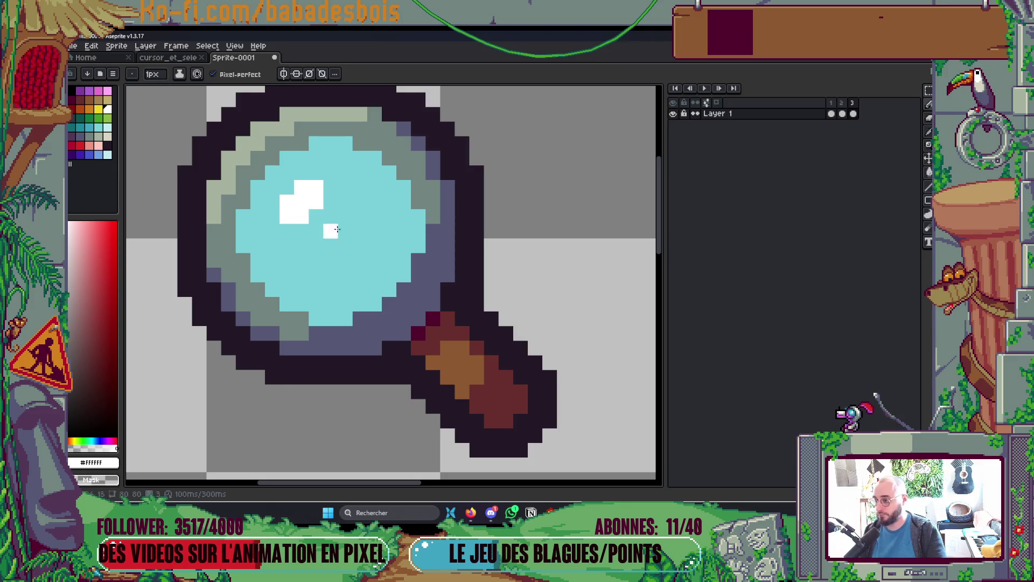
scroll(323, 243, "down", 3)
scroll(357, 292, "up", 3)
key("ctrl+s")
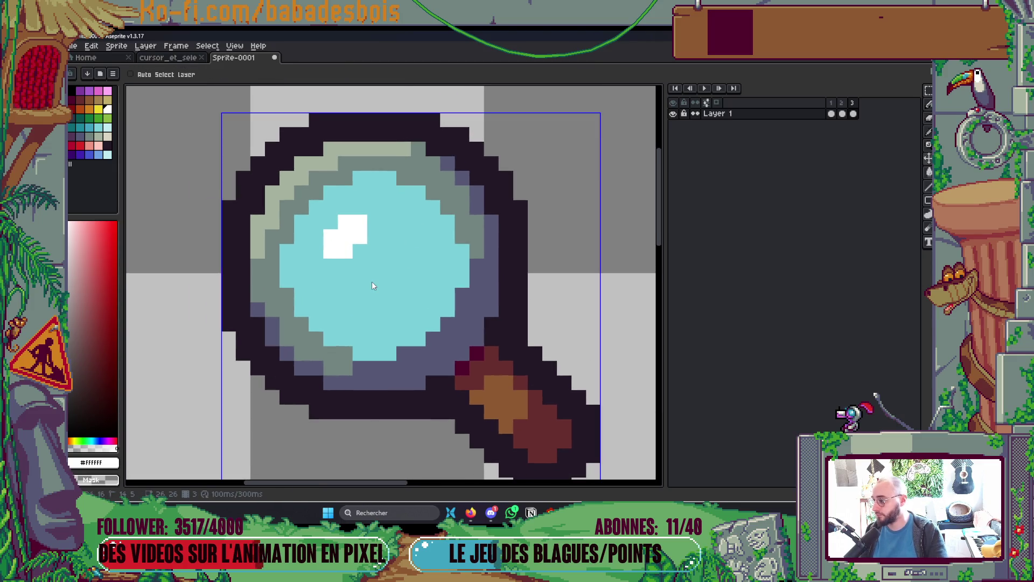
key("Escape")
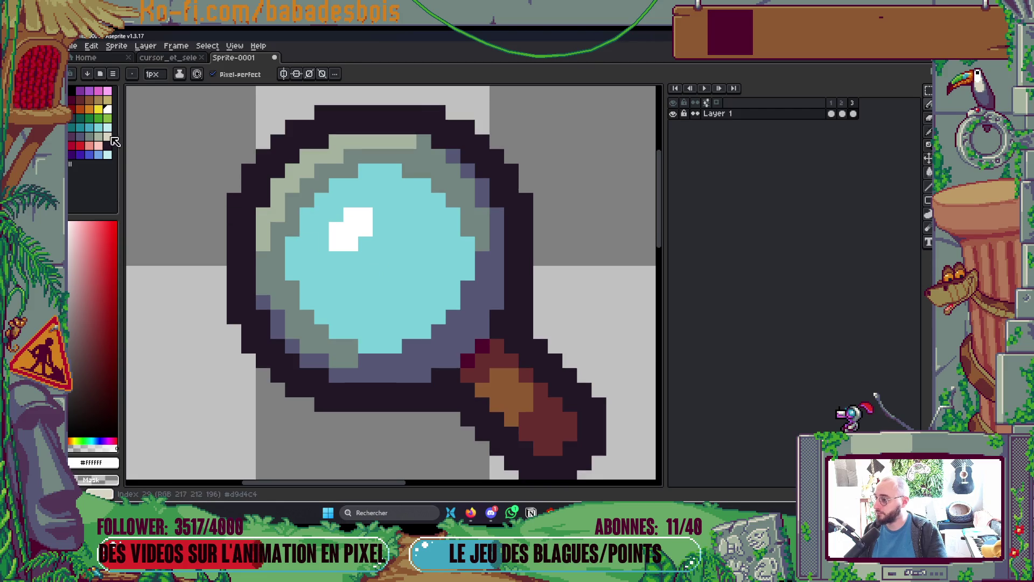
Step: Shade the lens's left and bottom edges with a darker cyan
left_click(89, 128)
mouse_move(292, 273)
left_mouse_down()
mouse_move(307, 216)
mouse_move(337, 185)
mouse_move(394, 170)
left_mouse_up()
scroll(379, 205, "down", 5)
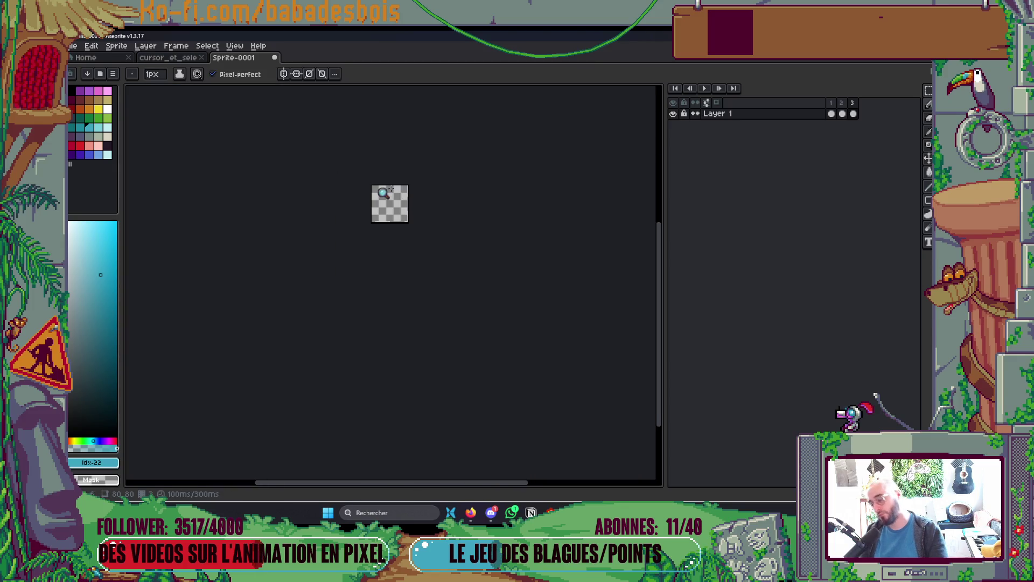
scroll(372, 189, "up", 3)
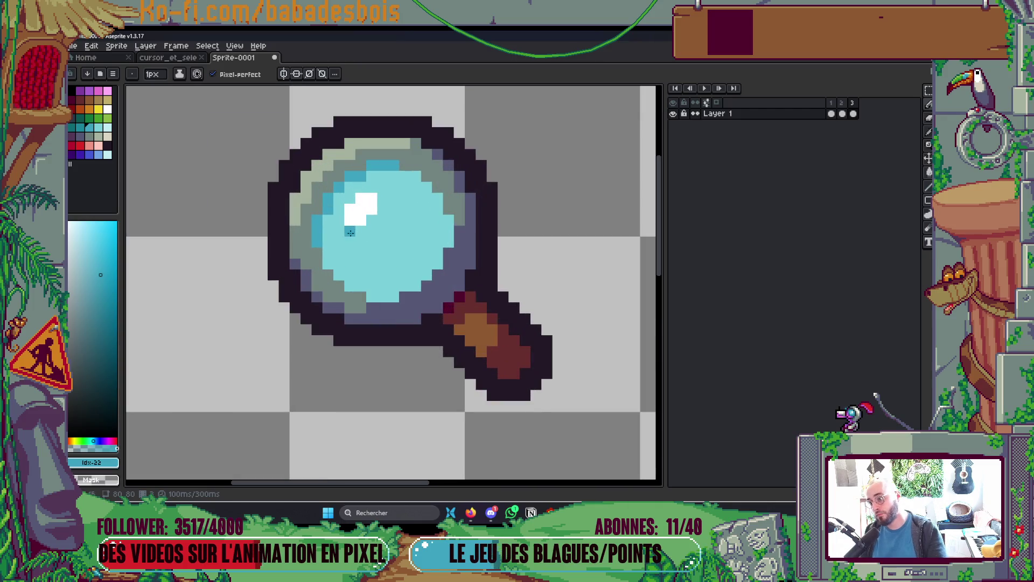
scroll(339, 245, "up", 1)
left_click_drag(325, 262, 352, 167)
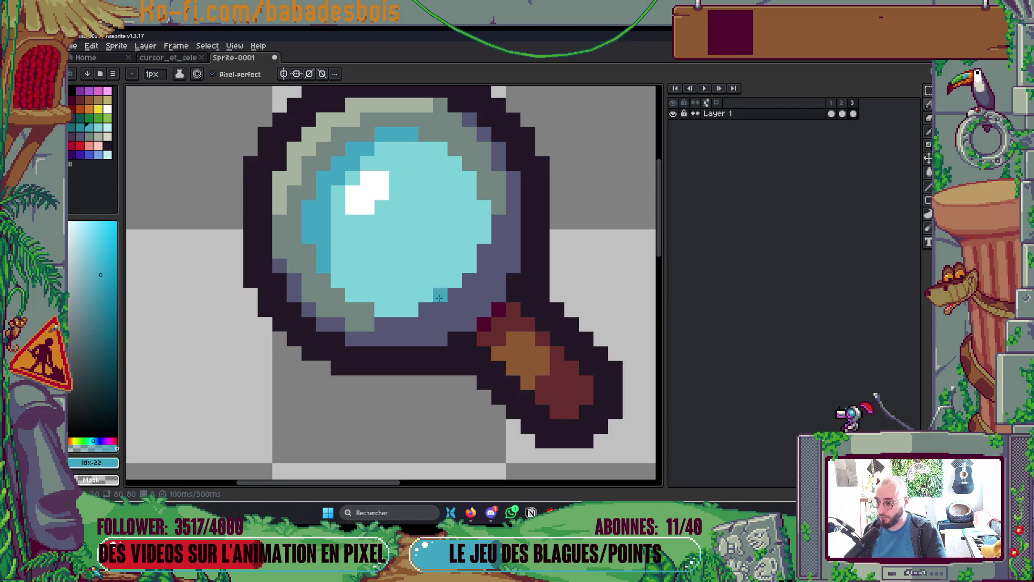
mouse_move(405, 311)
left_mouse_down()
mouse_move(350, 298)
mouse_move(338, 283)
left_mouse_up()
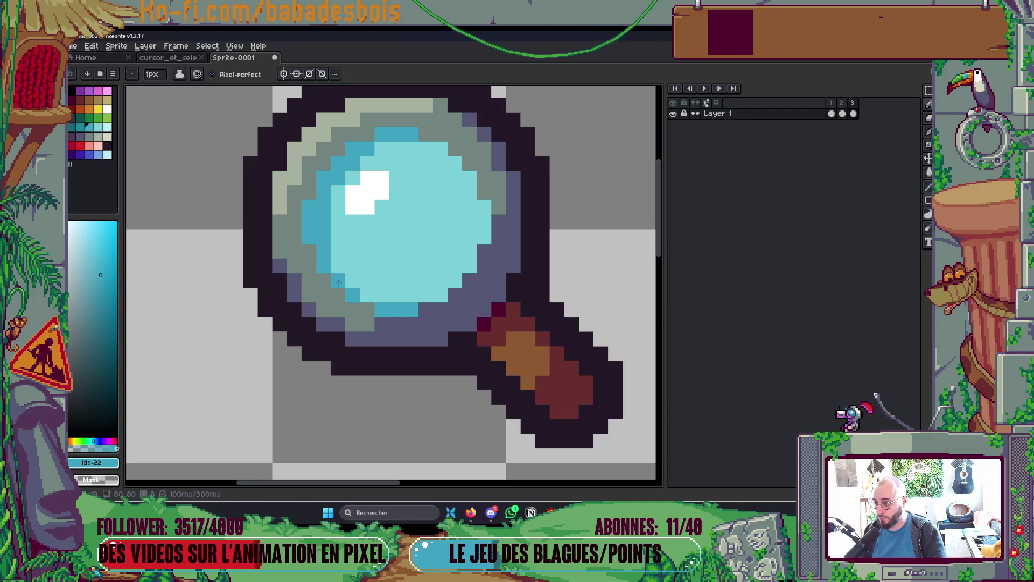
scroll(425, 313, "down", 5)
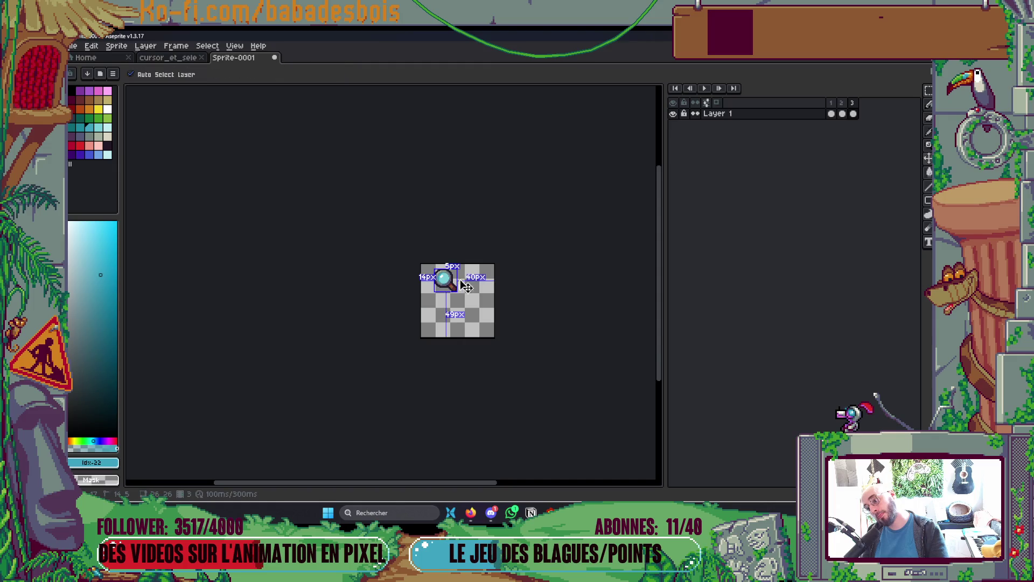
Step: Shade the lens's lower-right edge with the darker cyan too
key("ctrl+s")
key("Escape")
scroll(431, 341, "up", 5)
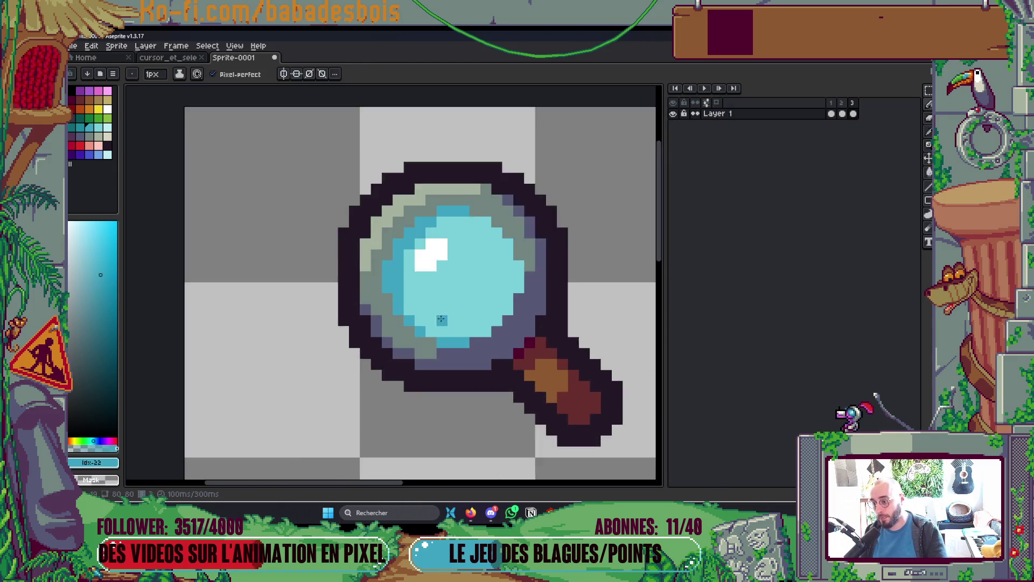
mouse_move(484, 337)
left_mouse_down()
mouse_move(517, 317)
mouse_move(543, 247)
mouse_move(493, 190)
mouse_move(409, 202)
left_mouse_up()
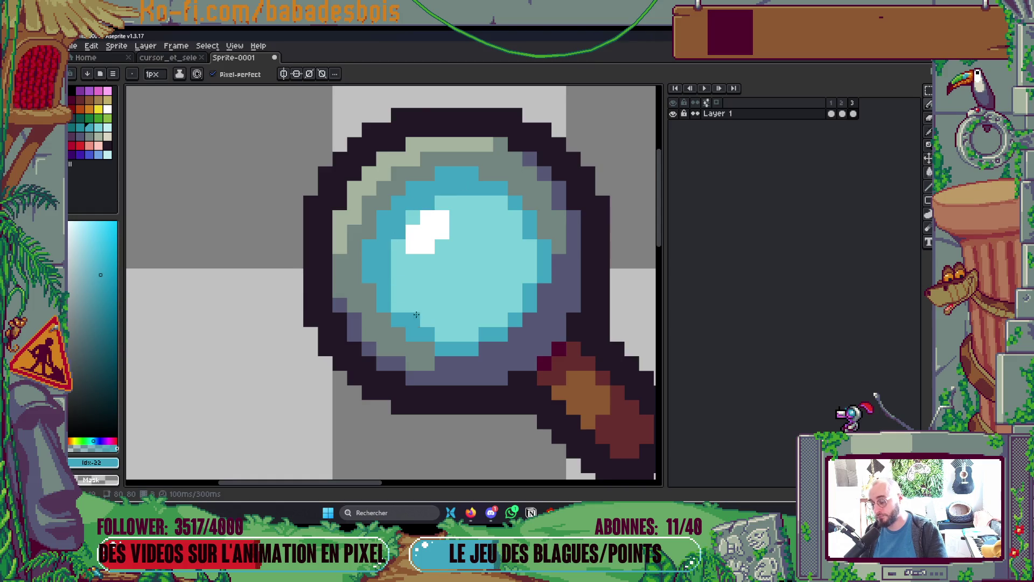
scroll(387, 231, "down", 5)
scroll(477, 268, "up", 5)
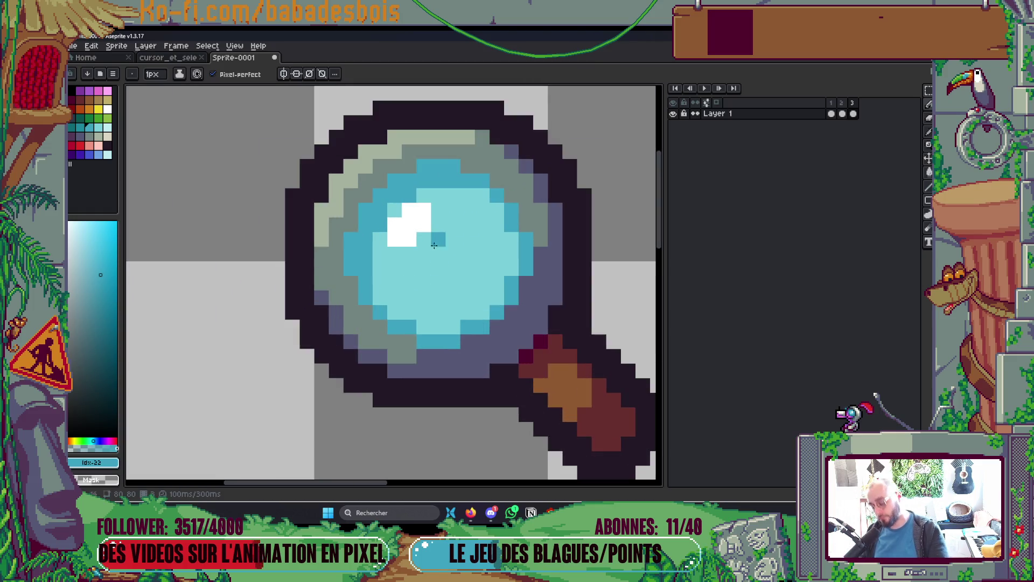
Step: Select the white highlight pixels by colour and move them down one pixel
key("i")
left_click(426, 245)
key("w")
left_click(408, 237)
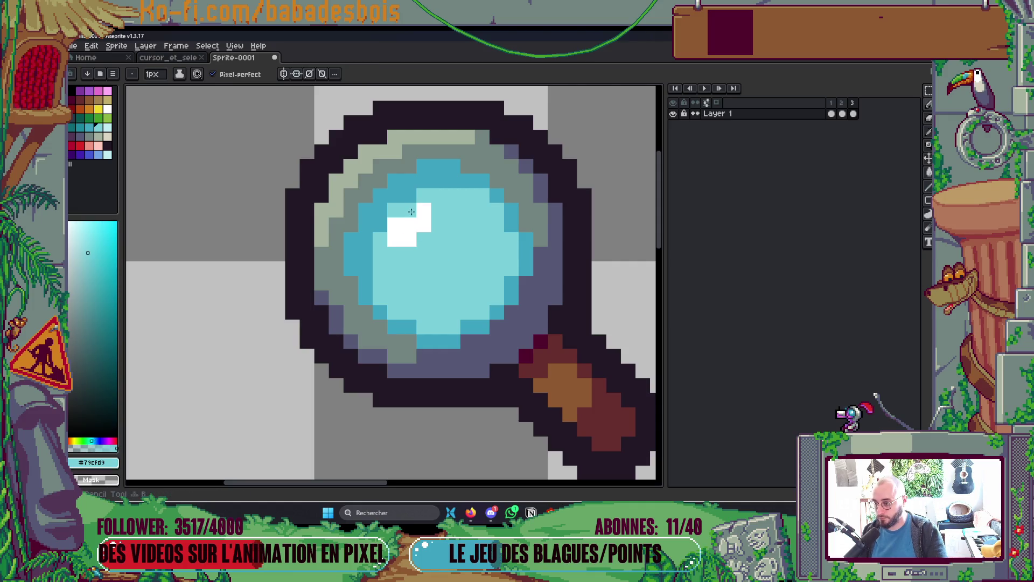
left_click_drag(410, 239, 401, 256)
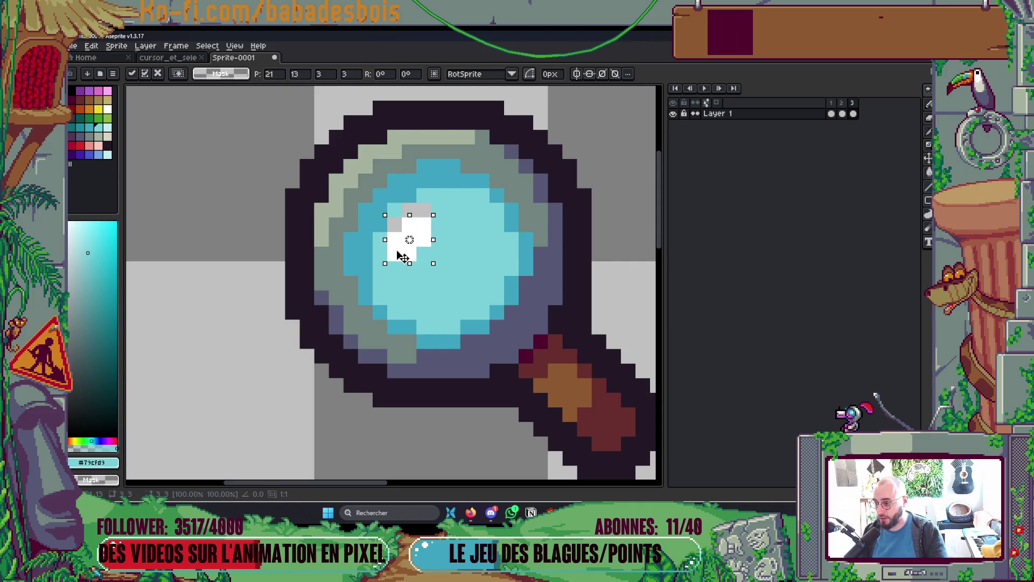
key("ctrl+d")
key("b")
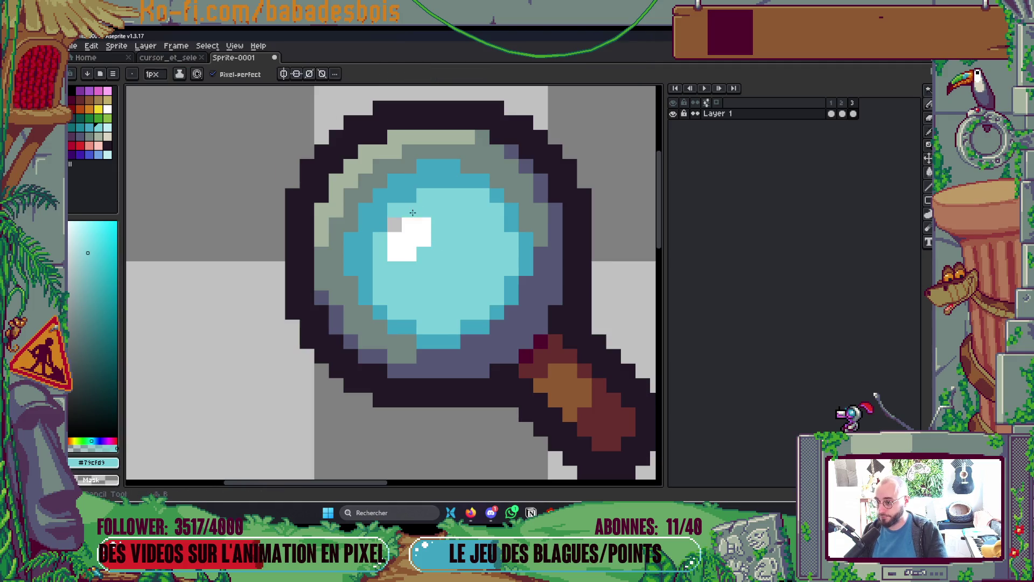
Step: Try repainting a lens highlight pixel, then undo the change
scroll(462, 243, "down", 6)
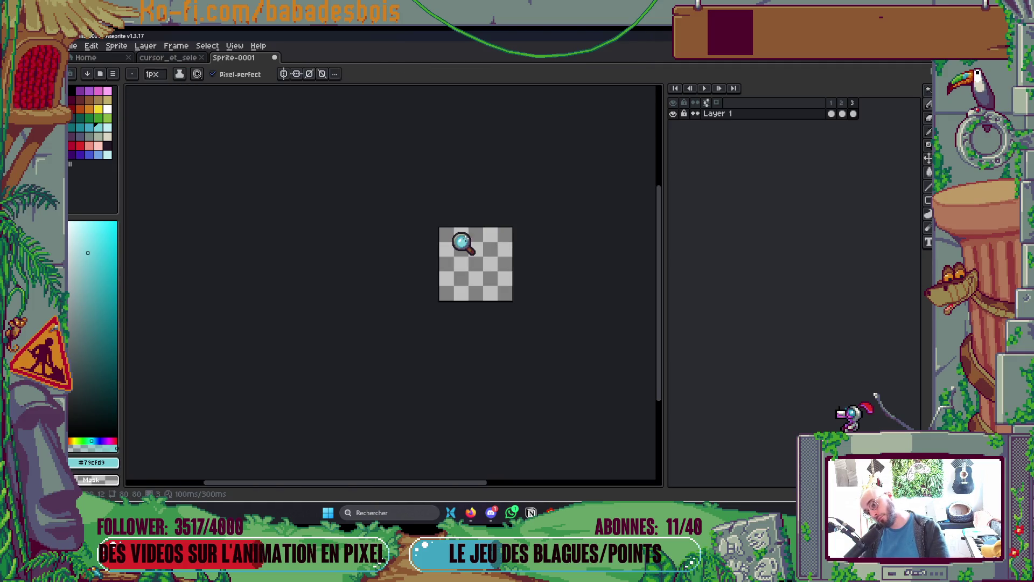
scroll(468, 237, "up", 5)
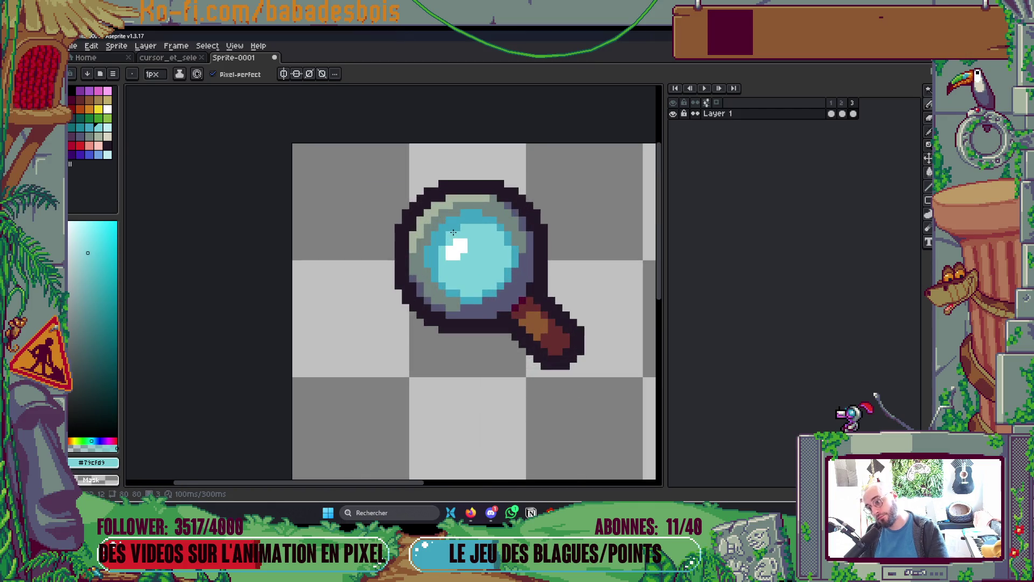
scroll(451, 235, "up", 2)
left_click(447, 267)
key("ctrl+z")
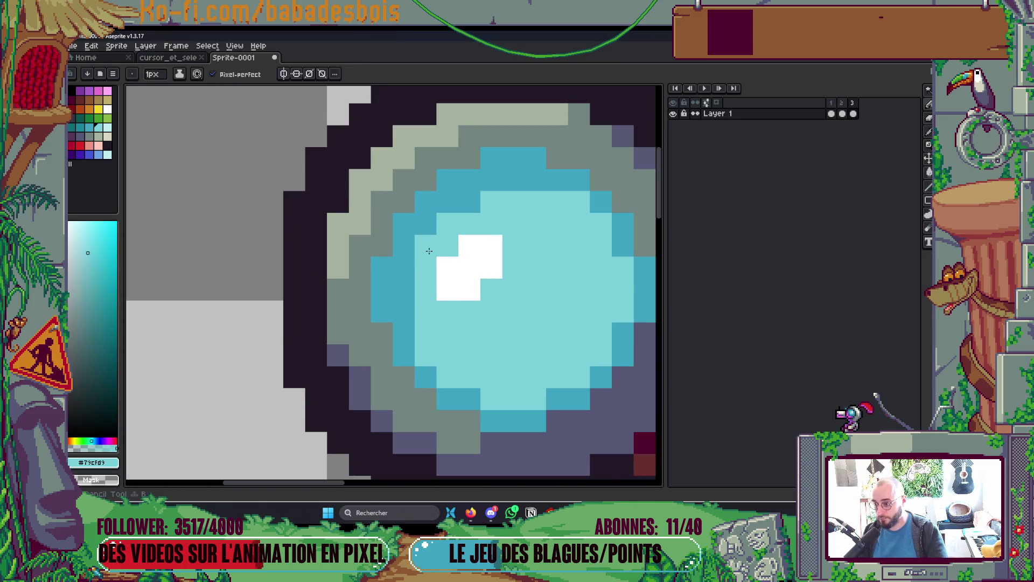
scroll(479, 259, "down", 6)
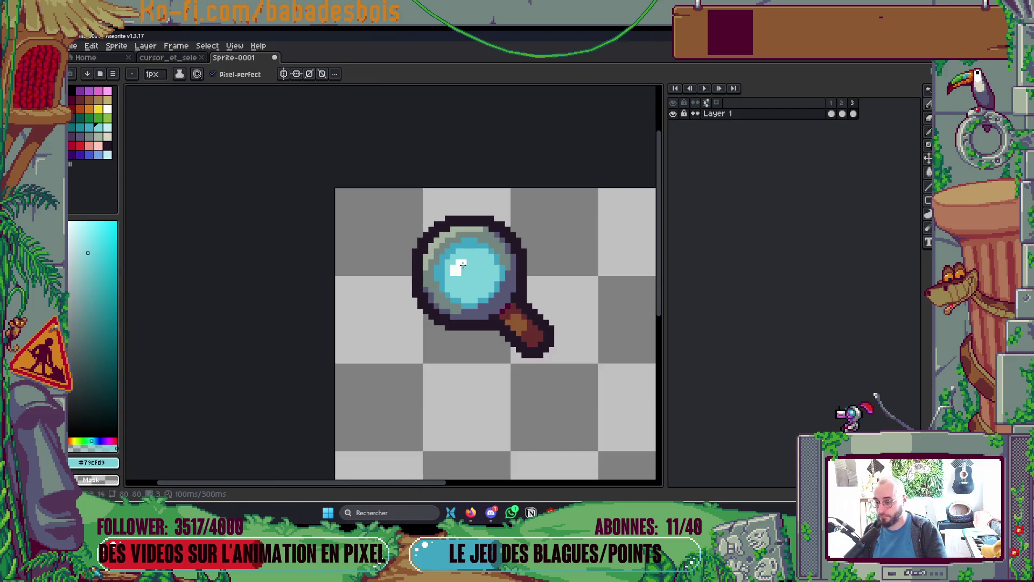
scroll(481, 258, "up", 6)
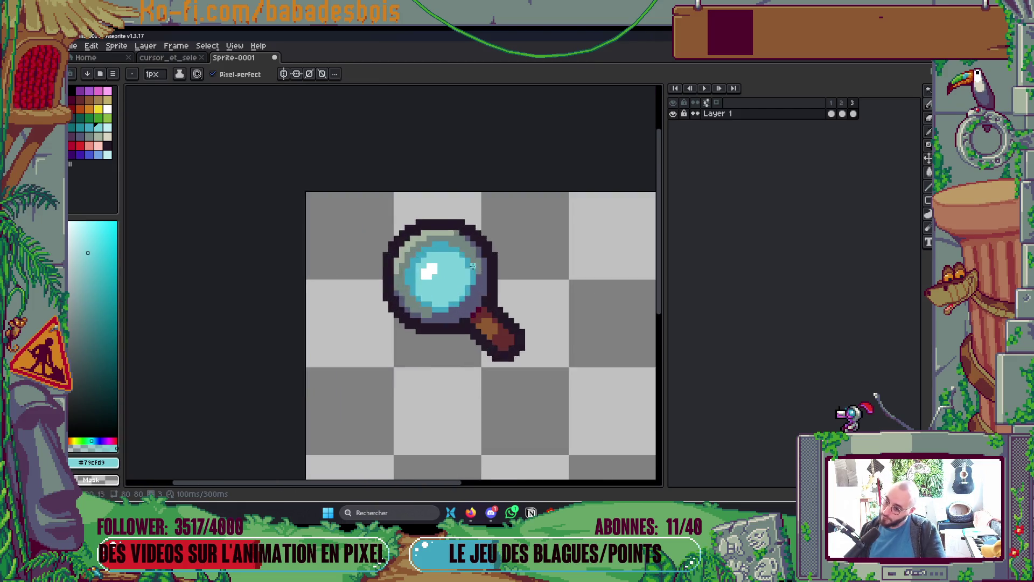
Step: Fill the purple lower-right ring section with the sampled grey-green
key("i")
left_click(499, 210)
key("g")
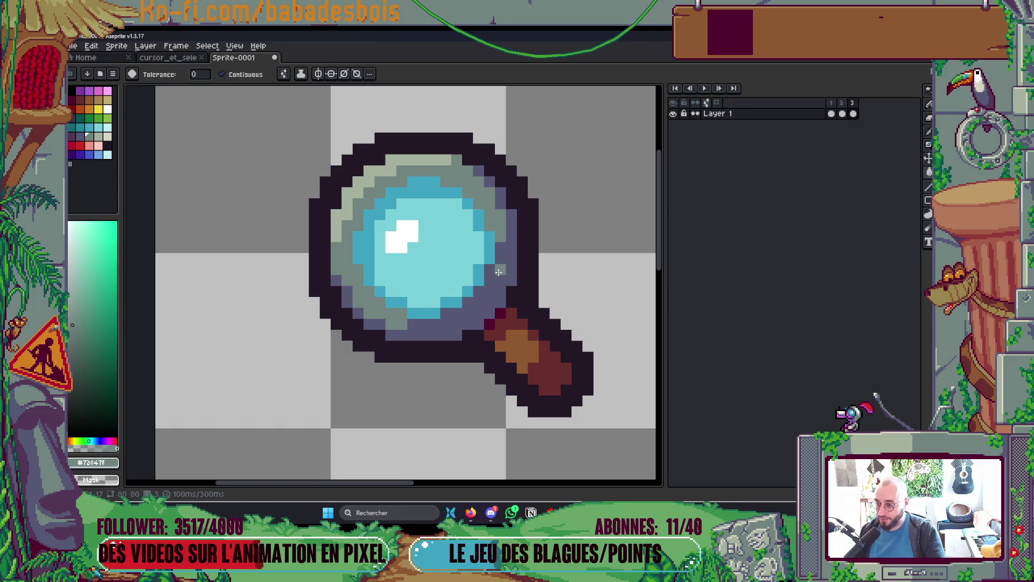
left_click(496, 268)
scroll(496, 268, "down", 6)
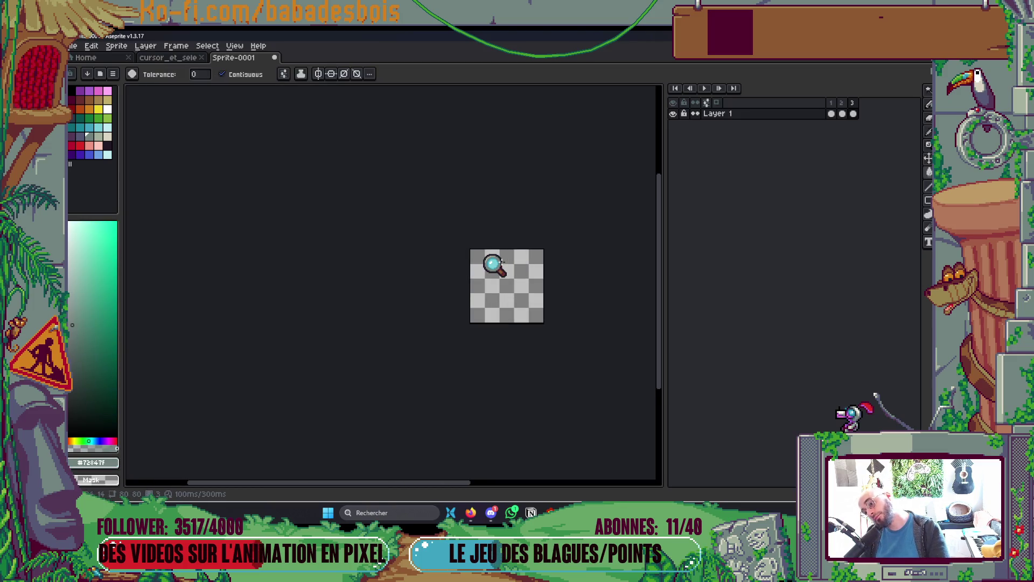
scroll(500, 262, "up", 6)
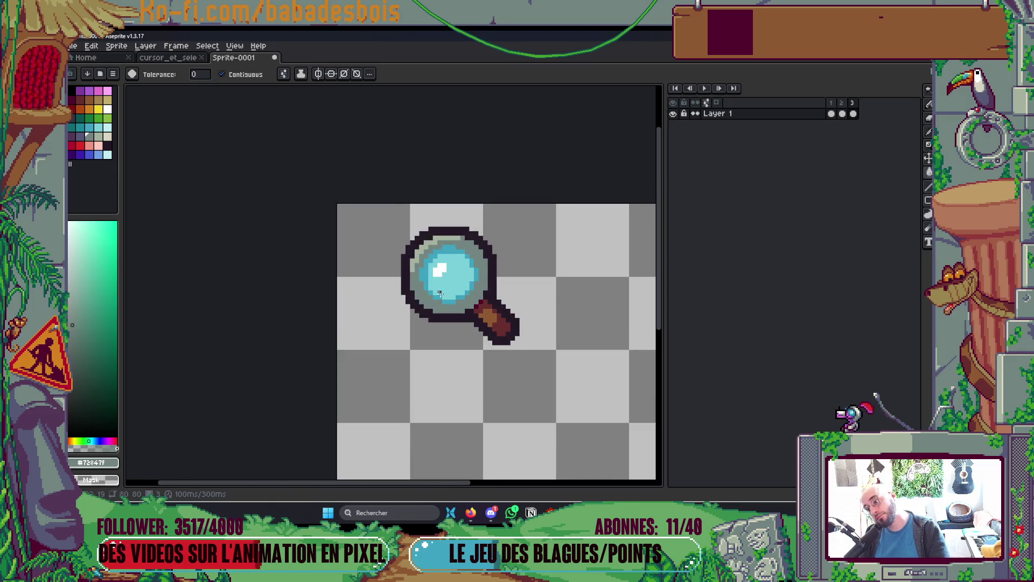
Step: Repaint a dark-blue lens pixel with the light cyan lens colour
key("b")
left_click(449, 290, "alt")
left_click(495, 295)
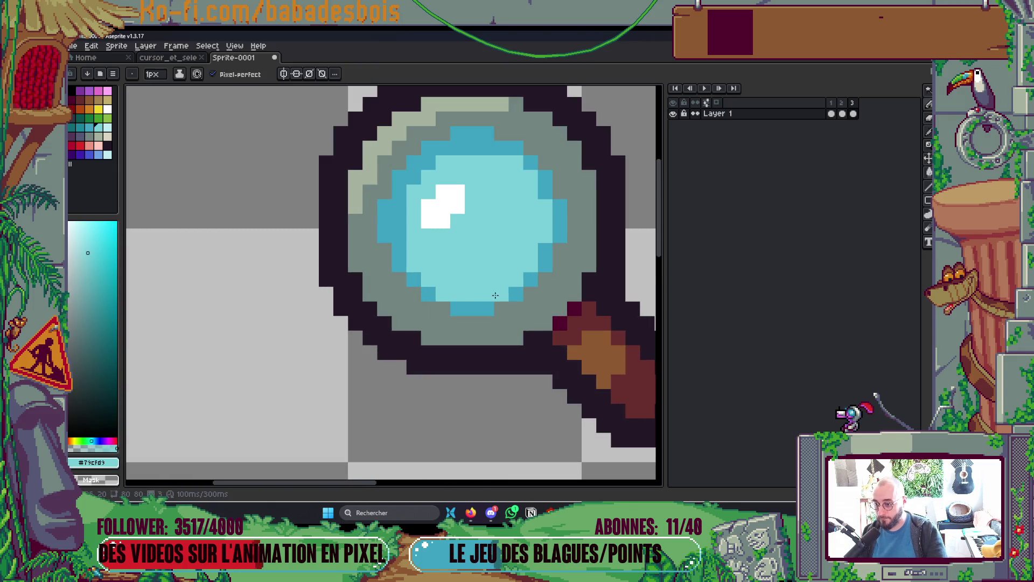
scroll(545, 248, "down", 6)
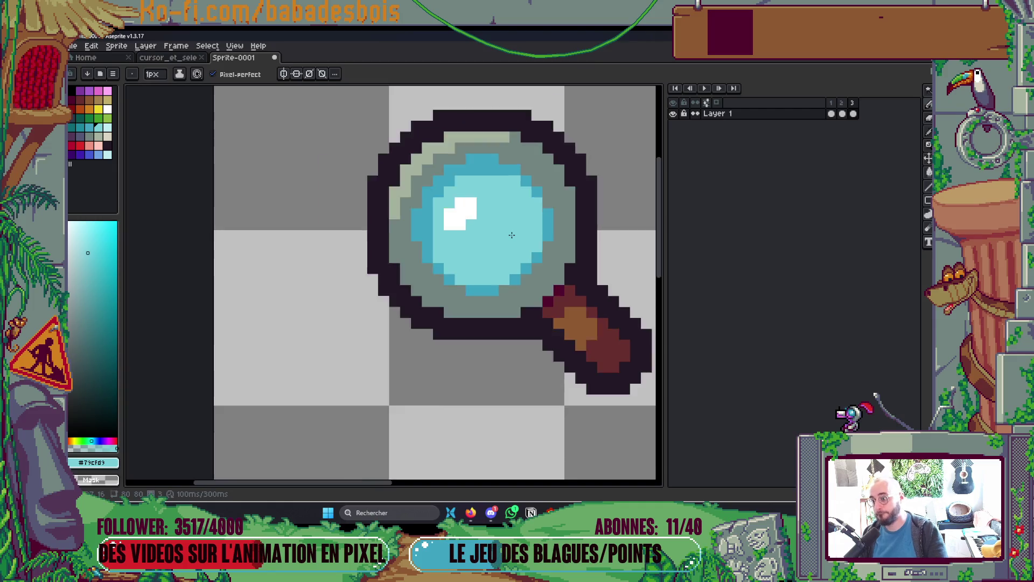
left_click_drag(520, 236, 503, 256)
Step: Sample the handle's orange, switch to a 2px brush, and paint orange strokes over the dark-red handle pixels
scroll(497, 270, "up", 1)
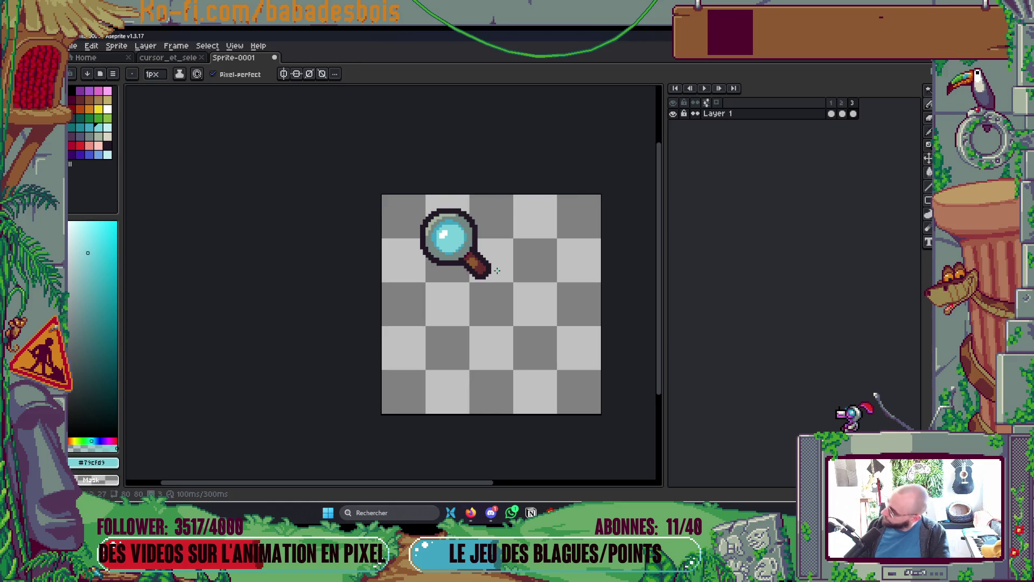
scroll(501, 272, "up", 4)
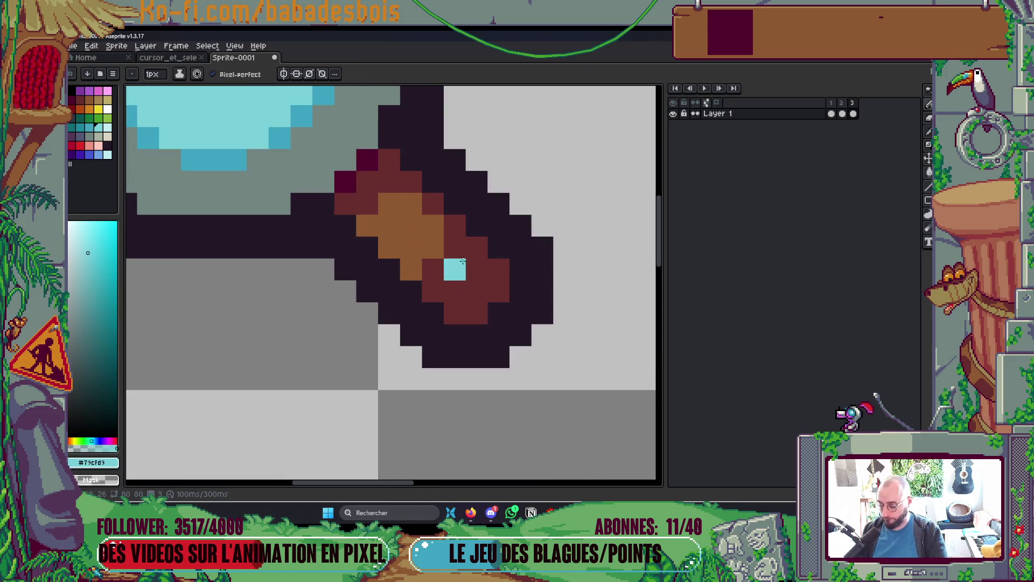
left_click(397, 219, "alt")
key("plus")
left_click(452, 269)
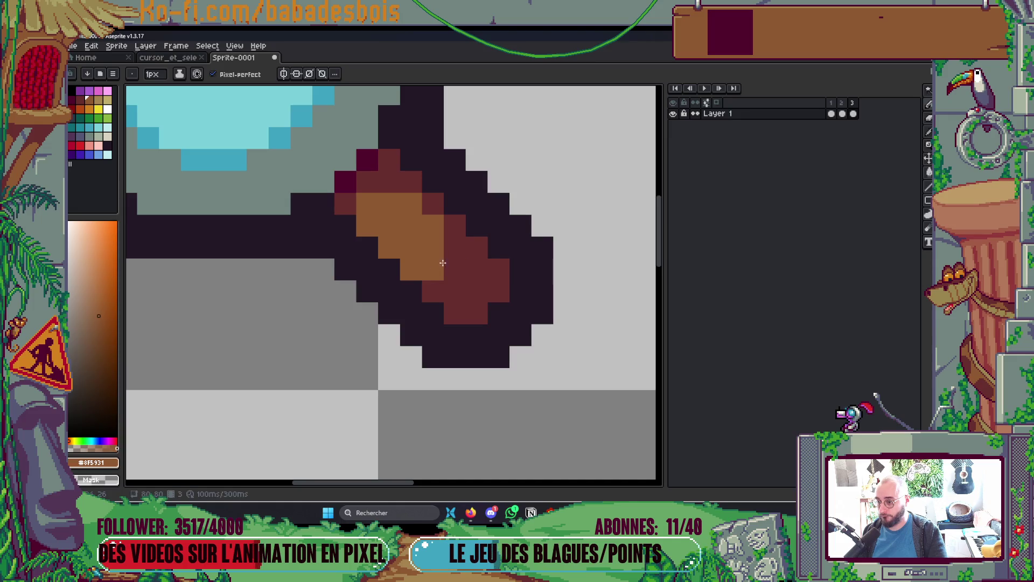
left_click_drag(450, 248, 450, 270)
left_click(451, 284)
left_click(474, 296)
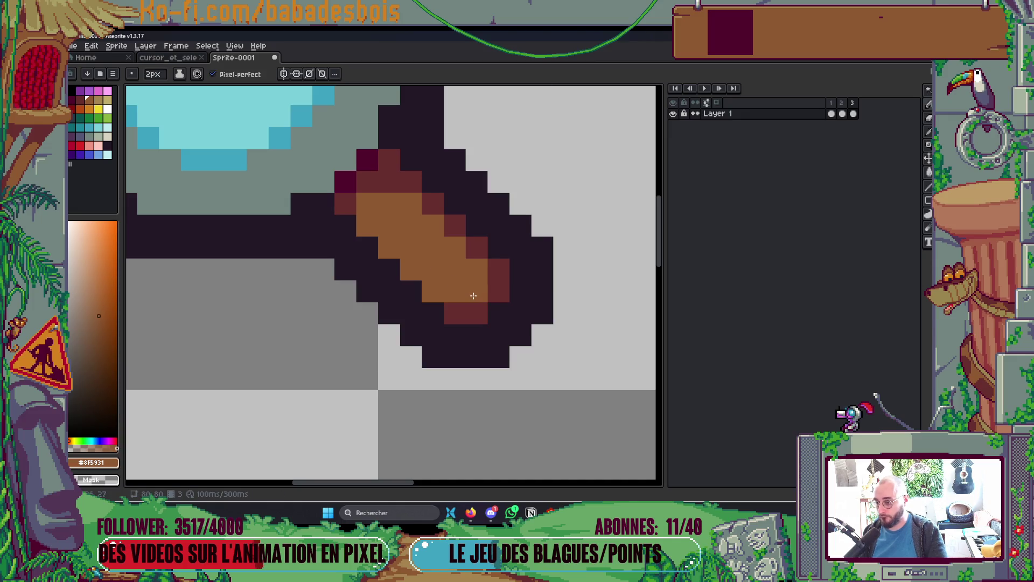
left_click(392, 207)
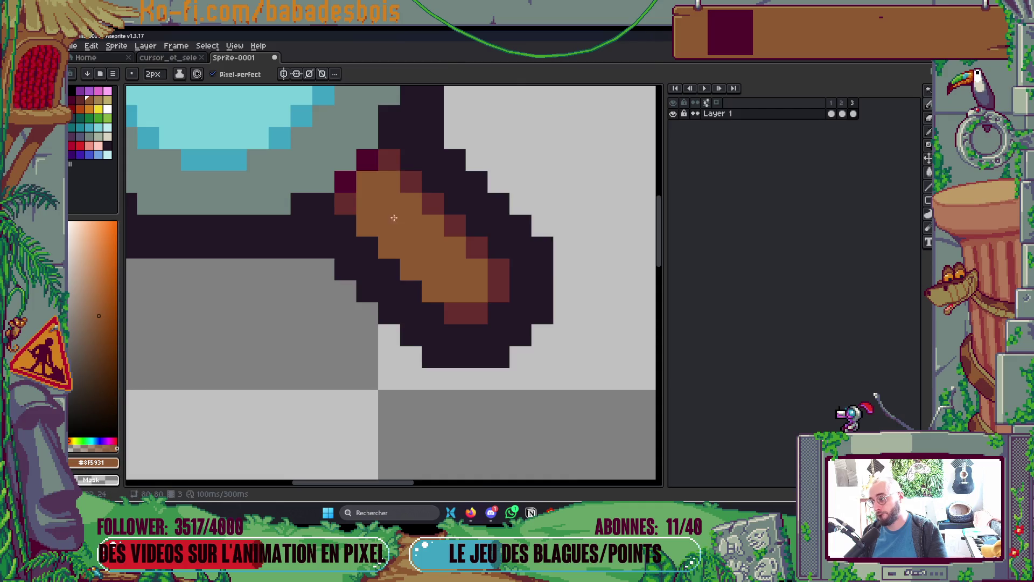
Step: Undo the stray brown pixel in the lens and sample the grey-green ring colour
scroll(426, 213, "down", 5)
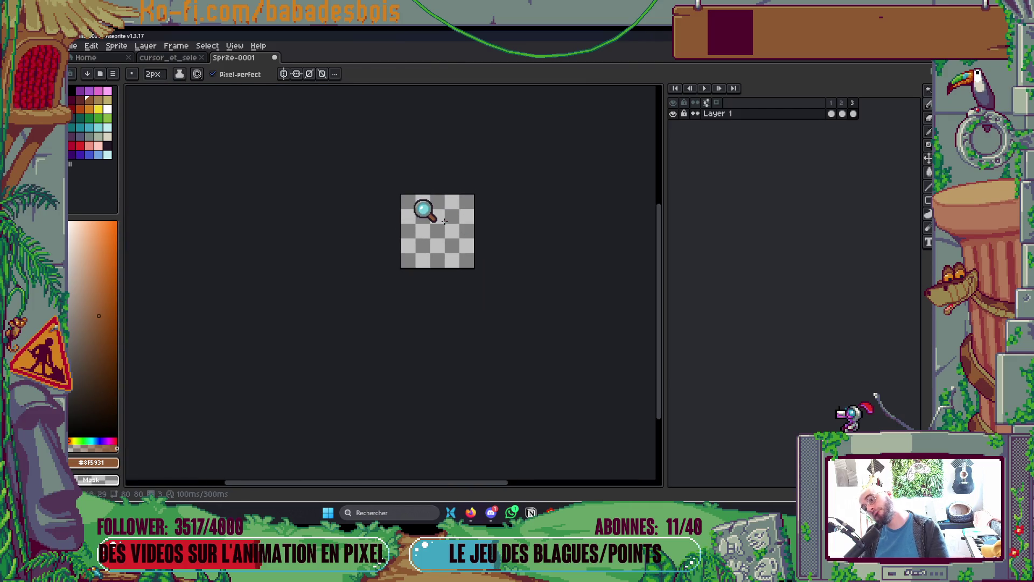
scroll(429, 210, "up", 5)
scroll(409, 232, "down", 5)
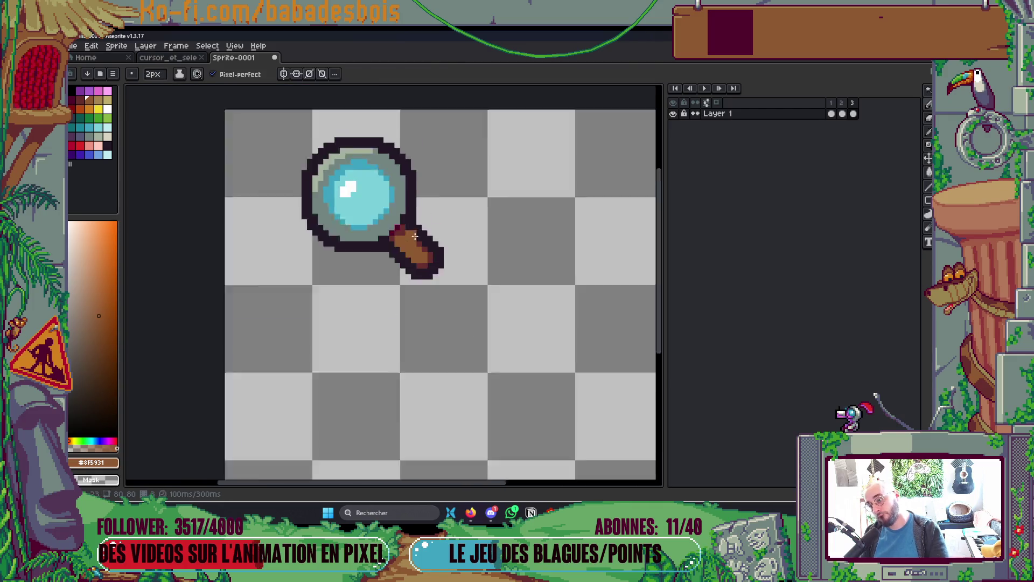
scroll(438, 221, "up", 3)
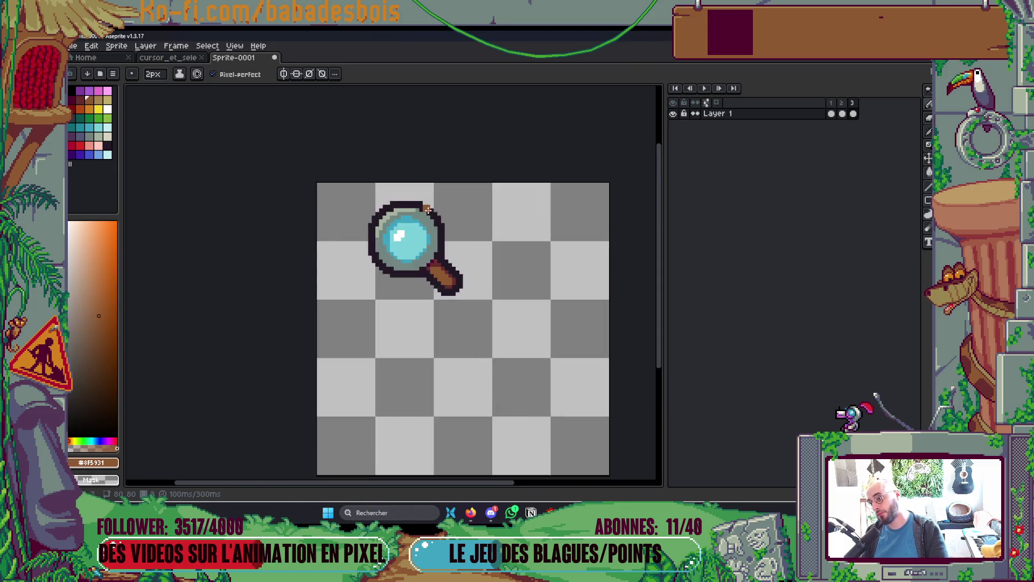
left_click(411, 249)
scroll(441, 266, "up", 3)
key("ctrl+z")
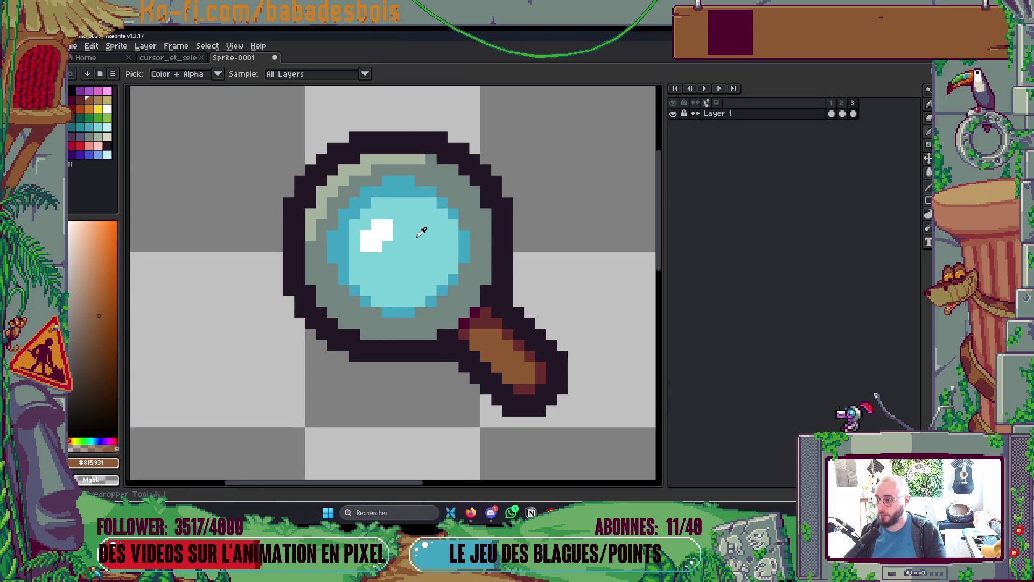
left_click(310, 213, "alt")
key("g")
scroll(442, 204, "down", 6)
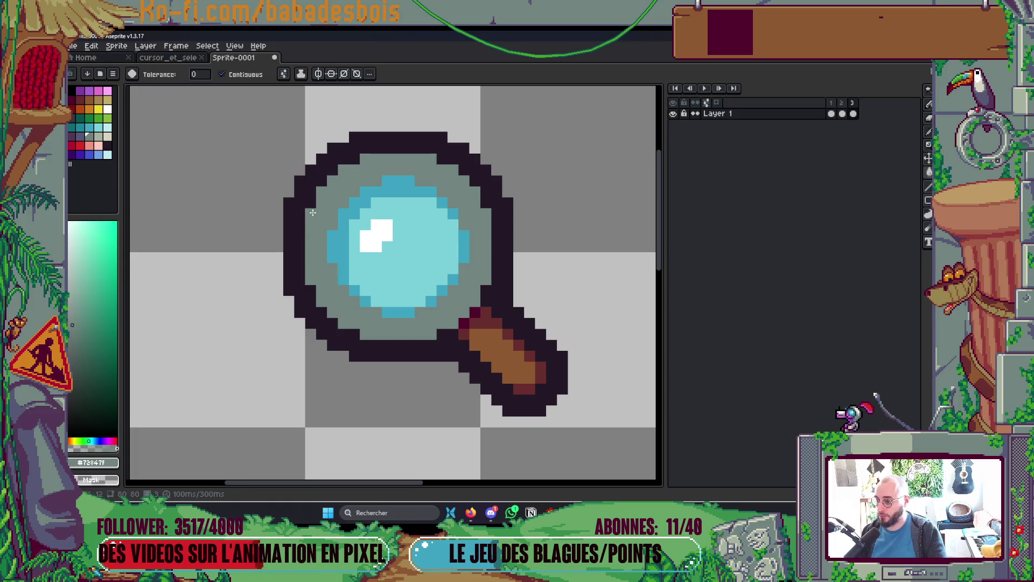
scroll(456, 193, "up", 2)
scroll(455, 193, "up", 4)
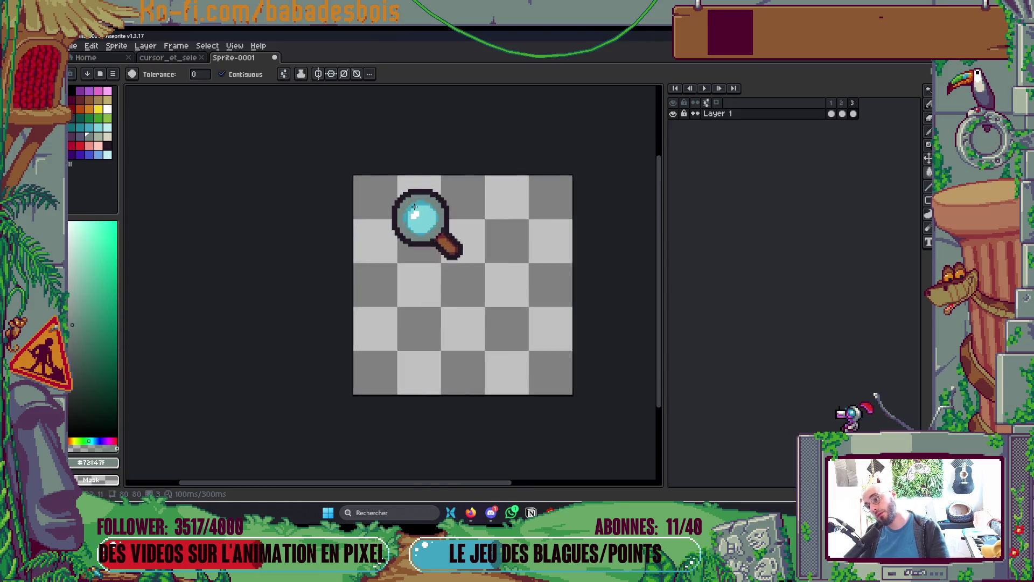
Step: With a 1px darker bluish-grey pencil, add three shading pixels toward the handle
key("b")
left_click(80, 137)
key("minus")
left_click(512, 326)
left_click(526, 312)
left_click(538, 300)
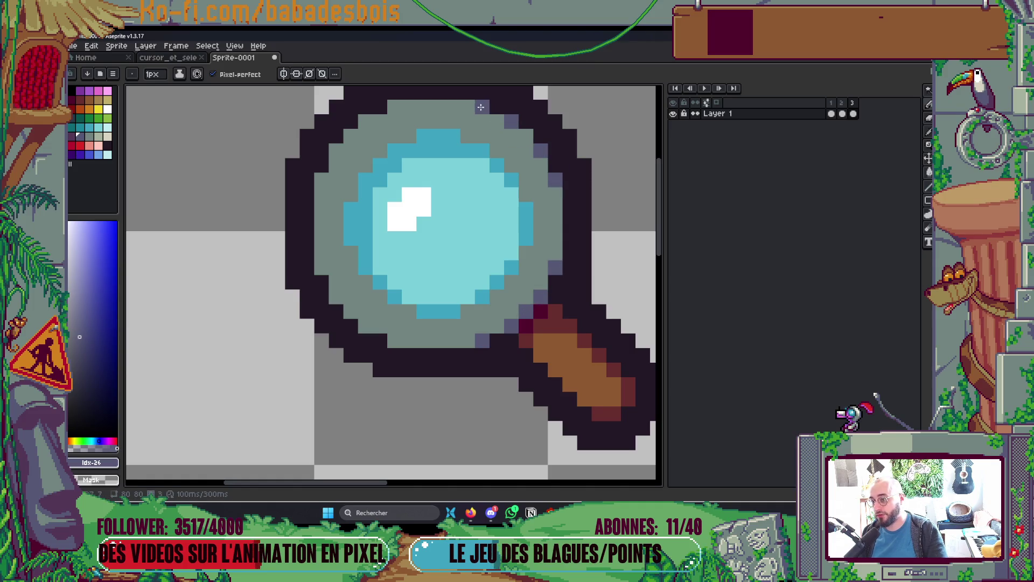
Step: Add bluish-grey pixels along the ring's inner edge and lower-left edge
left_click(394, 108)
left_click(336, 151)
left_click(321, 180)
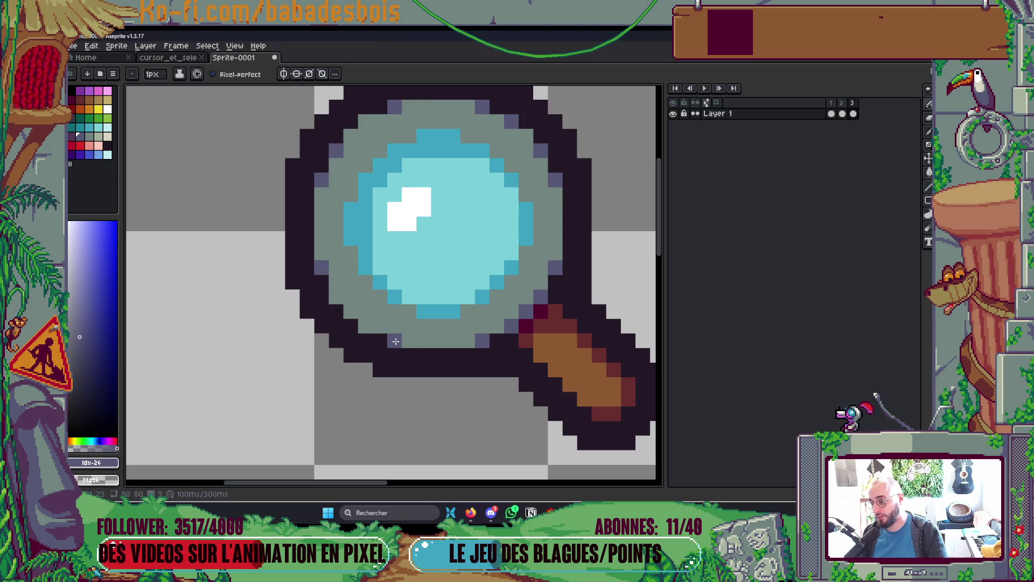
left_click(368, 330)
scroll(512, 276, "down", 1)
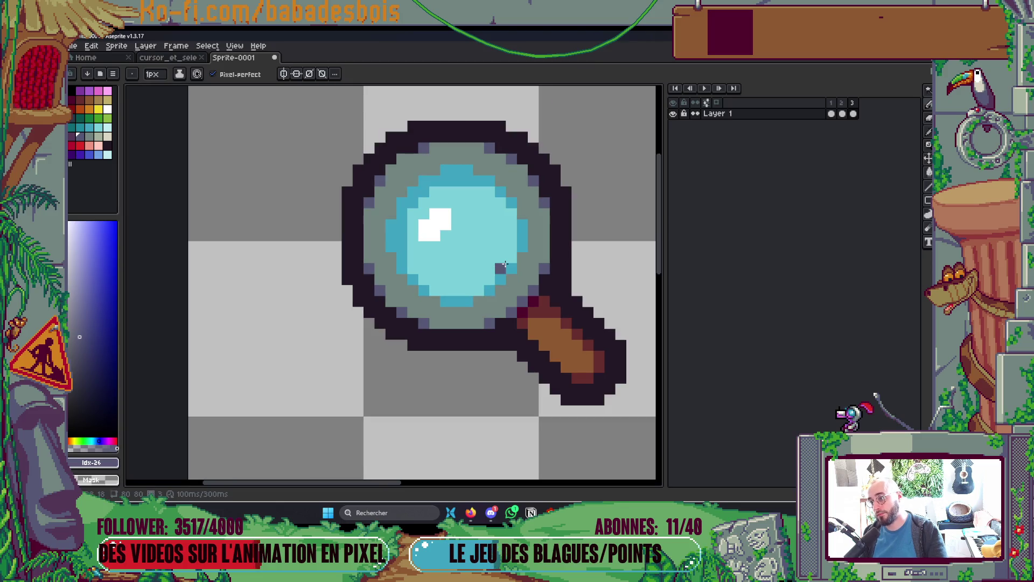
scroll(403, 157, "down", 5)
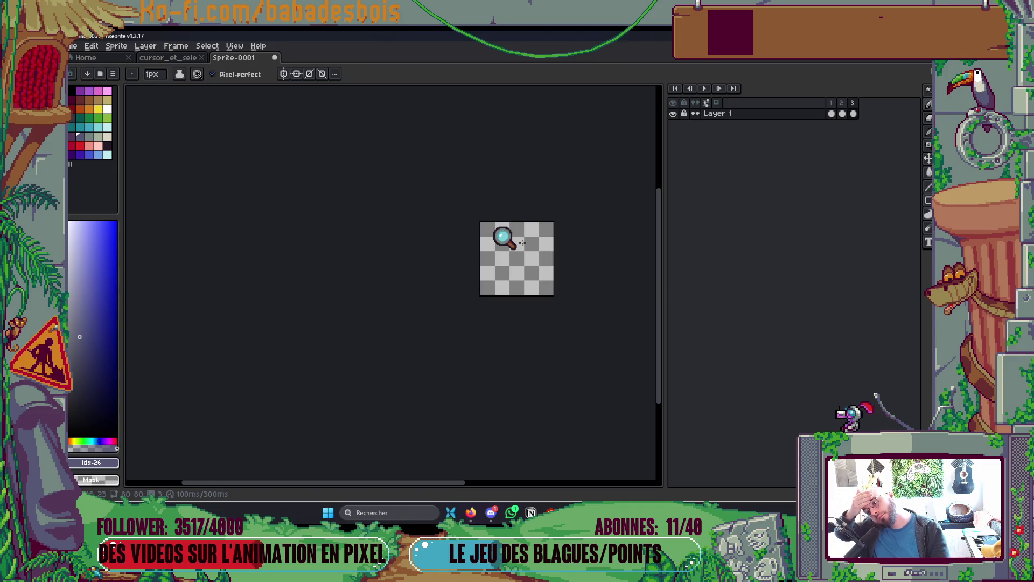
scroll(522, 242, "up", 6)
Step: Sample the lens cyans and paint dark cyan along the lens's lower-right edge and lower-left
key("i")
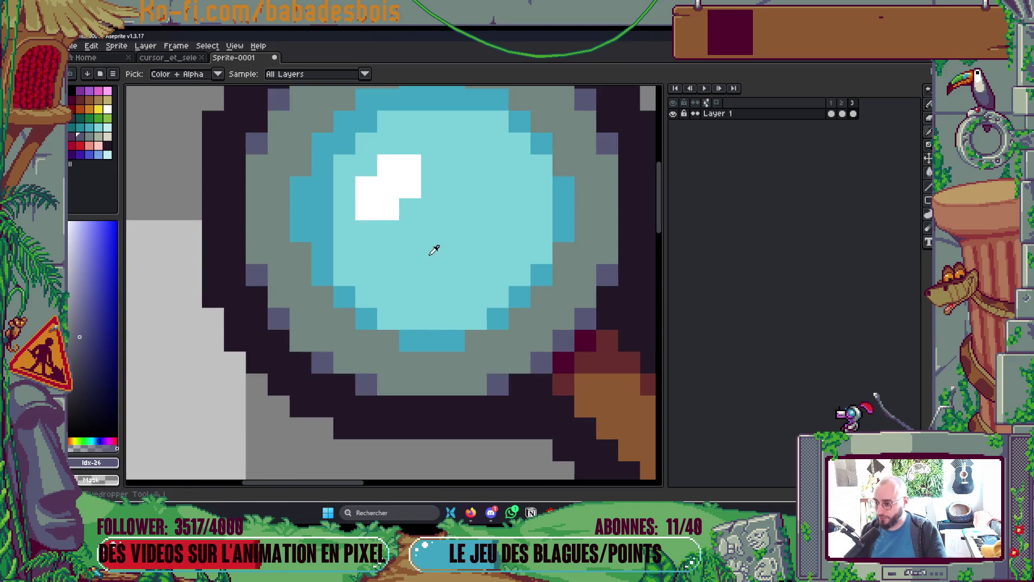
left_click(430, 307)
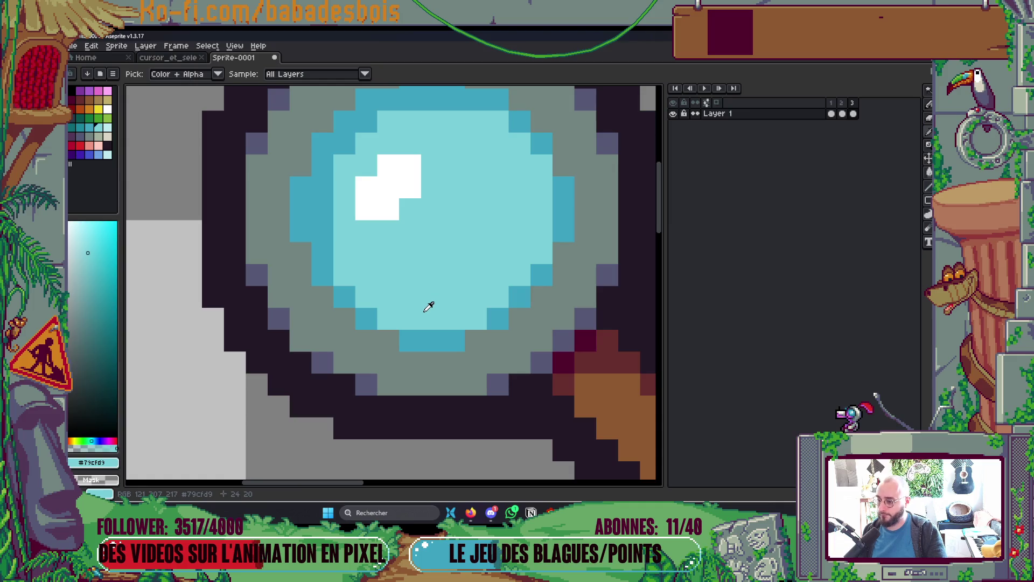
left_click(427, 340)
key("b")
mouse_move(388, 326)
left_mouse_down()
mouse_move(477, 319)
mouse_move(537, 257)
mouse_move(541, 162)
mouse_move(508, 131)
left_mouse_up()
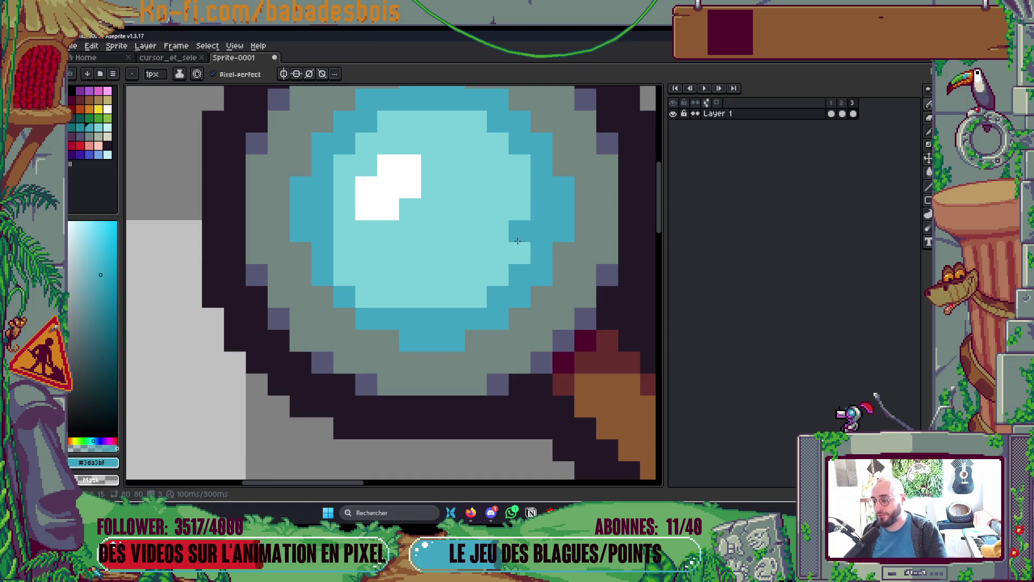
left_click(366, 296)
Step: Add a darker blue pixel on the lens, dismissing the save prompt without saving
scroll(485, 231, "down", 8)
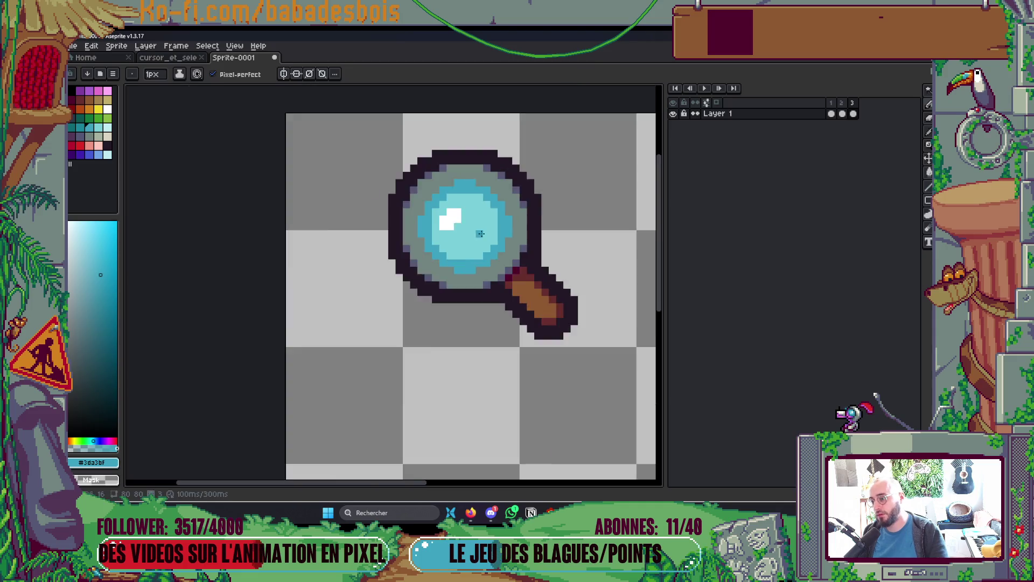
key("ctrl+s")
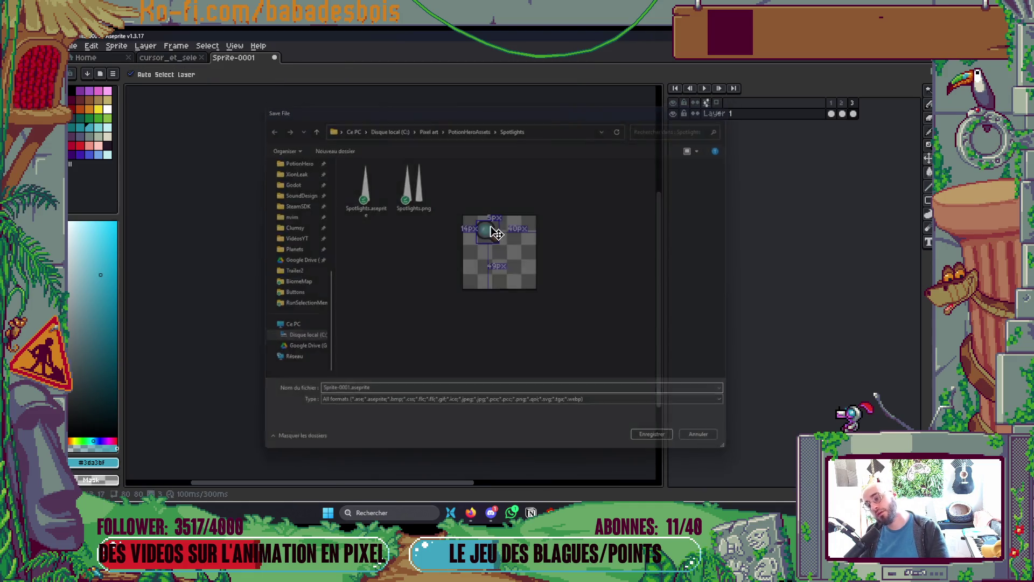
key("Escape")
scroll(490, 237, "up", 8)
scroll(477, 240, "up", 1)
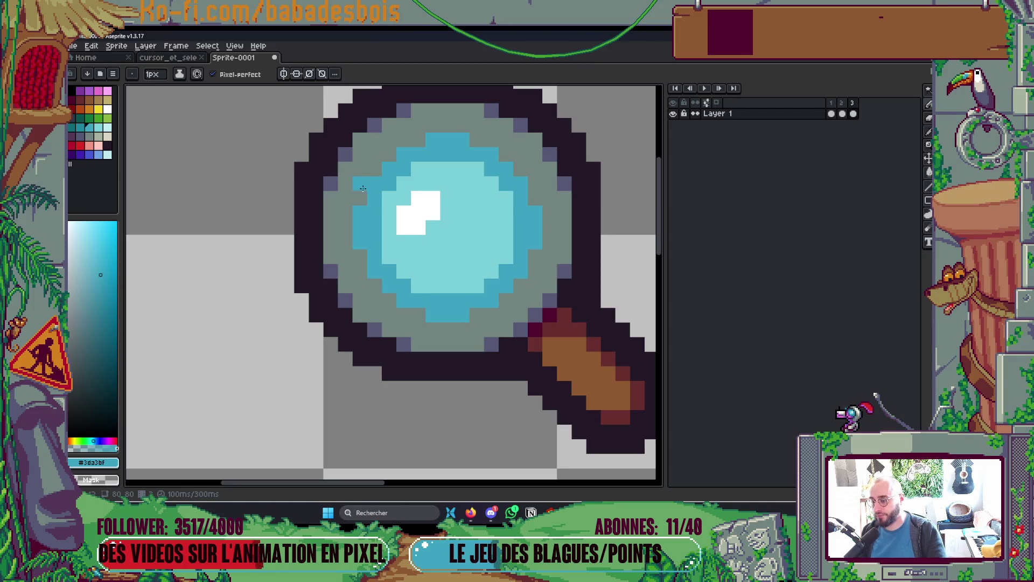
left_click(479, 211)
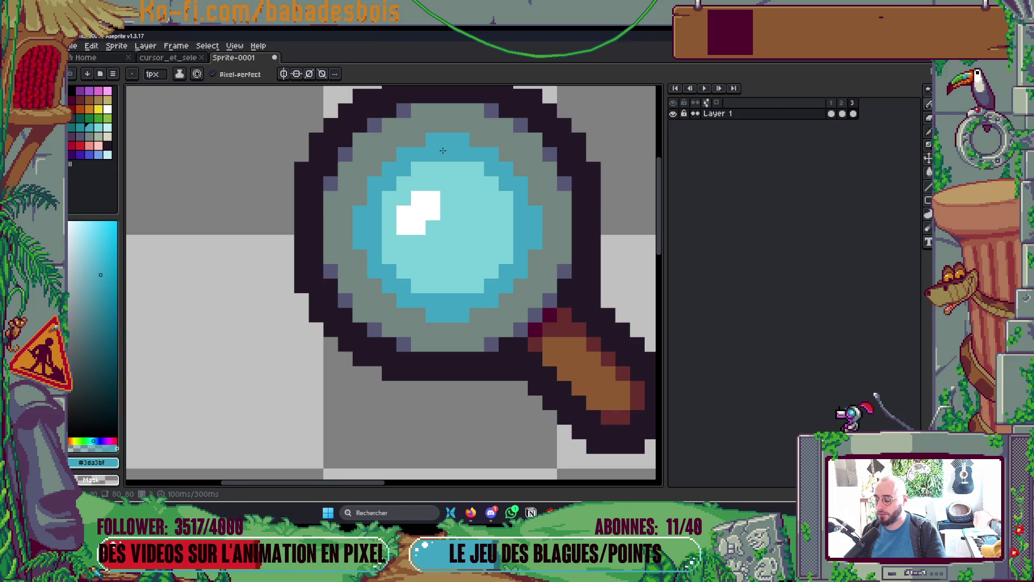
Step: Shade the lens's left side, rim and top edge with a darker teal swatch
key("alt")
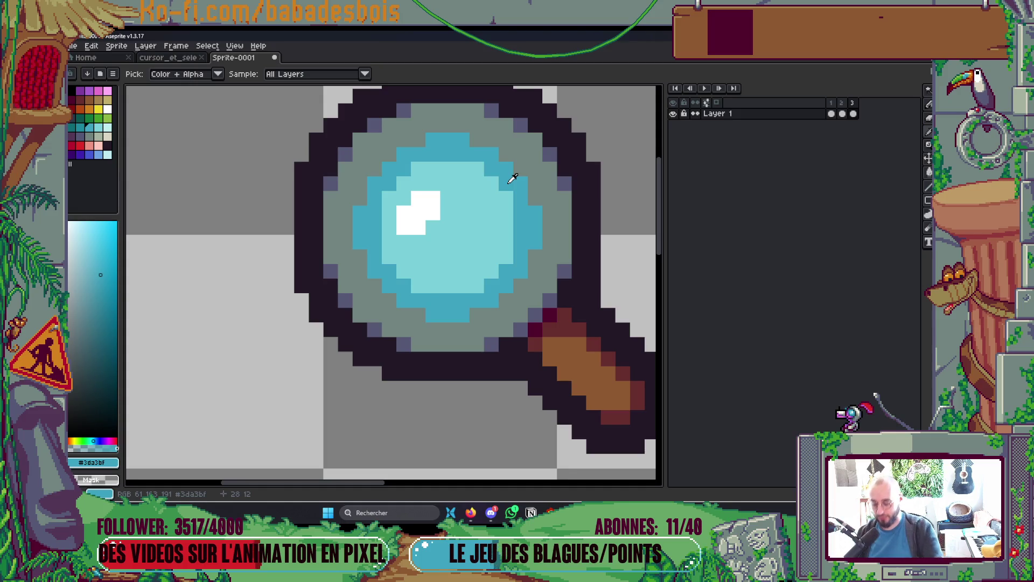
scroll(458, 273, "up", 2)
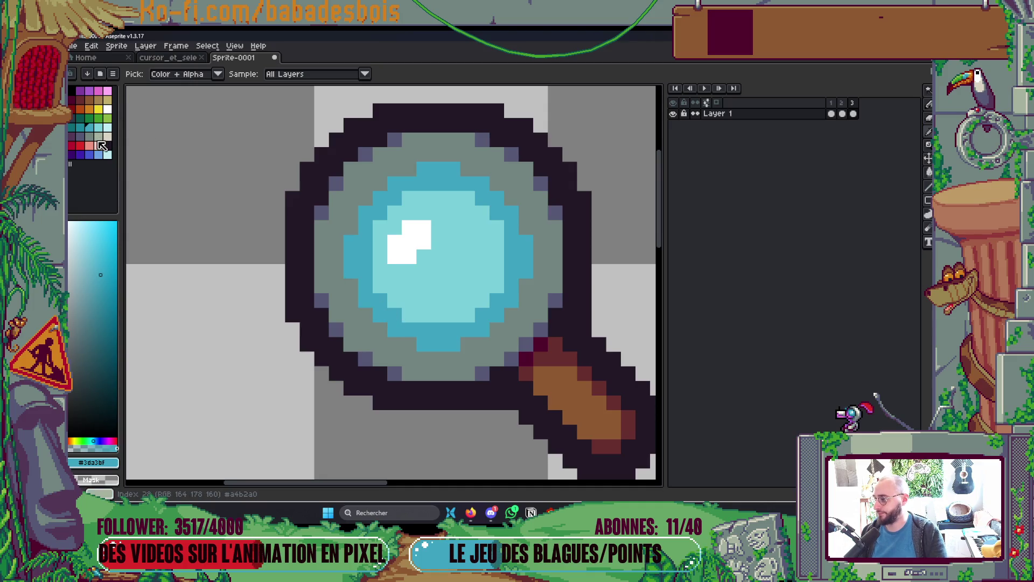
left_click(80, 127)
key("b")
left_click(340, 229)
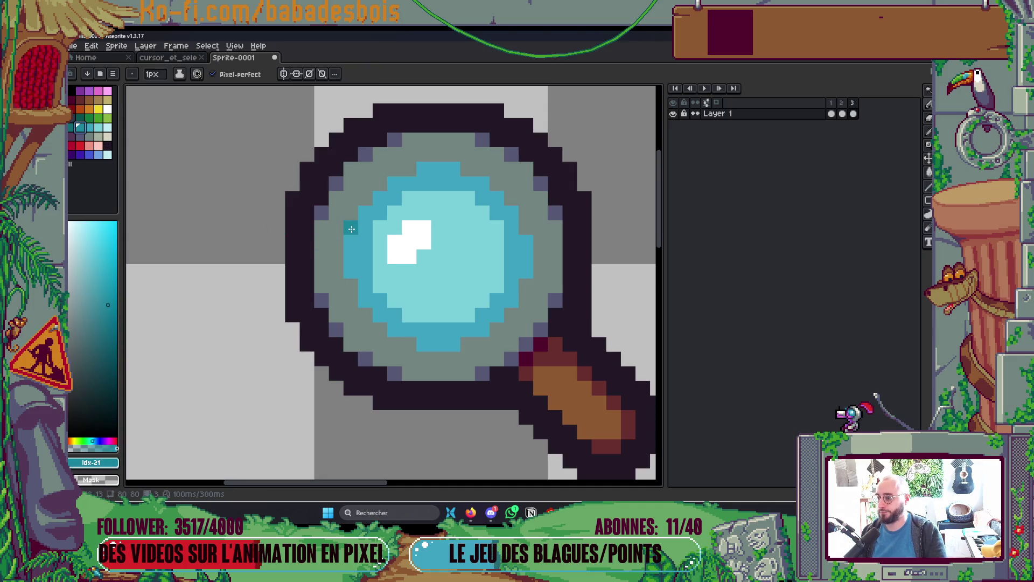
left_click_drag(350, 256, 351, 272)
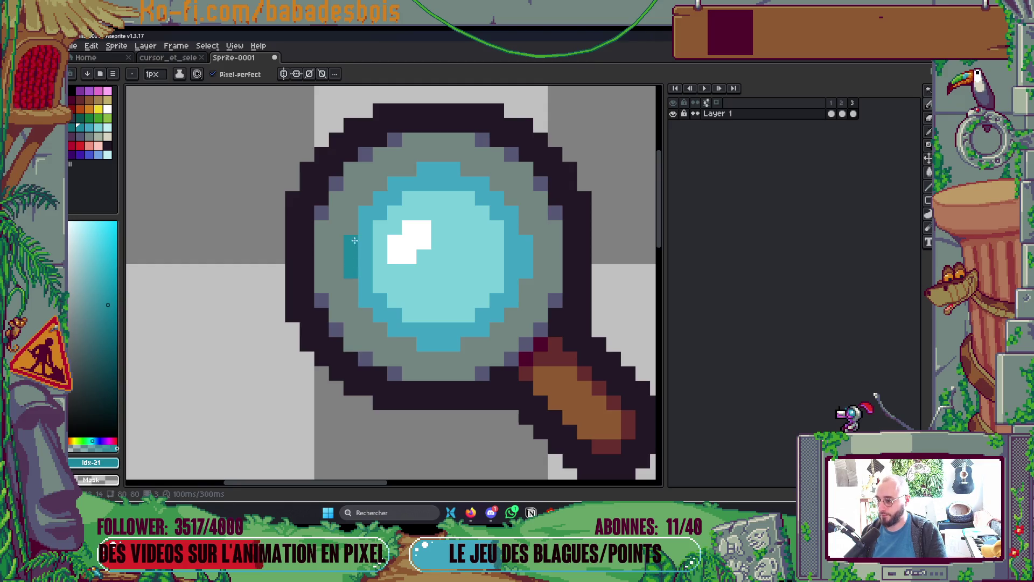
left_click(365, 212)
left_click_drag(427, 174, 450, 172)
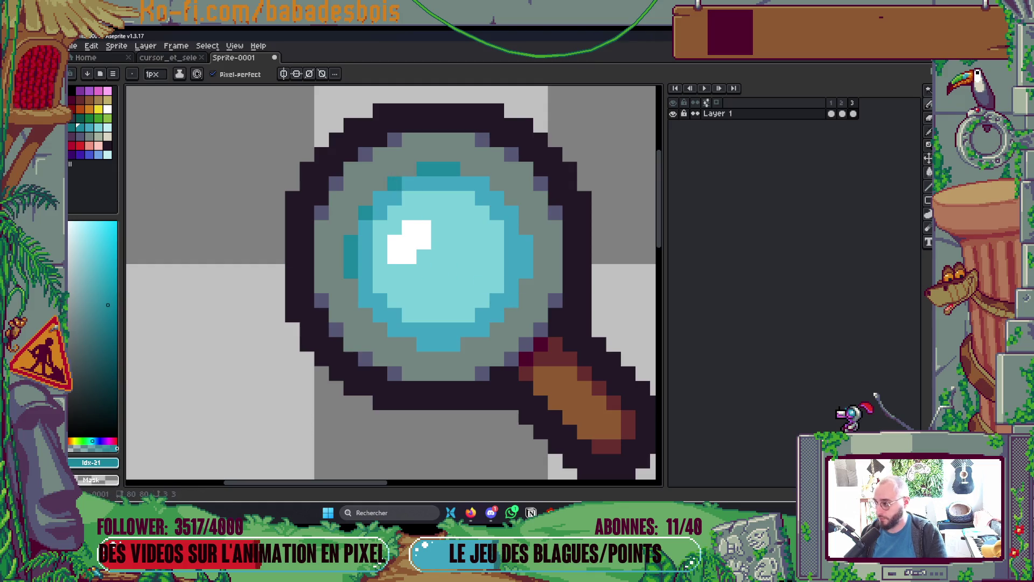
Step: Place two dark blue-grey accent pixels on the lens rim, then dismiss the save prompt
left_click(81, 138)
left_click(350, 227)
left_click(399, 180)
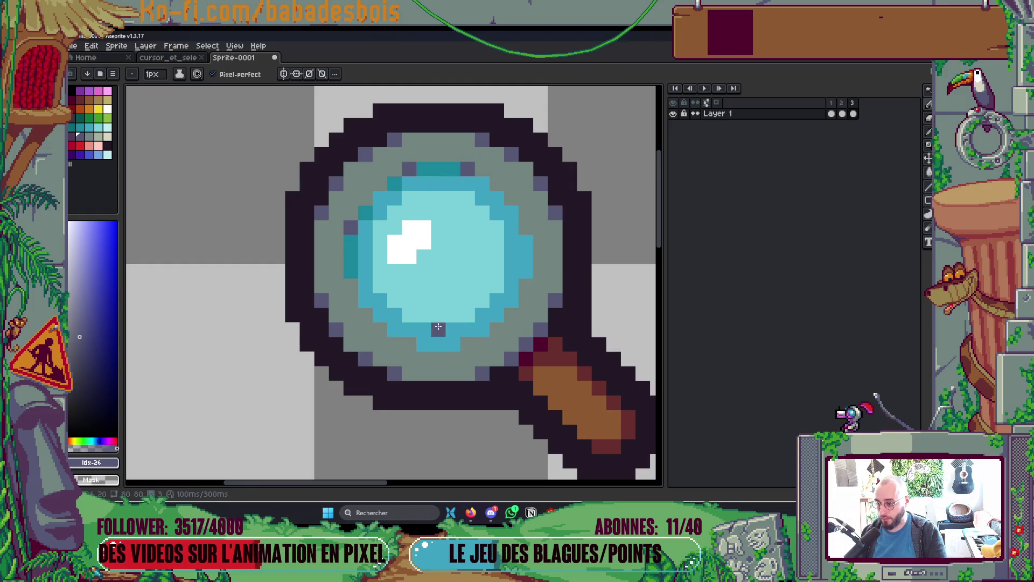
scroll(415, 285, "down", 5)
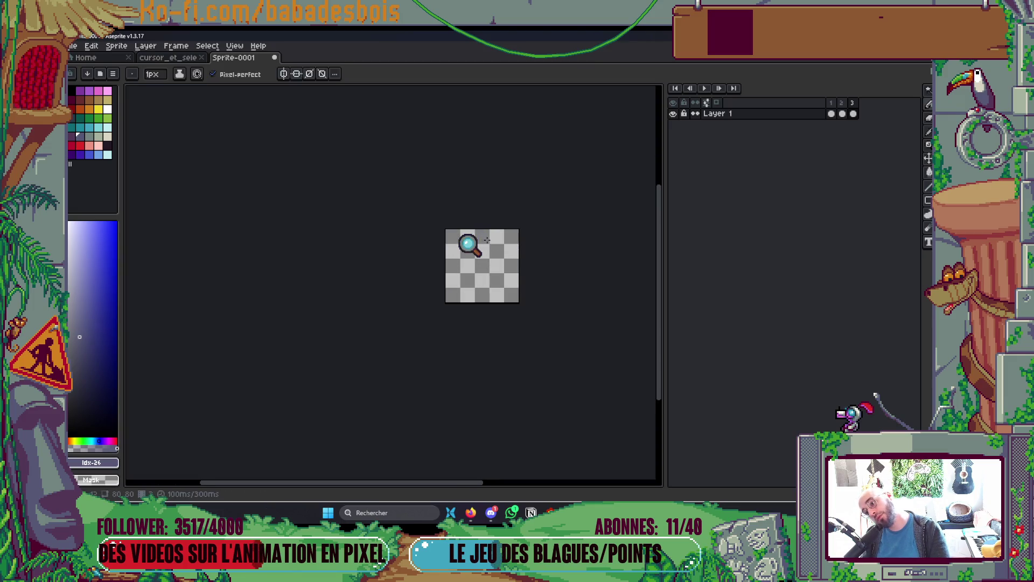
scroll(475, 243, "up", 8)
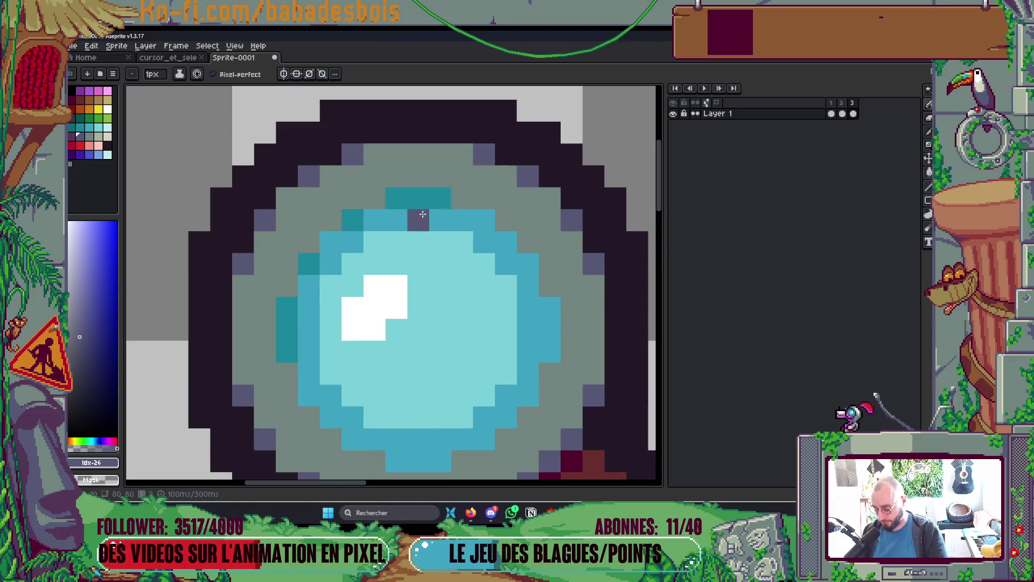
key("i")
scroll(339, 221, "down", 6)
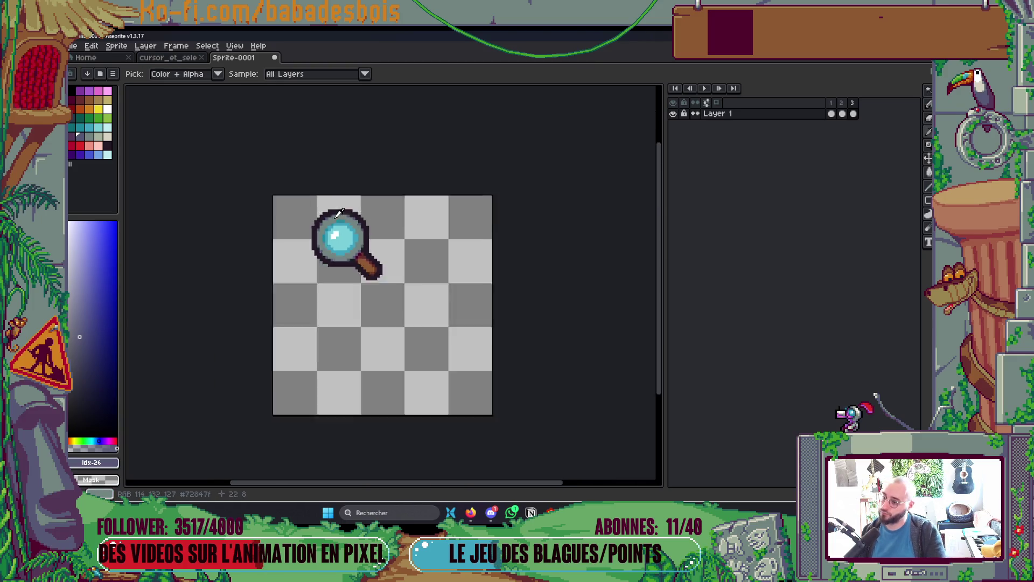
scroll(347, 215, "up", 2)
key("ctrl+s")
key("Escape")
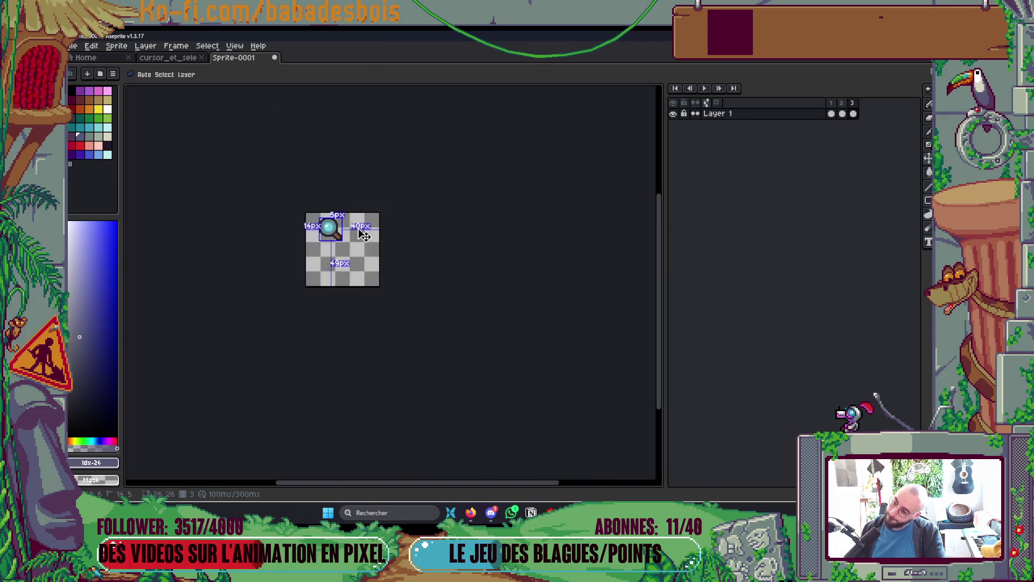
Step: Paint a light sage highlight along the lens's left edge and upper-left ring with the 2px pencil
scroll(285, 216, "up", 5)
scroll(286, 216, "up", 3)
left_click(224, 218)
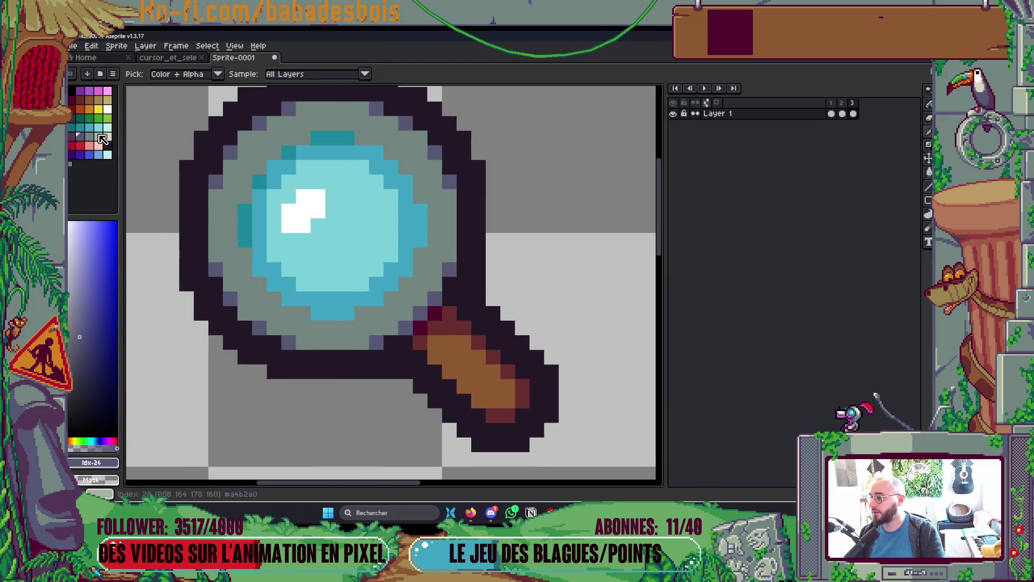
key("v")
key("b")
left_click(224, 219)
left_click(242, 198)
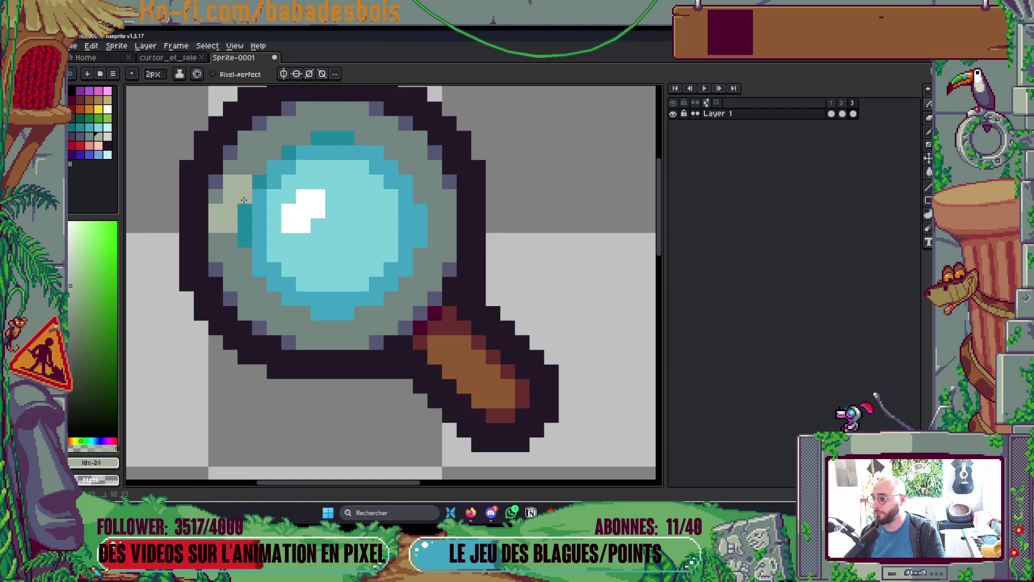
mouse_move(252, 178)
left_mouse_down()
mouse_move(304, 121)
mouse_move(387, 123)
left_mouse_up()
Step: Cover that highlight on the ring's left side and top with the sampled sage grey
scroll(431, 192, "down", 5)
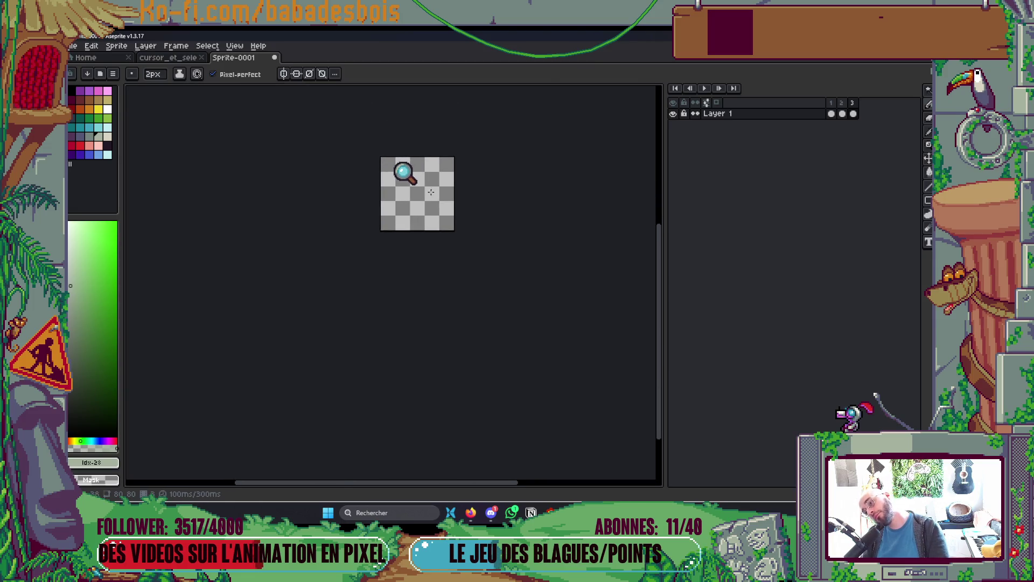
scroll(423, 186, "up", 5)
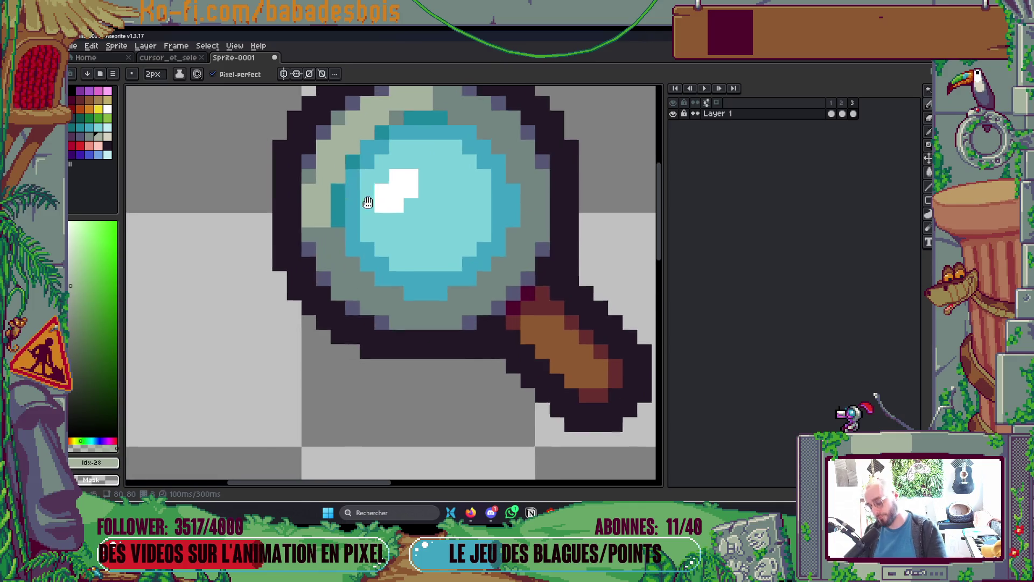
left_click(357, 253, "alt")
left_click_drag(356, 254, 345, 213)
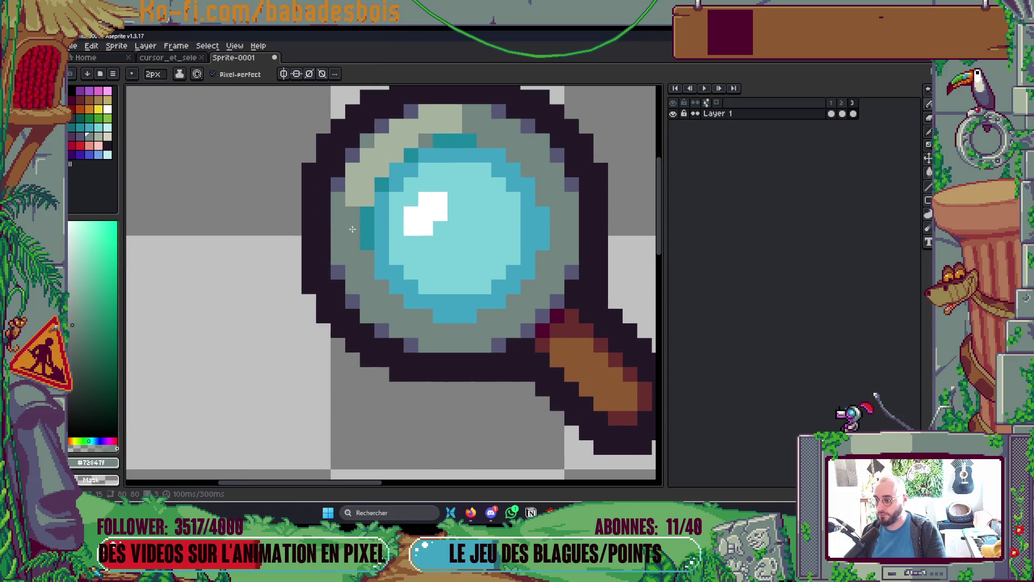
left_click_drag(447, 116, 460, 122)
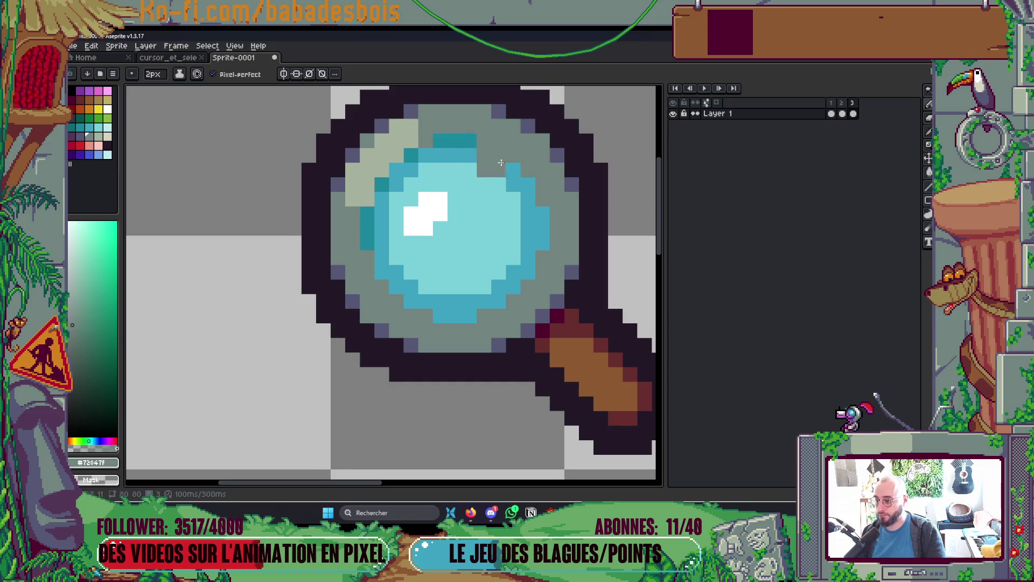
scroll(500, 161, "down", 2)
scroll(499, 161, "down", 5)
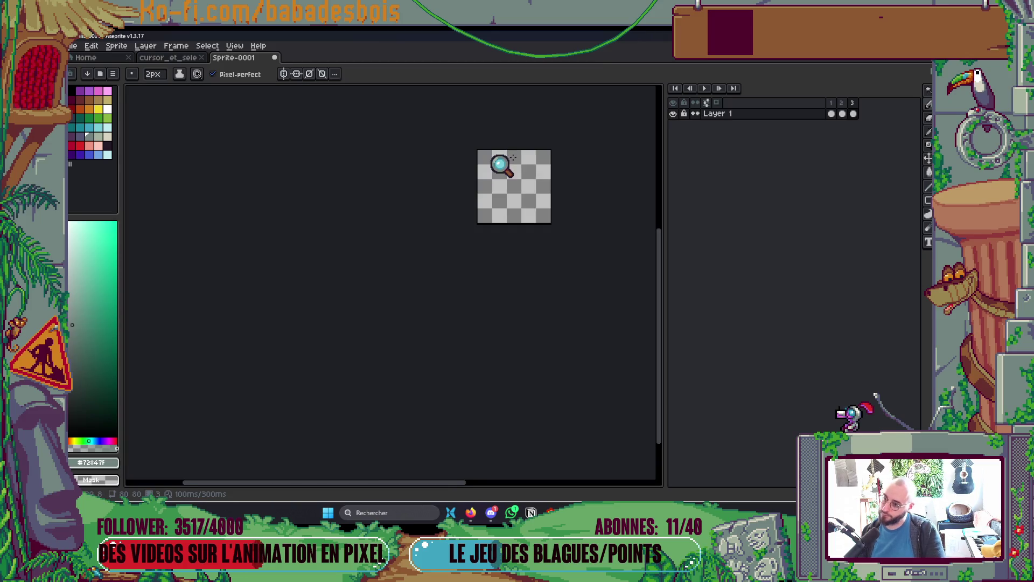
scroll(517, 155, "up", 3)
scroll(517, 156, "down", 1)
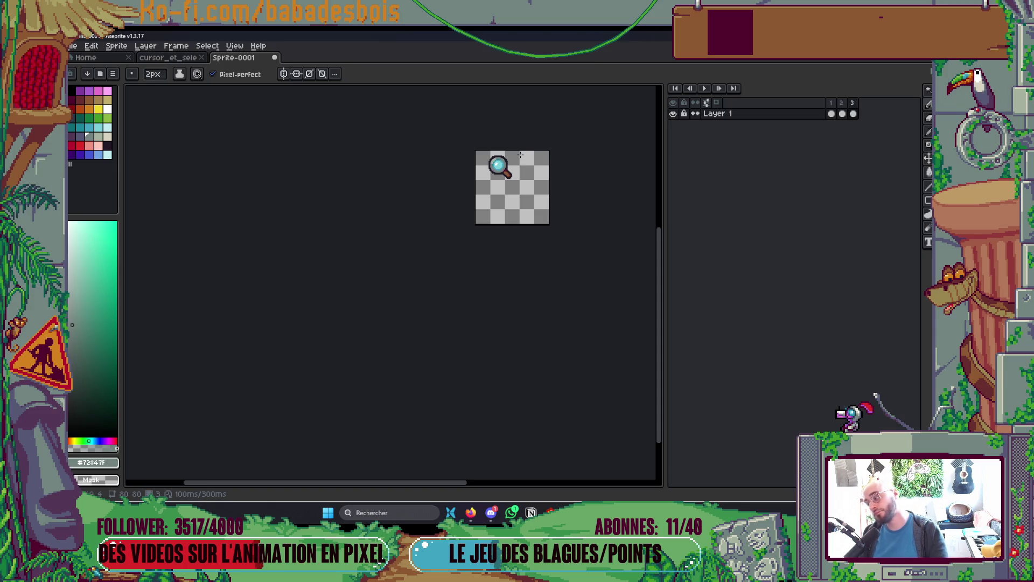
scroll(520, 156, "up", 5)
Step: Repaint the upper-left band in ring grey and add a light grey-green highlight up the left edge
key("i")
key("b")
left_click_drag(409, 183, 364, 237)
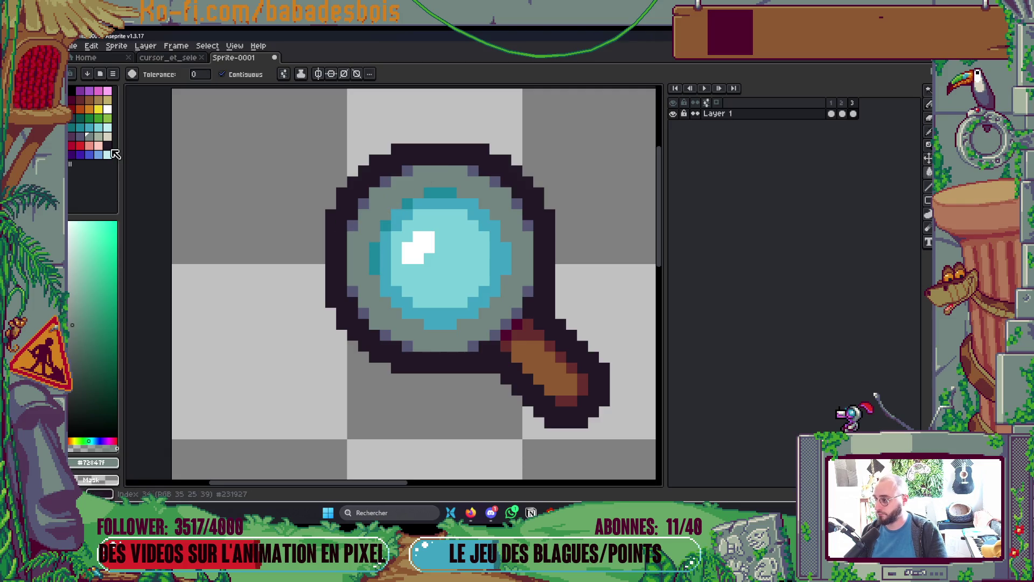
left_click(100, 135)
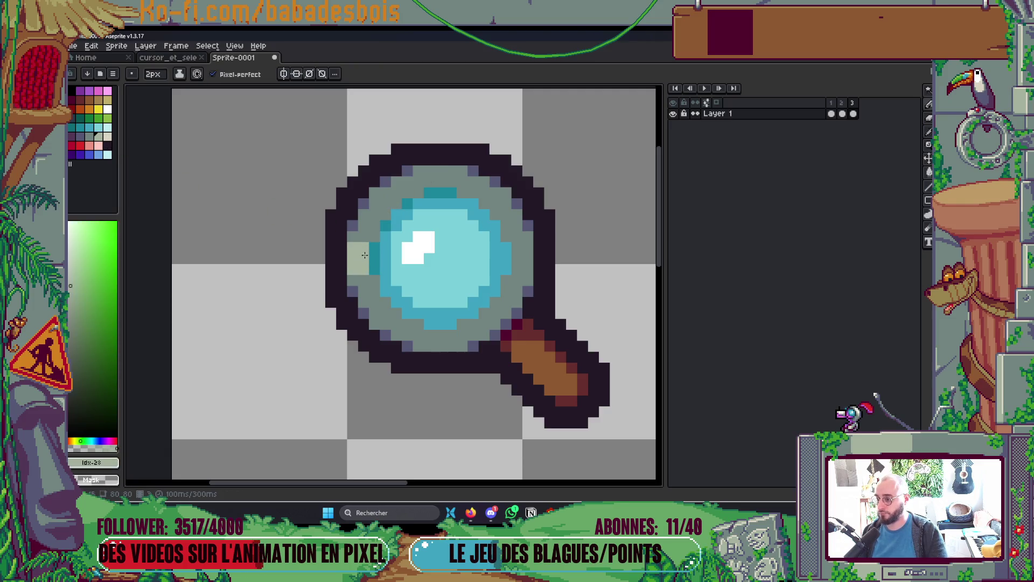
left_click_drag(364, 254, 370, 239)
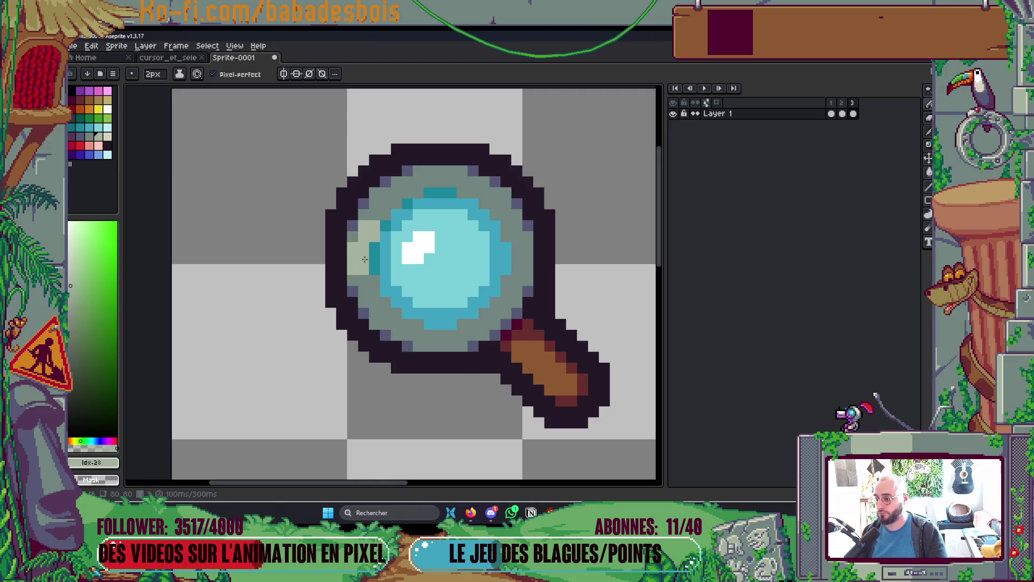
Step: At 1px, paint a one-pixel grey-green highlight down the ring's left and upper-left edge
left_click(377, 204, "alt")
key("minus")
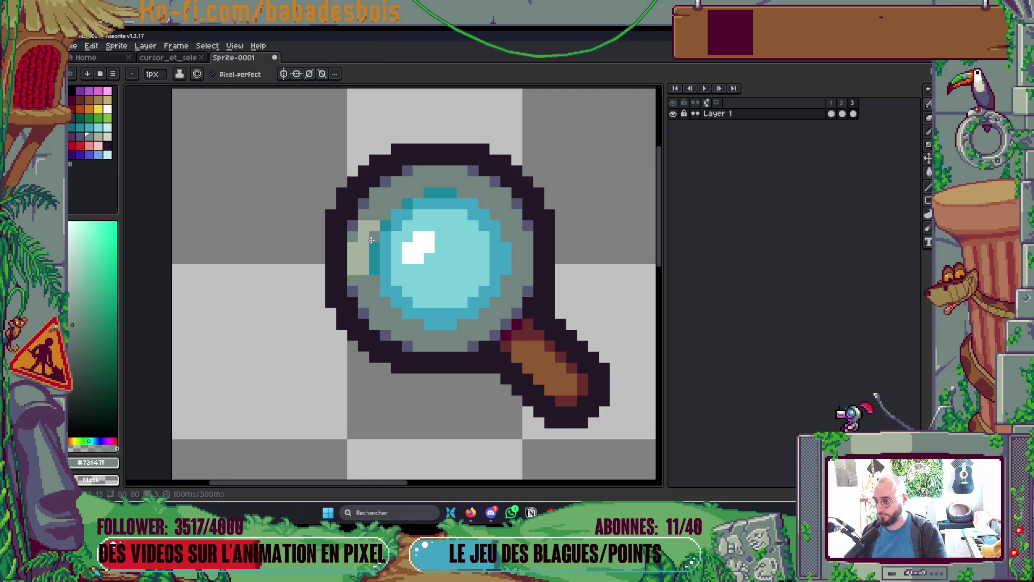
left_click(363, 256, "alt")
left_click_drag(364, 269, 364, 289)
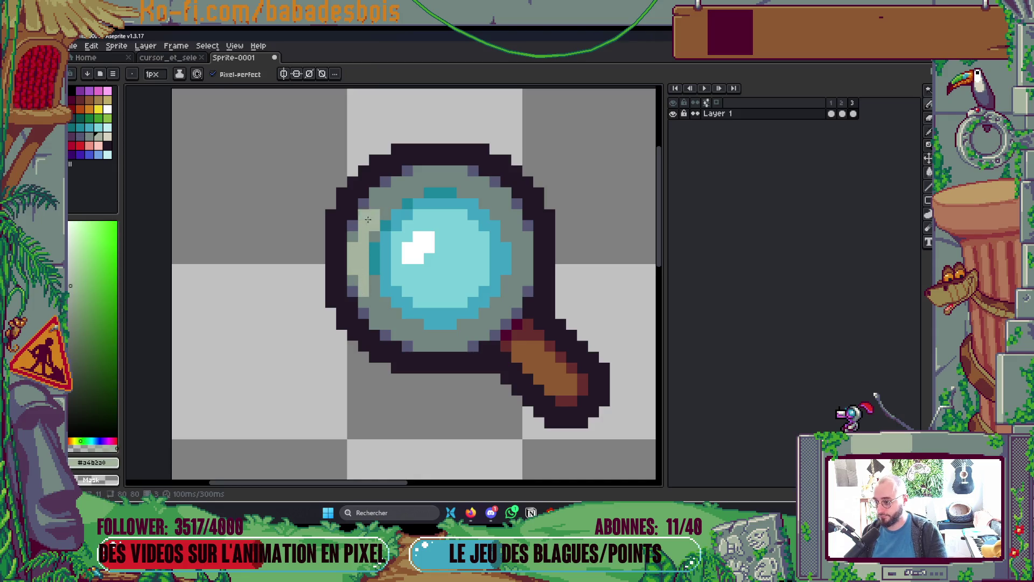
left_click_drag(379, 204, 380, 209)
scroll(367, 228, "down", 6)
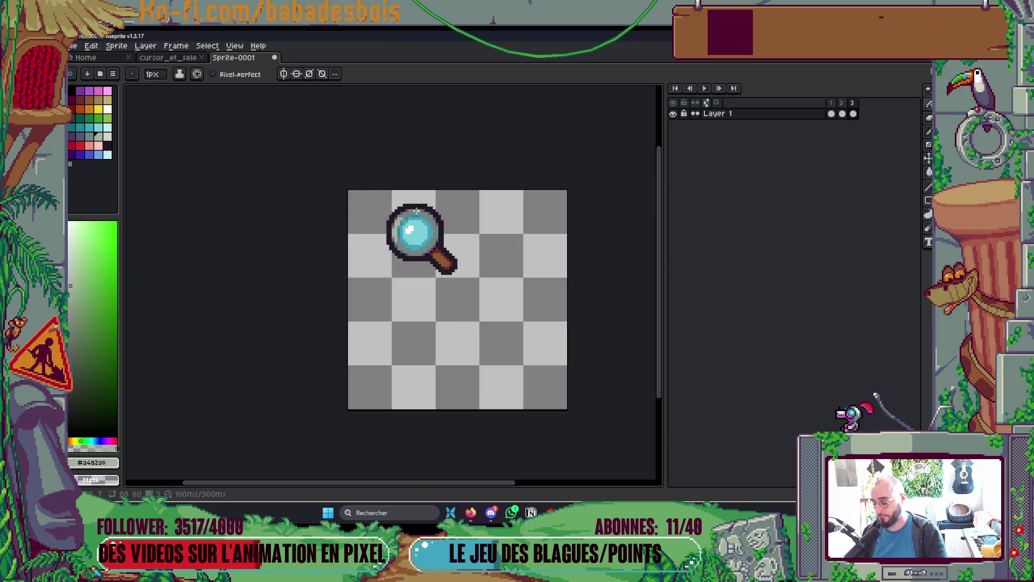
scroll(392, 218, "up", 6)
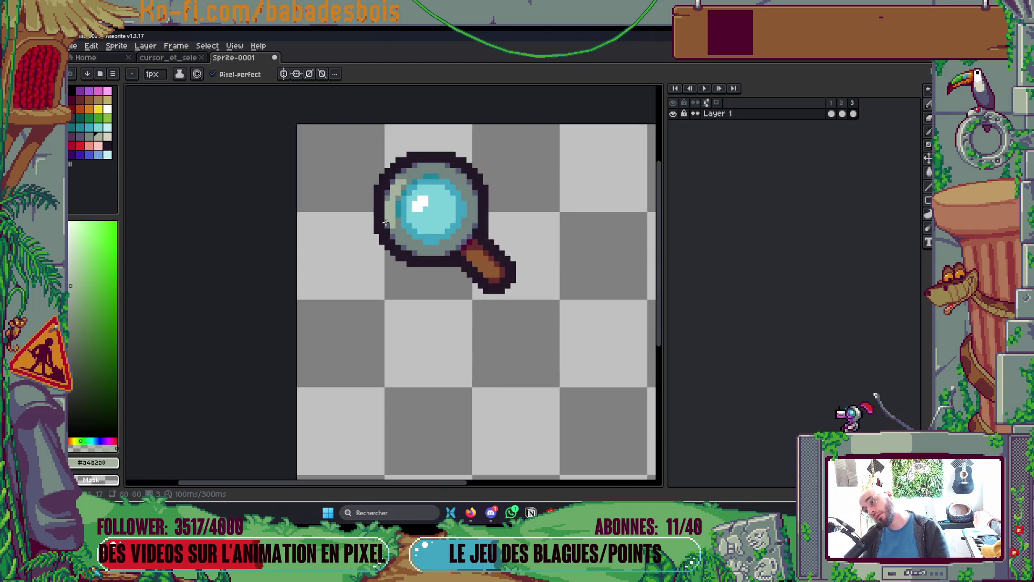
scroll(406, 211, "up", 1)
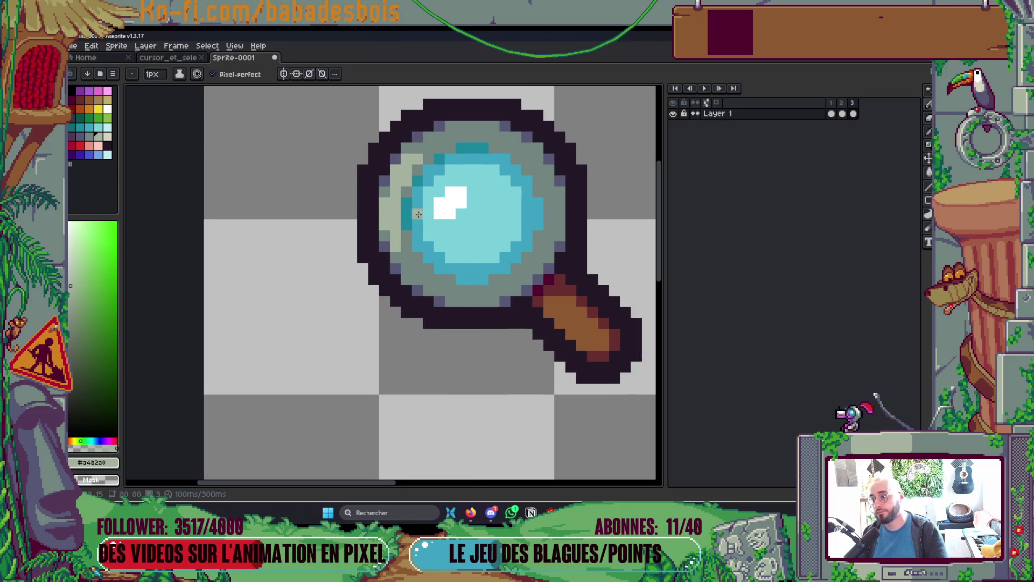
scroll(387, 198, "down", 5)
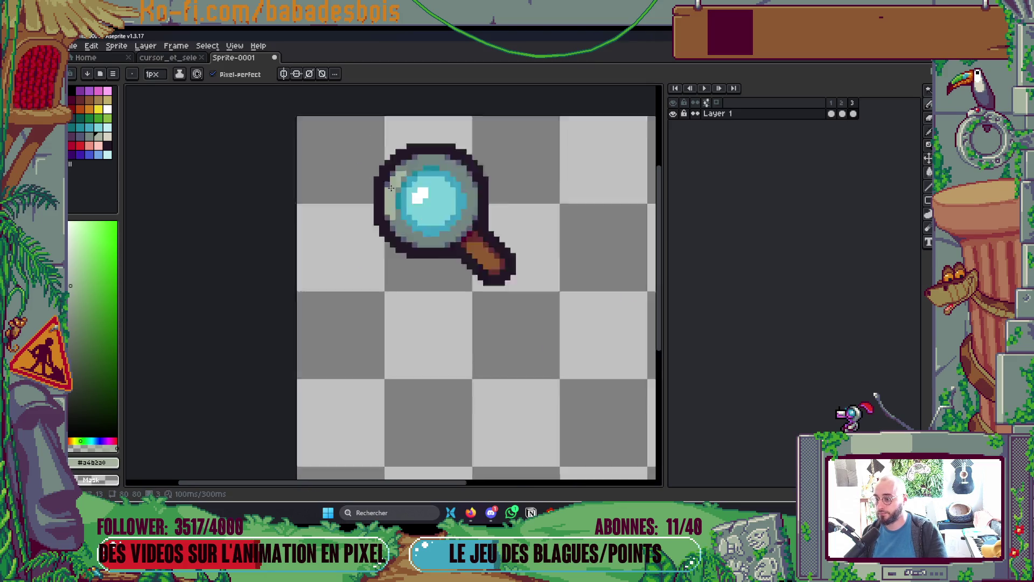
scroll(405, 177, "up", 2)
scroll(406, 176, "up", 5)
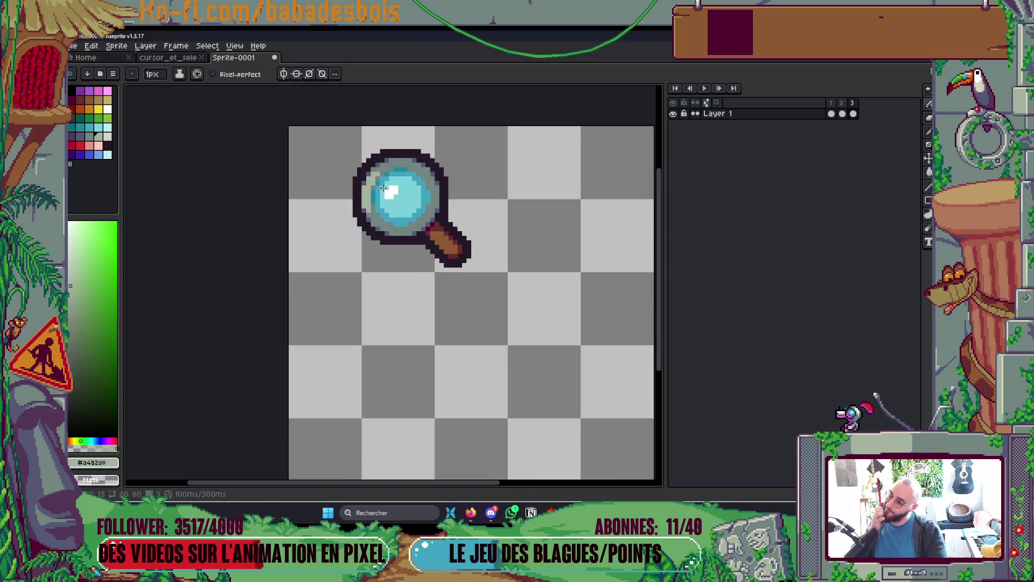
Step: Repaint two stray rim pixels in ring grey and open the F7 live Preview window
left_click(355, 248, "alt")
left_click(343, 245)
left_click(339, 173)
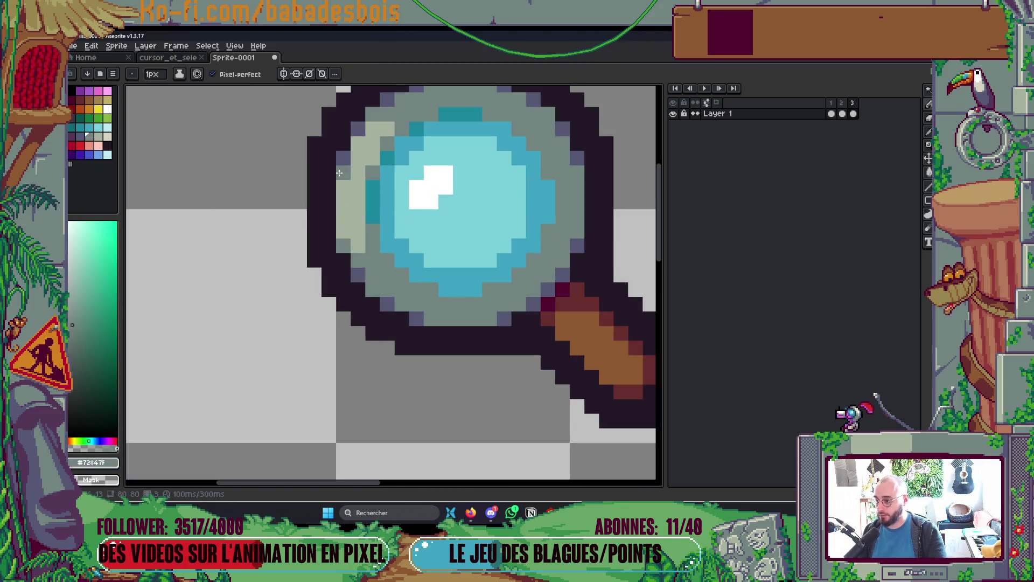
scroll(367, 148, "down", 5)
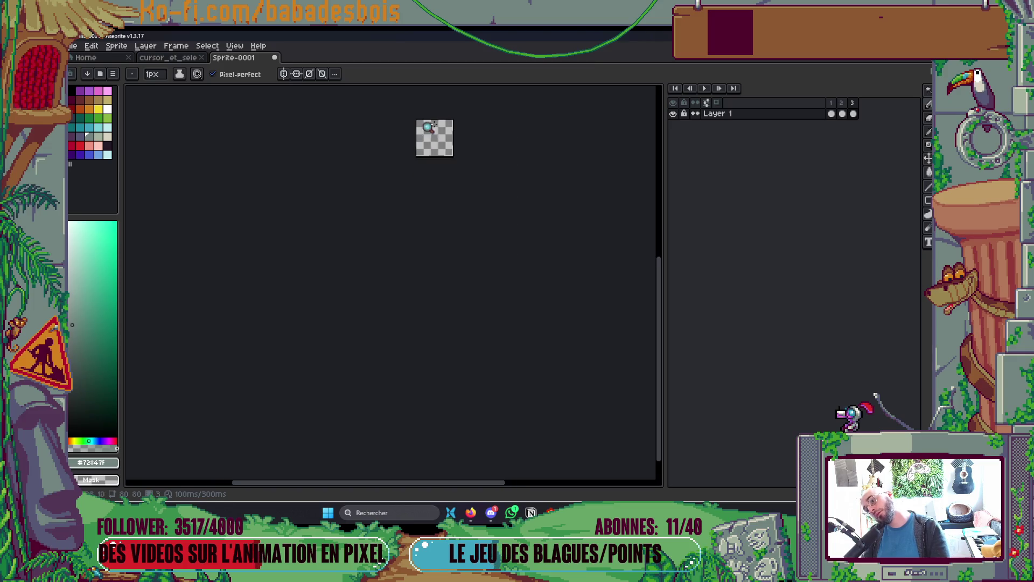
scroll(435, 125, "up", 1)
key("ctrl+s")
key("Escape")
scroll(430, 129, "up", 5)
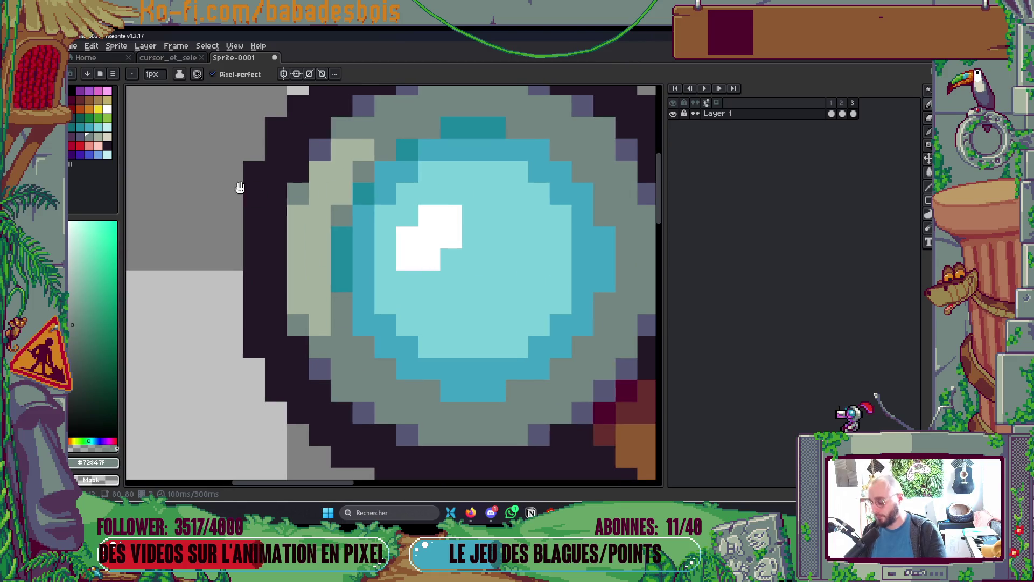
key("F7")
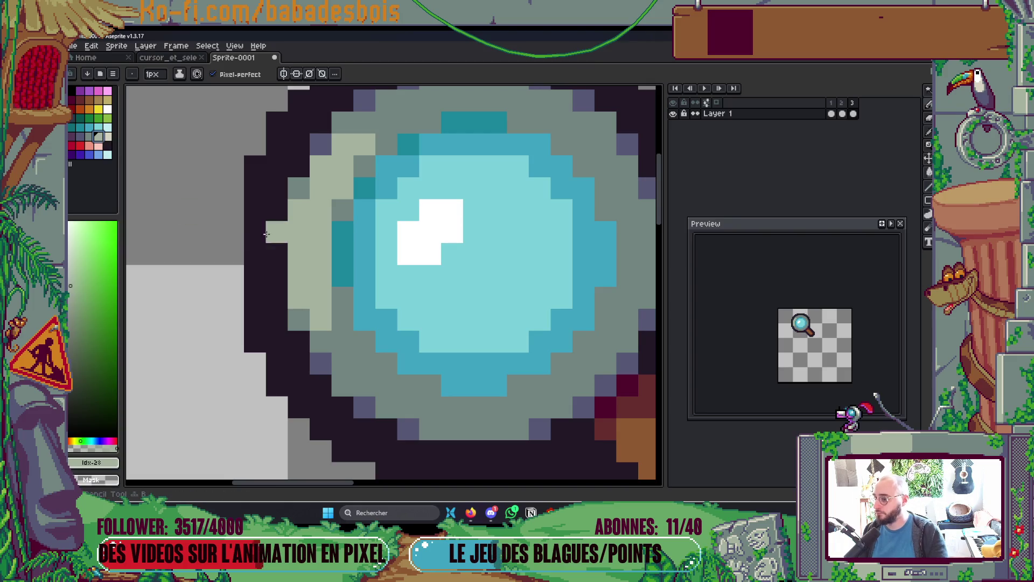
Step: Paint a pale cream highlight on the rim's left with a 2px brush
left_click(109, 138)
key("plus")
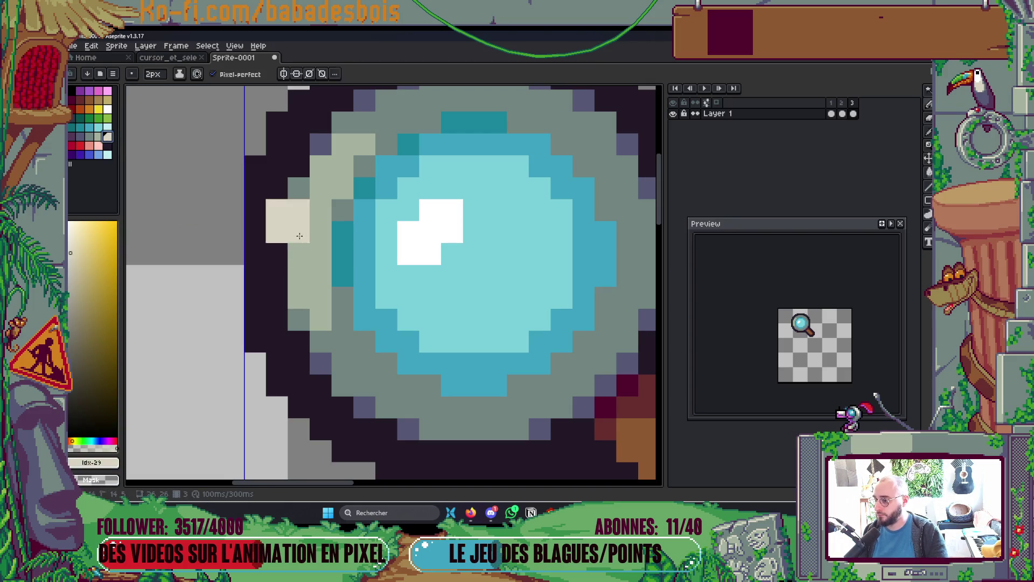
left_click(310, 276)
scroll(377, 280, "down", 3)
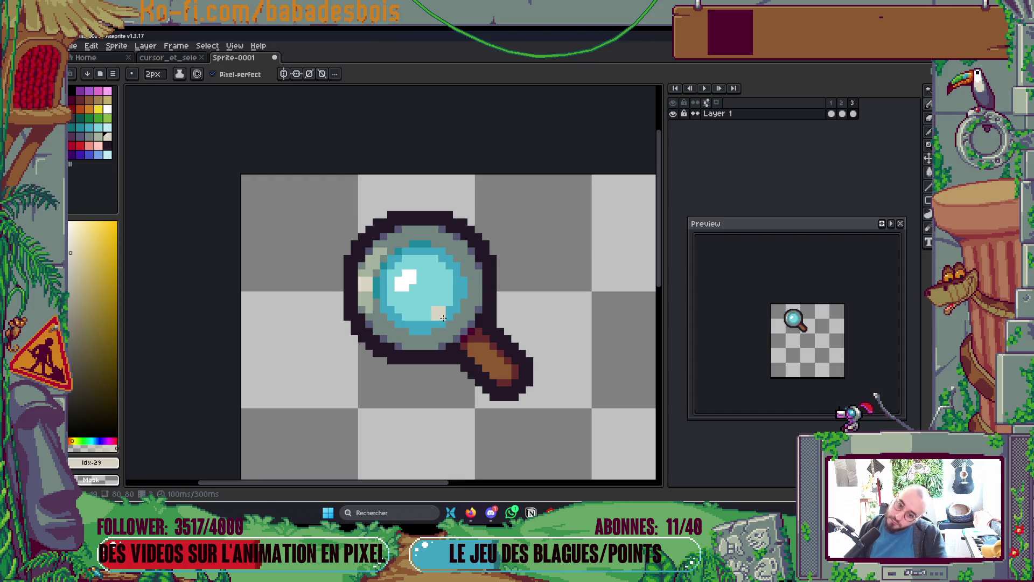
left_click_drag(443, 318, 417, 295)
scroll(351, 273, "up", 1)
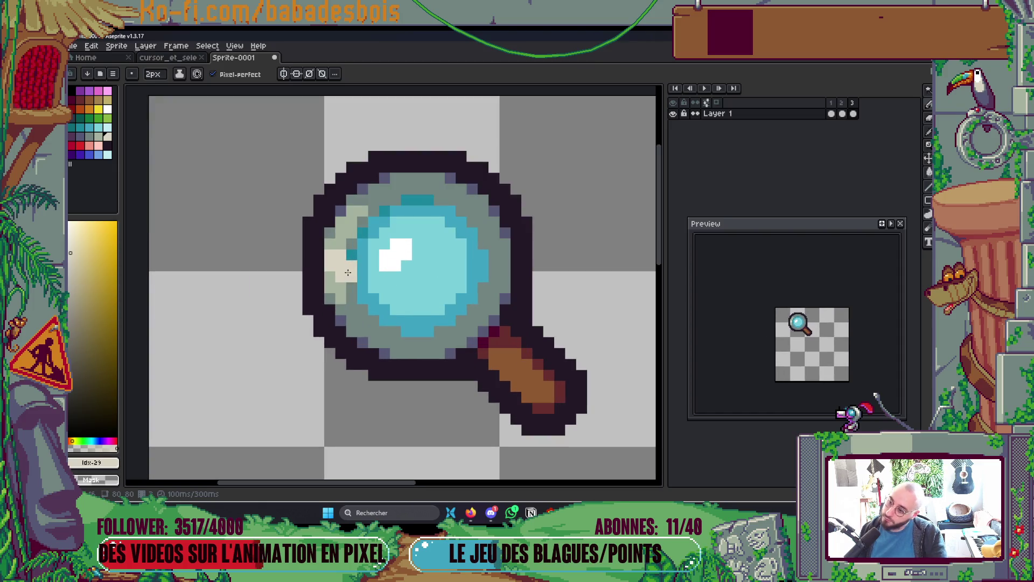
left_click_drag(373, 295, 368, 276)
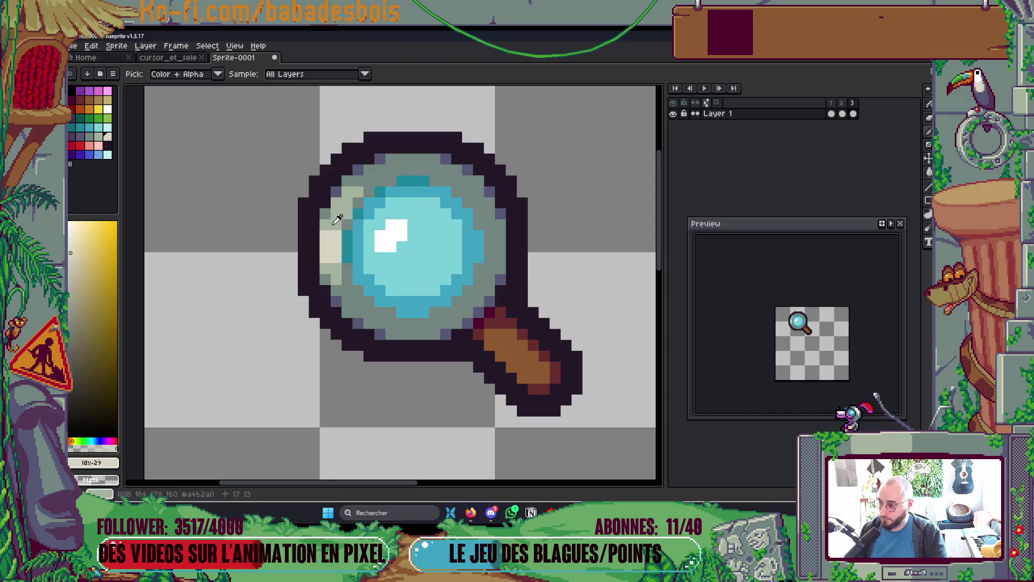
Step: Paint sage pixels along the rim's lower-right edge down to the handle
left_click(337, 221, "alt")
left_click(487, 286)
left_click(494, 264)
left_click_drag(484, 295, 472, 304)
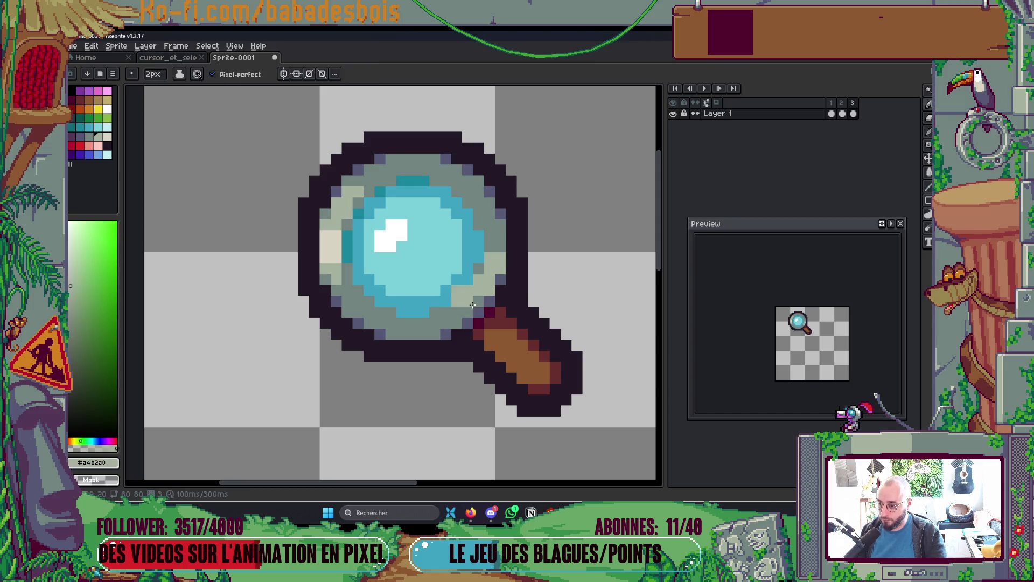
mouse_move(452, 370)
left_mouse_down()
mouse_move(446, 381)
mouse_move(454, 372)
left_mouse_up()
scroll(488, 323, "up", 2)
Step: At 1px, darken four rim pixels right of the lens with the sampled darker grey
key("minus")
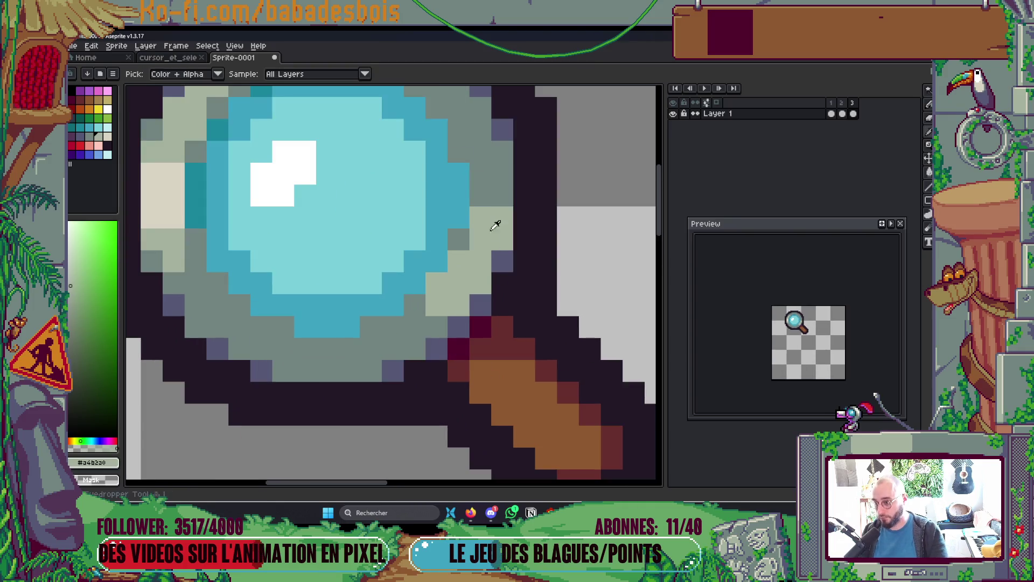
left_click(500, 257, "alt")
left_click(459, 257)
left_click(502, 239)
left_click(502, 217)
left_click(475, 224)
scroll(280, 382, "down", 2)
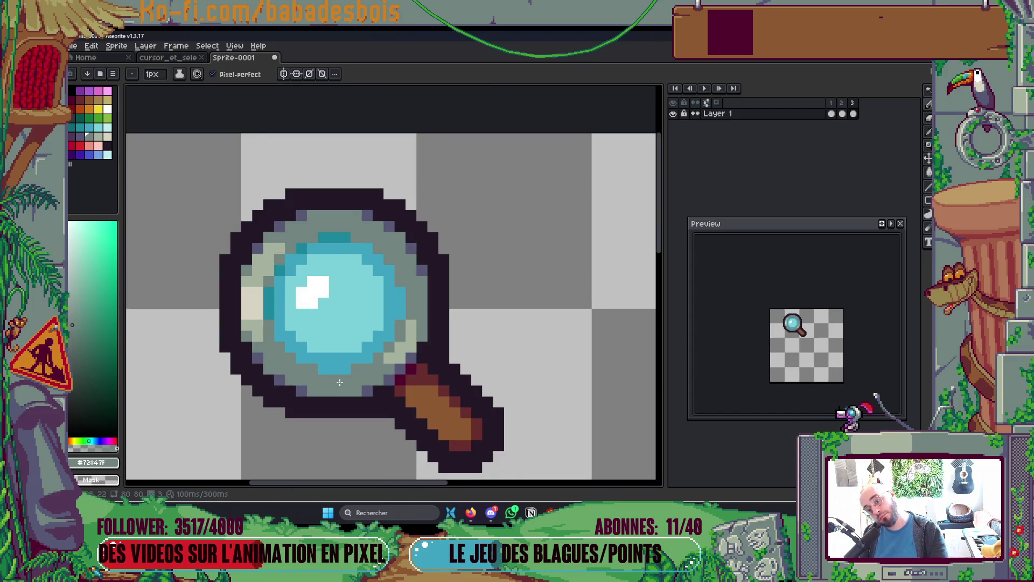
scroll(339, 383, "up", 2)
Step: Paint the lens's bottom row and a right-side pixel in eyedropped dark teal, undoing a stray pixel
key("i")
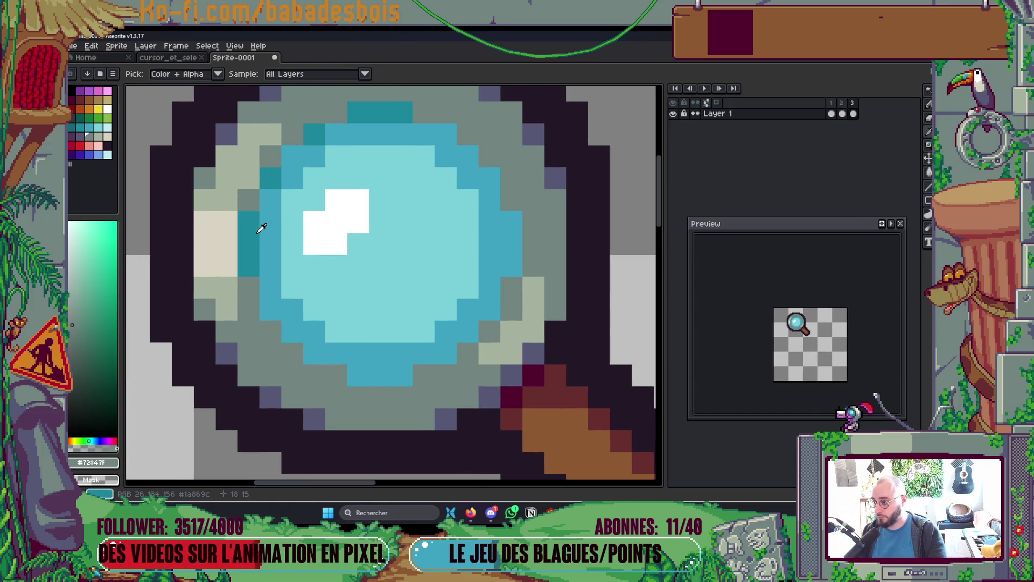
left_click(261, 228, "alt")
left_click_drag(353, 375, 404, 374)
left_click(473, 293)
key("ctrl+z")
left_click(505, 264)
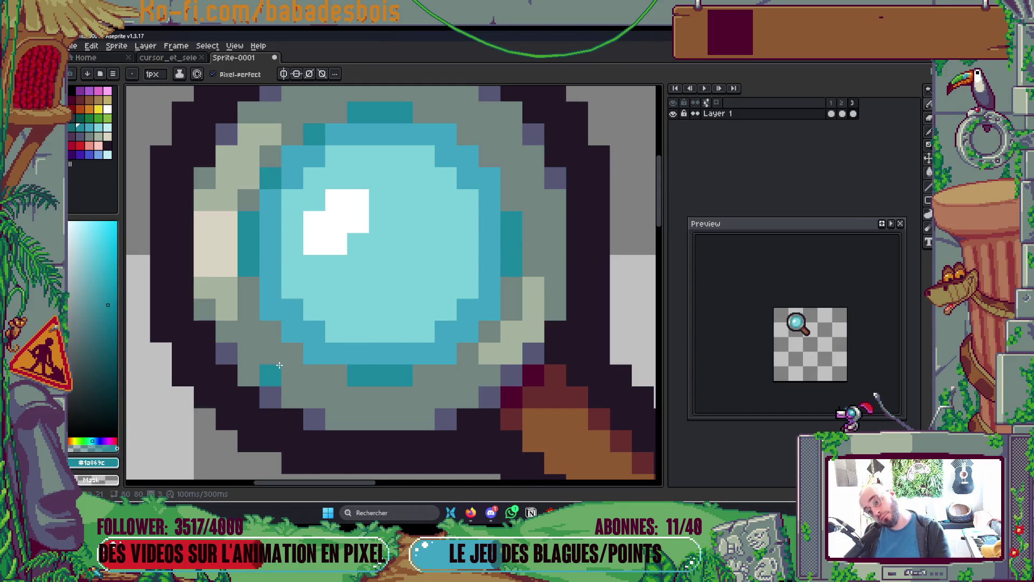
Step: Shade the lens's right and bottom inner edges with its medium blue, narrowing the light centre
mouse_move(384, 320)
left_mouse_down()
mouse_move(482, 270)
mouse_move(482, 191)
left_mouse_up()
left_click(455, 327, "alt")
left_click_drag(350, 328, 430, 313)
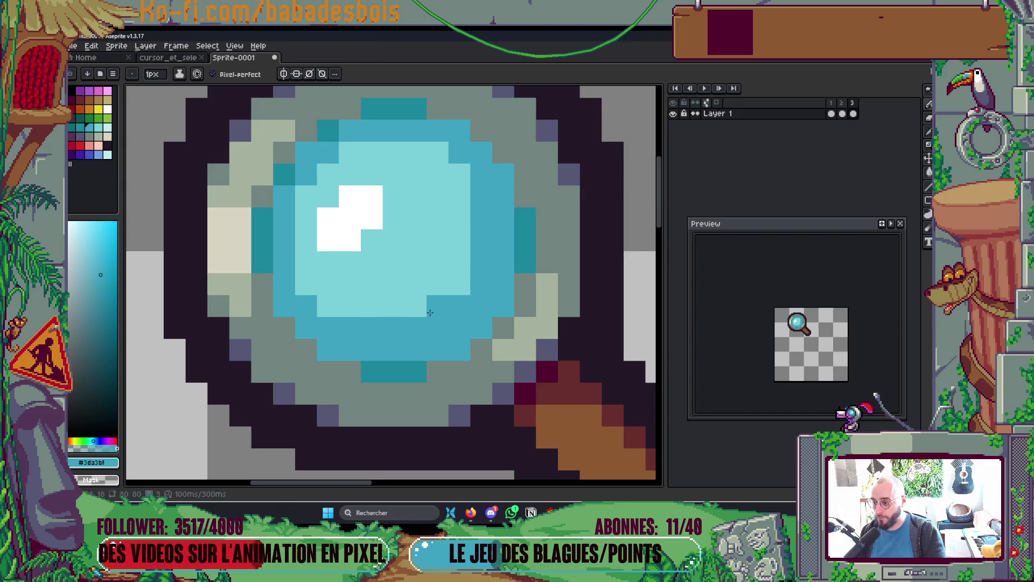
left_click(438, 152)
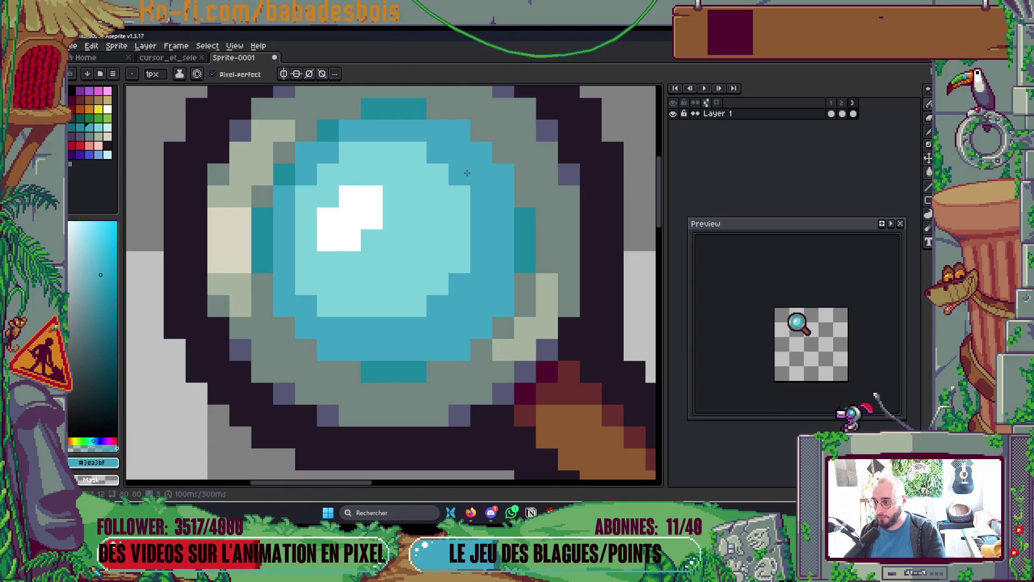
mouse_move(427, 304)
left_mouse_down()
mouse_move(459, 262)
mouse_move(459, 189)
left_mouse_up()
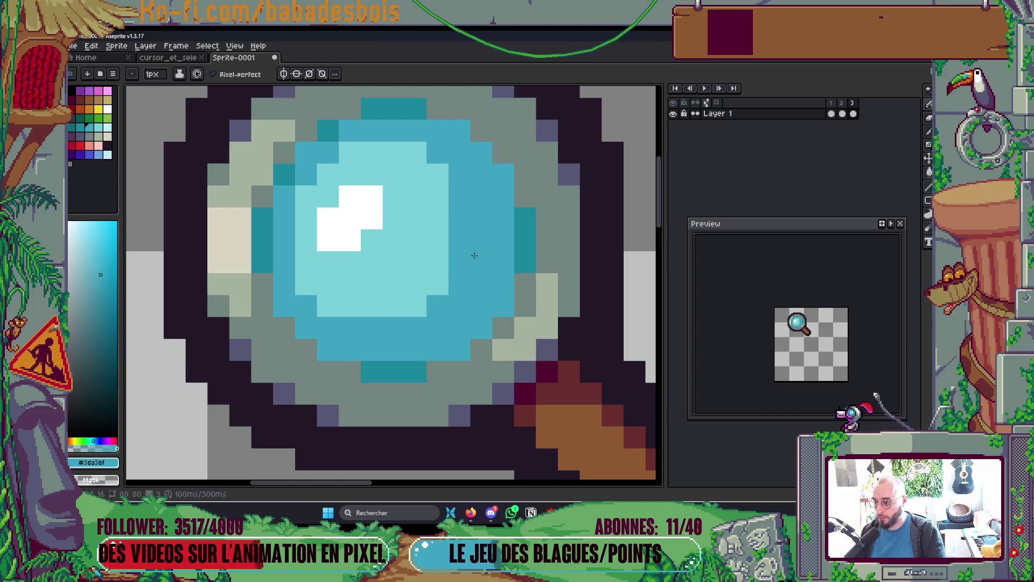
left_click_drag(328, 306, 420, 306)
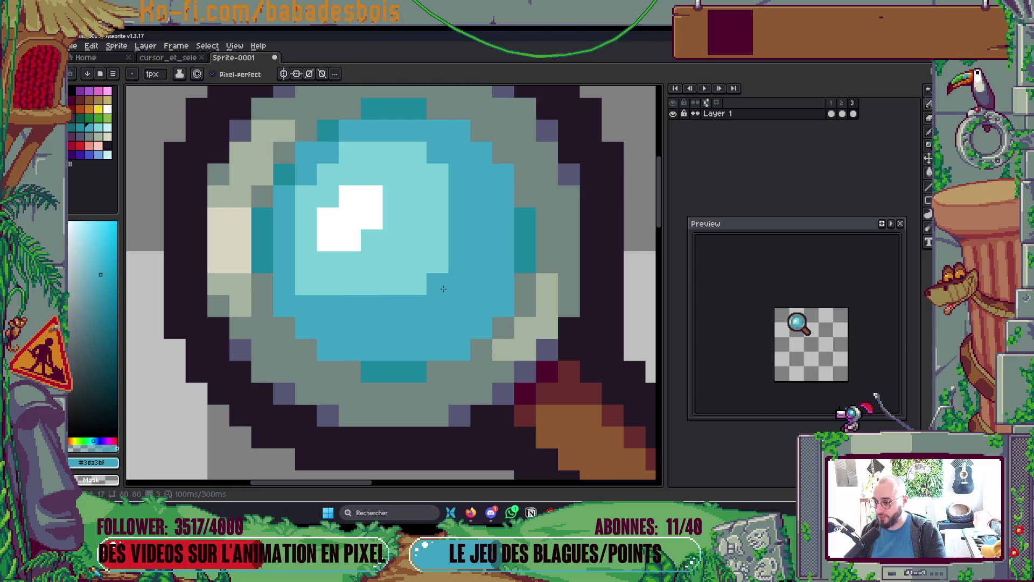
left_click(306, 284)
Step: Paint a light cyan staircase glint at the lens's lower-right
key("i")
left_click(422, 199)
key("b")
left_click_drag(445, 329, 481, 305)
scroll(387, 339, "down", 4)
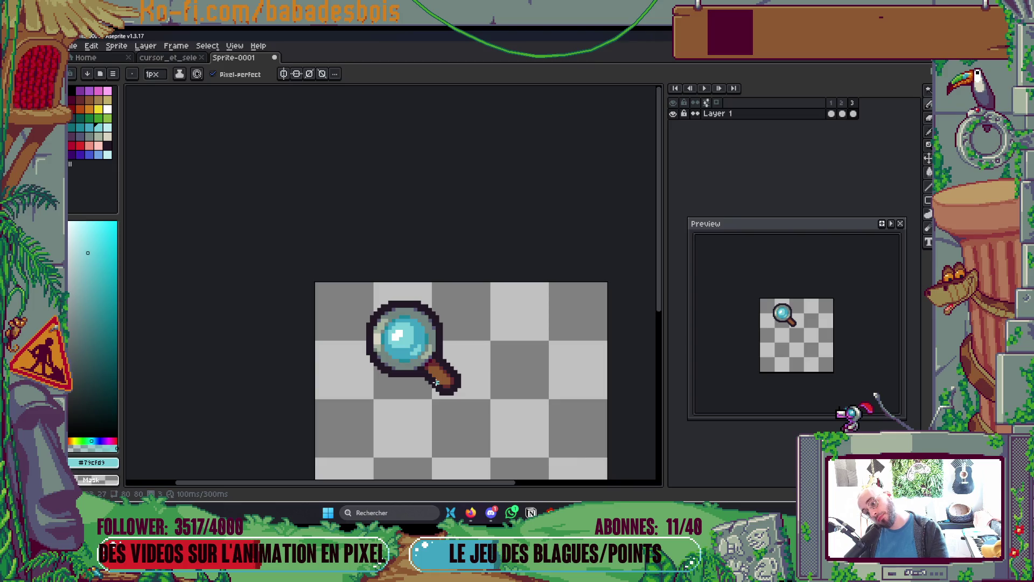
Step: Undo the cyan staircase and paint light cyan into the lens's lower-left, reverting a medium blue try
scroll(437, 382, "up", 3)
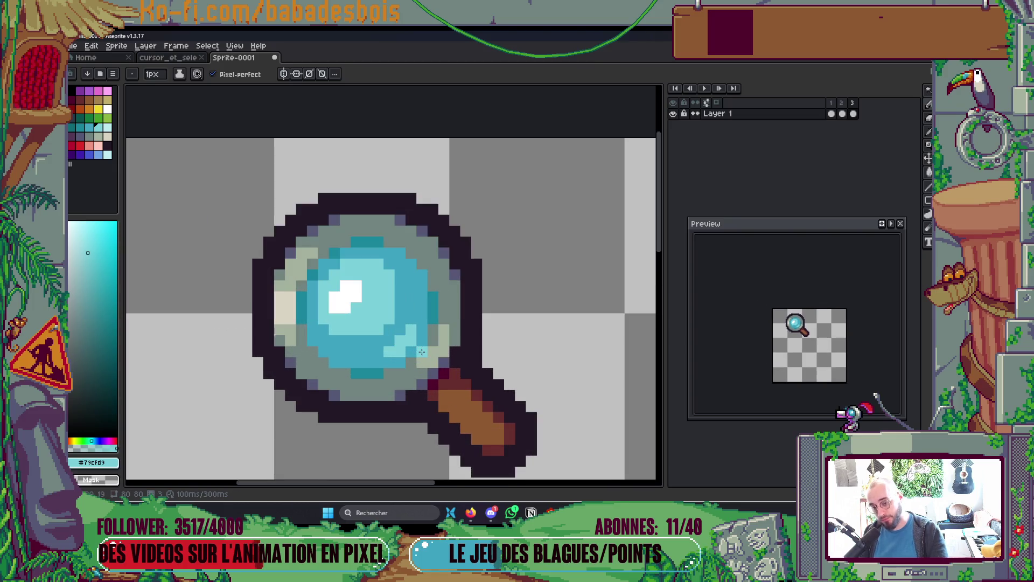
scroll(421, 352, "up", 1)
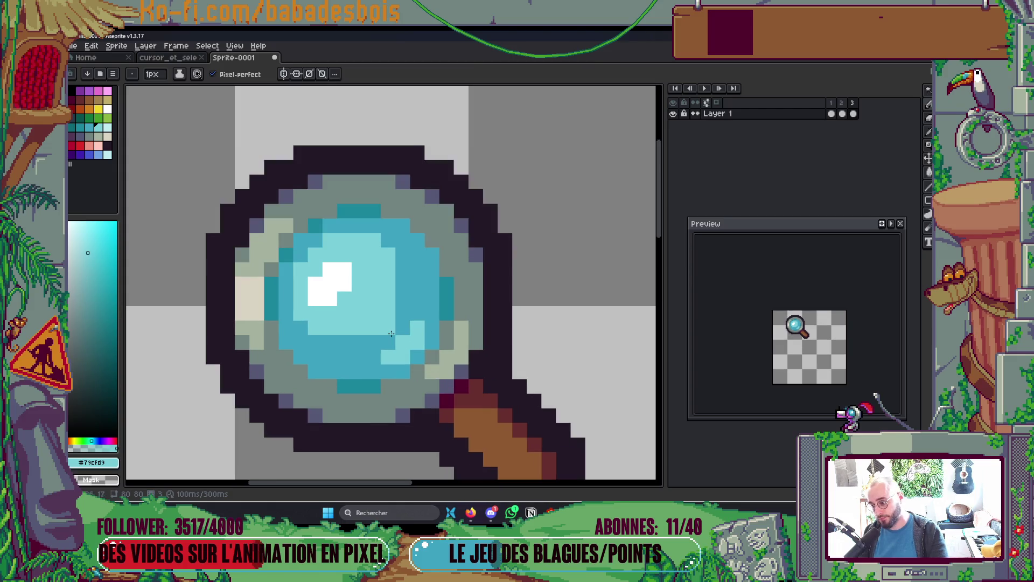
key("ctrl+z")
key("ctrl+z")
scroll(432, 347, "up", 1)
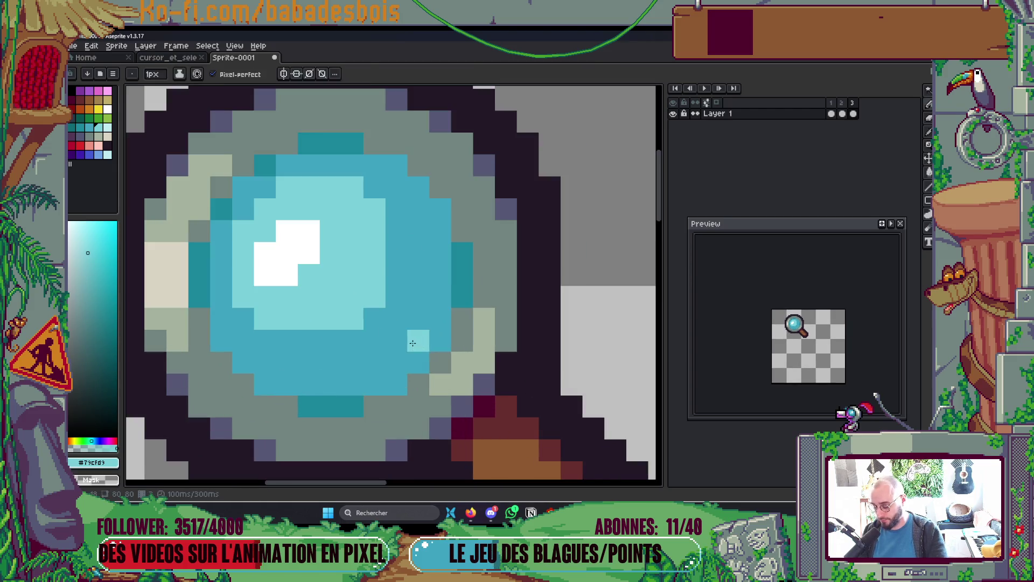
mouse_move(221, 319)
left_mouse_down()
mouse_move(293, 337)
mouse_move(341, 337)
mouse_move(376, 317)
mouse_move(396, 295)
mouse_move(382, 208)
left_mouse_up()
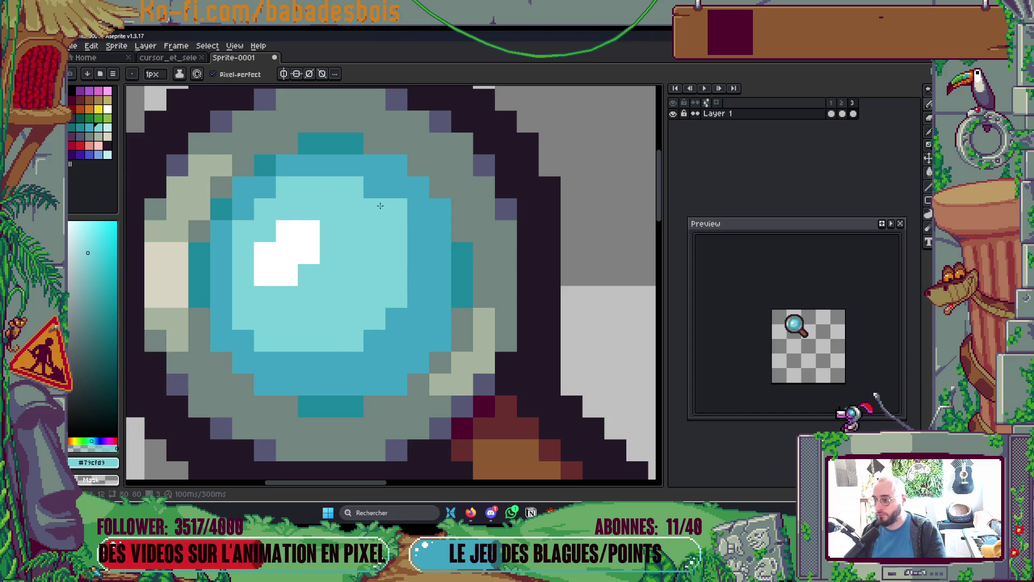
left_click(249, 204)
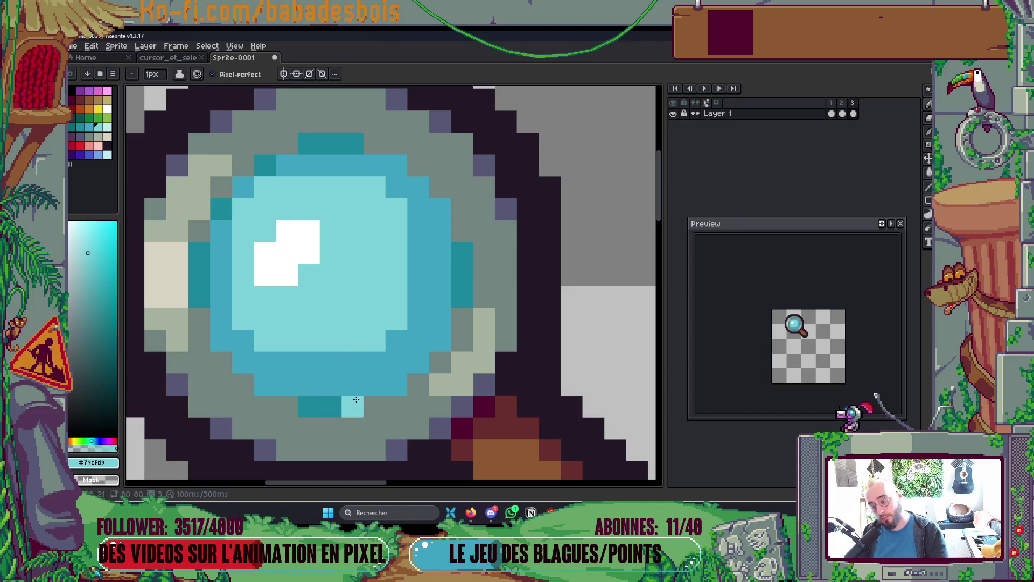
left_click(308, 376, "alt")
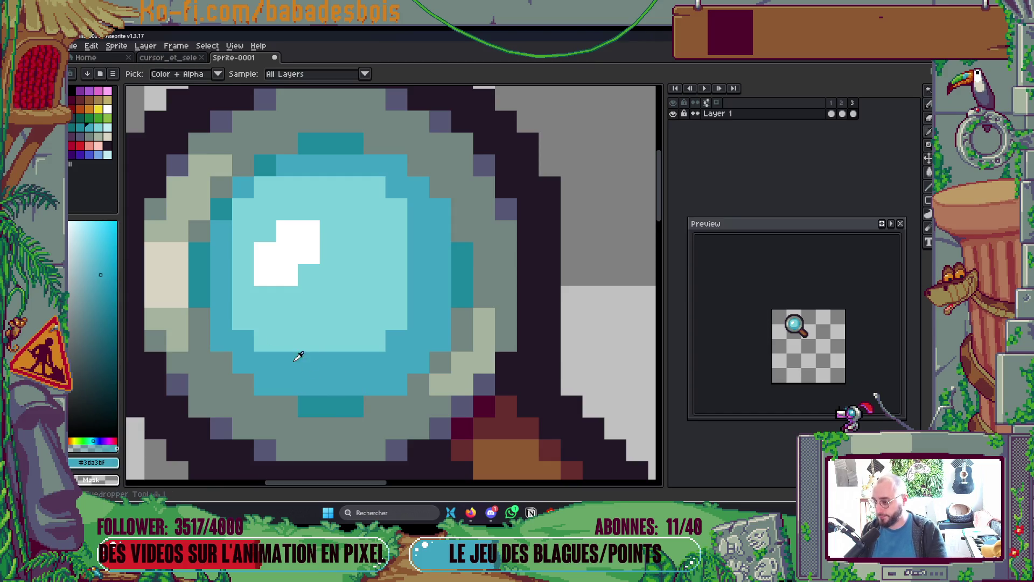
left_click_drag(250, 337, 378, 344)
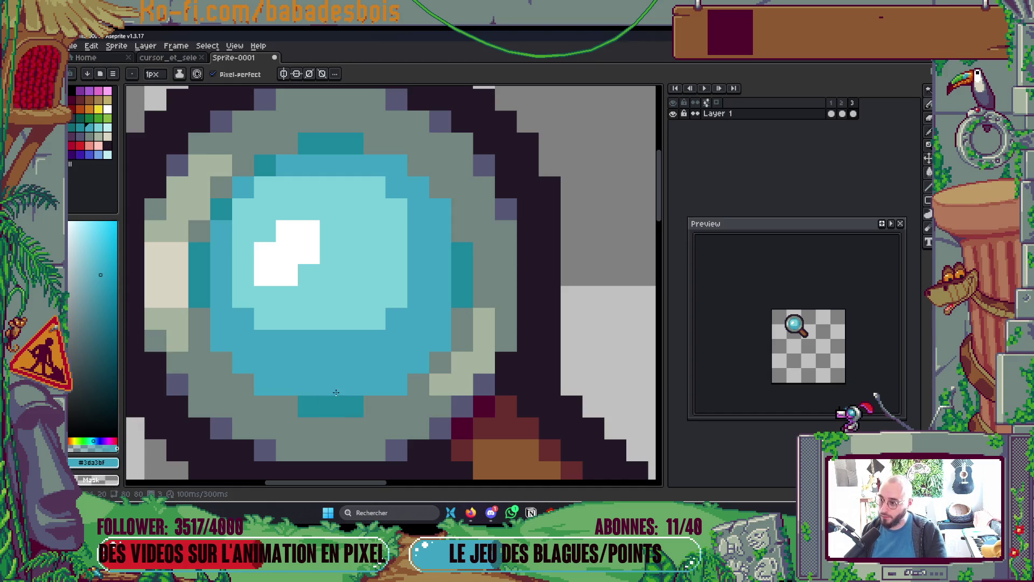
key("ctrl+z")
key("ctrl+z")
Step: Shade the lens's left edge with dark teal sampled from its bottom row
key("i")
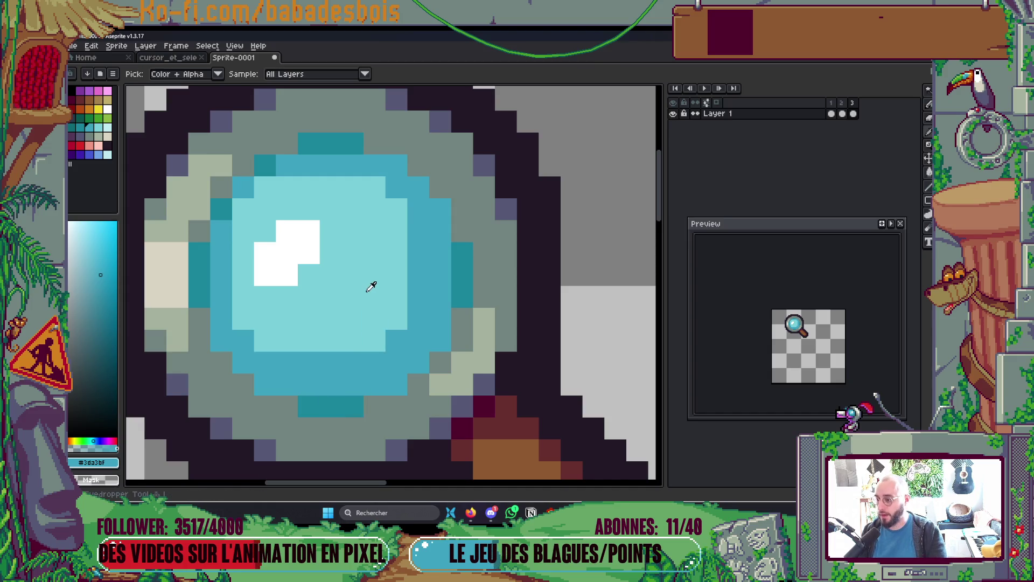
left_click(371, 286)
key("b")
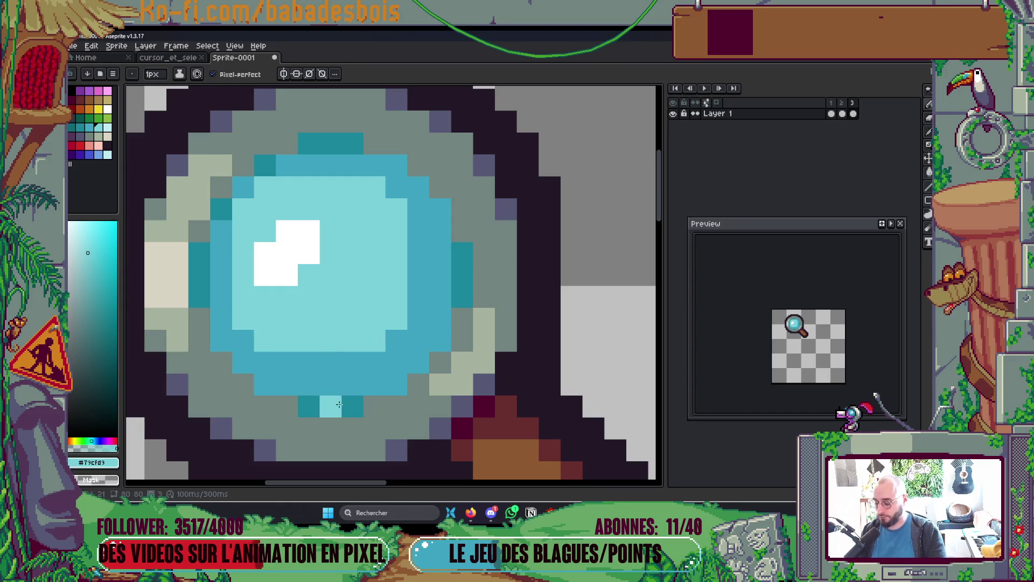
left_click(336, 405, "alt")
left_click_drag(263, 389, 279, 386)
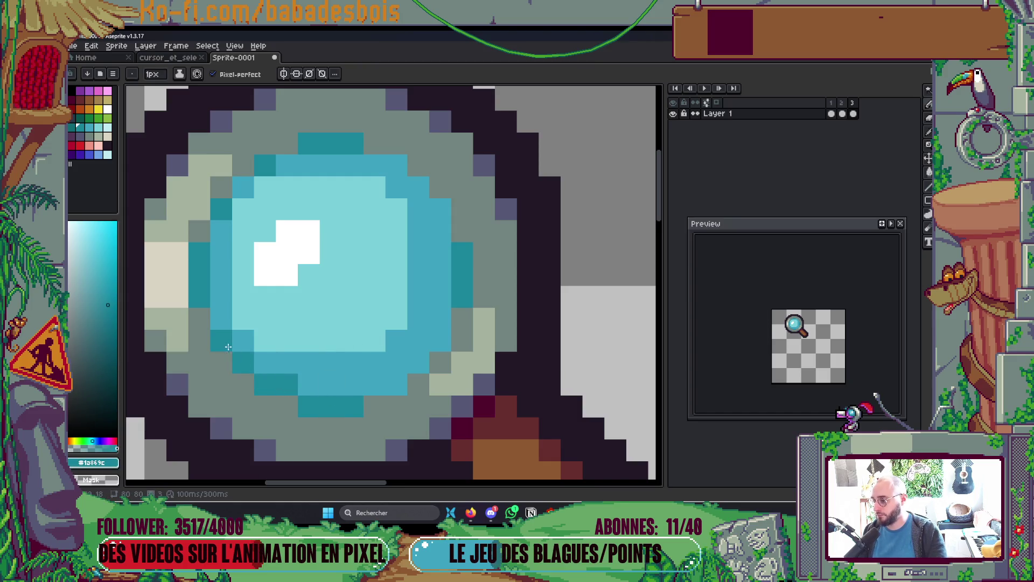
mouse_move(221, 318)
left_mouse_down()
mouse_move(221, 229)
mouse_move(234, 189)
left_mouse_up()
left_click(221, 231)
Step: Paint the lens's top row dark teal and pick its medium blue
left_click_drag(237, 363, 295, 357)
left_click_drag(320, 163, 367, 161)
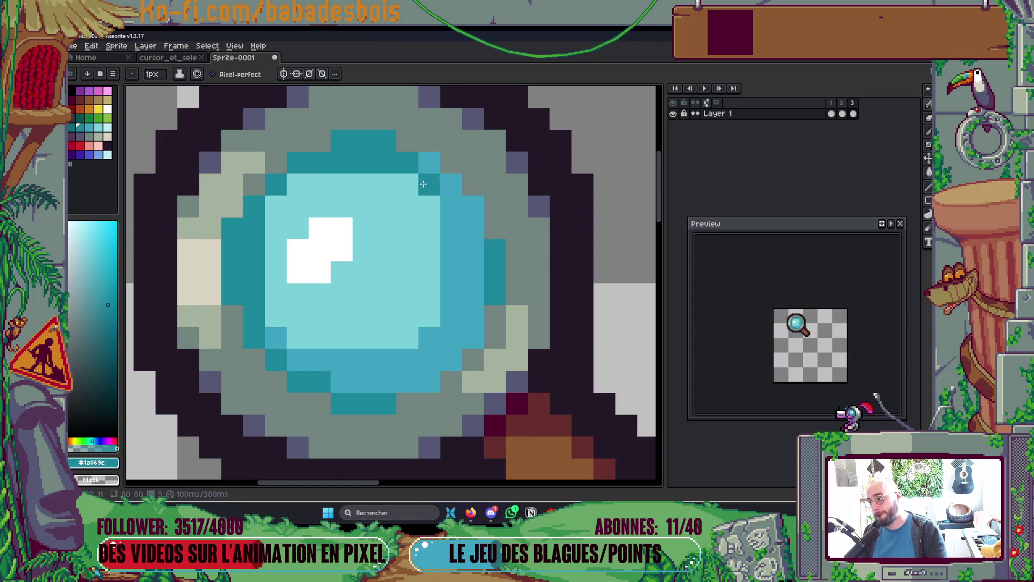
scroll(423, 183, "down", 5)
scroll(485, 269, "up", 1)
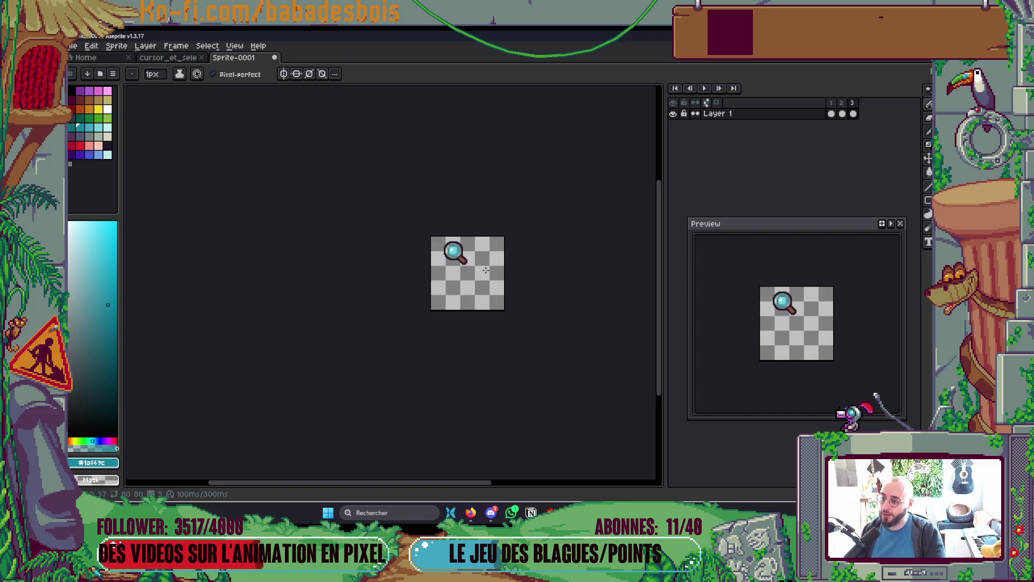
scroll(485, 270, "up", 4)
left_click(460, 265, "alt")
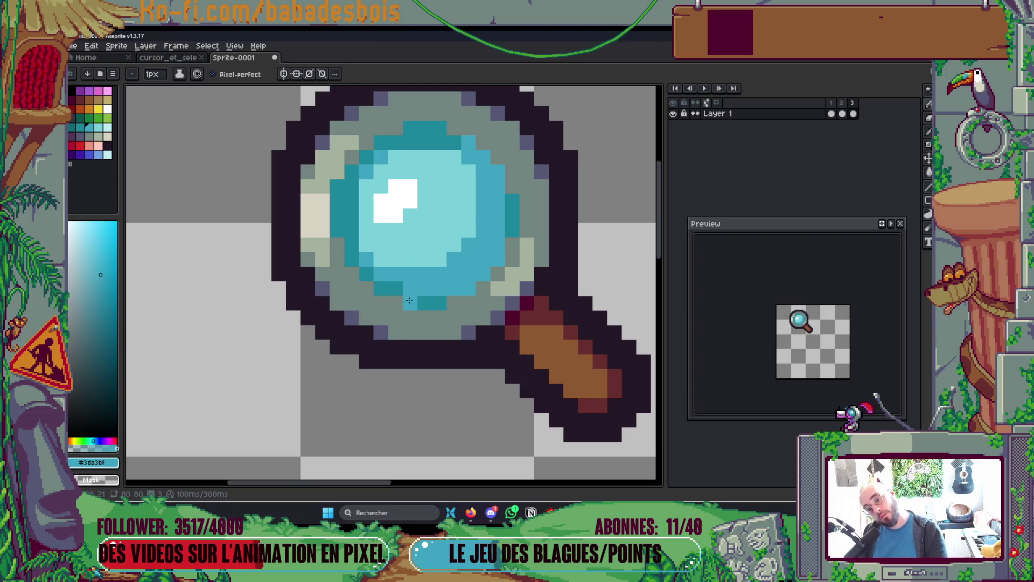
Step: Fill the white lens highlight with light cyan using the Paint Bucket
left_click(107, 127)
key("g")
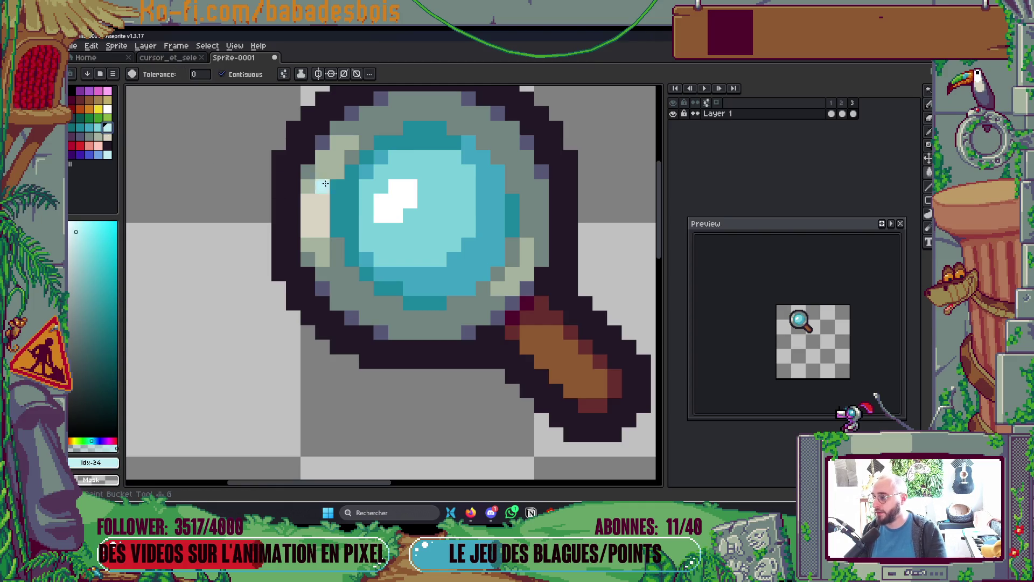
left_click(394, 214)
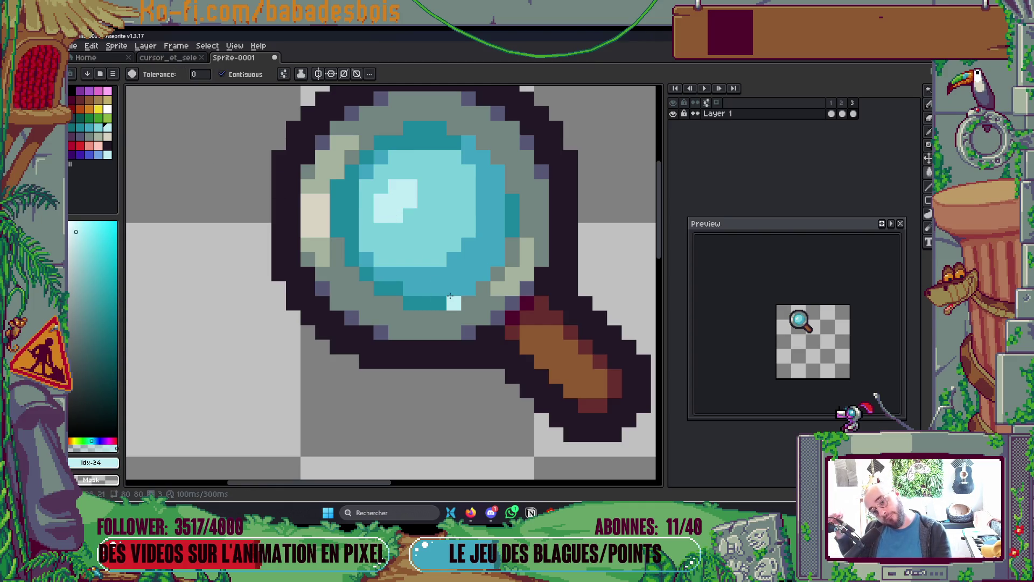
Step: Sample the magnifier's grey-green, return to the Pencil and attempt to save
left_click(483, 303, "alt")
key("b")
scroll(509, 285, "down", 3)
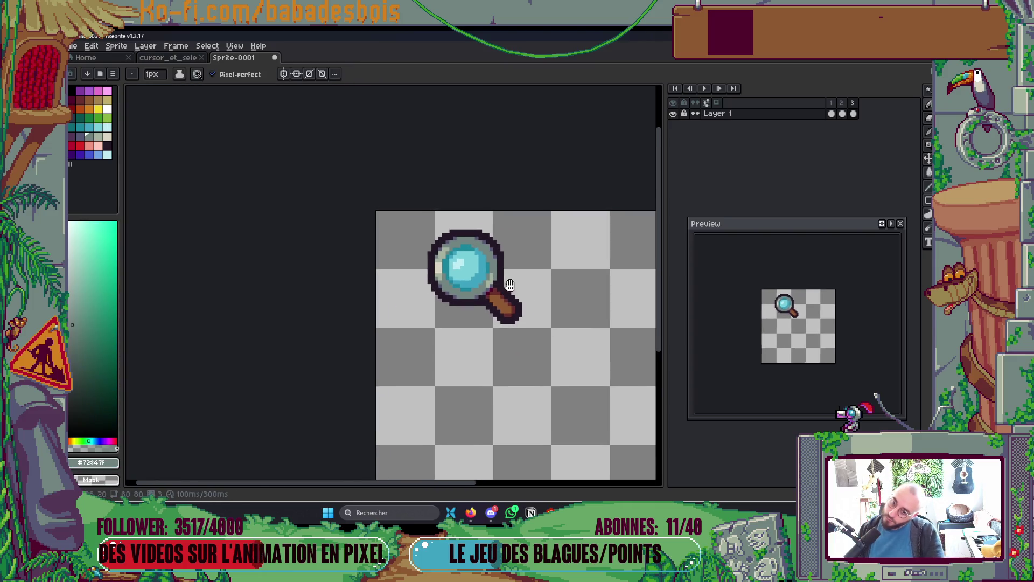
key("ctrl+s")
Step: Select the magnifier and move it up and to the left, committing the move
key("Escape")
mouse_move(509, 290)
left_mouse_down()
mouse_move(479, 305)
mouse_move(465, 299)
left_mouse_up()
key("m")
left_click_drag(326, 208, 533, 342)
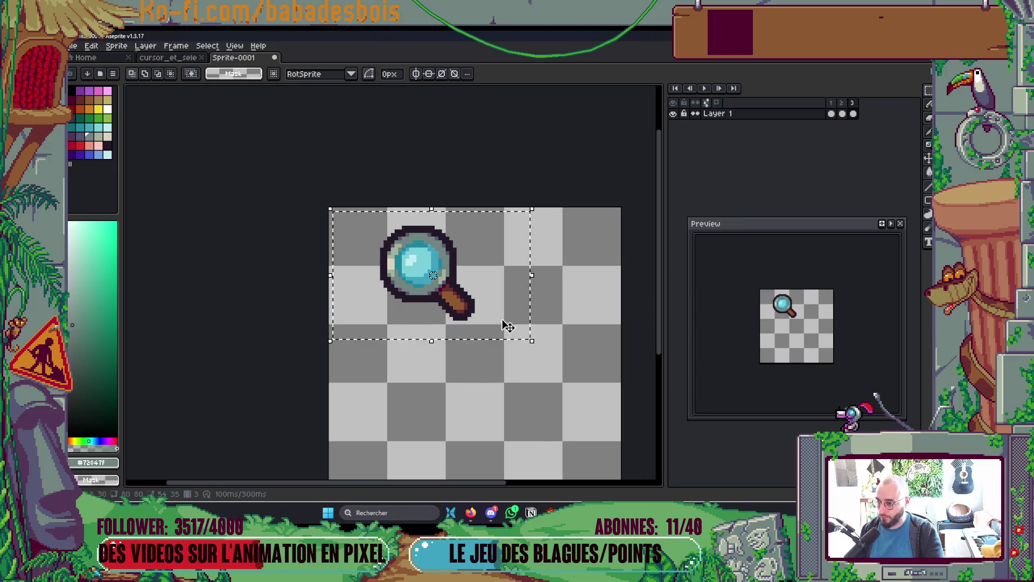
left_click_drag(476, 312, 438, 303)
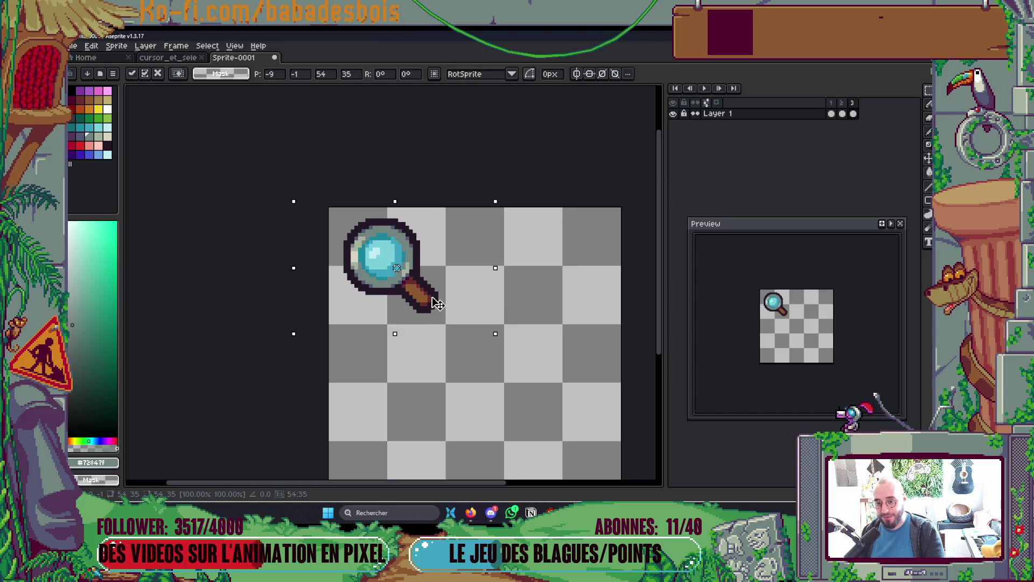
left_click(516, 311)
Step: Check the animation, then reselect the magnifier and drop it in its new position
key("Return")
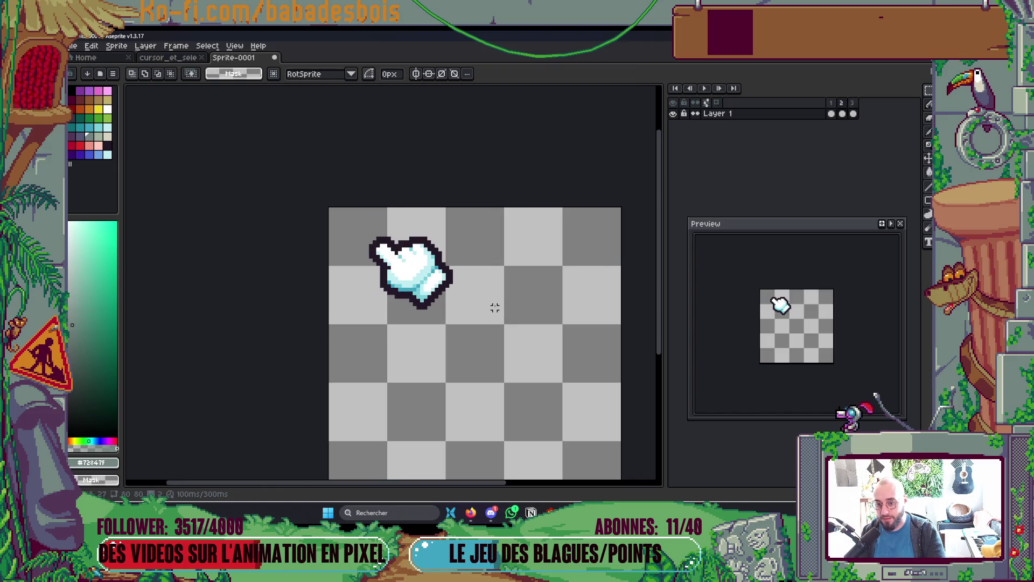
mouse_move(341, 209)
left_mouse_down()
mouse_move(508, 358)
mouse_move(528, 362)
left_mouse_up()
left_click(425, 296)
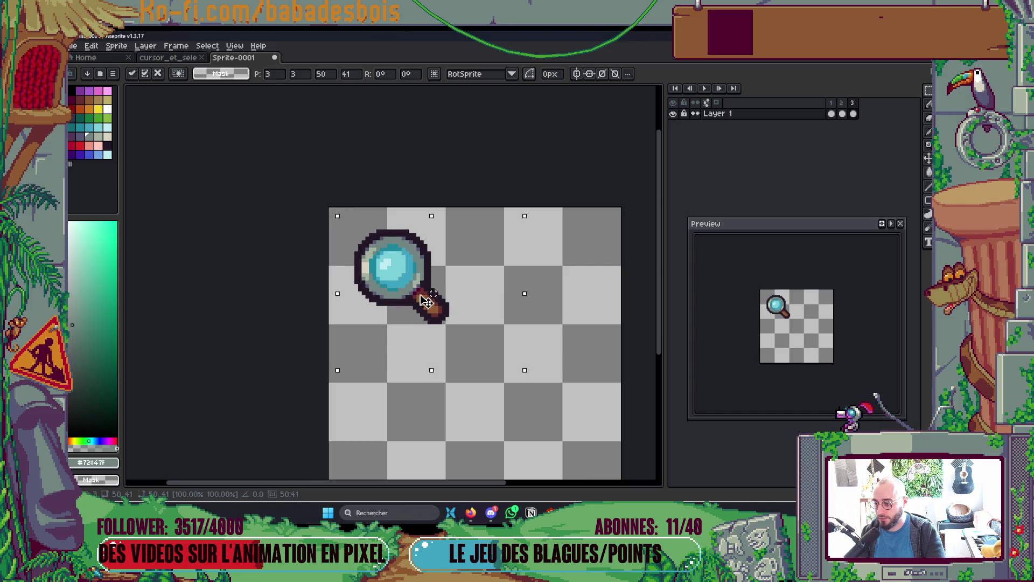
scroll(431, 286, "up", 2)
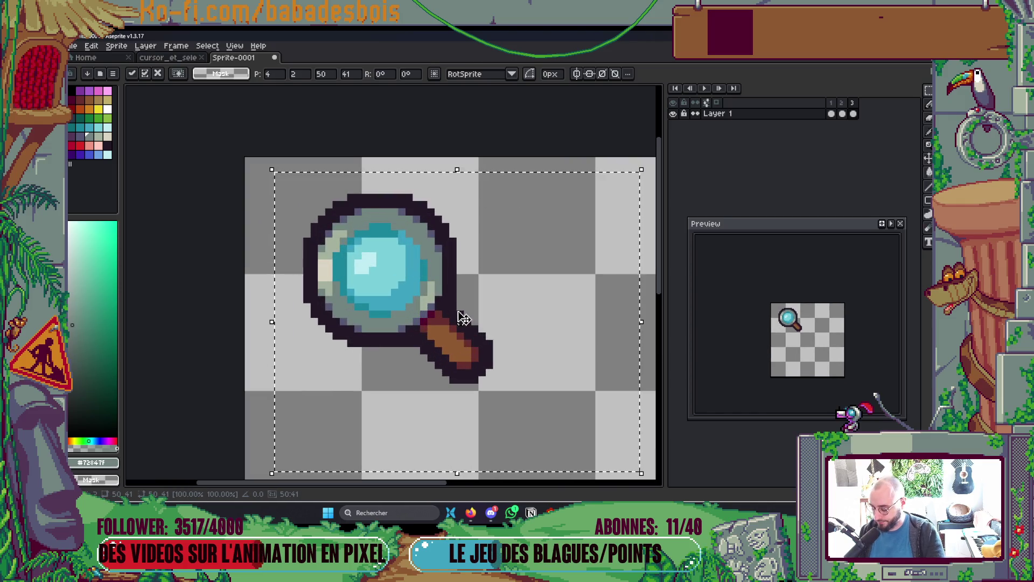
key("Return")
scroll(438, 277, "up", 1)
Step: Sample the dark teal and purple-grey colours from the lens
key("i")
left_click(380, 212)
key("b")
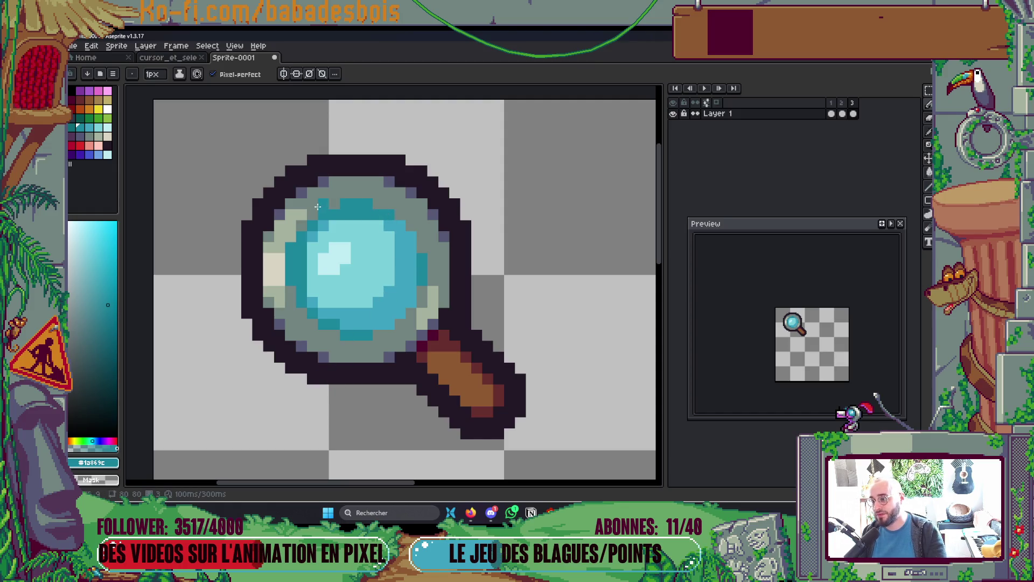
key("i")
scroll(410, 188, "up", 1)
left_click(387, 169)
Step: Draw a purple-grey stroke from the lens top, then compare against the cursor_et_selection magnifiers
key("b")
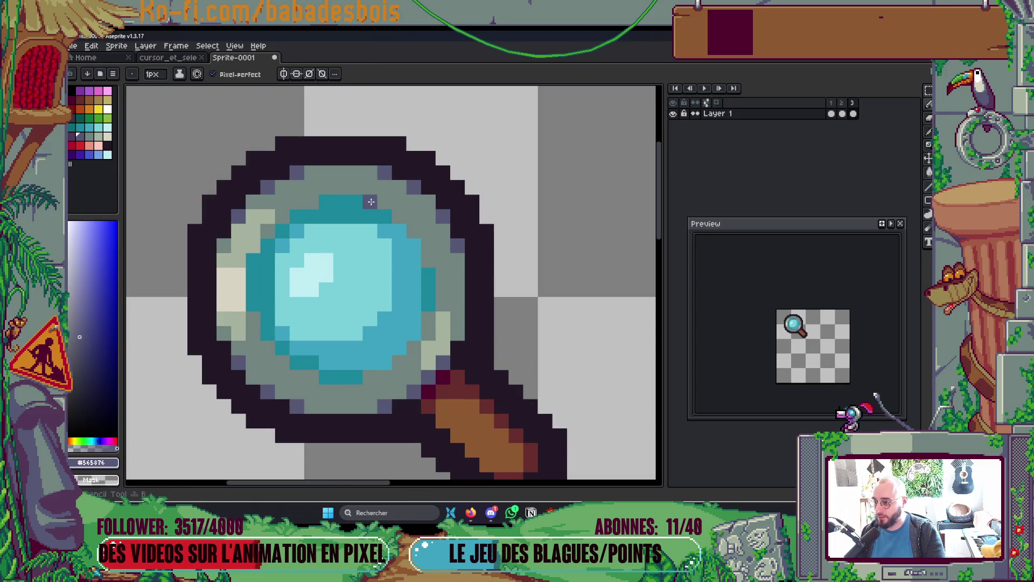
left_click_drag(377, 201, 412, 236)
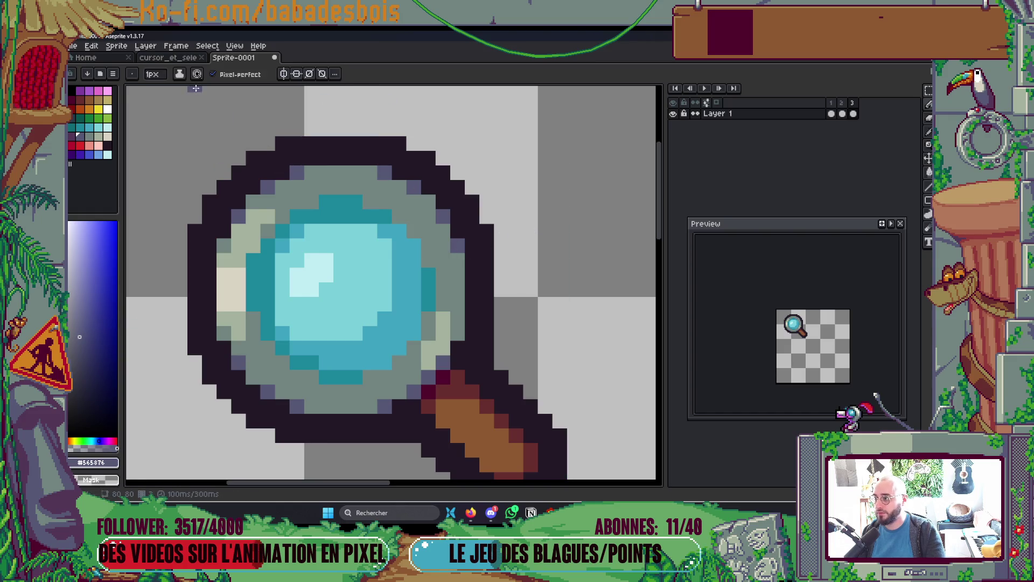
left_click(189, 61)
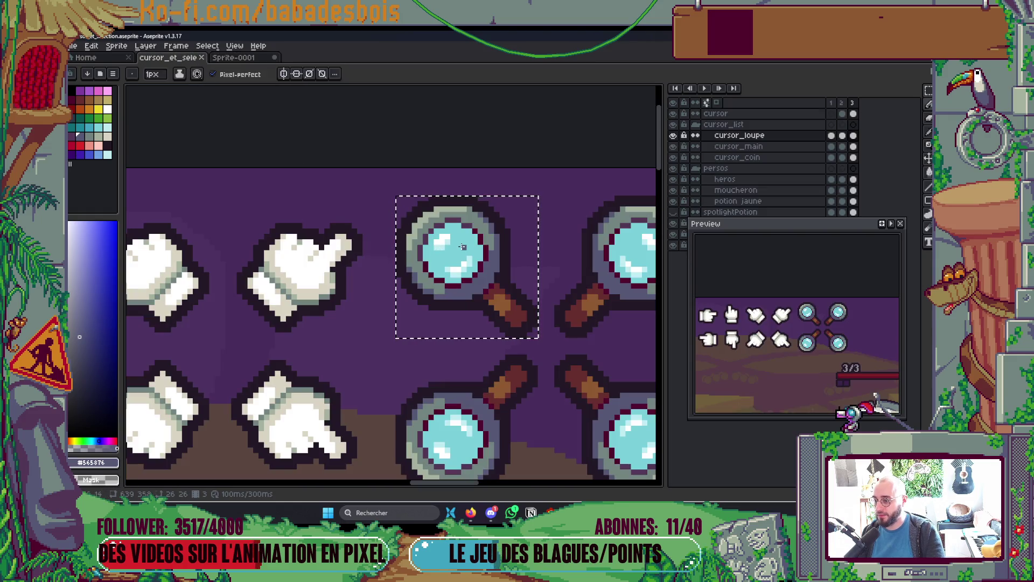
scroll(464, 236, "down", 3)
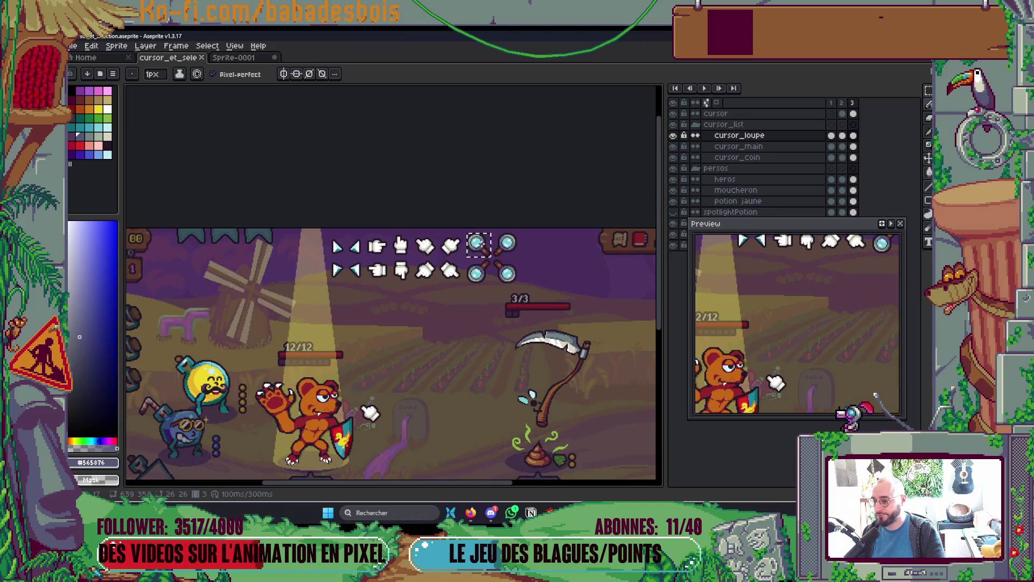
scroll(482, 247, "up", 3)
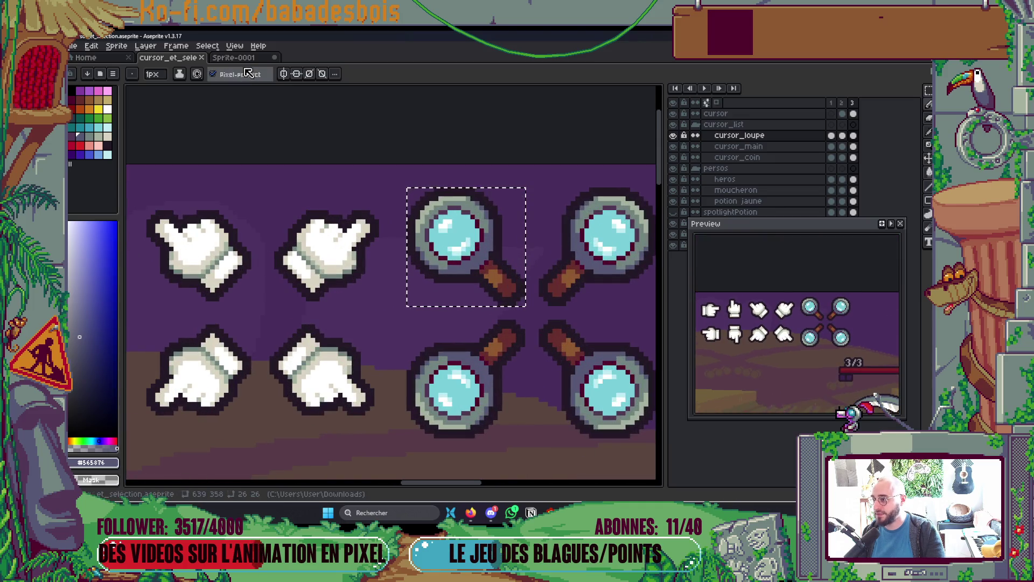
Step: Back in Sprite-0001, paint purple-grey along the lens's upper rim
left_click(234, 57)
mouse_move(330, 204)
left_mouse_down()
mouse_move(355, 203)
mouse_move(338, 217)
mouse_move(301, 218)
mouse_move(253, 307)
left_mouse_up()
scroll(386, 350, "down", 1)
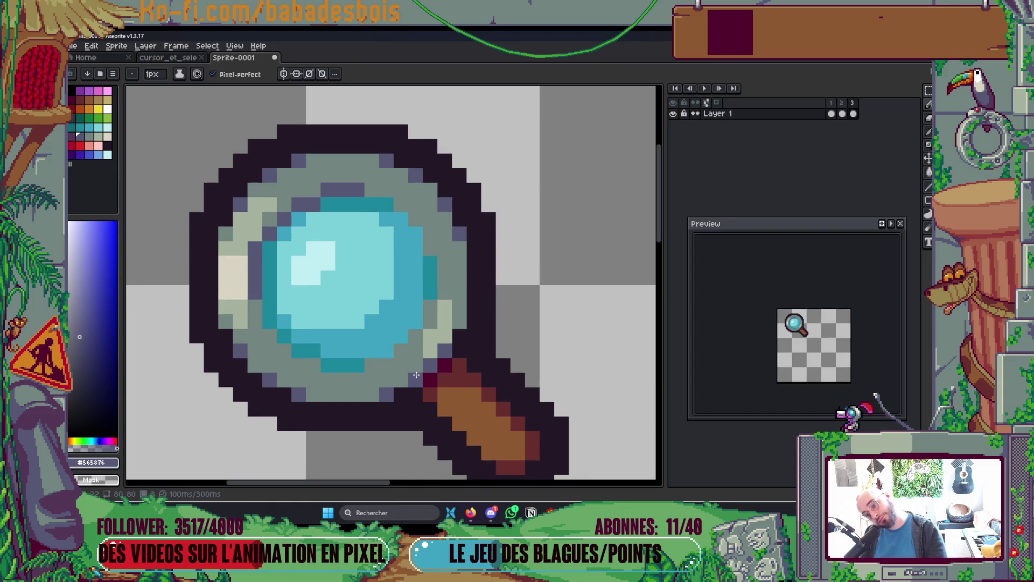
scroll(303, 347, "up", 1)
Step: Add purple-grey pixels to the lens's left and bottom rim; cancel the save attempt
left_click(263, 294)
mouse_move(298, 348)
left_mouse_down()
mouse_move(353, 377)
mouse_move(398, 375)
mouse_move(483, 314)
mouse_move(502, 239)
mouse_move(485, 203)
mouse_move(484, 160)
mouse_move(417, 140)
left_mouse_up()
scroll(417, 140, "down", 4)
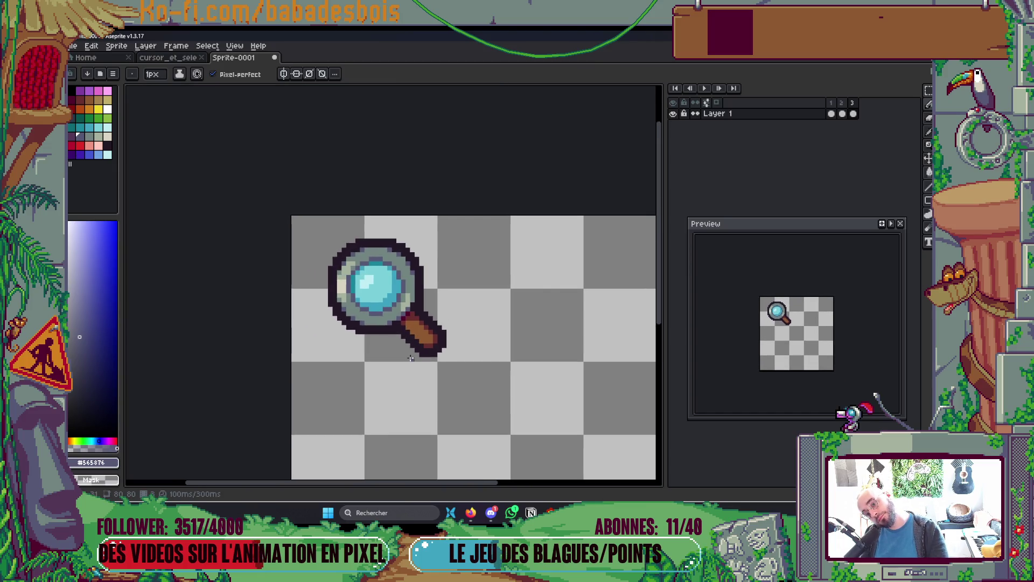
key("ctrl+s")
key("Escape")
scroll(383, 349, "up", 4)
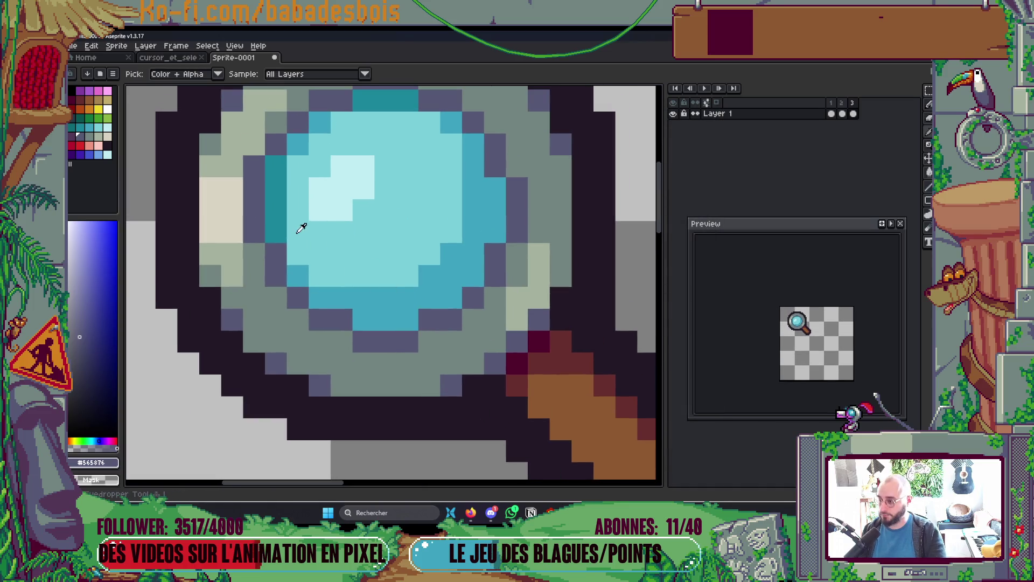
Step: Repaint four left-rim pixels medium blue sampled from the lens
left_click(273, 217, "alt")
left_click(293, 146, "alt")
left_click(284, 214)
left_click_drag(276, 232, 274, 176)
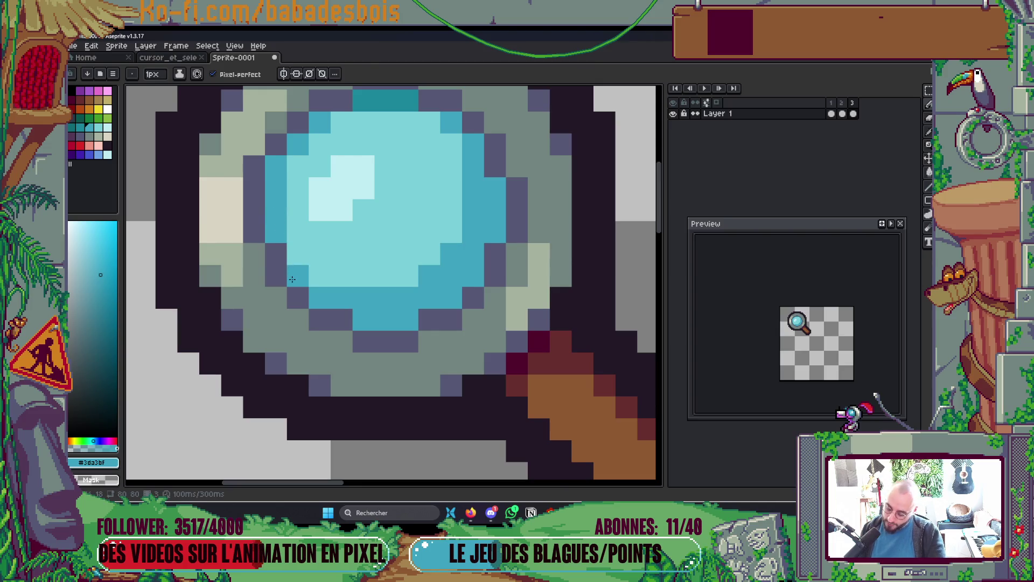
Step: Extend darker teal along the lower rim and add a mid-teal lens pixel
left_click(79, 127)
left_click(363, 320)
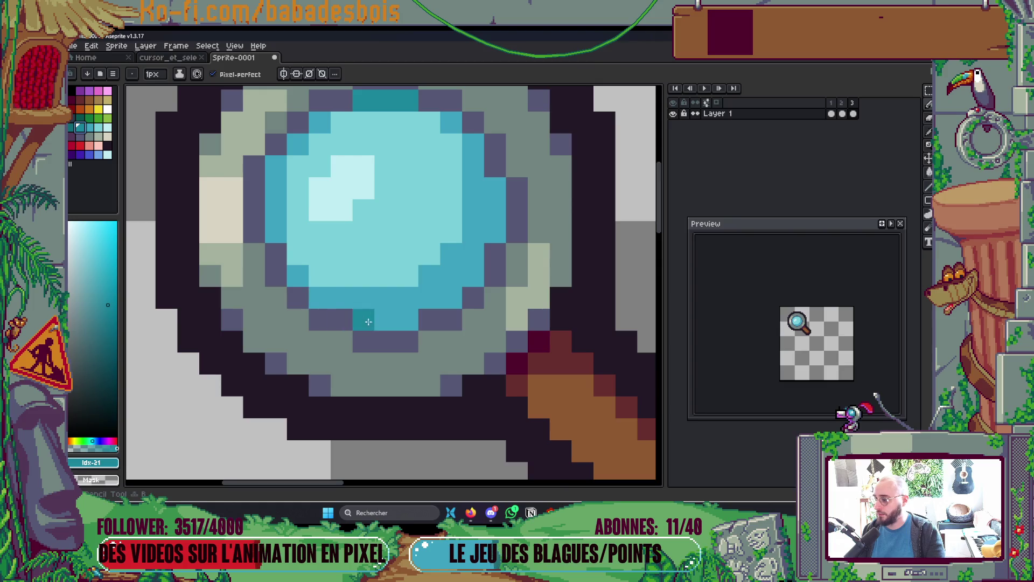
mouse_move(379, 319)
left_mouse_down()
mouse_move(429, 296)
mouse_move(474, 251)
mouse_move(493, 213)
mouse_move(474, 143)
mouse_move(474, 234)
left_mouse_up()
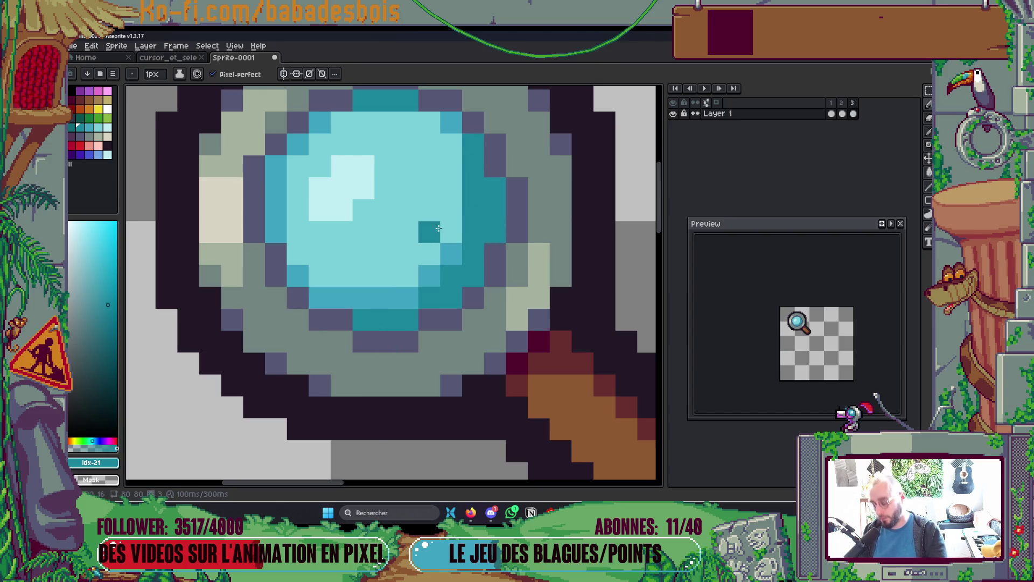
left_click(451, 123, "alt")
left_click(430, 123)
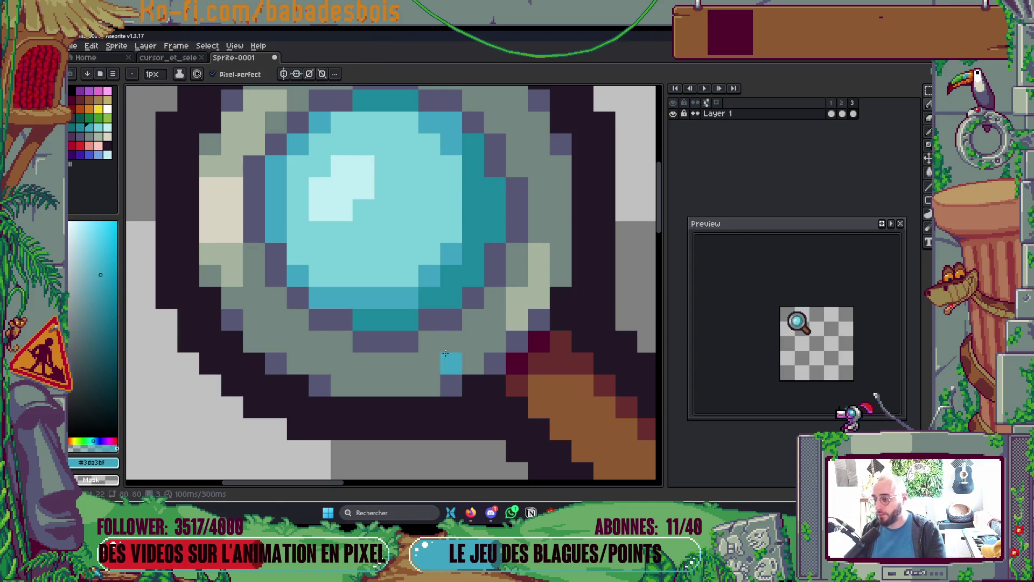
scroll(421, 340, "down", 3)
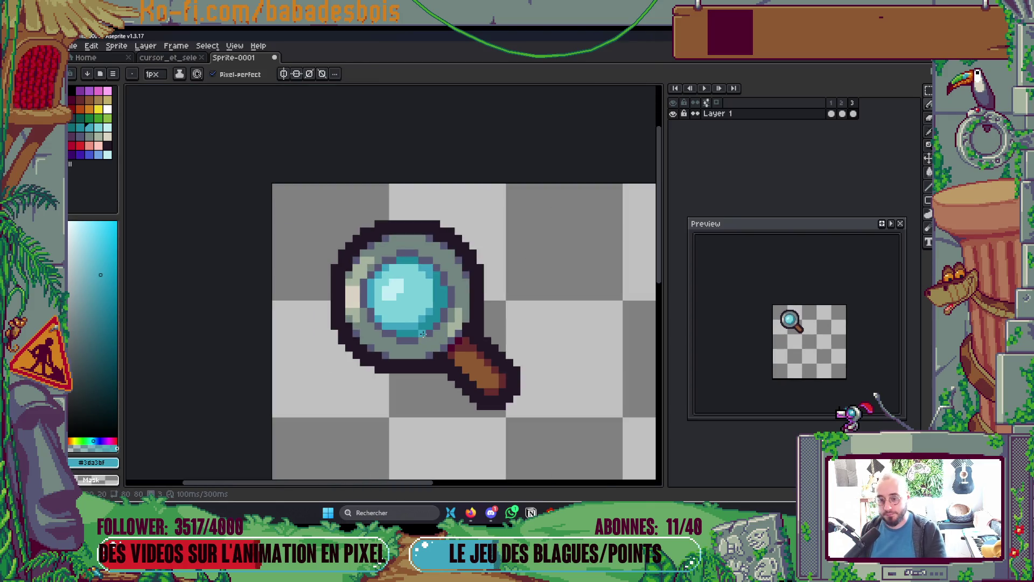
scroll(401, 291, "up", 3)
Step: Paint dark-teal pixels around the lens edge, including its lower-left and upper-left corners
left_click(406, 219, "alt")
left_click(376, 219)
left_click(485, 223)
left_click(439, 395)
left_click_drag(446, 392, 445, 333)
scroll(404, 388, "down", 2)
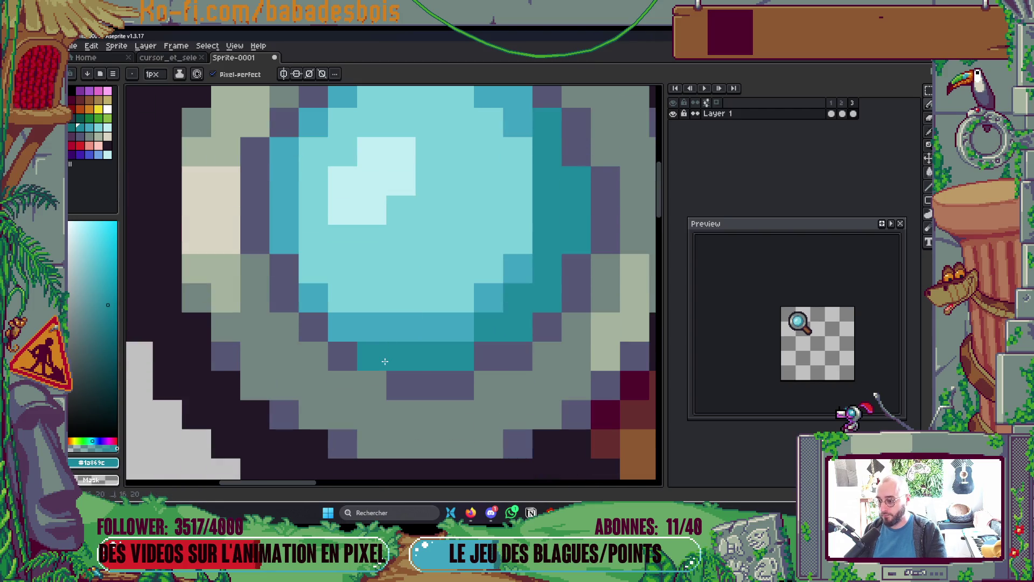
left_click(384, 358)
scroll(539, 243, "up", 2)
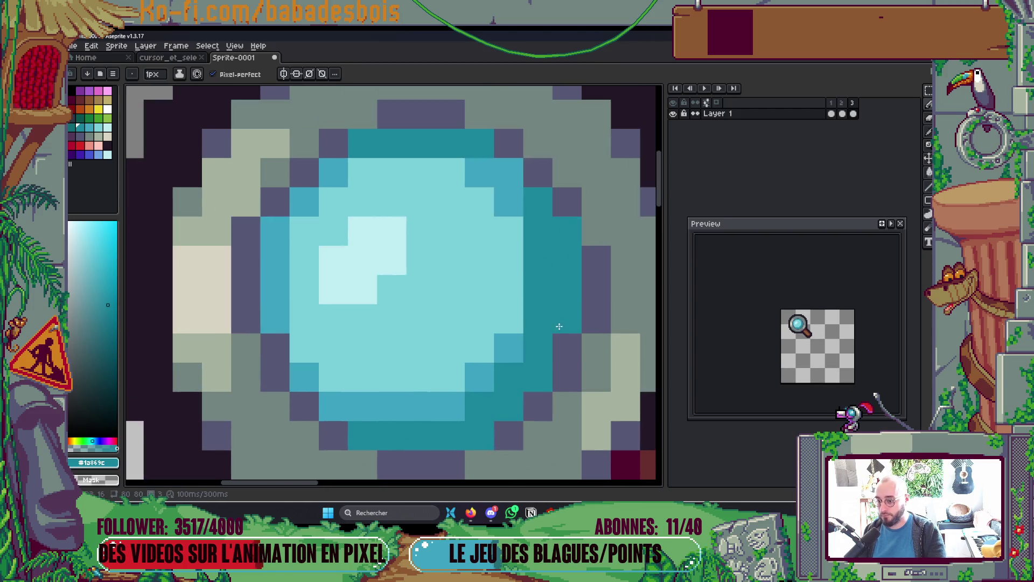
left_click(287, 349)
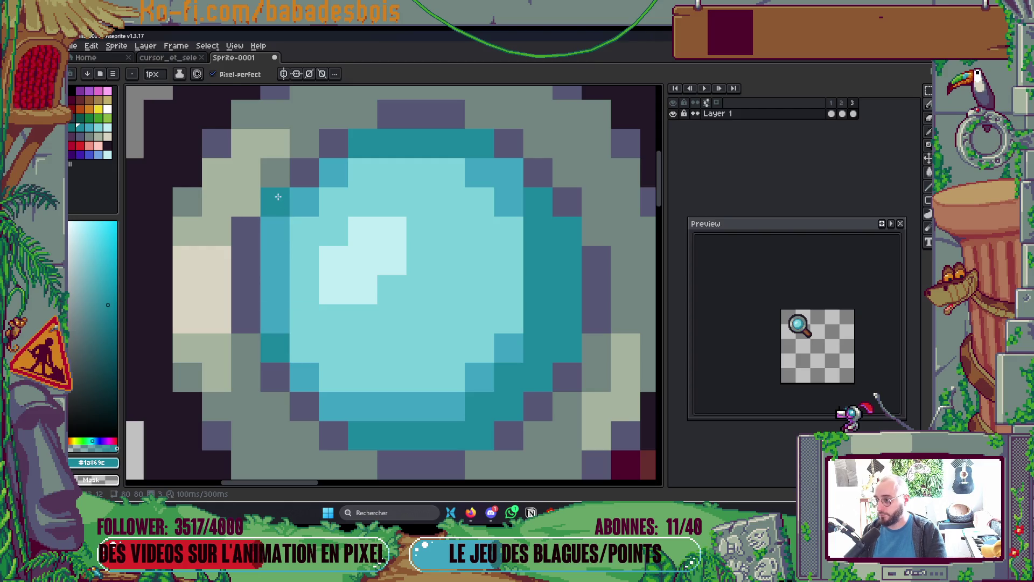
left_click(283, 238)
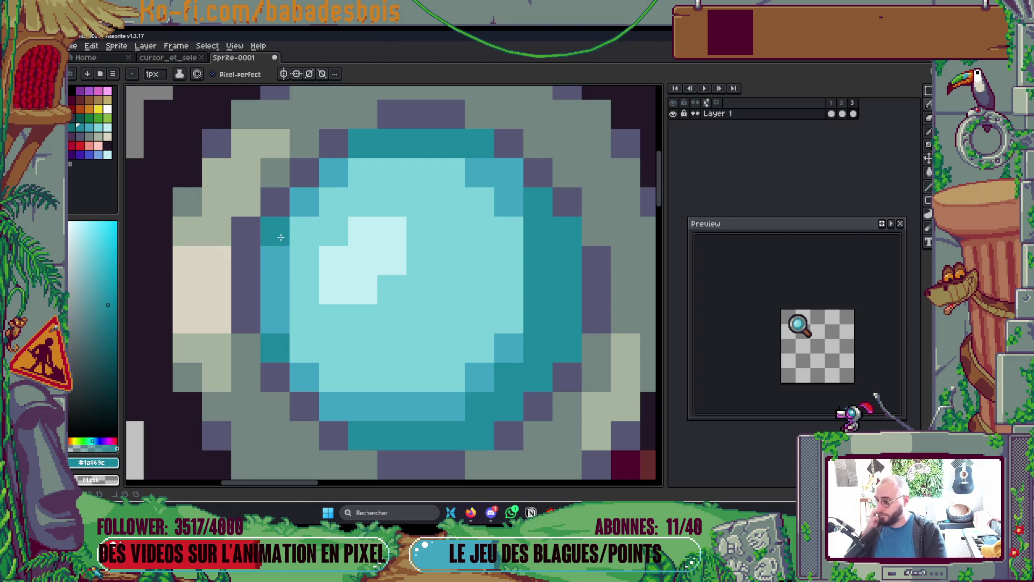
Step: Sample the rim's grey-green and paint one lens pixel with it
key("alt")
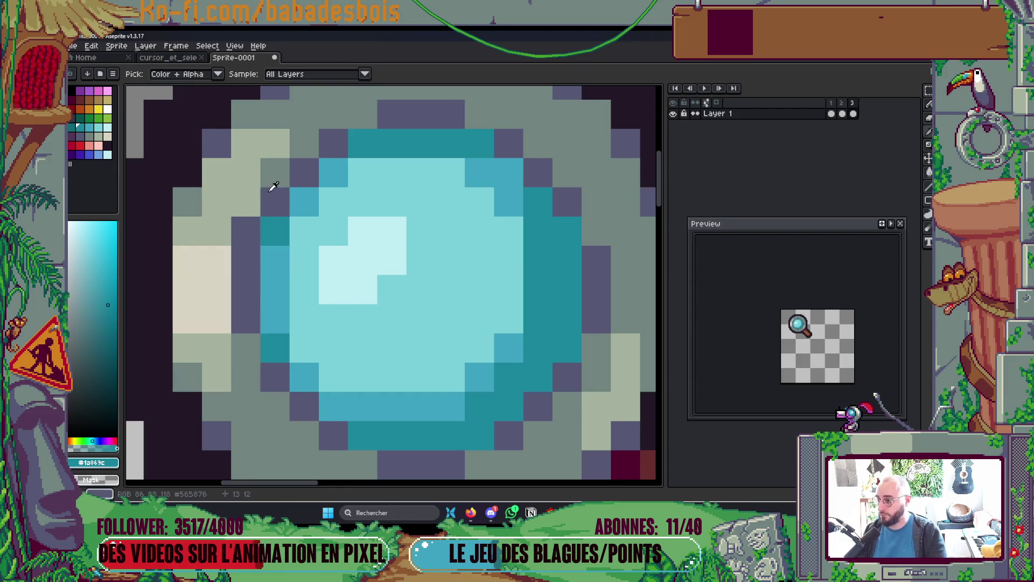
left_click(272, 181, "alt")
left_click(250, 233)
scroll(385, 331, "down", 3)
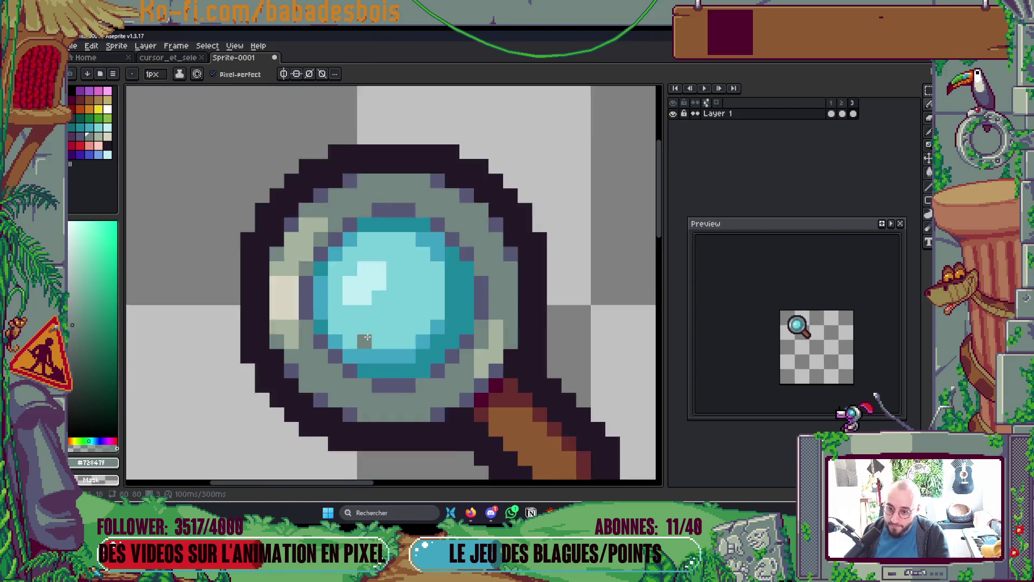
scroll(433, 300, "up", 2)
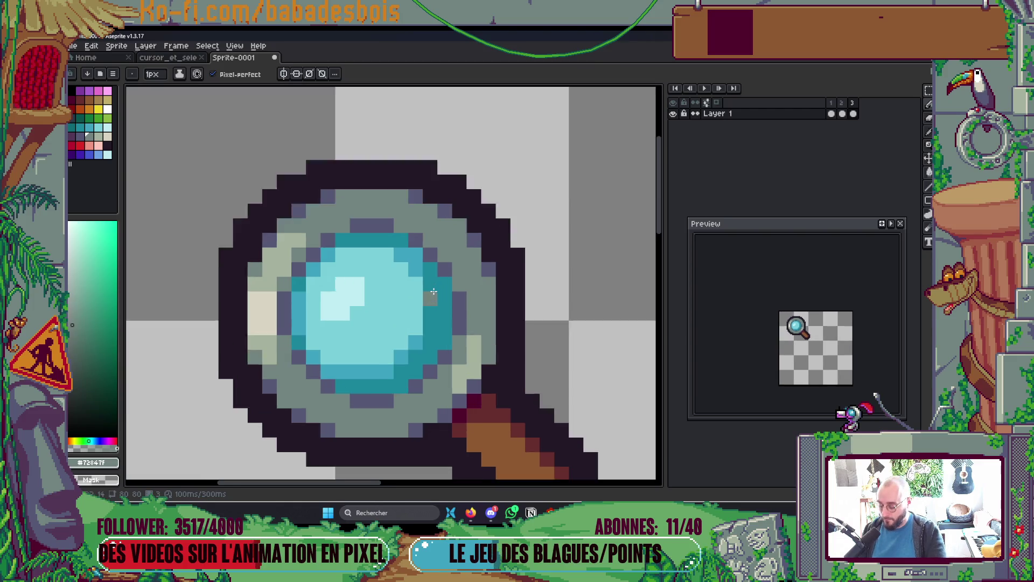
Step: Paint teal pixels along the lens rim, undoing the unwanted strokes
left_click(439, 275, "alt")
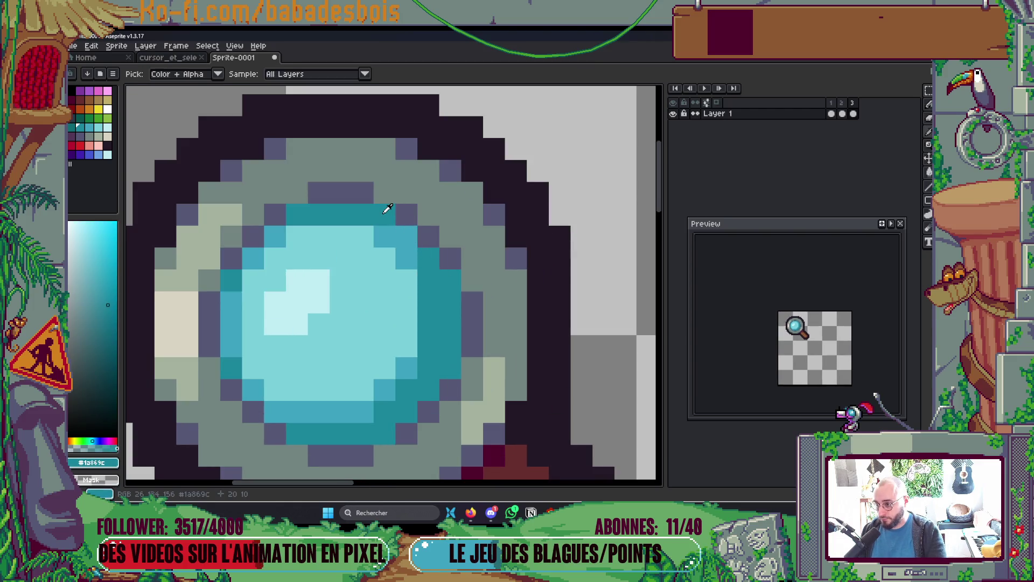
left_click(405, 423)
scroll(404, 423, "down", 5)
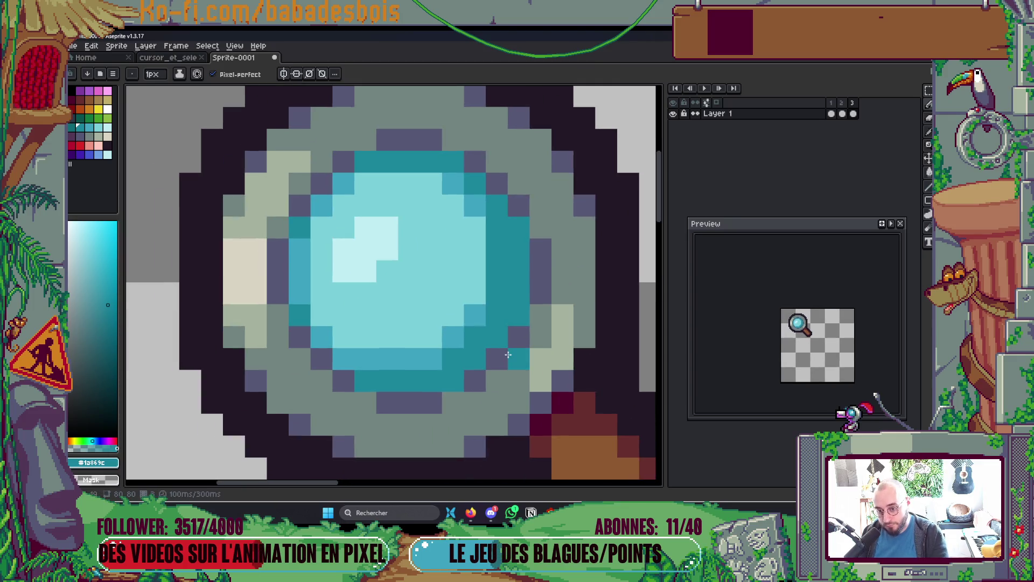
key("ctrl+z")
left_click(393, 320)
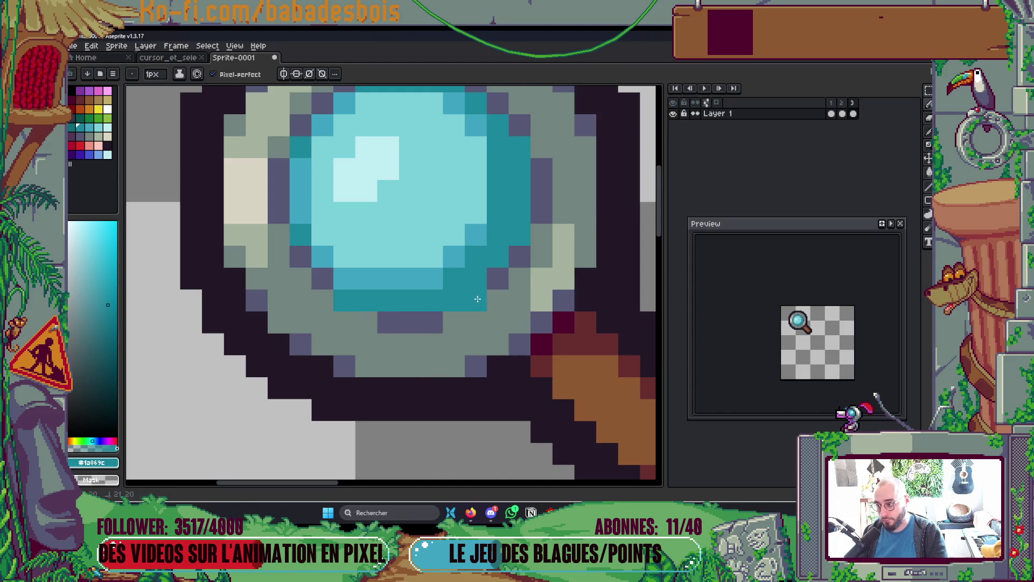
left_click_drag(477, 299, 512, 261)
key("v")
key("ctrl+z")
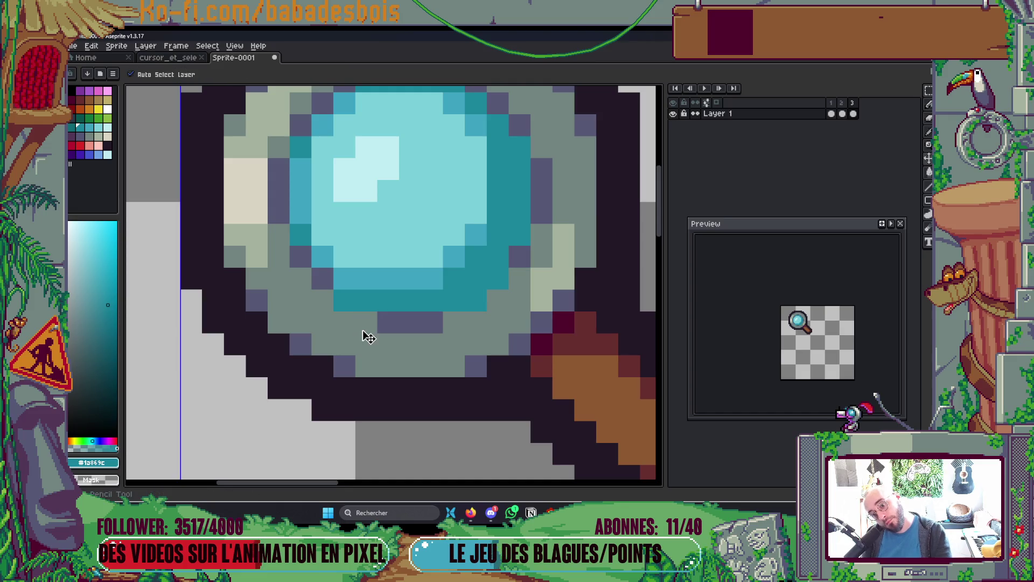
Step: Undo stray teal pixels, then repaint a teal pixel on the lens's left edge
key("ctrl+z")
key("ctrl+z")
key("ctrl+z")
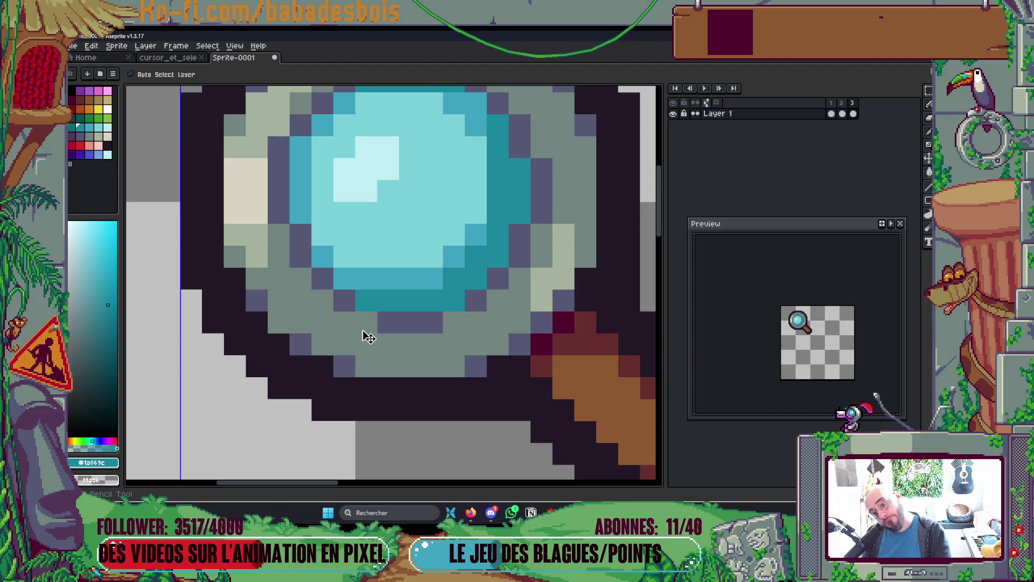
key("ctrl+z")
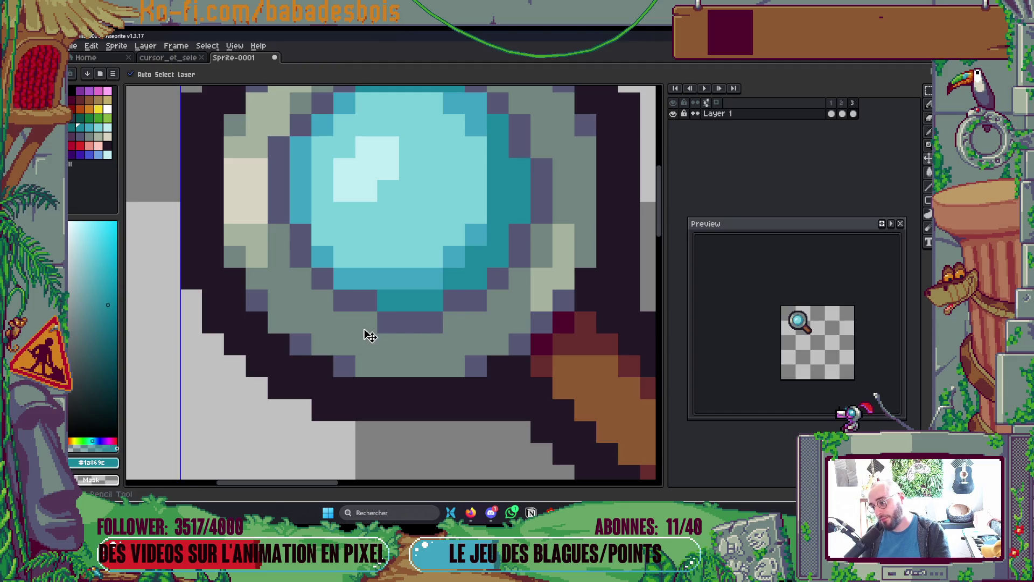
key("ctrl")
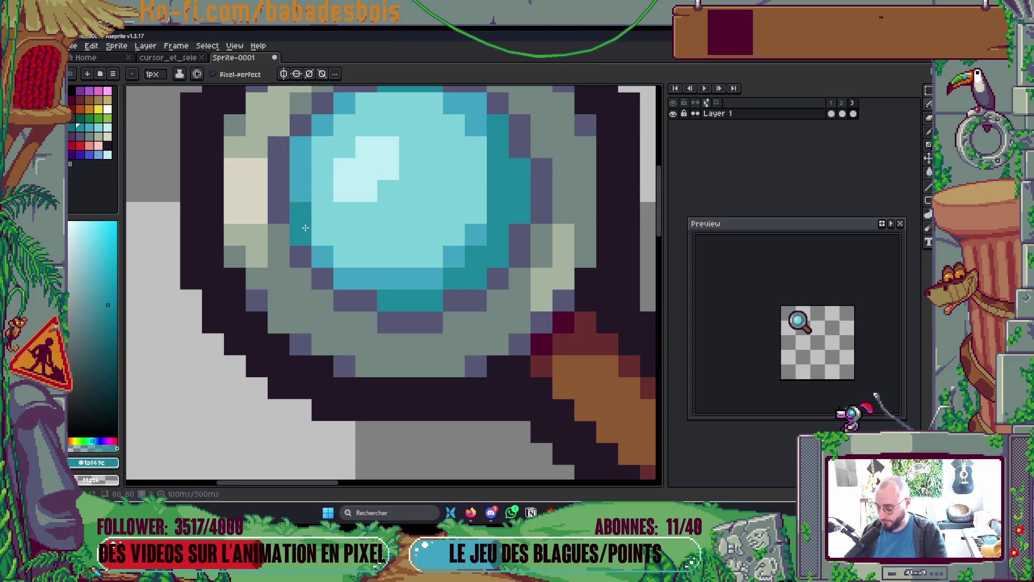
left_click(304, 146, "alt")
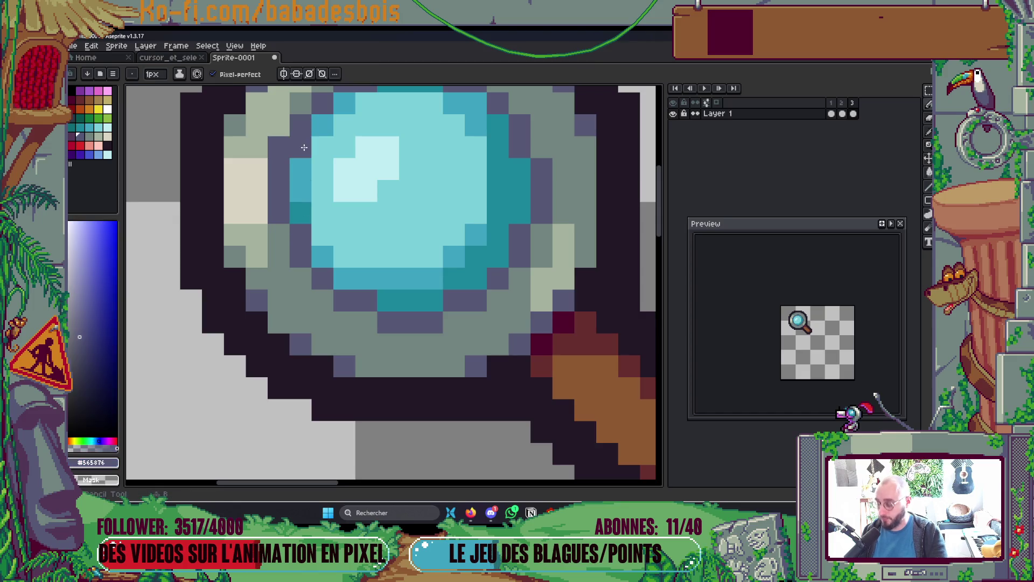
left_click(300, 104, "alt")
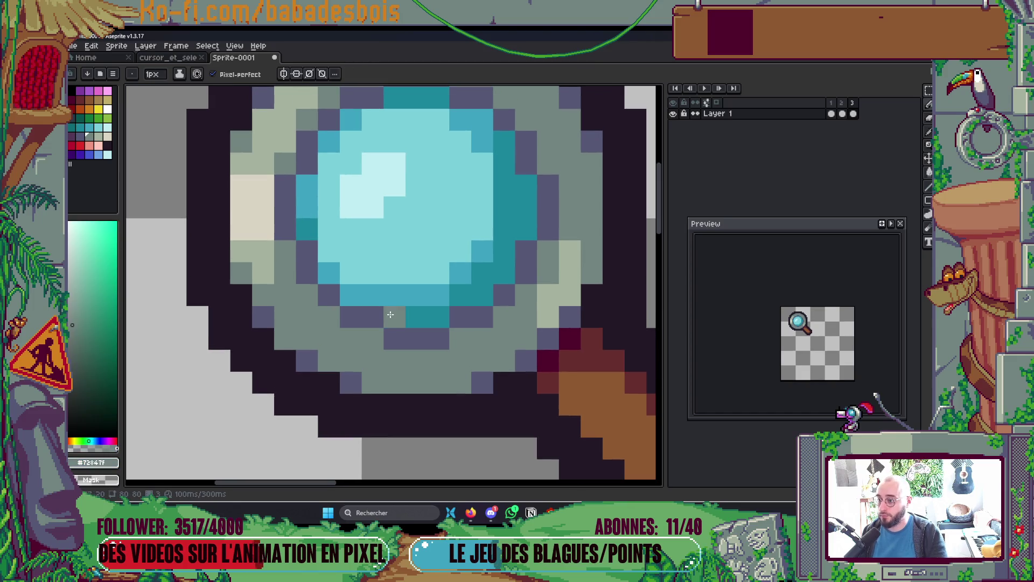
left_click(312, 226, "alt")
left_click(306, 187)
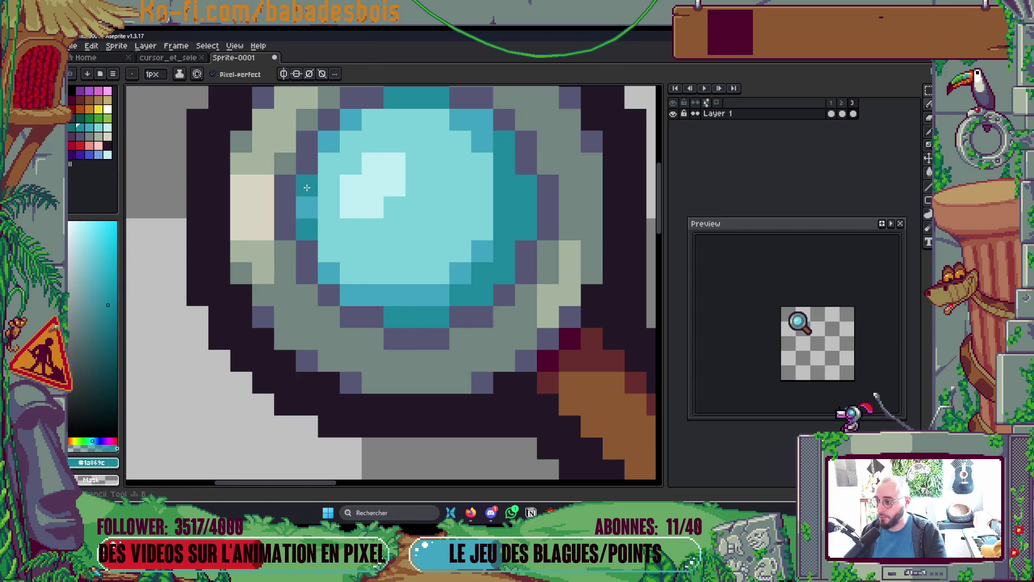
scroll(460, 163, "up", 1)
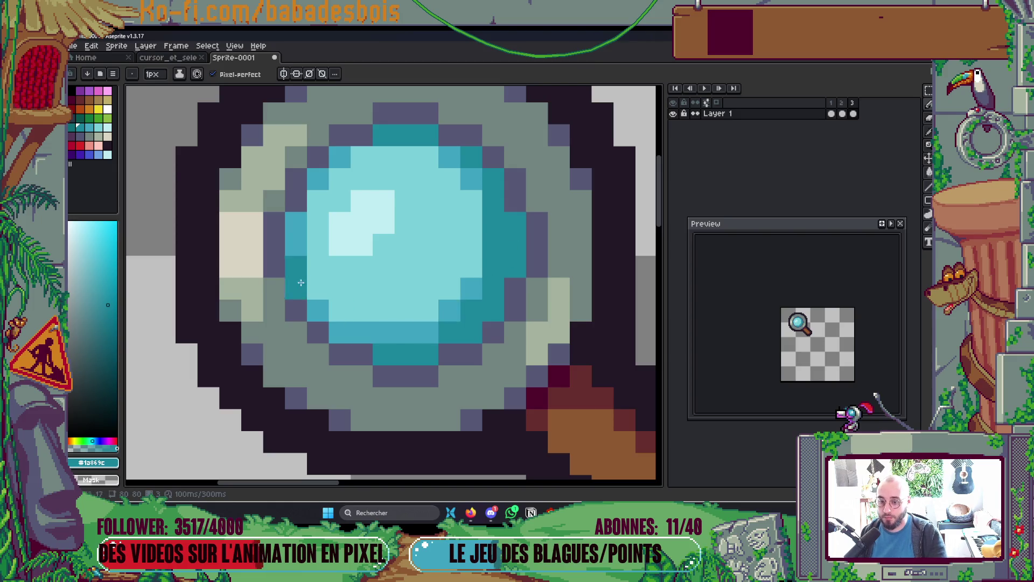
Step: Darken the lens's bottom and right edges with palette Idx-20 teal
left_click(74, 128)
mouse_move(405, 354)
left_mouse_down()
mouse_move(381, 357)
mouse_move(421, 357)
left_mouse_up()
left_click_drag(515, 274, 515, 224)
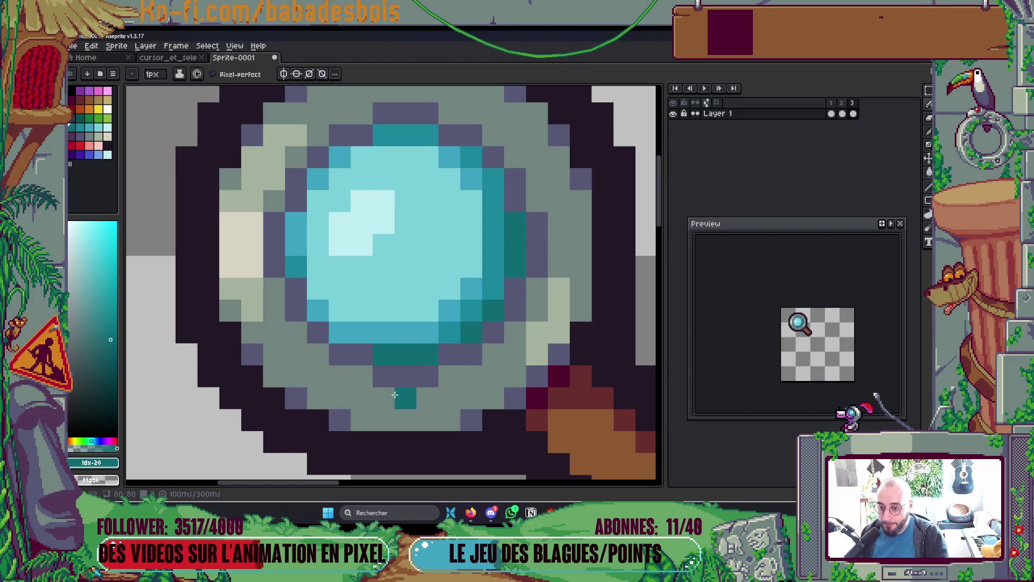
left_click(296, 272, "alt")
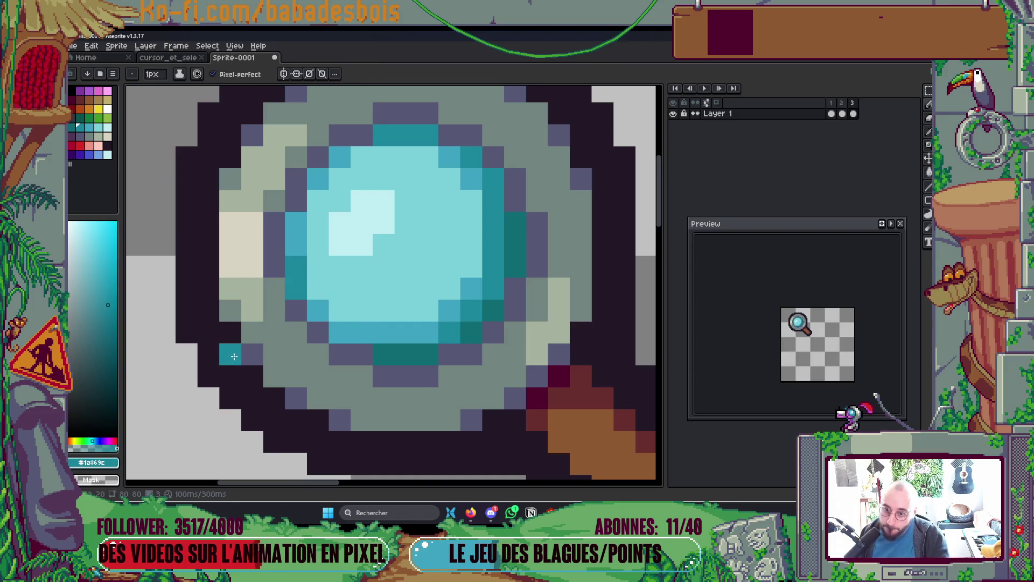
scroll(394, 258, "down", 2)
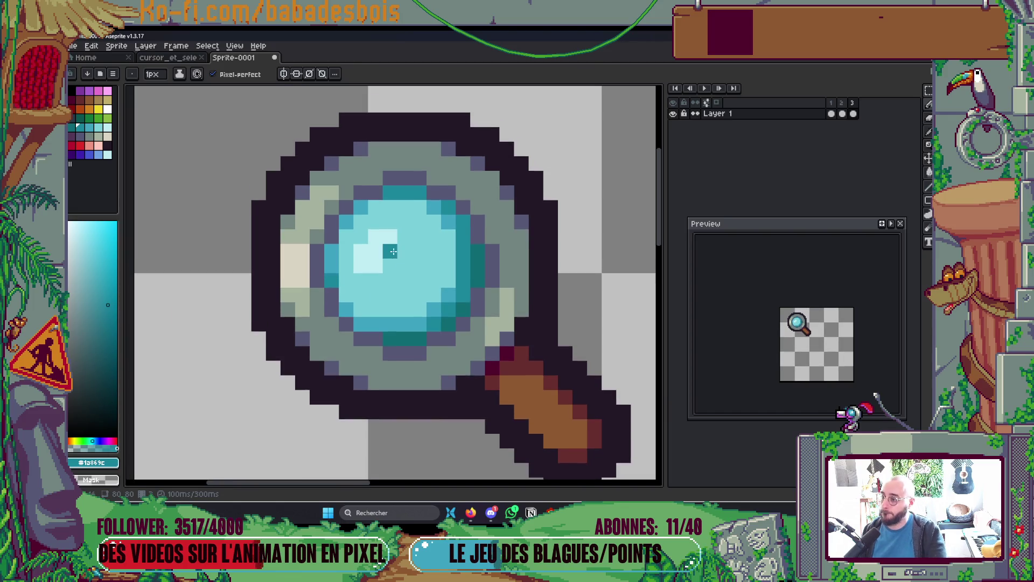
scroll(393, 249, "up", 2)
left_click(291, 172, "alt")
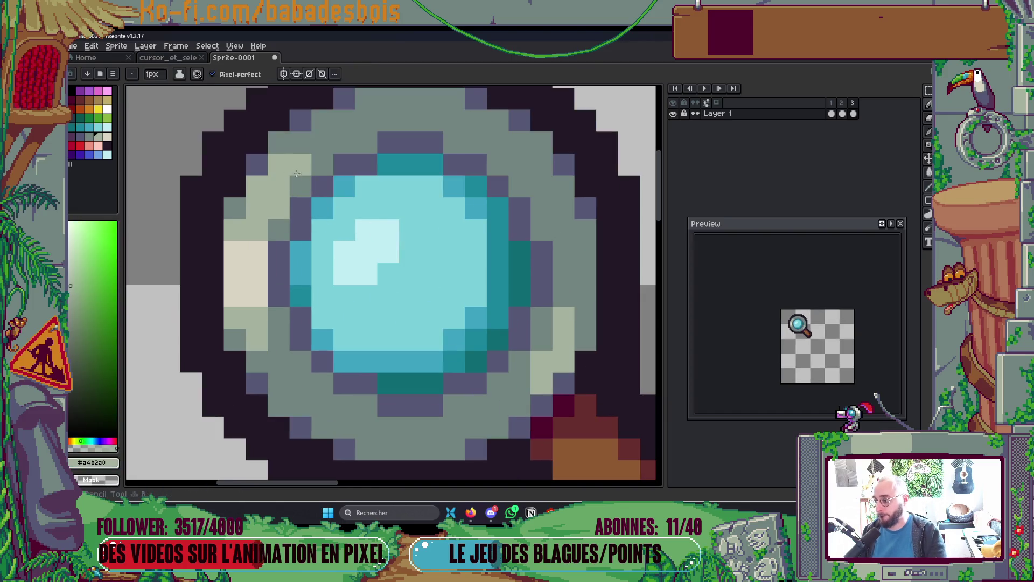
Step: Cancel the save prompt and return to the Pencil
scroll(377, 302, "down", 2)
key("v")
key("ctrl+s")
key("Escape")
key("b")
scroll(343, 291, "up", 2)
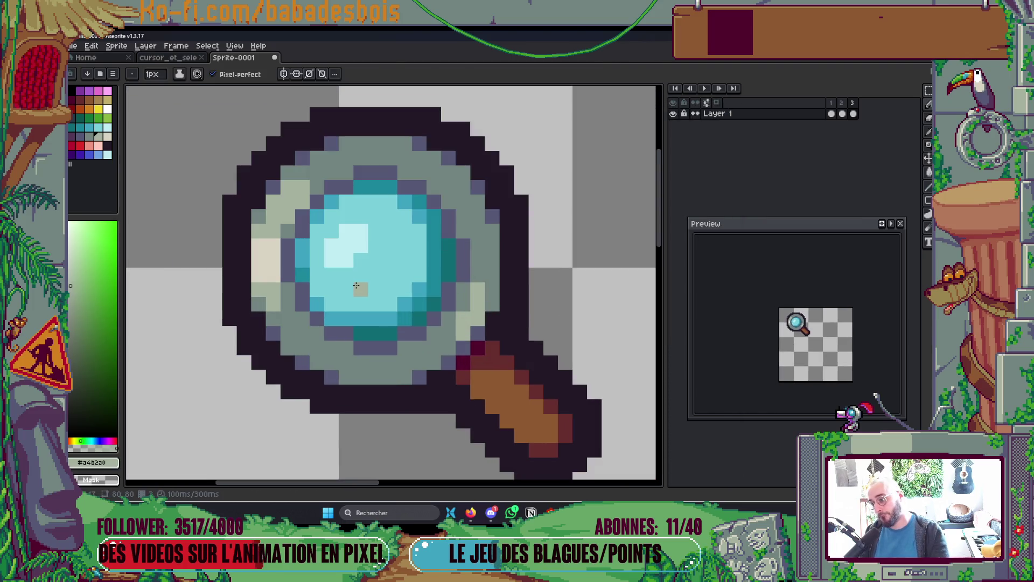
Step: Pick white and flood-fill the magnifier's lens highlight with it
key("i")
left_click(108, 113)
key("g")
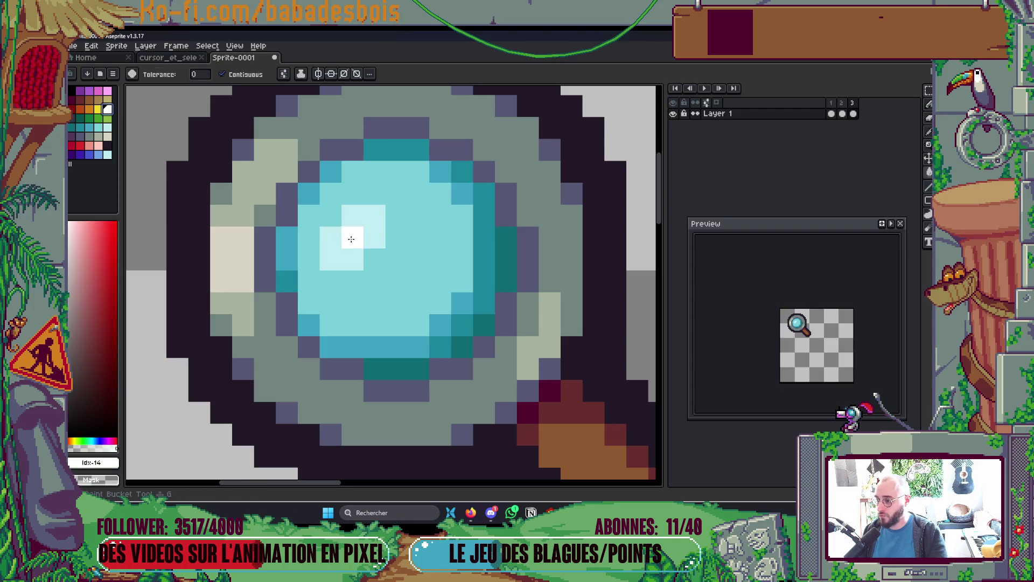
left_click(350, 237)
Step: Try a light-cyan highlight block in the lens with the Pencil, then undo it
scroll(348, 324, "down", 1)
scroll(386, 404, "down", 1)
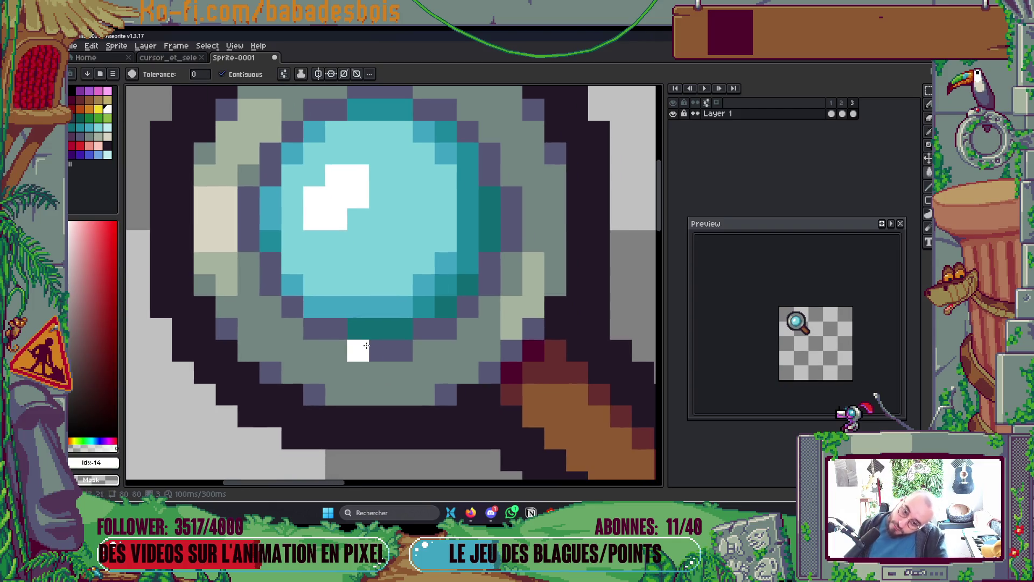
scroll(381, 323, "down", 1)
scroll(381, 323, "up", 2)
left_click(108, 127)
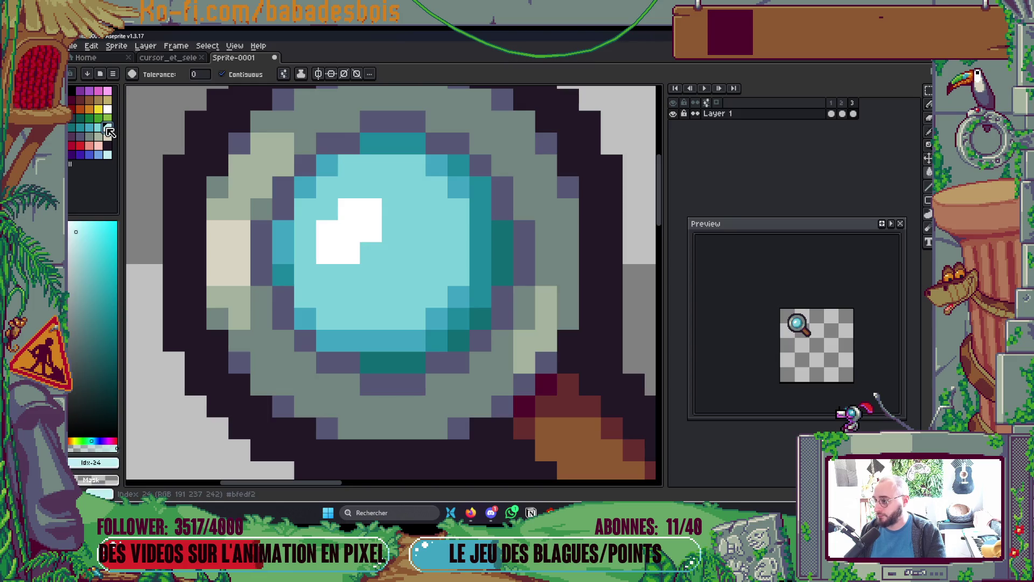
key("b")
left_click(401, 188)
left_click(415, 188)
left_click(415, 209)
left_click(436, 188)
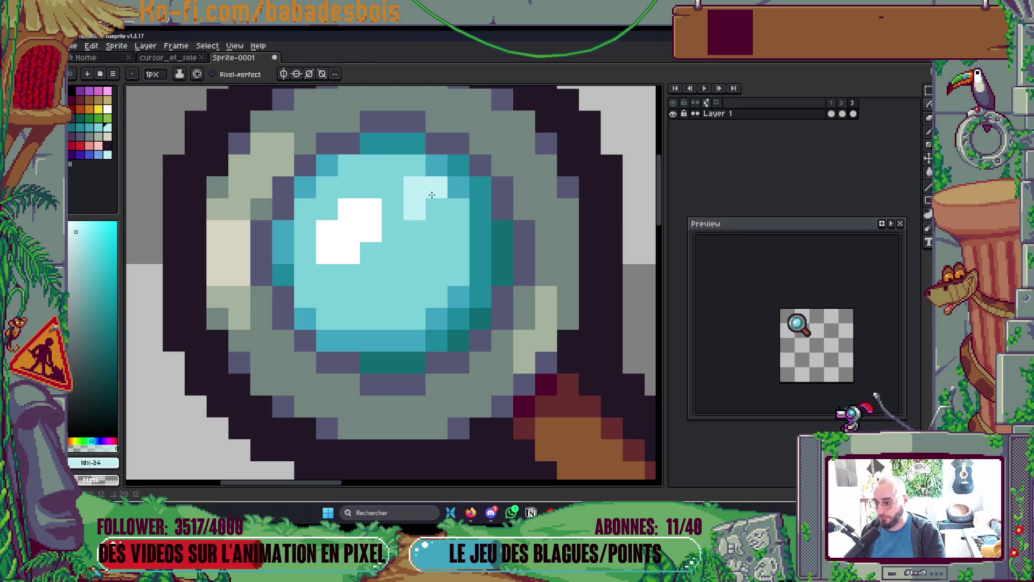
left_click(436, 209)
key("ctrl+z")
key("ctrl+z")
key("ctrl+z")
Step: Try small vertical and horizontal light-cyan highlight pairs lower in the lens, undoing each
left_click(415, 297)
left_click(415, 275)
key("ctrl+z")
key("ctrl+z")
left_click(392, 275)
left_click(414, 274)
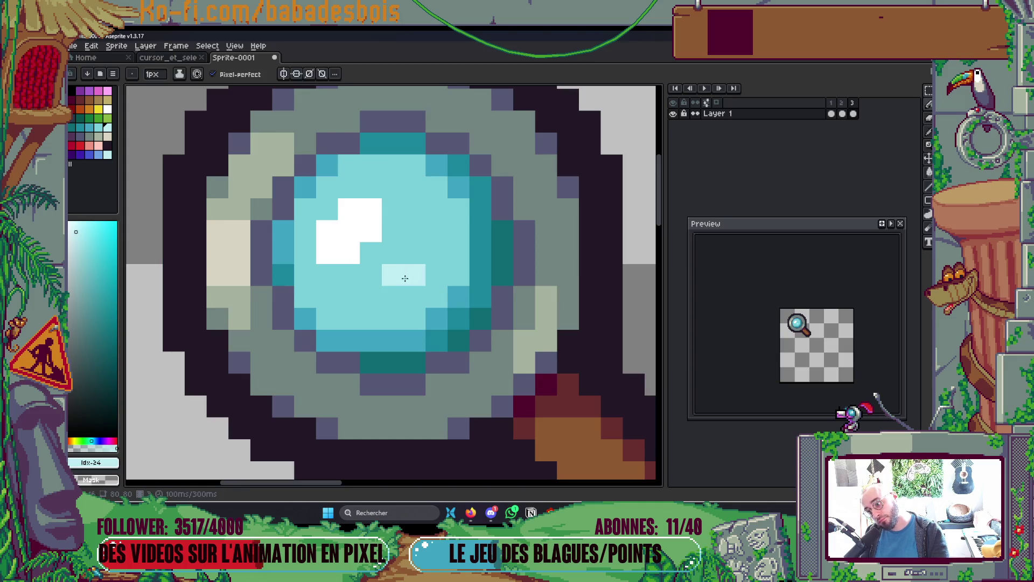
key("ctrl+z")
key("ctrl+z")
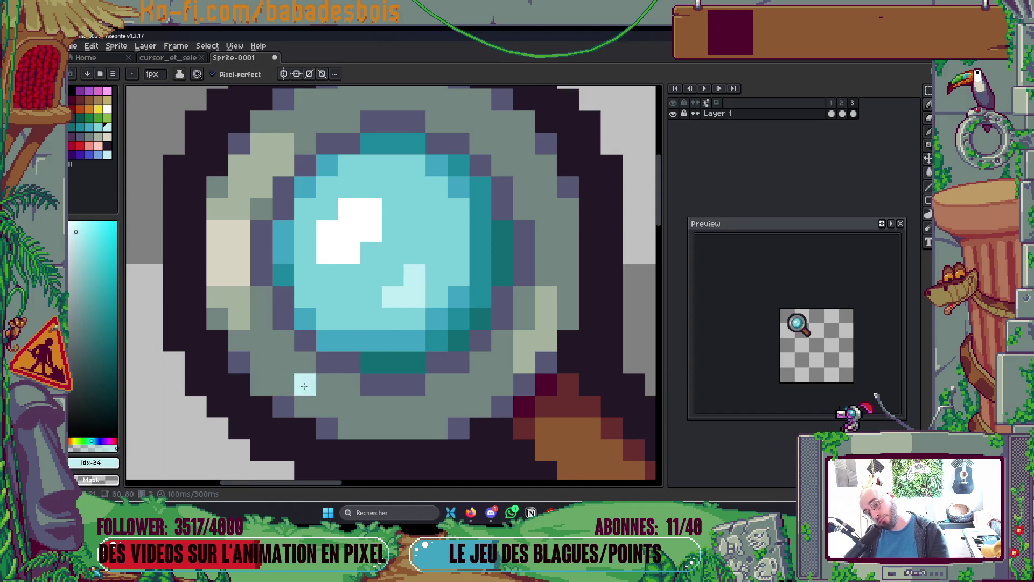
Step: Place a small light-cyan reflection low on the lens plus a pixel at the rim's lower left
scroll(323, 382, "left", 1)
key("ctrl+z")
key("ctrl+z")
left_click(451, 256)
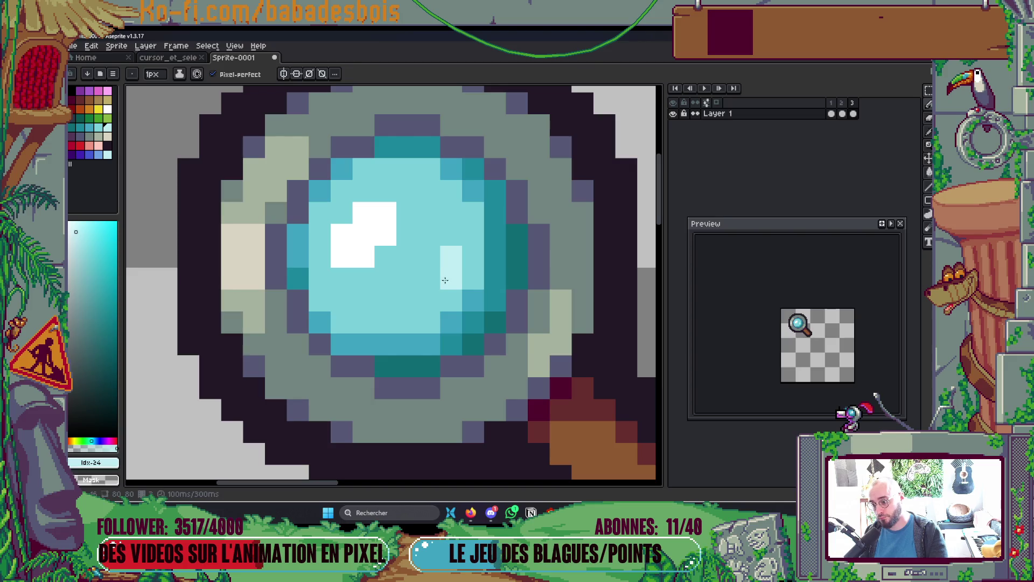
key("ctrl+z")
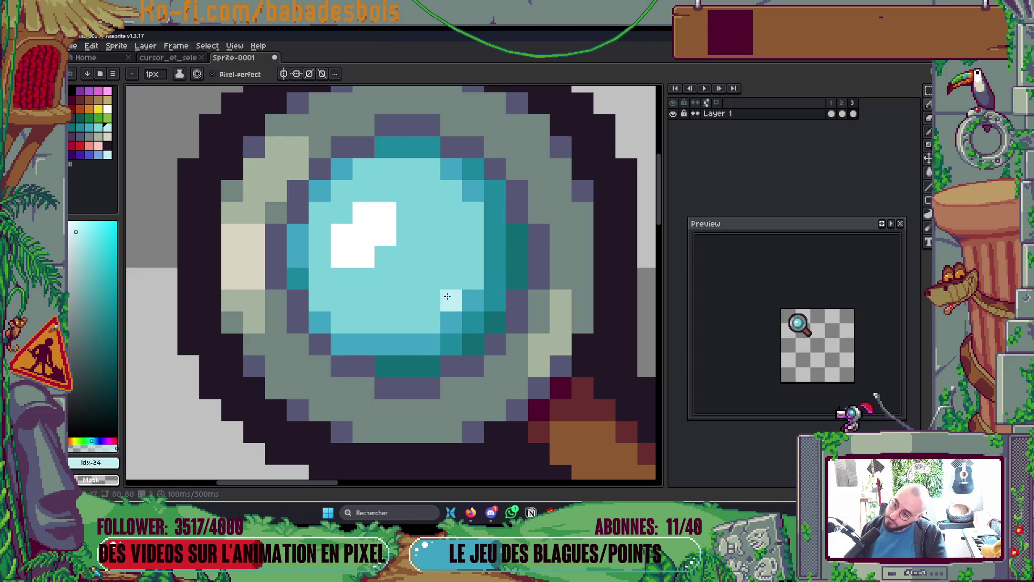
left_click(446, 297)
left_click(432, 323)
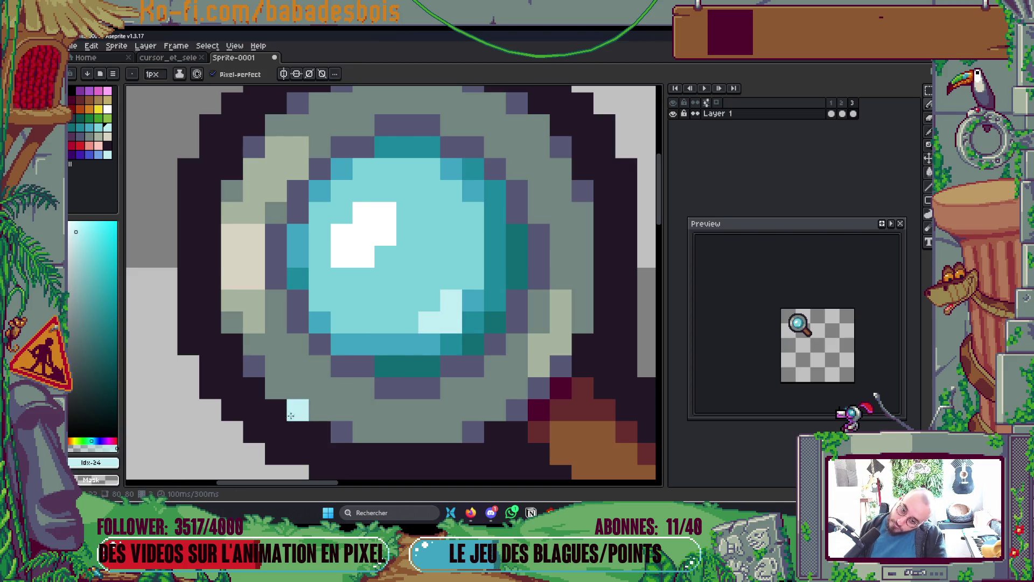
Step: Sample the pale green from the rim and paint another rim pixel with it
scroll(382, 354, "down", 4)
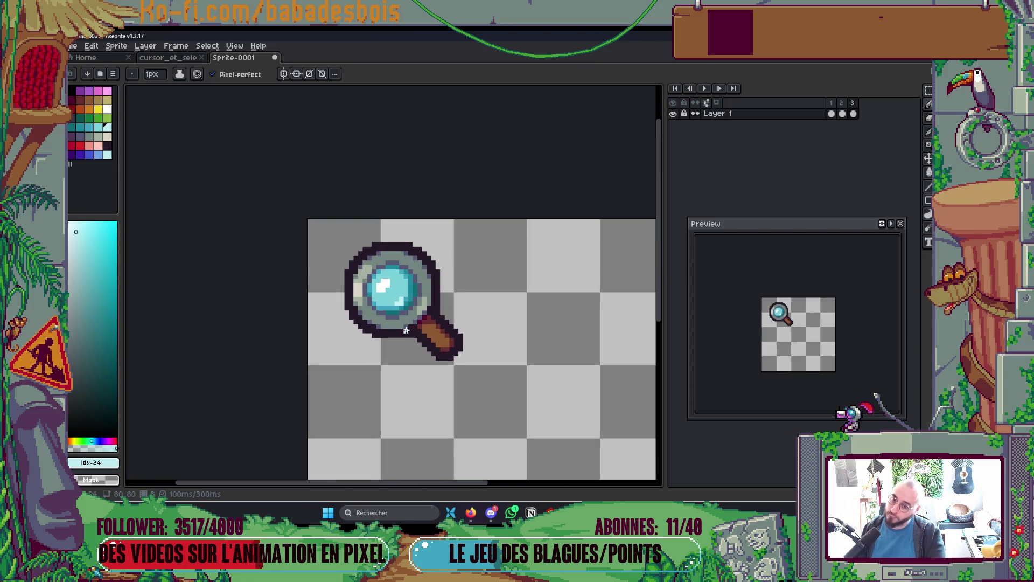
scroll(406, 321, "up", 3)
left_click(377, 287, "alt")
left_click(355, 281)
Step: Sample the handle's dark red and paint a dark-red pixel on the handle joint
left_click(421, 237, "alt")
scroll(444, 306, "down", 3)
scroll(444, 306, "down", 4)
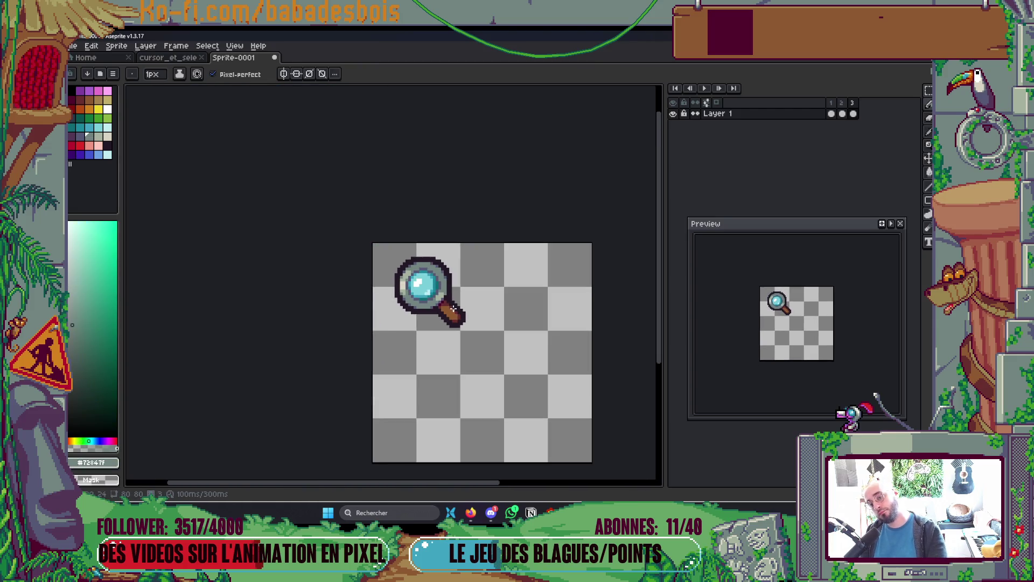
scroll(459, 315, "up", 4)
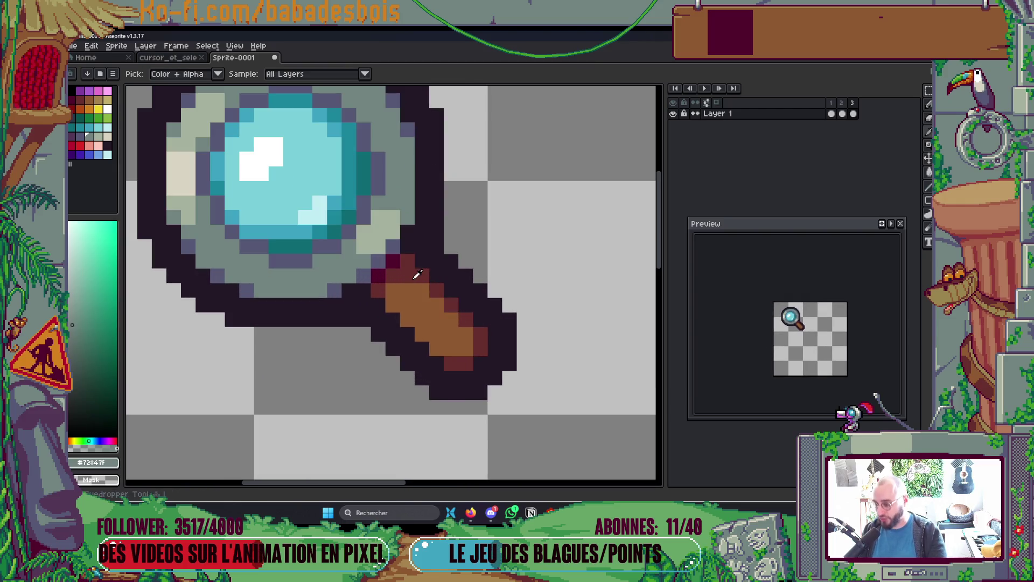
left_click(418, 270, "alt")
left_click(426, 398)
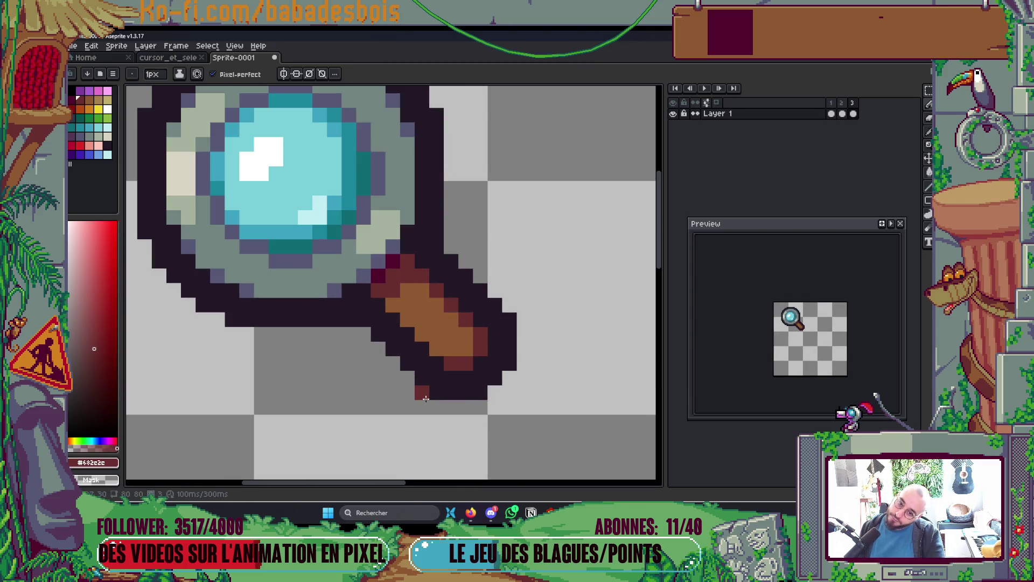
Step: Sample the slate outline colour and reframe the view on the whole magnifier
left_click(392, 243, "alt")
left_click_drag(434, 251, 457, 341)
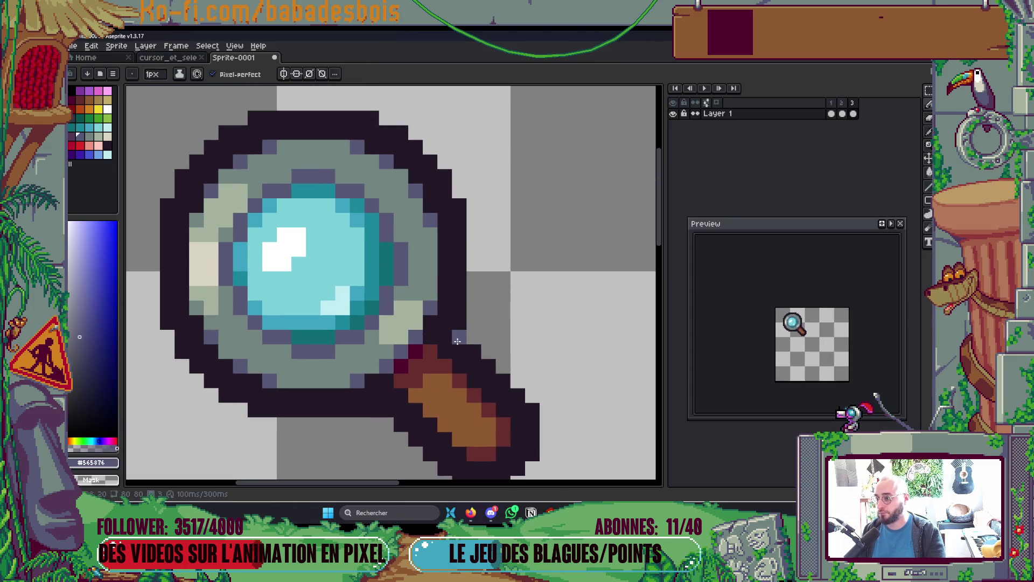
scroll(455, 340, "down", 5)
scroll(457, 314, "down", 2)
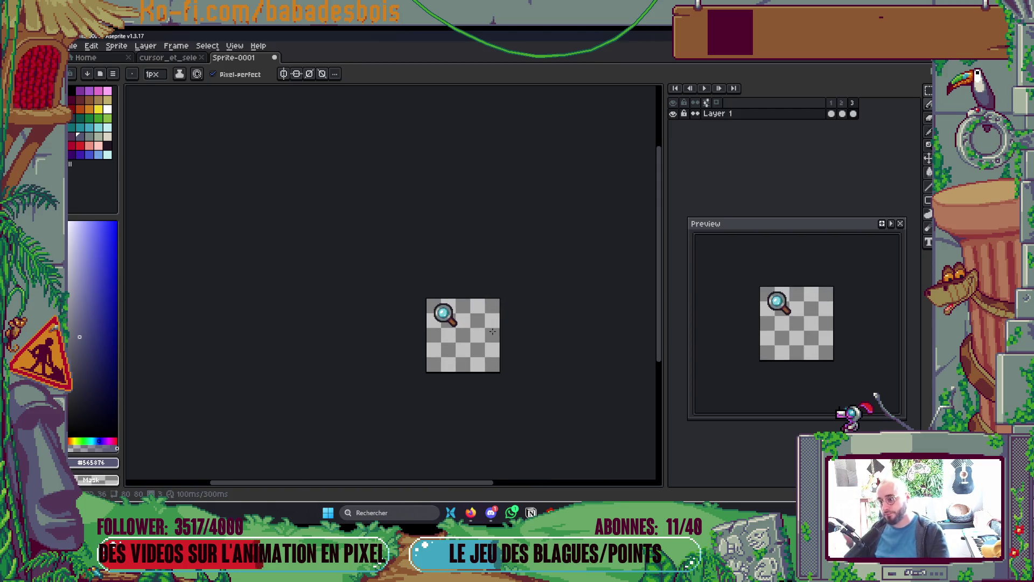
scroll(451, 315, "up", 8)
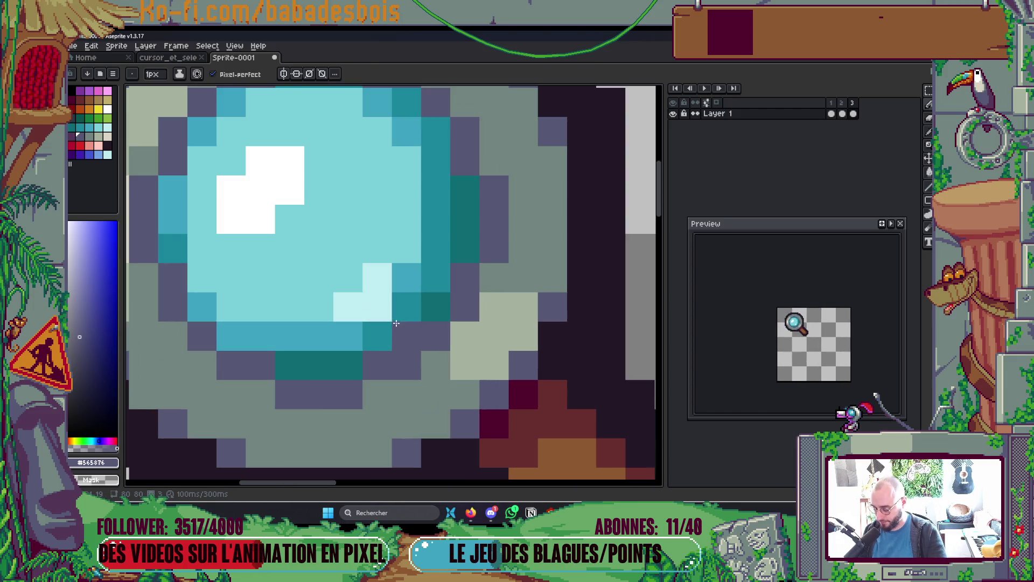
Step: Paint over the pale highlight pixels in the lens with light cyan
key("i")
left_click(398, 247)
key("b")
left_click_drag(347, 306, 372, 301)
Step: Eyedrop teal from the lens and paint the pale lower-right lens pixel teal
key("i")
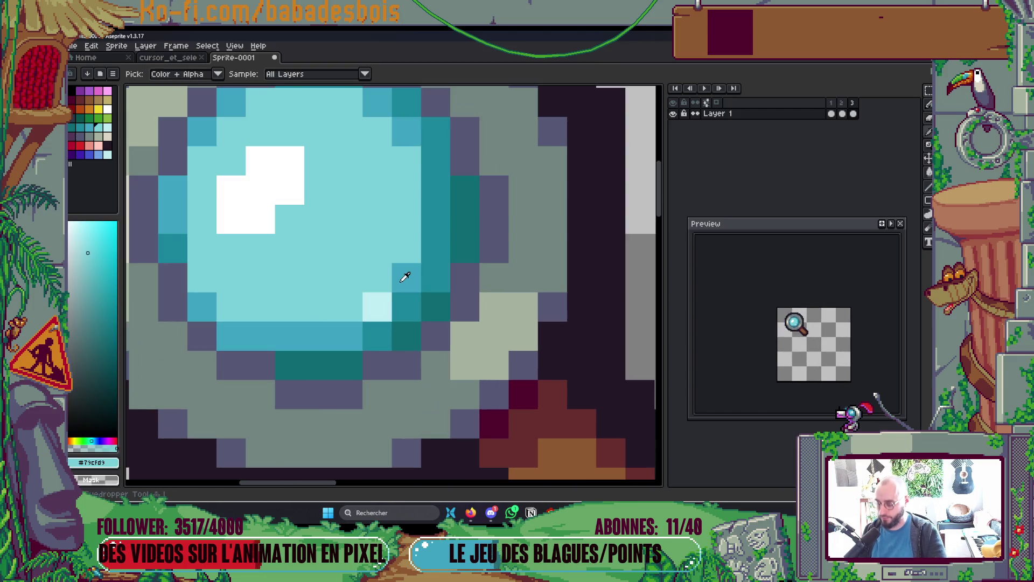
left_click(406, 273)
key("b")
left_click(482, 304)
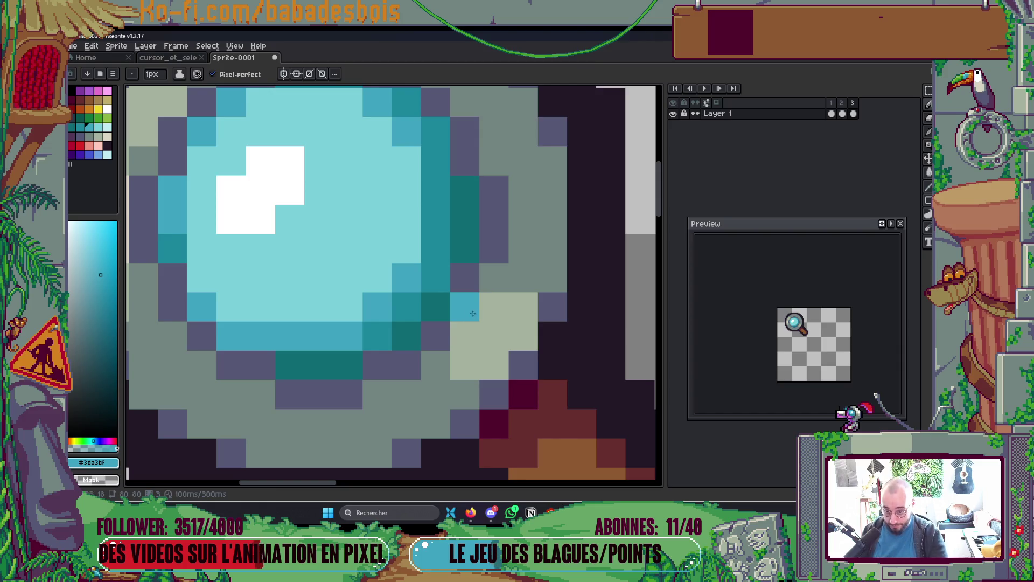
left_click_drag(406, 249, 436, 310)
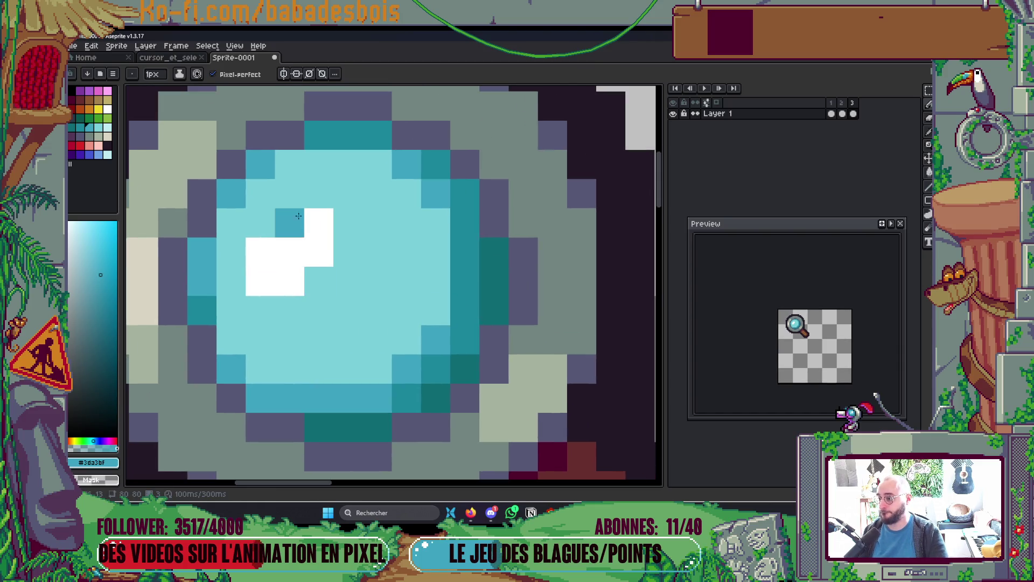
Step: Magic Wand the white lens glint and move it up one pixel
key("w")
left_click(289, 252)
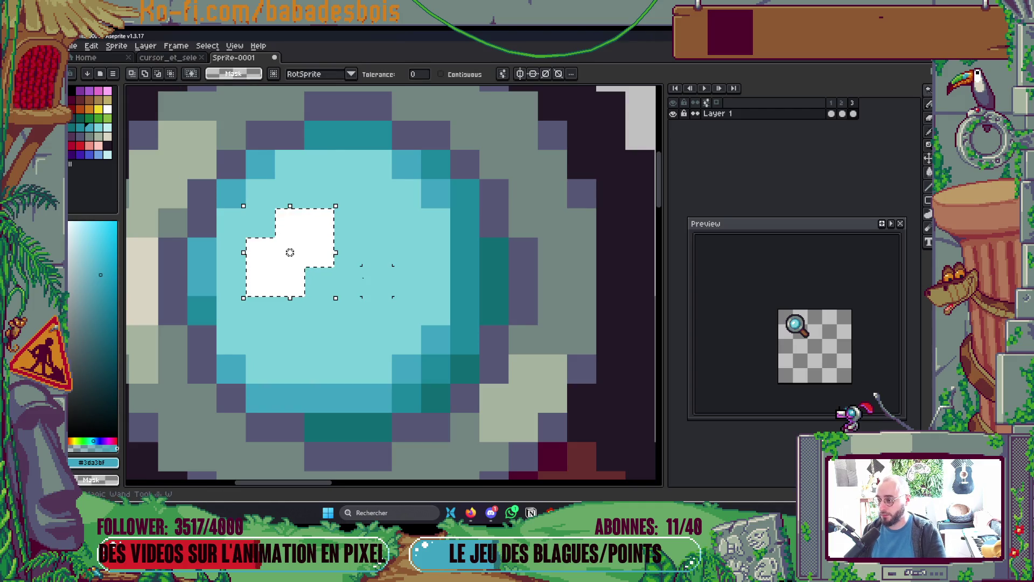
left_click_drag(290, 252, 290, 223)
key("b")
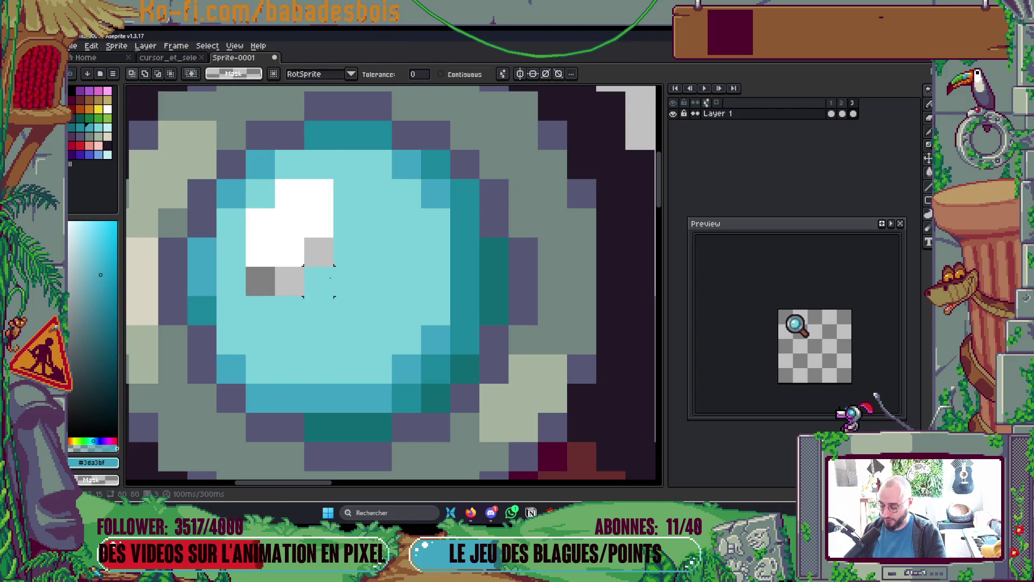
Step: Fill the gap left below the moved glint with the cyan lens colour
left_click(347, 316, "alt")
left_click(265, 289)
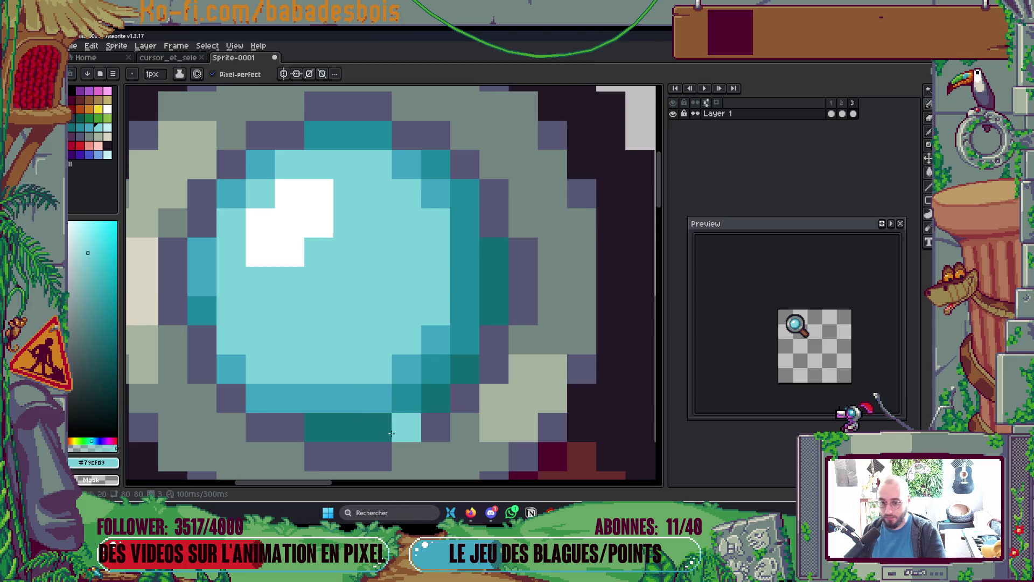
key("ctrl+s")
key("Escape")
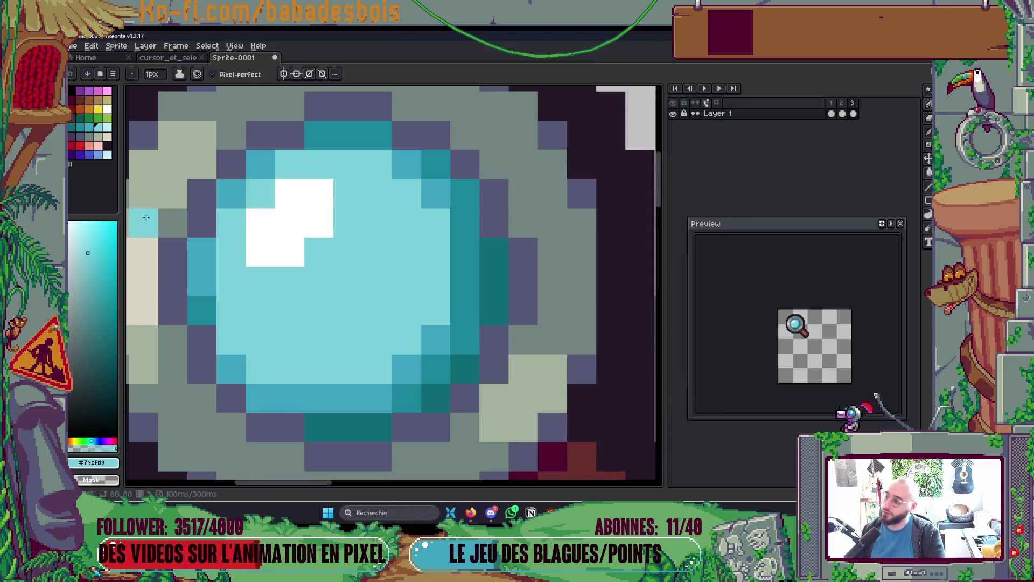
Step: Paint a pale cyan second glint in the lower-right of the lens
left_click(107, 128)
mouse_move(373, 323)
left_mouse_down()
mouse_move(375, 338)
mouse_move(398, 335)
left_mouse_up()
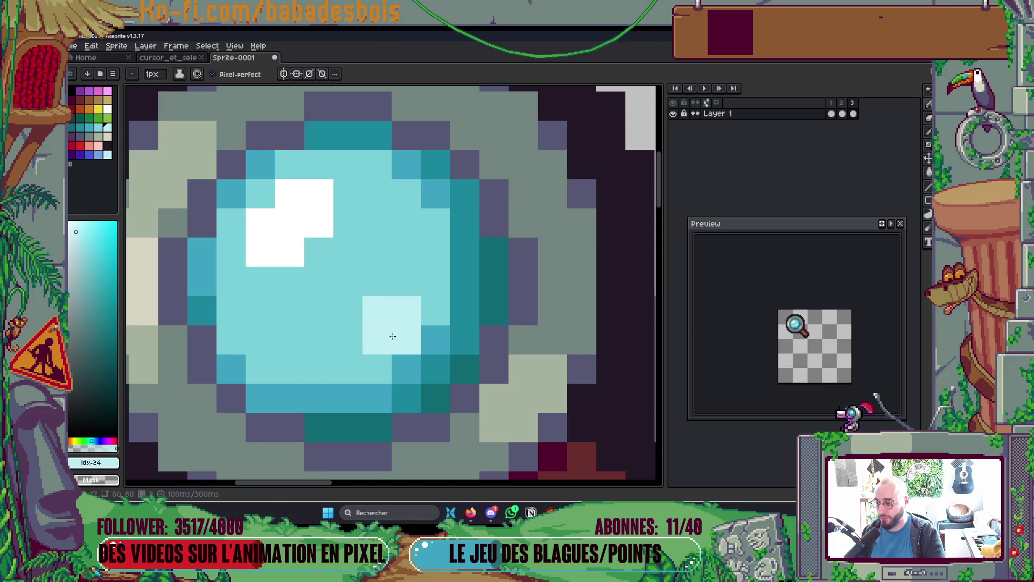
scroll(369, 288, "down", 5)
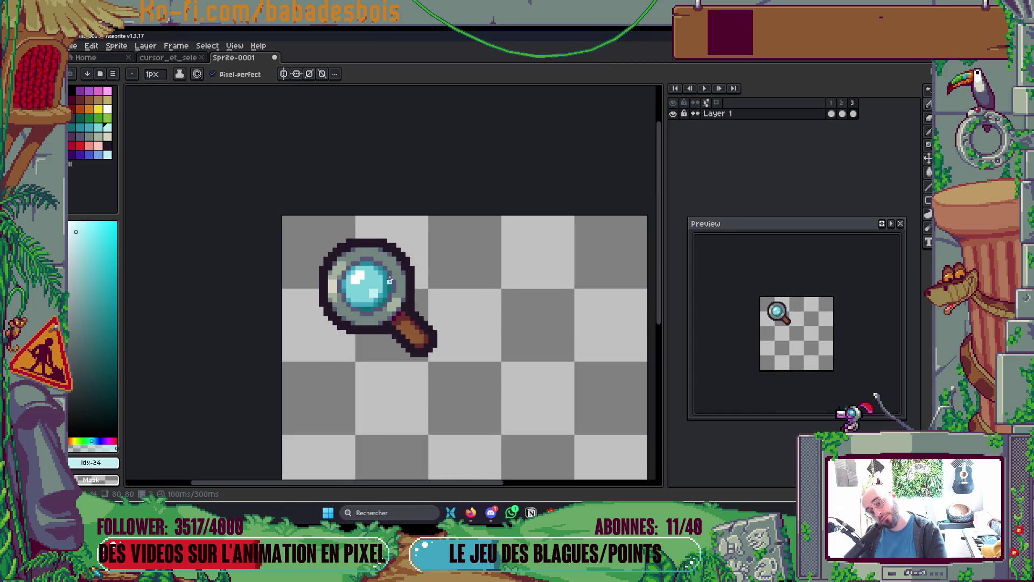
key("v")
key("ctrl+s")
key("Escape")
key("b")
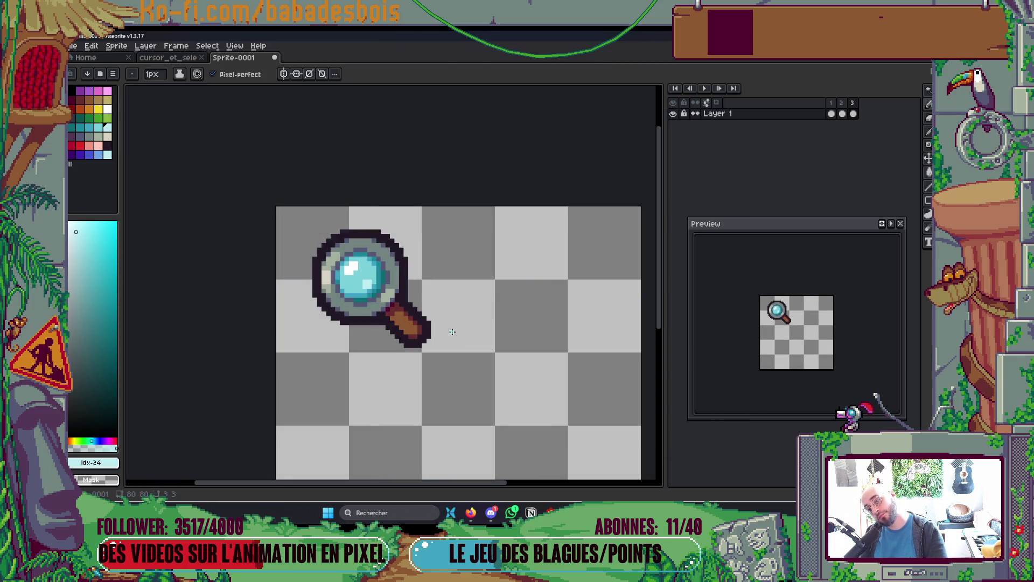
scroll(387, 295, "up", 5)
Step: Flood-fill the stray pale cyan pixel and the beige rim patch grey-green
key("g")
left_click(377, 280, "alt")
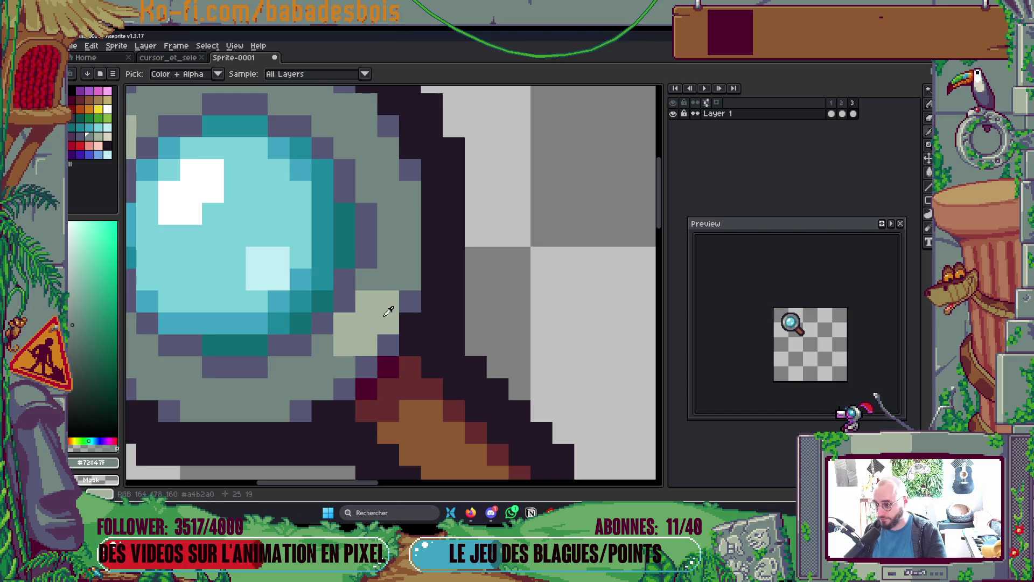
left_click(388, 301)
left_click(381, 318)
Step: Add a light beige rim pixel and a 2-pixel pale green highlight along the rim's right side
left_click(107, 136)
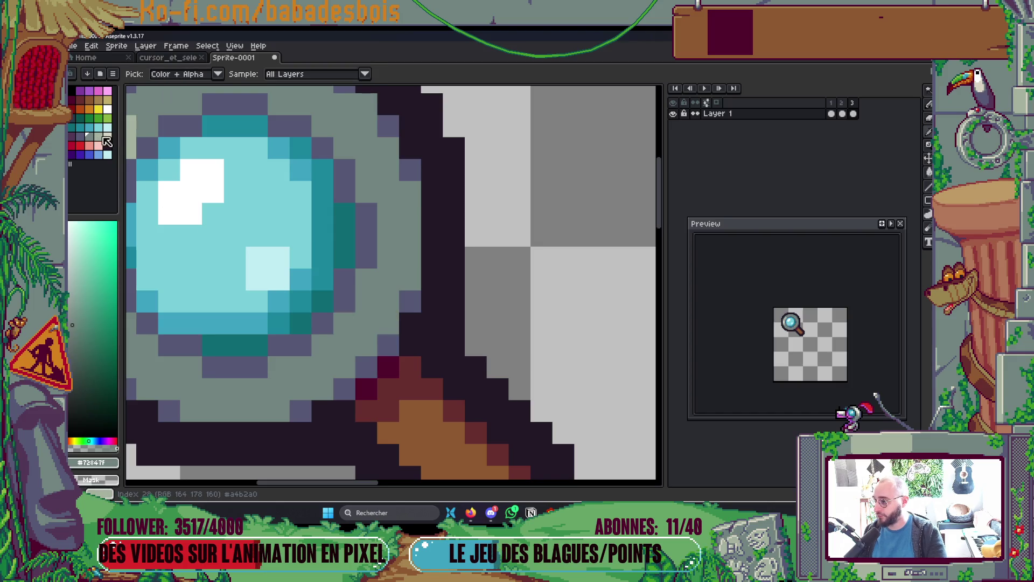
key("b")
left_click(405, 256)
left_click(99, 137)
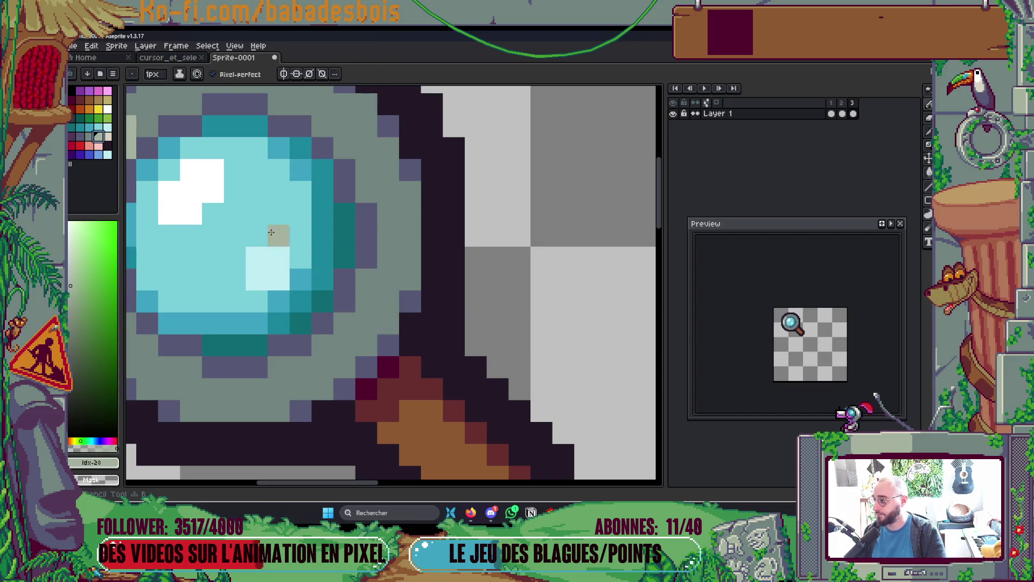
key("plus")
left_click_drag(408, 250, 380, 321)
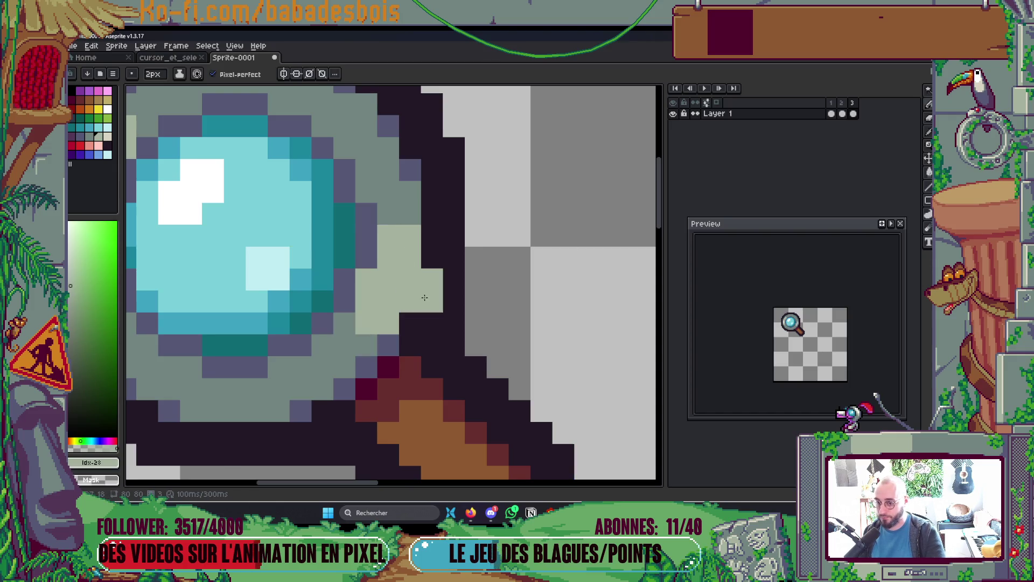
Step: Repaint the stray pale green rim pixels with the sampled grey-green rim colour
left_click(406, 200, "alt")
left_click(411, 277)
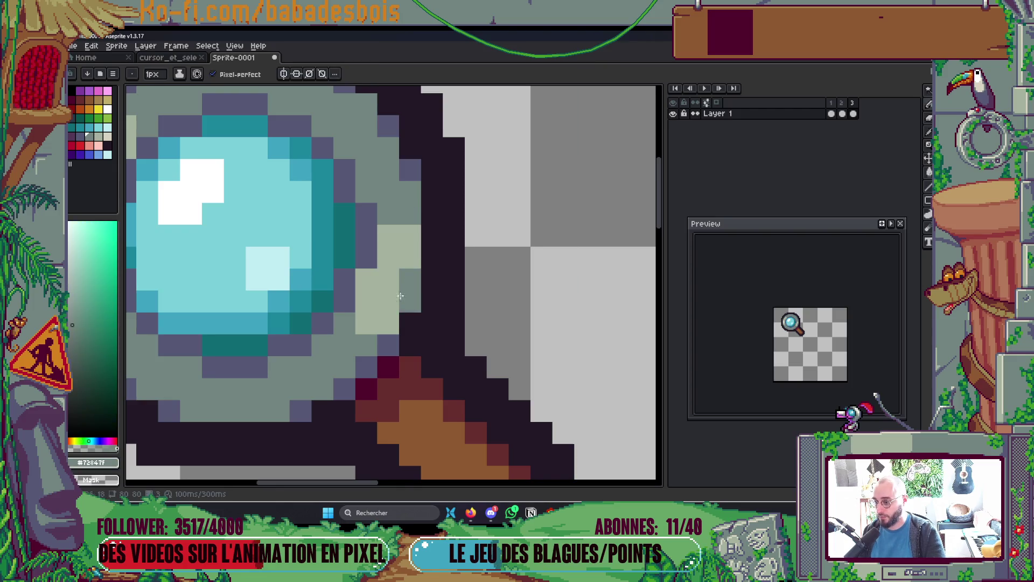
left_click_drag(400, 296, 387, 323)
left_click(367, 283)
scroll(417, 235, "down", 4)
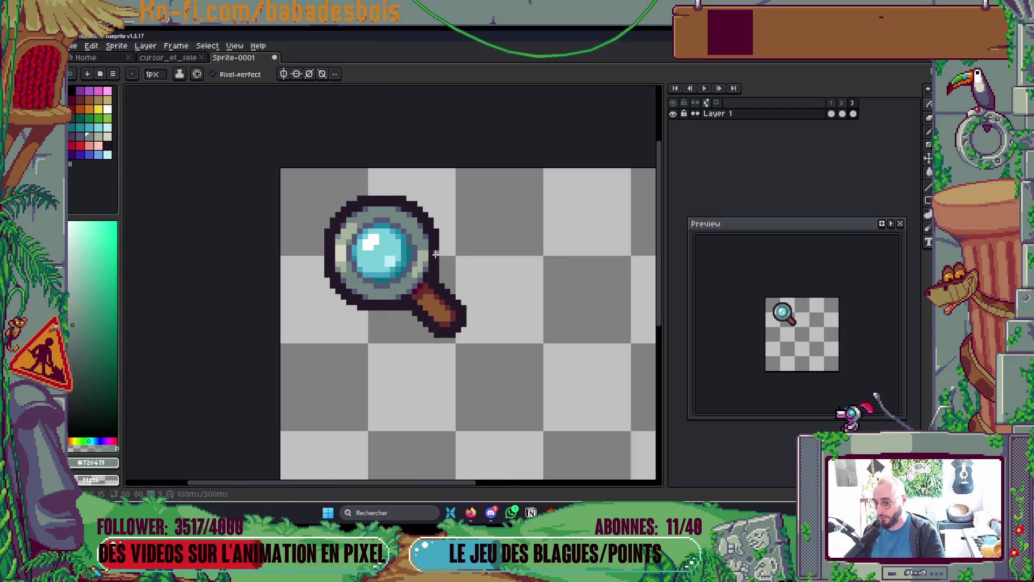
Step: Add a cream pixel to the top of the lens rim
key("ctrl+s")
key("Escape")
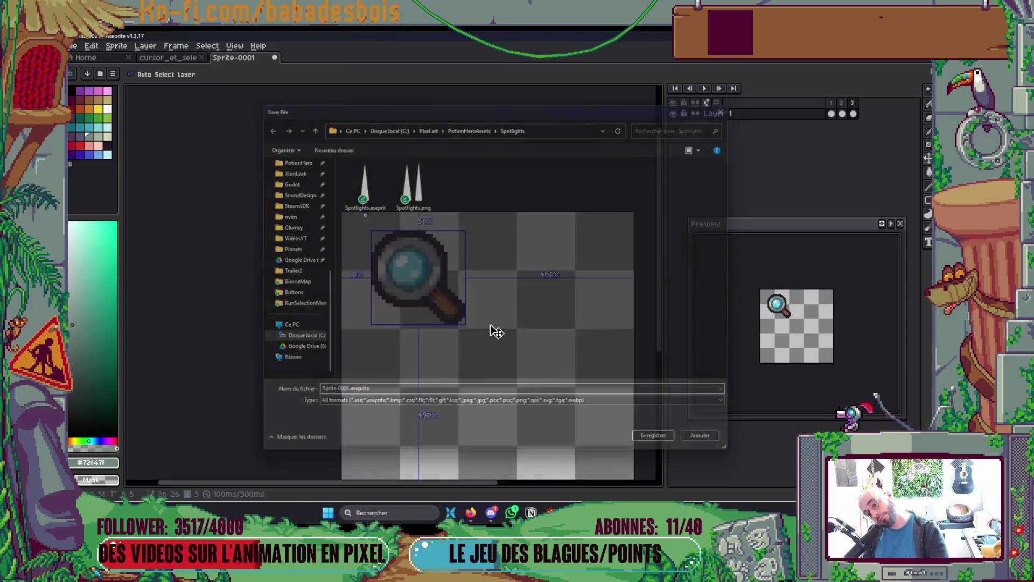
scroll(407, 270, "up", 5)
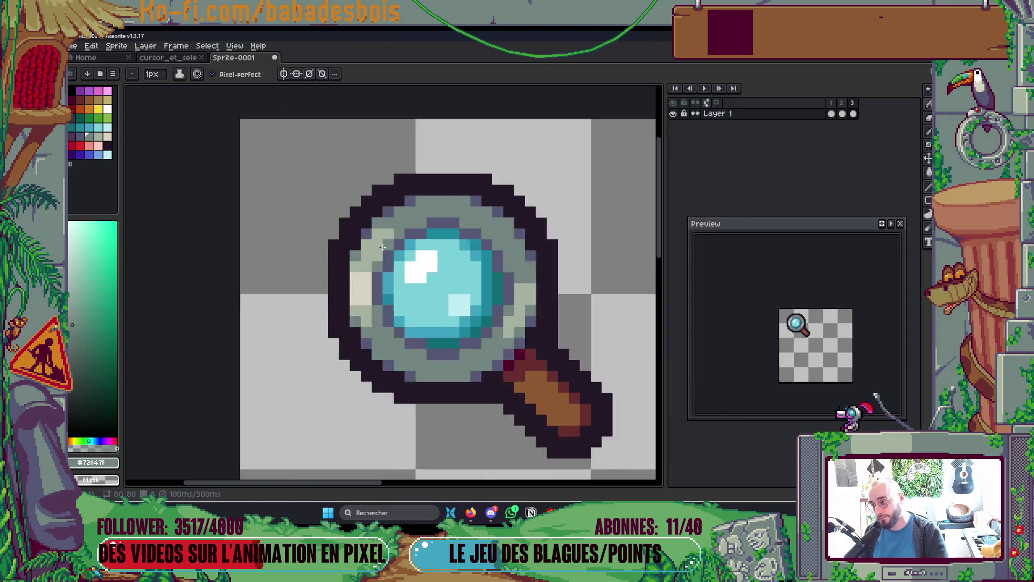
scroll(392, 243, "down", 5)
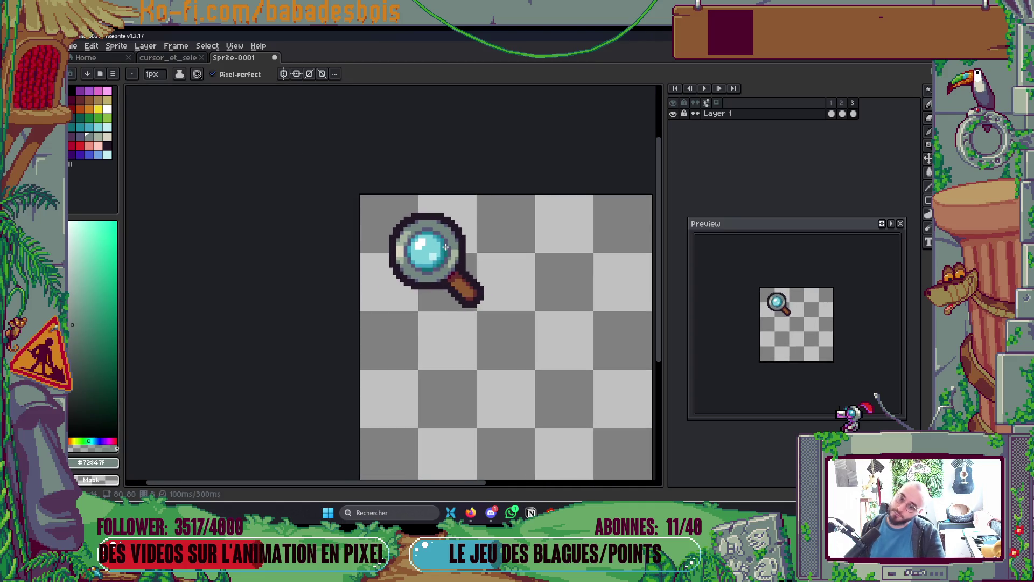
scroll(414, 253, "up", 3)
scroll(414, 253, "up", 1)
left_click(438, 230, "alt")
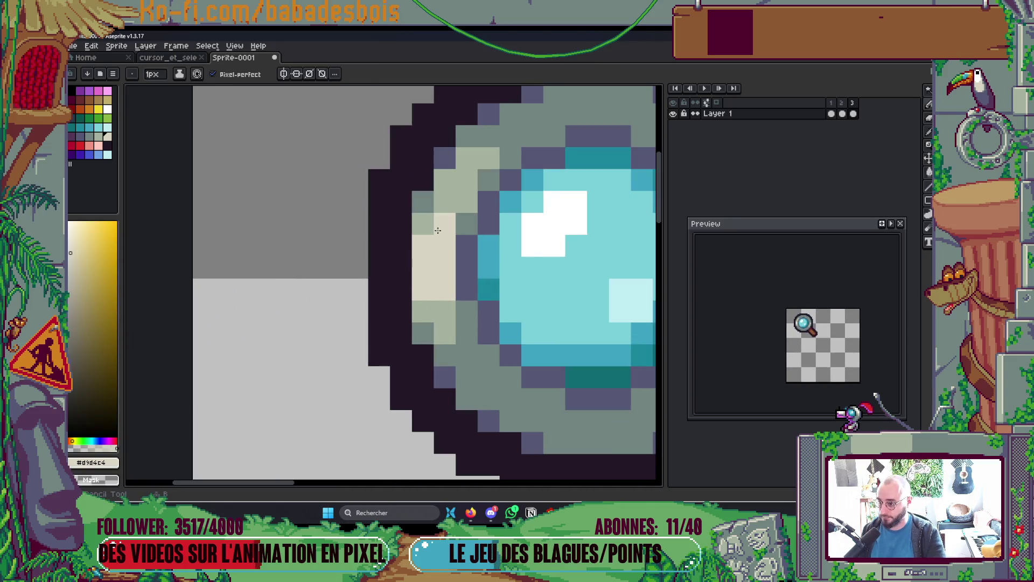
scroll(443, 332, "down", 4)
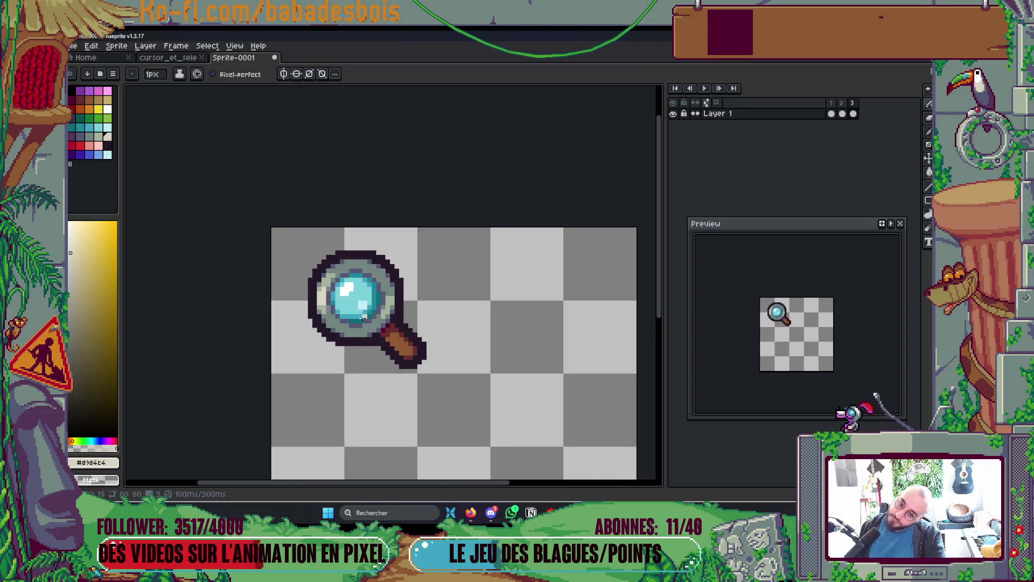
left_click(357, 255)
scroll(356, 255, "up", 3)
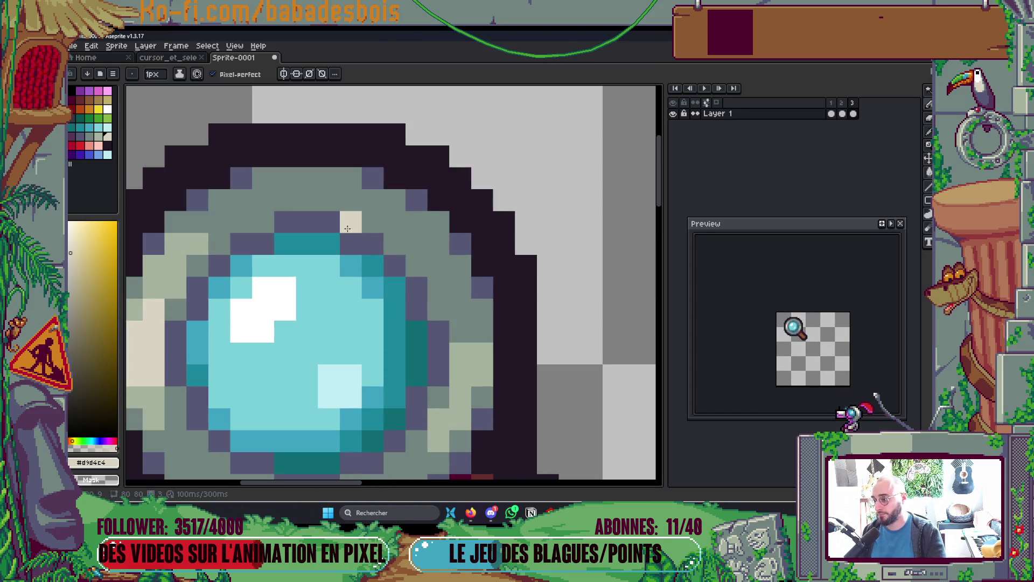
Step: Try repainting the top and inner rim pixels grey-green, then undo it
left_click(355, 204, "alt")
left_click_drag(291, 221, 351, 221)
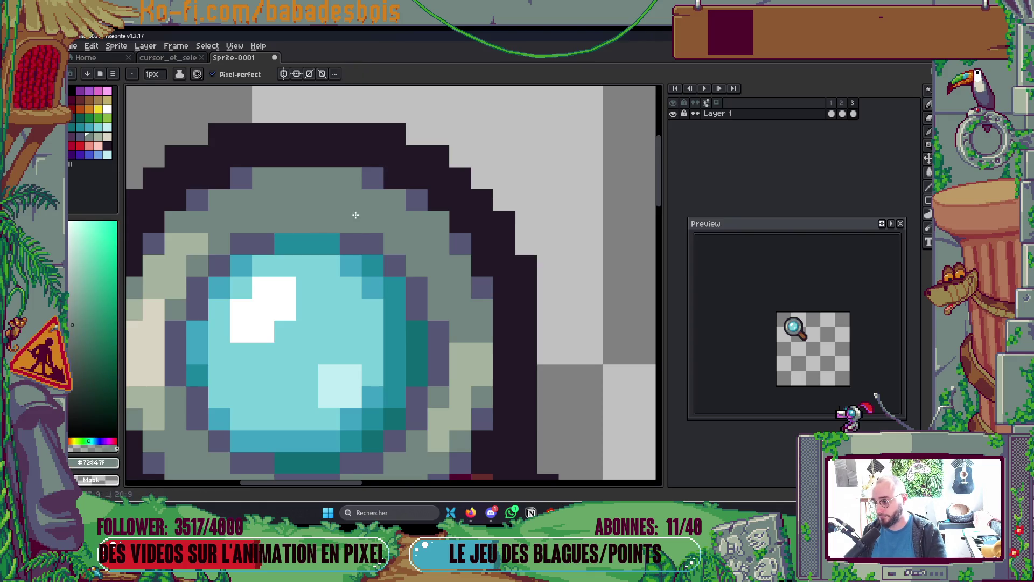
left_click_drag(379, 310, 404, 215)
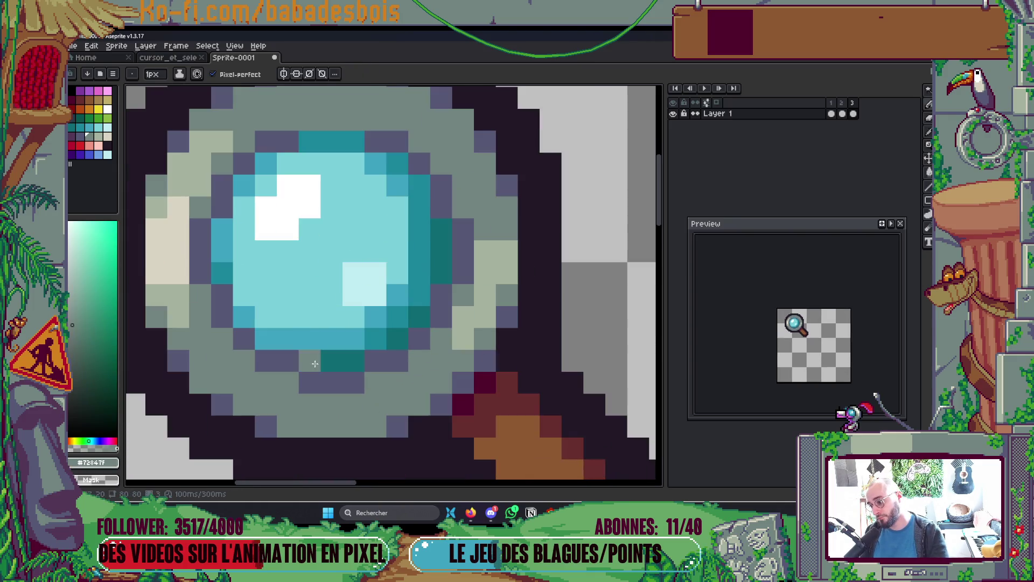
left_click_drag(463, 273, 463, 226)
left_click_drag(201, 273, 199, 227)
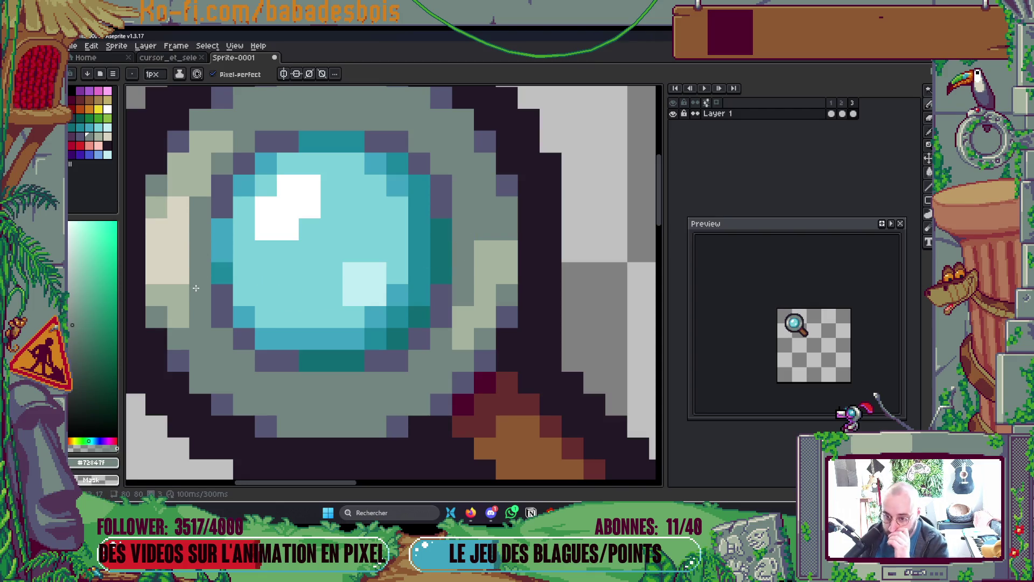
key("ctrl+z")
key("ctrl+z")
key("ctrl+z")
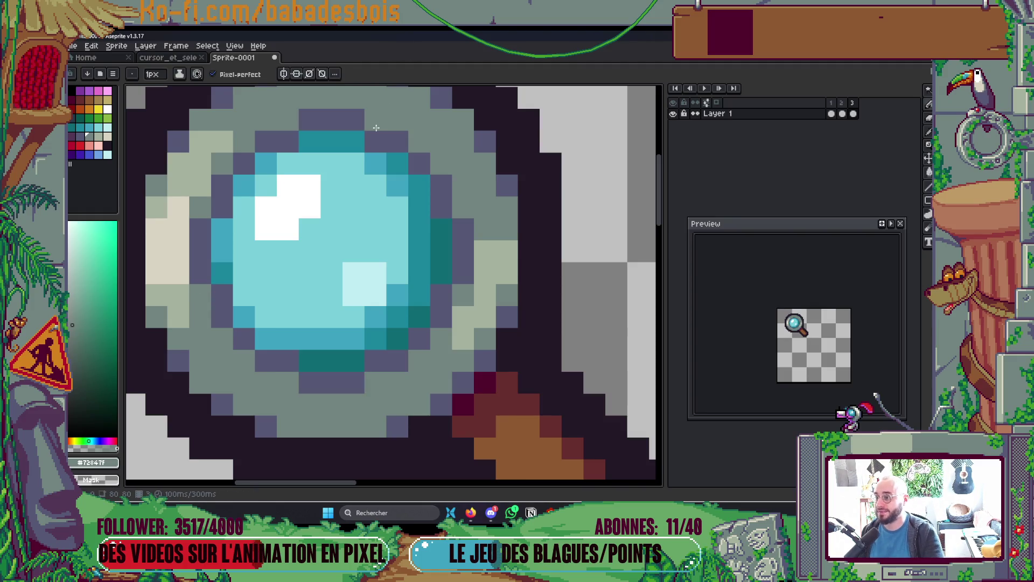
Step: Eyedrop the lens teal and the rim's pale green to compare colours
scroll(398, 163, "up", 2)
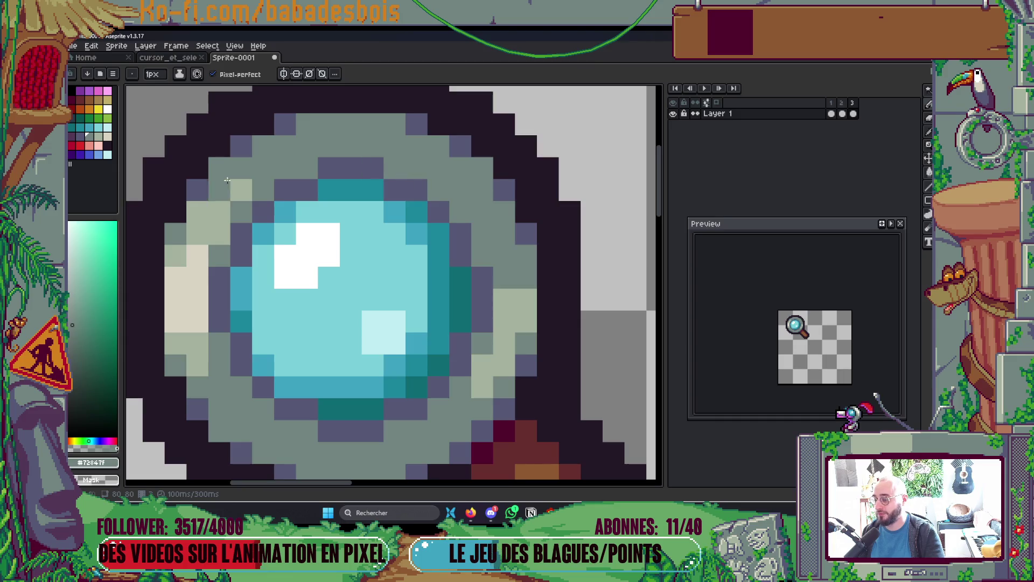
scroll(471, 208, "down", 6)
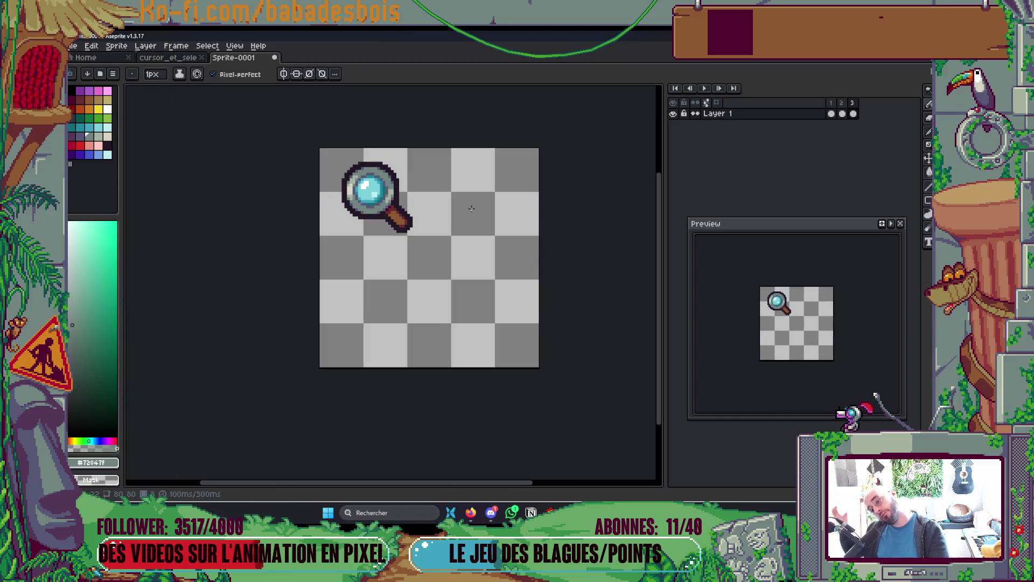
scroll(374, 185, "up", 3)
scroll(382, 228, "up", 3)
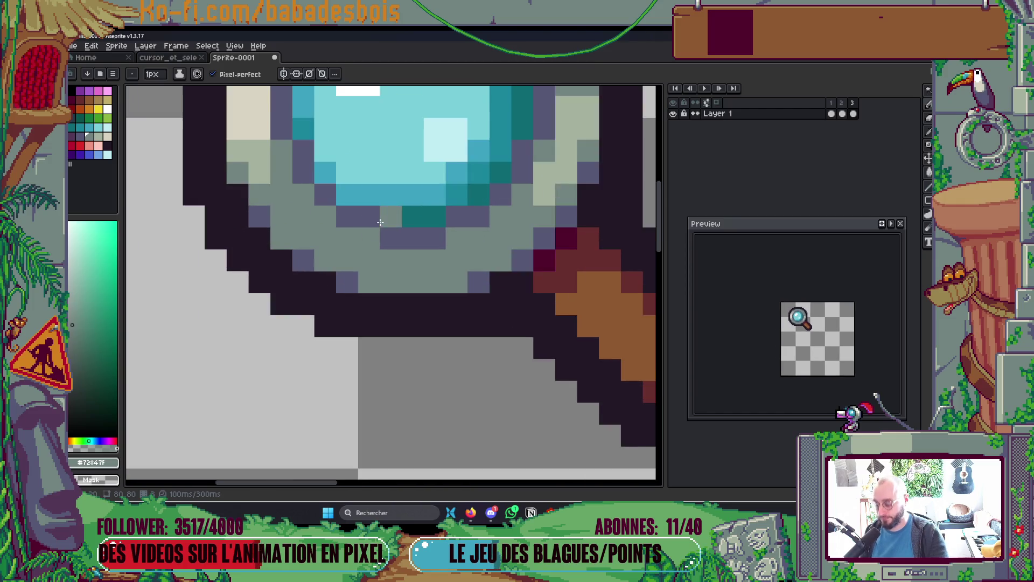
left_click(480, 183, "alt")
scroll(333, 188, "down", 5)
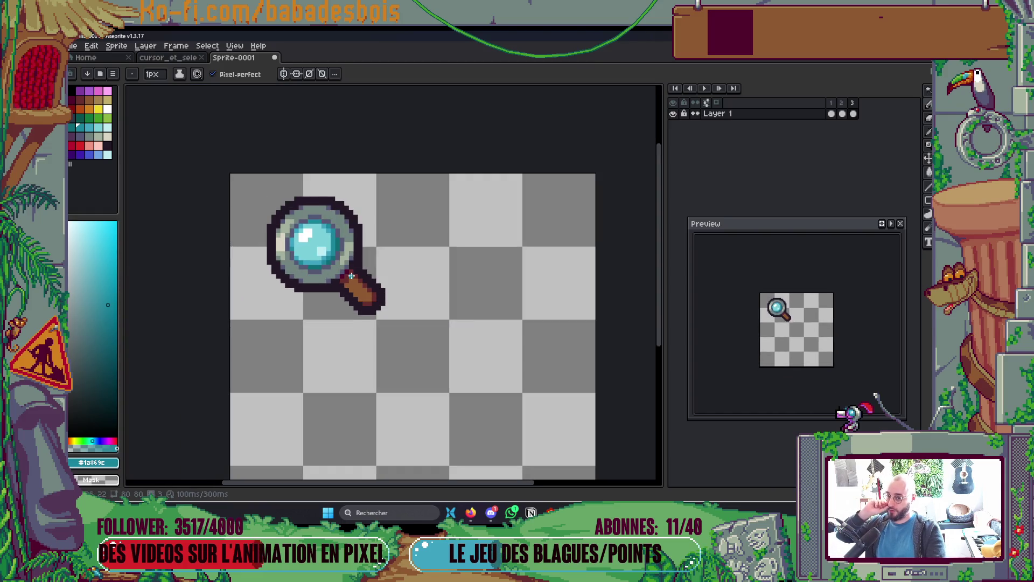
scroll(369, 240, "up", 2)
left_click(340, 223, "alt")
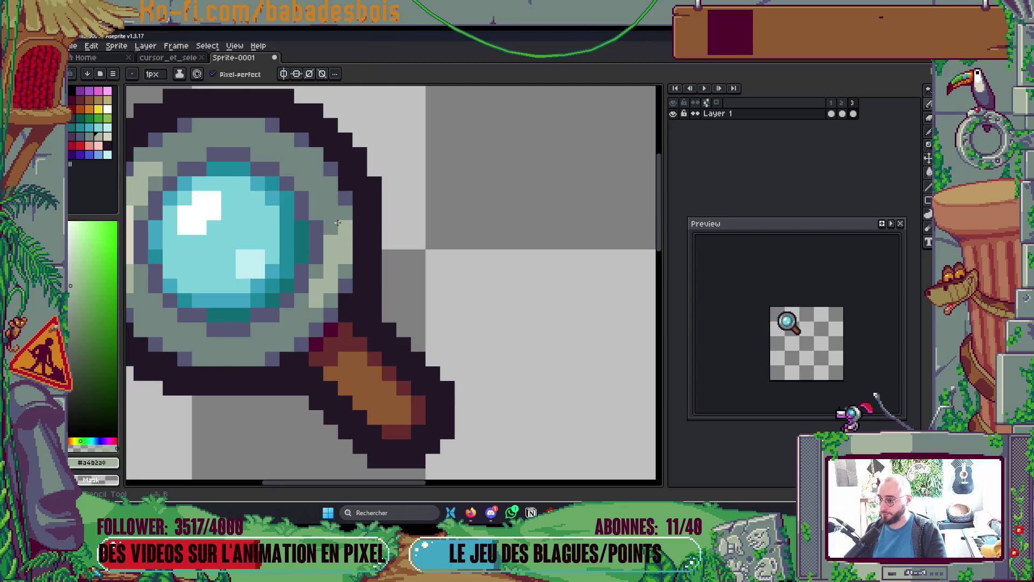
scroll(342, 269, "down", 4)
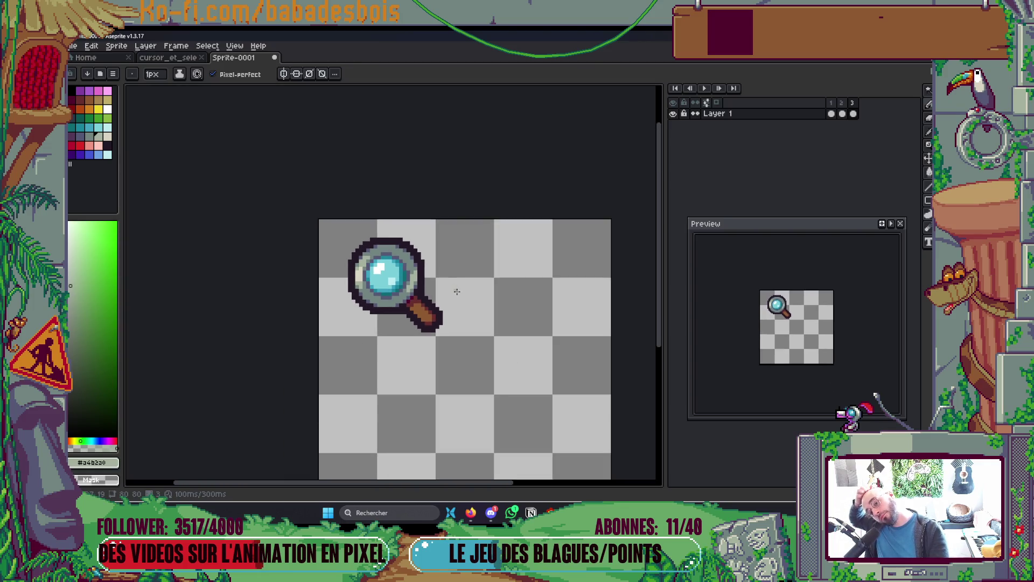
scroll(457, 291, "down", 2)
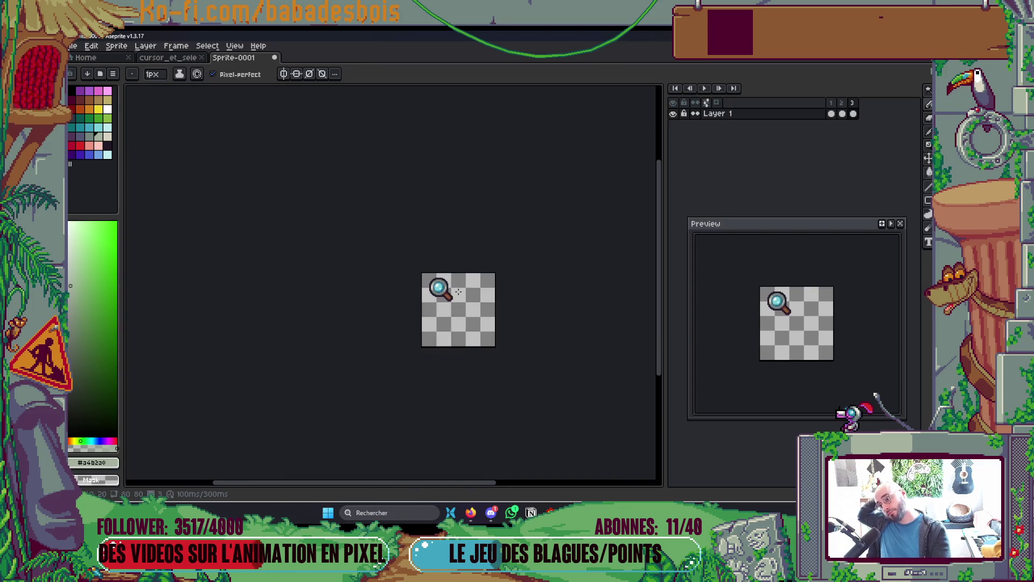
scroll(463, 304, "up", 3)
scroll(405, 319, "up", 2)
Step: Recolour the dark red handle pixel with the handle's brown
left_click(370, 361, "alt")
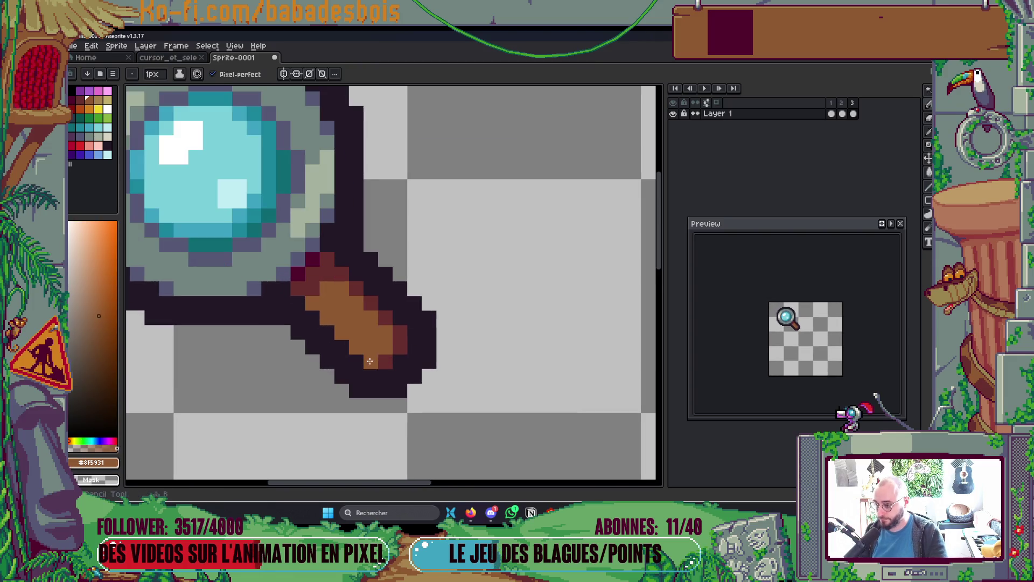
left_click(399, 344)
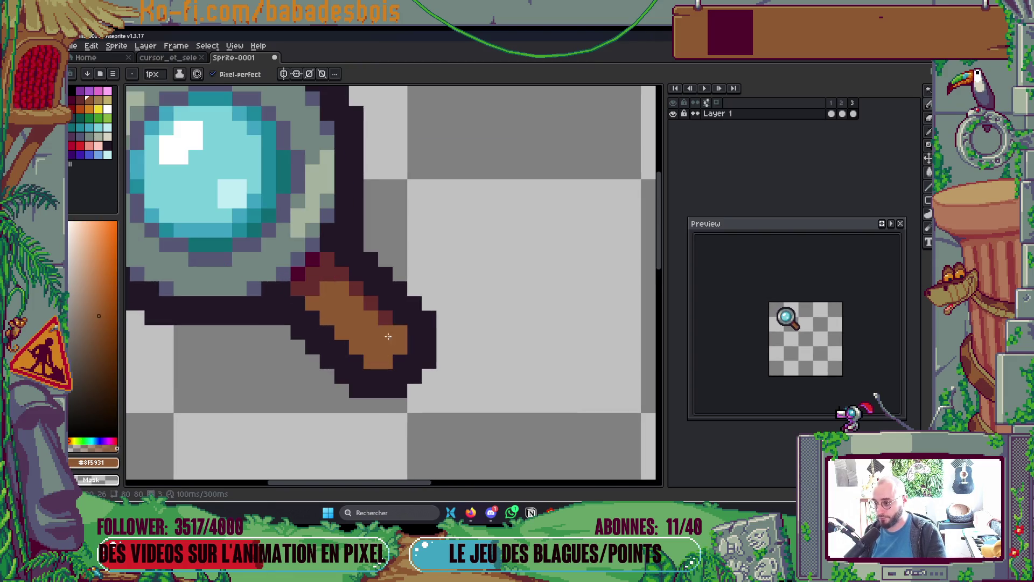
scroll(402, 323, "down", 2)
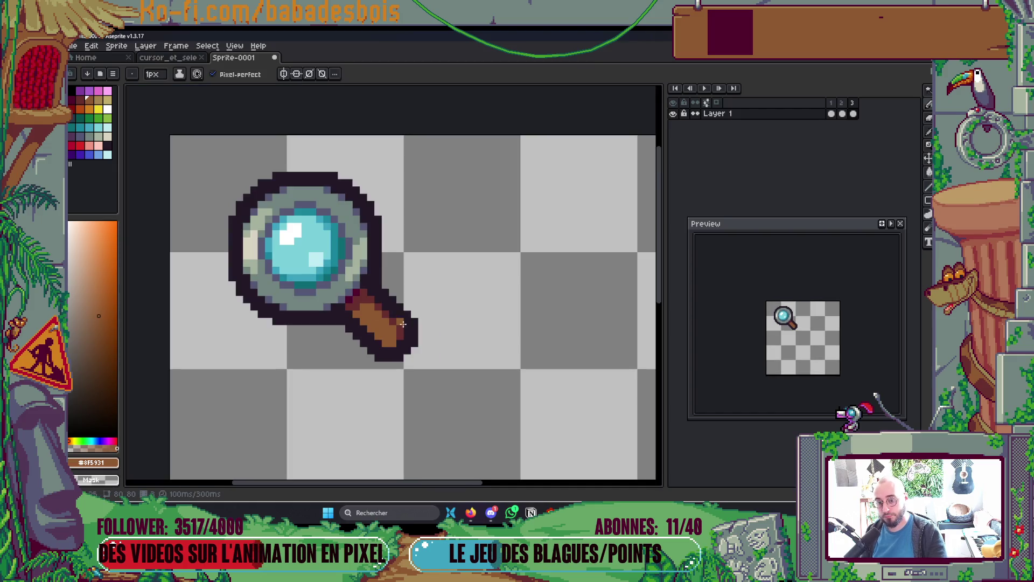
key("ctrl")
key("ctrl+s")
key("Escape")
scroll(455, 320, "down", 1)
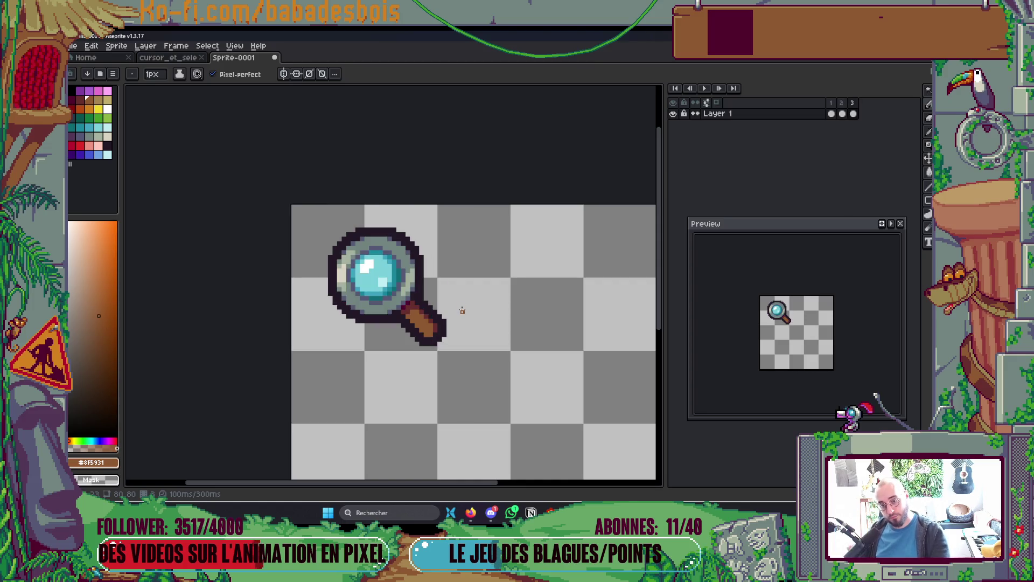
scroll(416, 274, "up", 3)
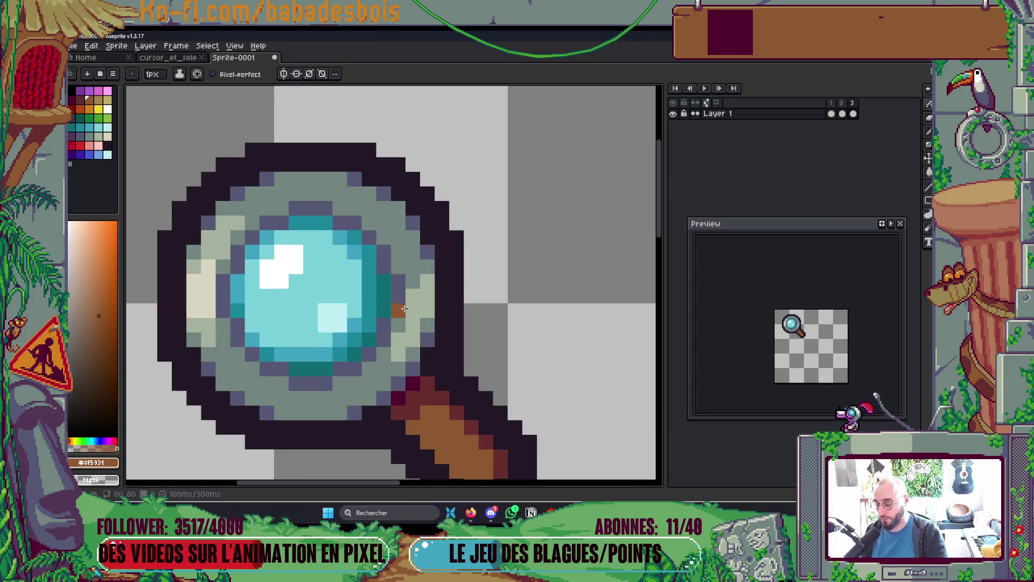
Step: Add a new dark grey-teal colour to the palette
left_click(89, 136)
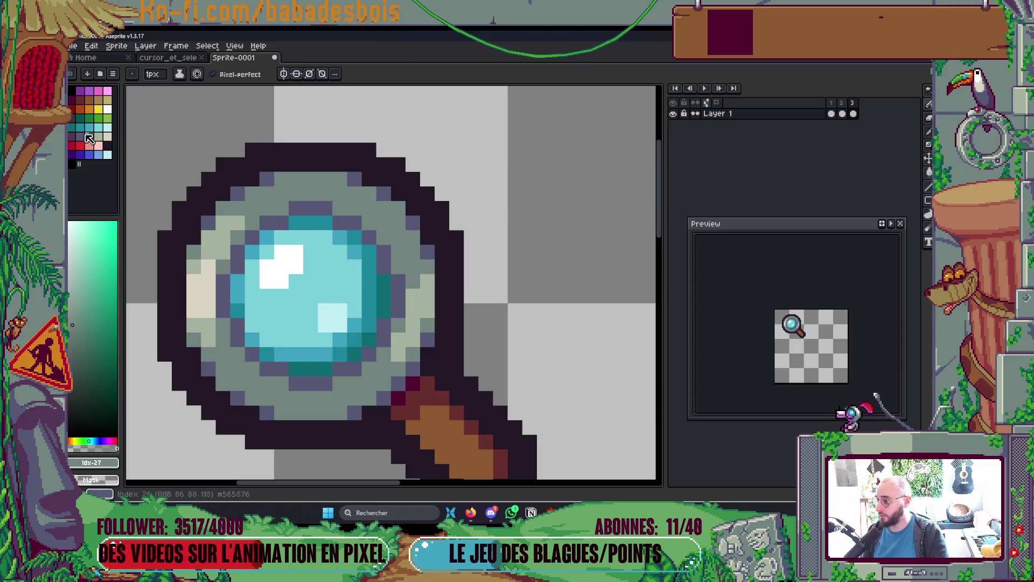
left_click(93, 440)
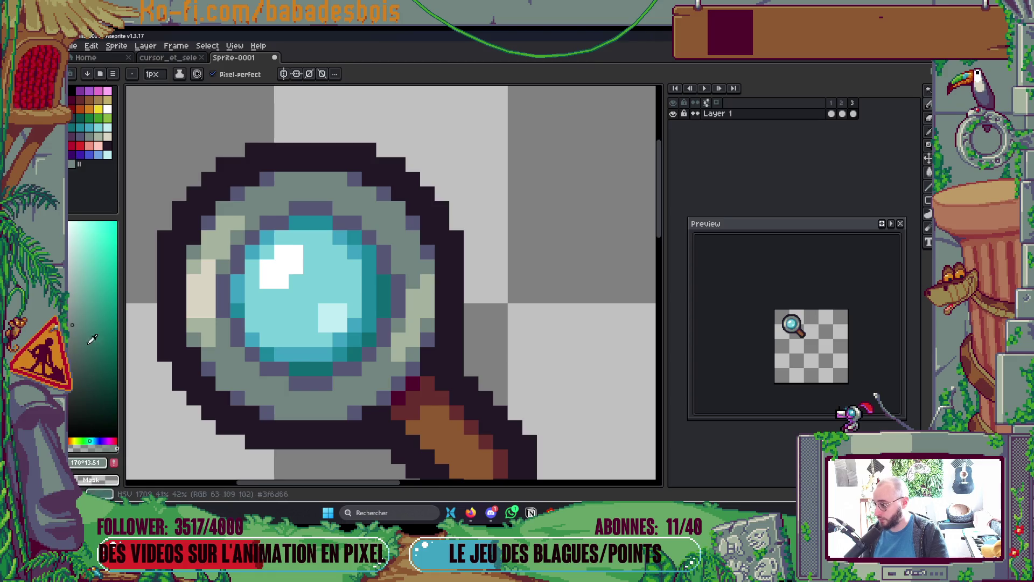
left_click(71, 74)
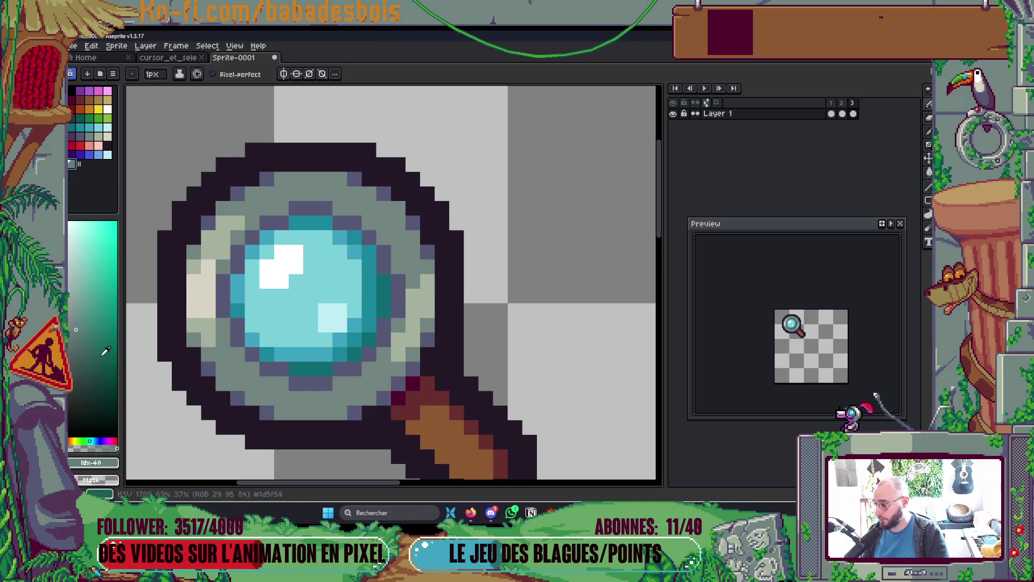
left_click(77, 334)
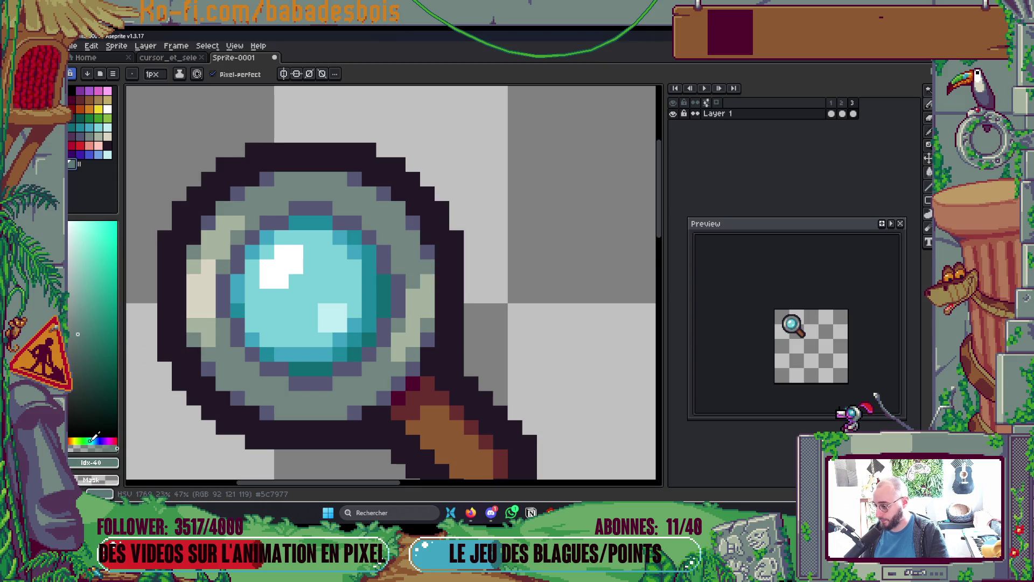
Step: Paint the dark grey-teal onto the lens rim's top and bottom pixels
left_click(398, 266)
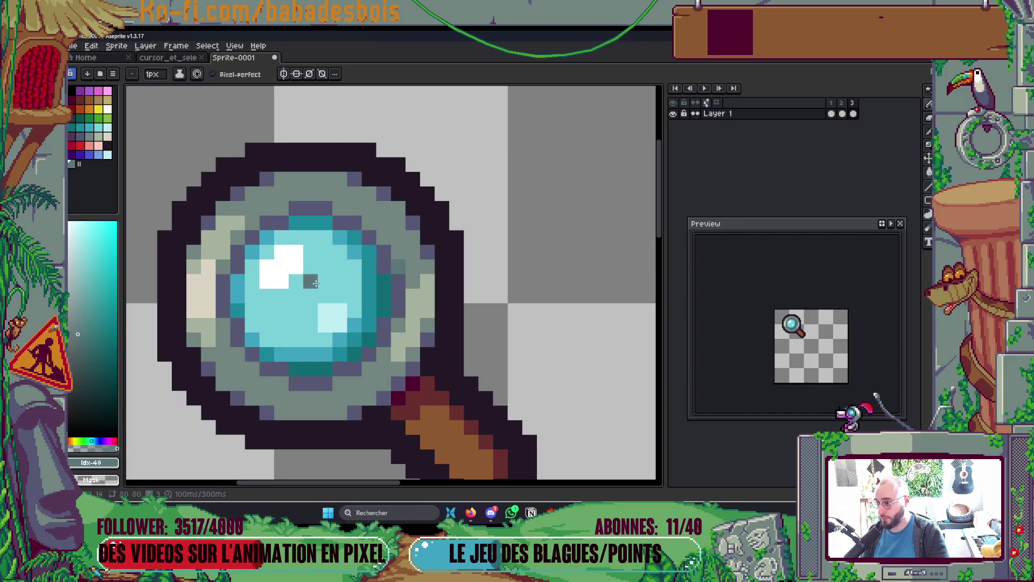
left_click(281, 208)
left_click(340, 208)
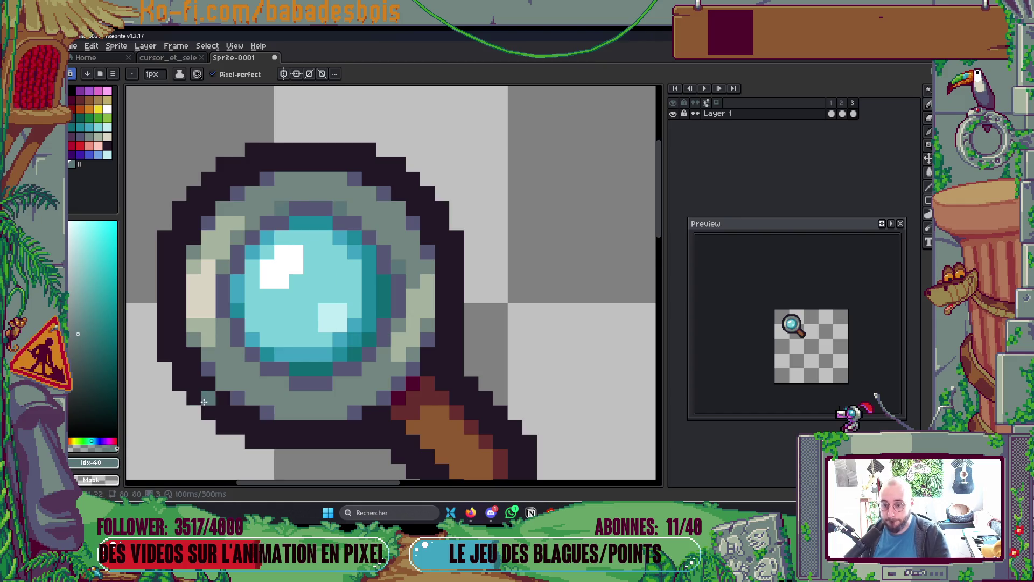
left_click(340, 383)
left_click(281, 384)
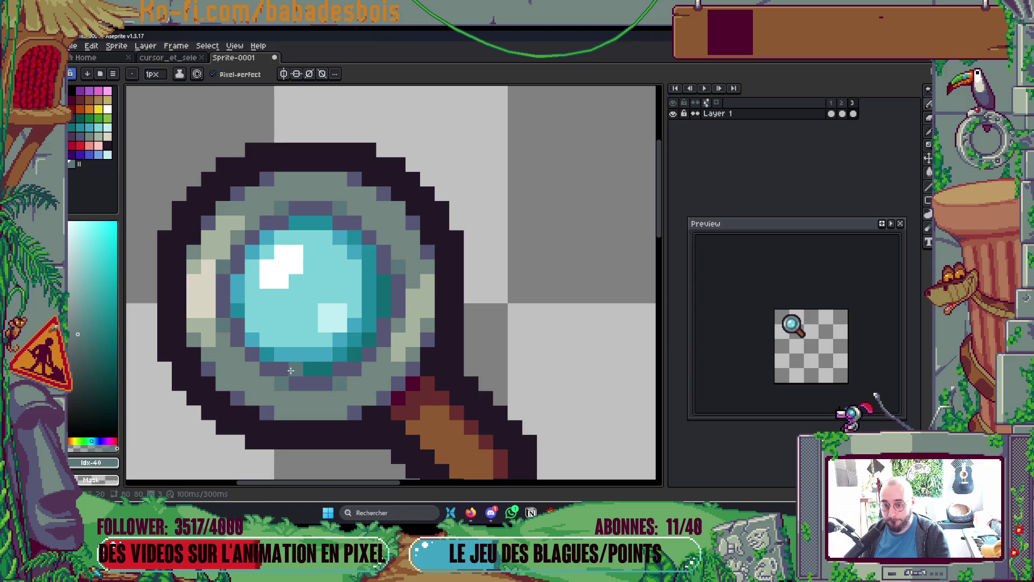
scroll(302, 367, "down", 2)
key("ctrl+s")
key("Escape")
Step: Tweak the grey-teal shade and set the fill tool to non-contiguous mode
scroll(298, 315, "up", 1)
scroll(298, 314, "up", 1)
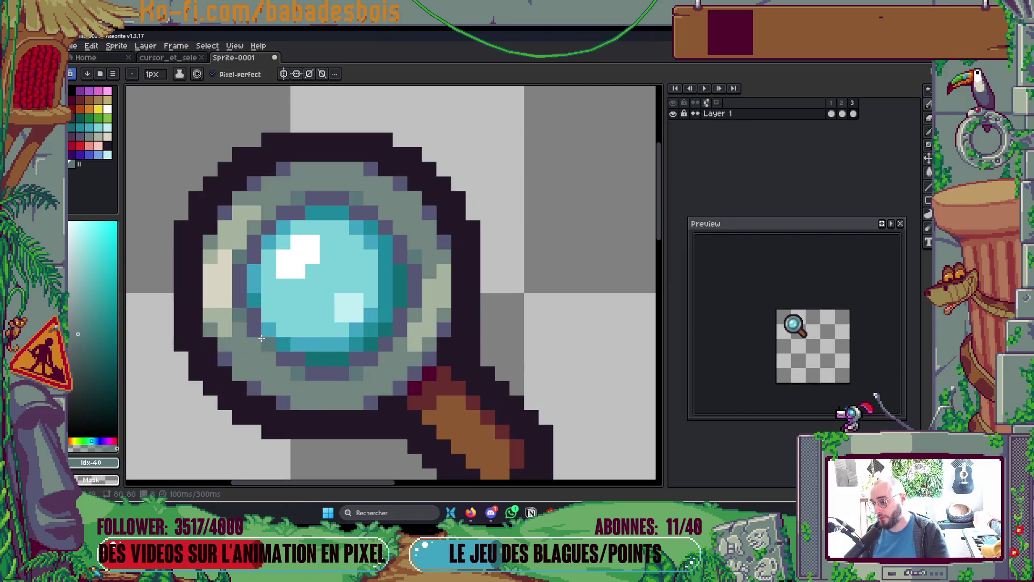
left_click(81, 337)
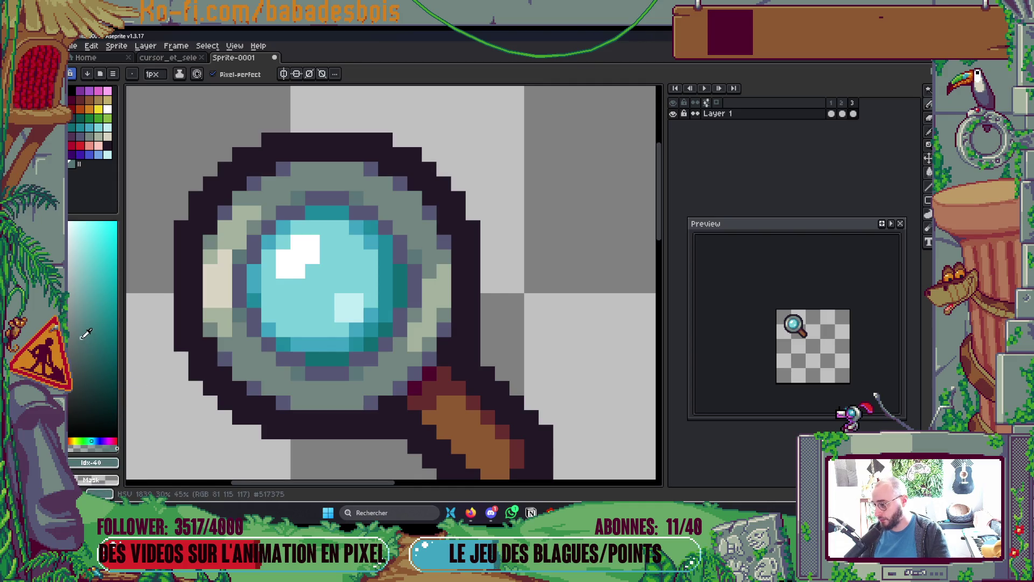
key("g")
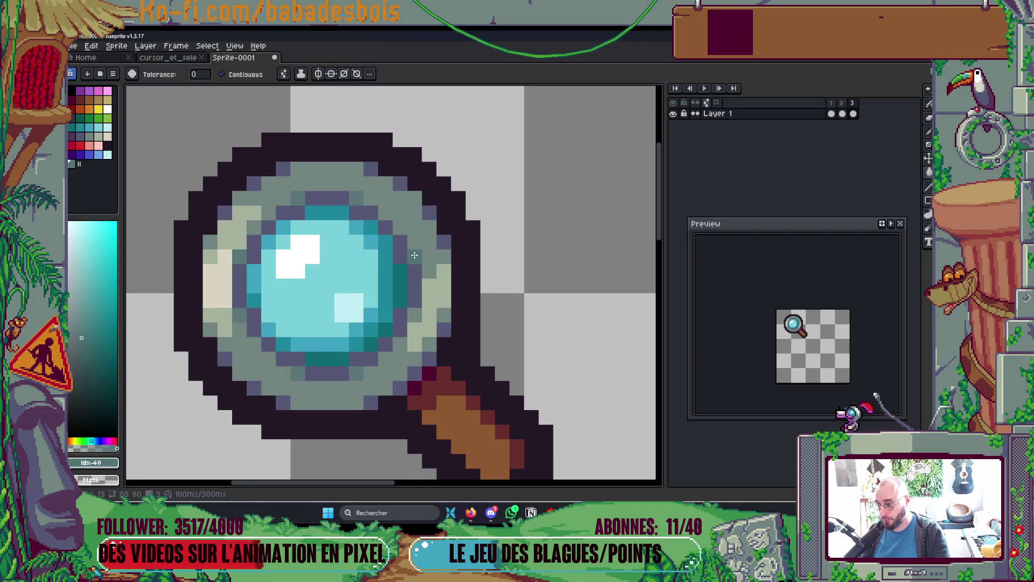
left_click(225, 74)
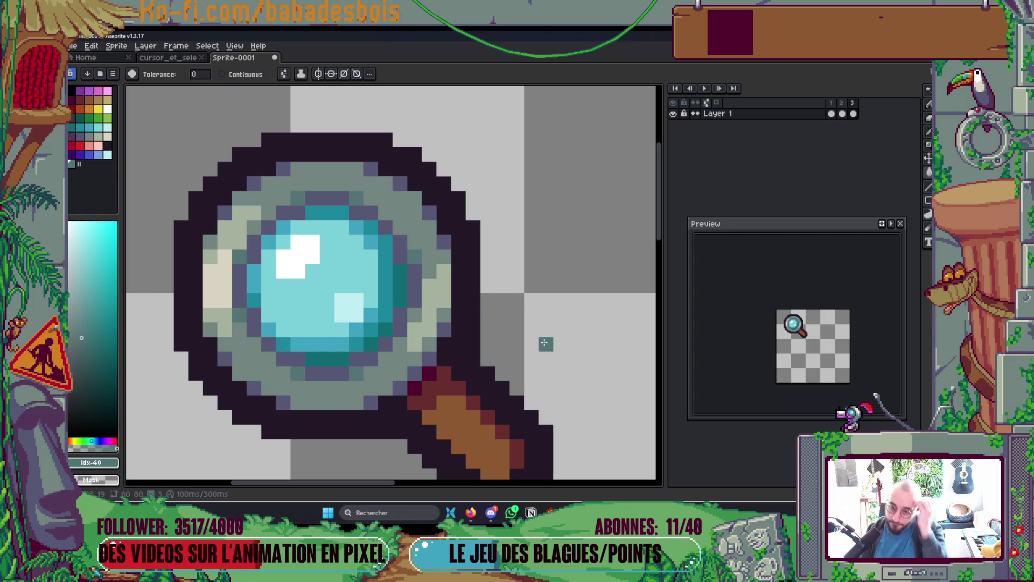
key("b")
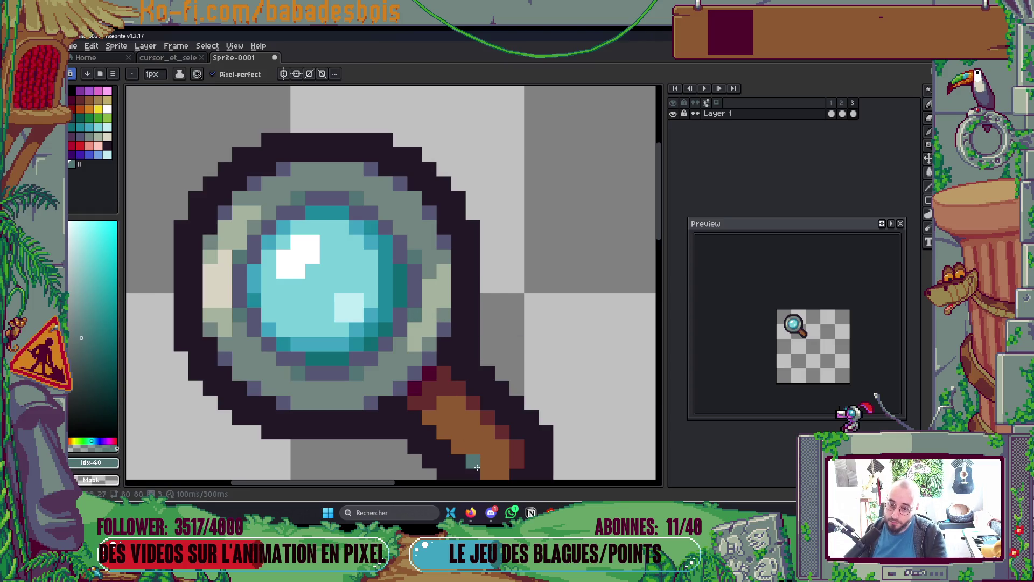
Step: Flip between the hand and magnifier frames to compare them
scroll(515, 402, "down", 2)
key("Left")
key("Right")
key("Left")
key("Right")
scroll(444, 381, "up", 2)
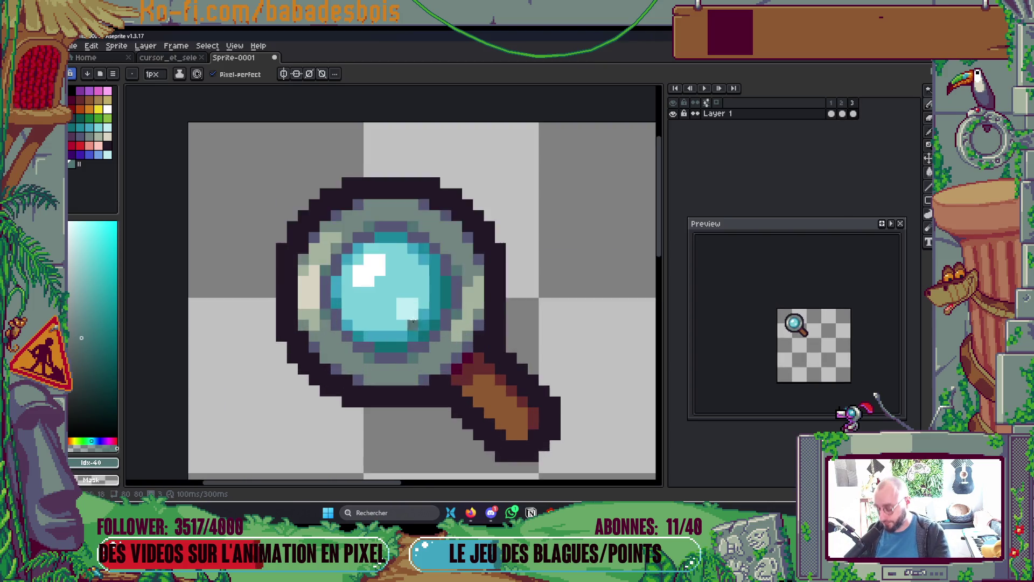
Step: Play the animation and eyedrop the darker cyan from the lens
left_click(345, 239, "alt")
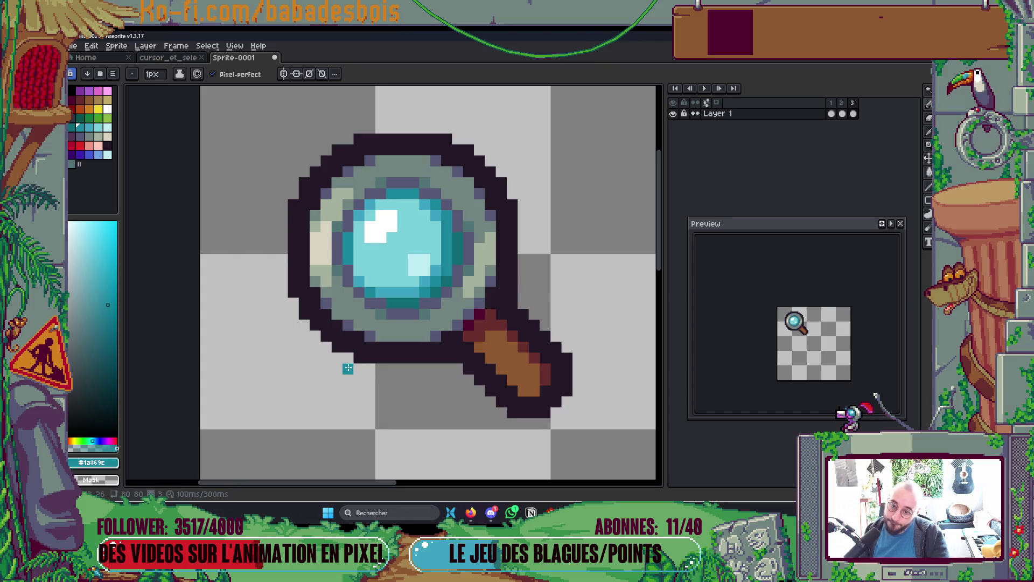
key("Return")
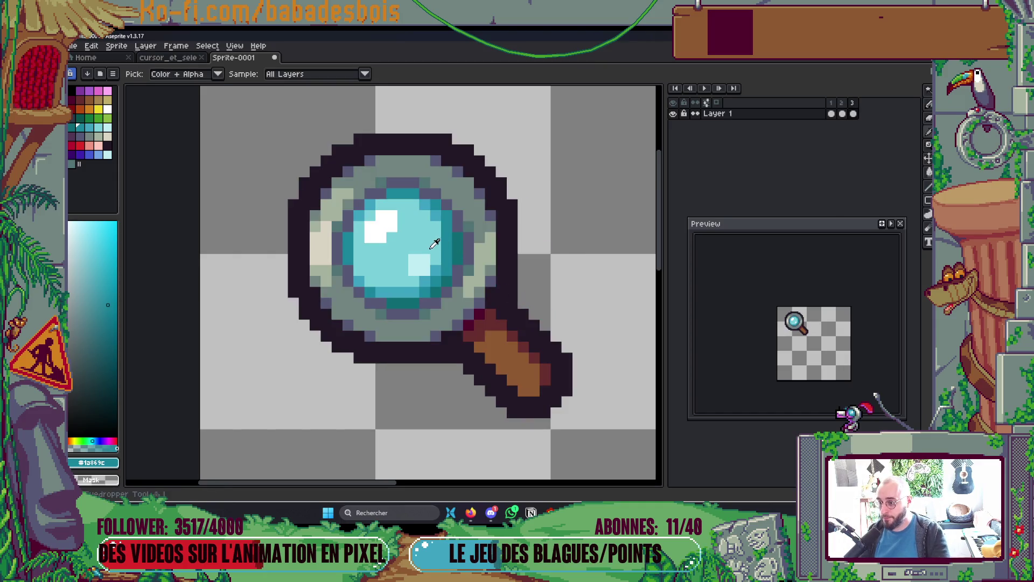
left_click(435, 265, "alt")
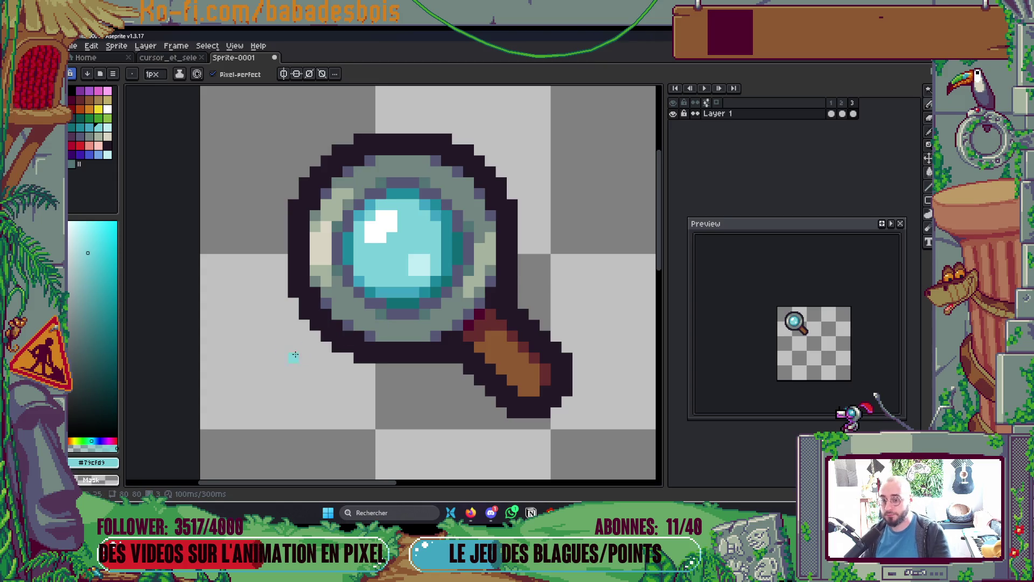
key("alt")
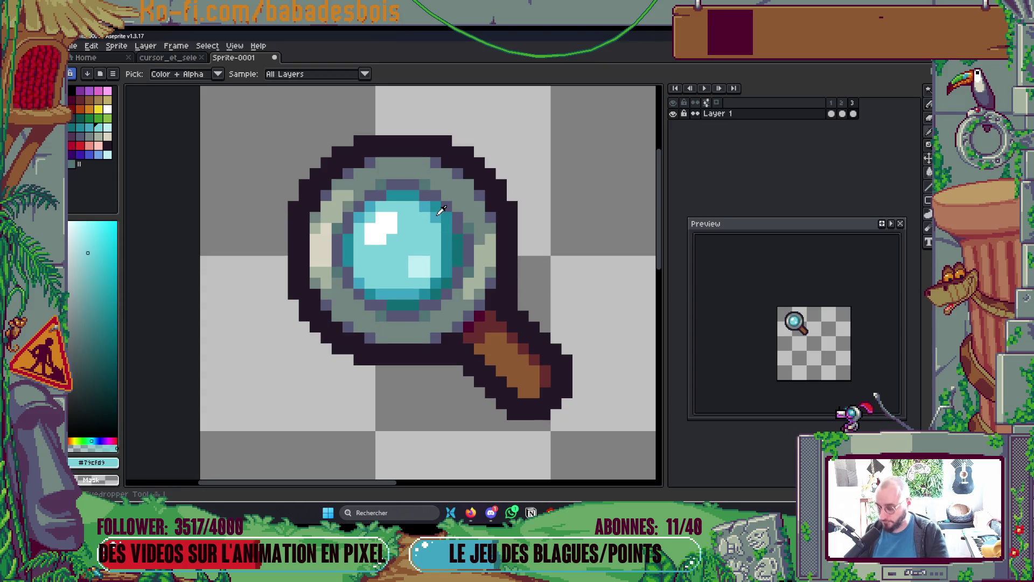
left_click(440, 211, "alt")
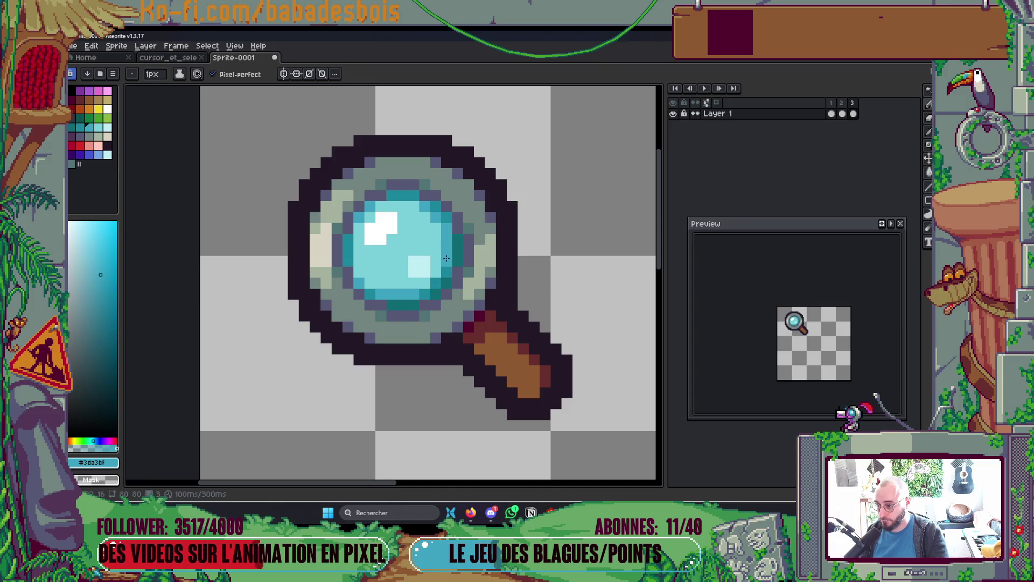
scroll(399, 316, "down", 3)
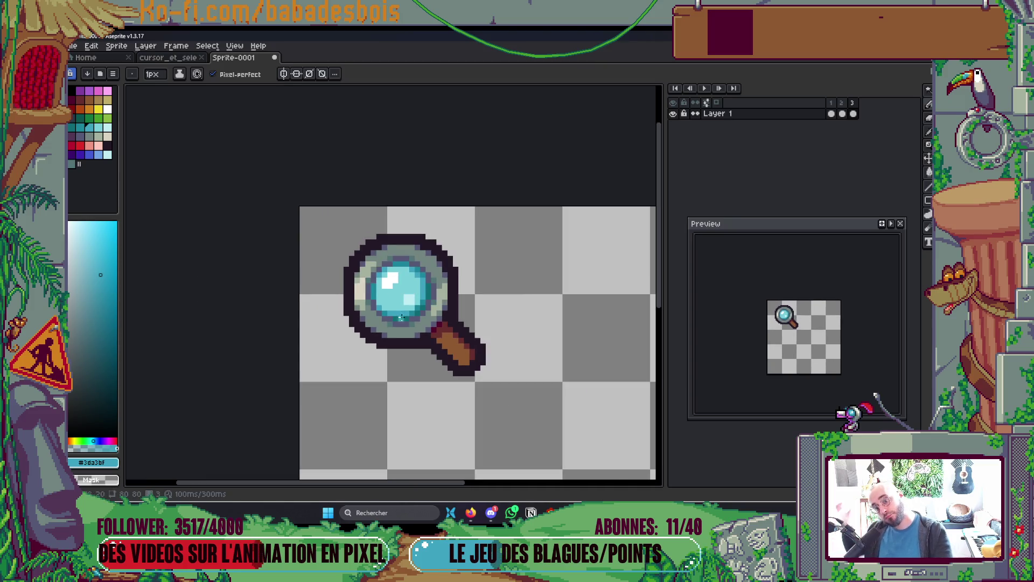
scroll(406, 307, "up", 5)
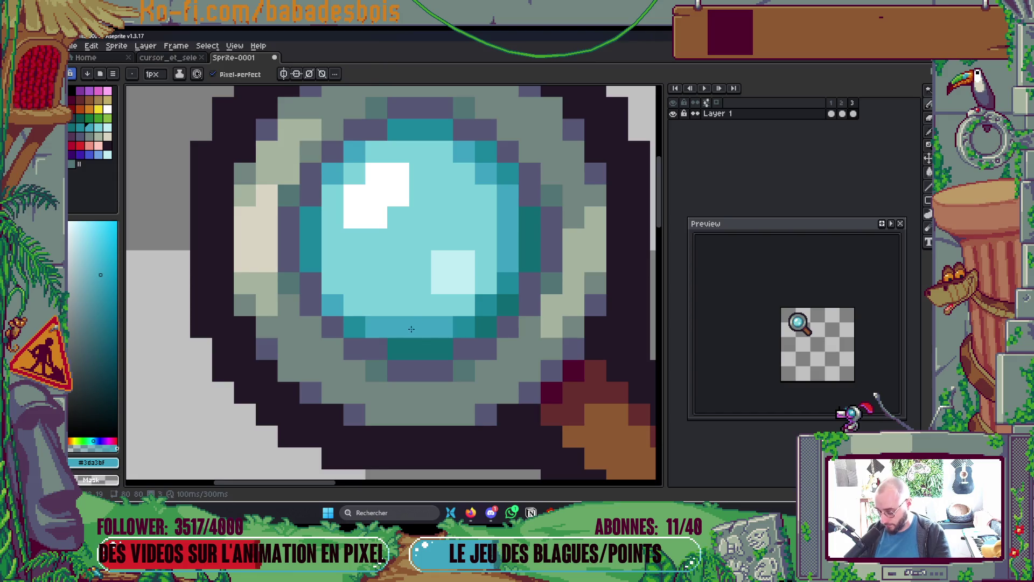
Step: Place three medium-blue pixels along the lower-left edge of the lens
left_click(333, 283)
left_click(354, 305)
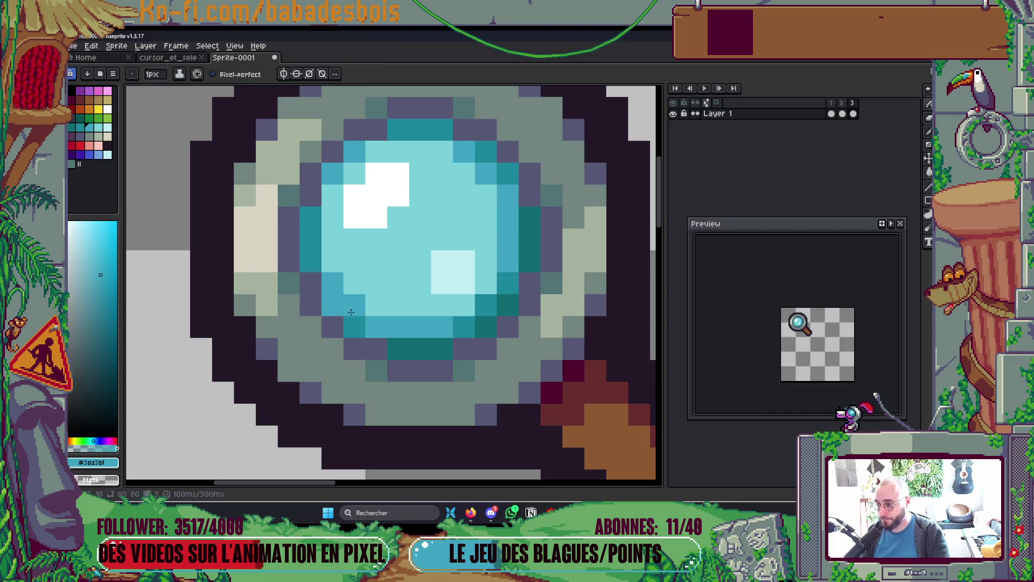
left_click(246, 349)
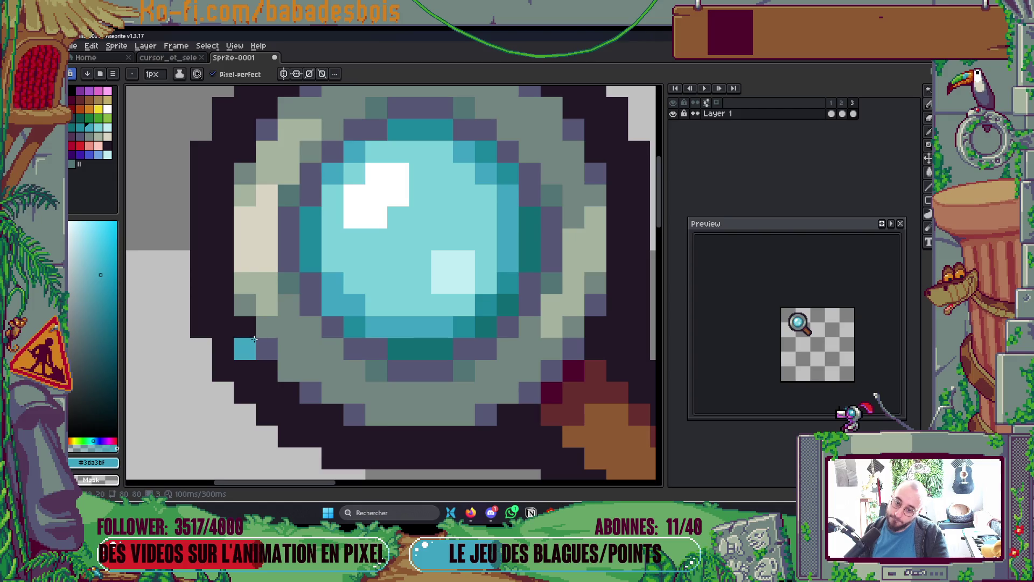
scroll(411, 273, "down", 5)
key("ctrl+s")
key("Escape")
scroll(407, 277, "down", 4)
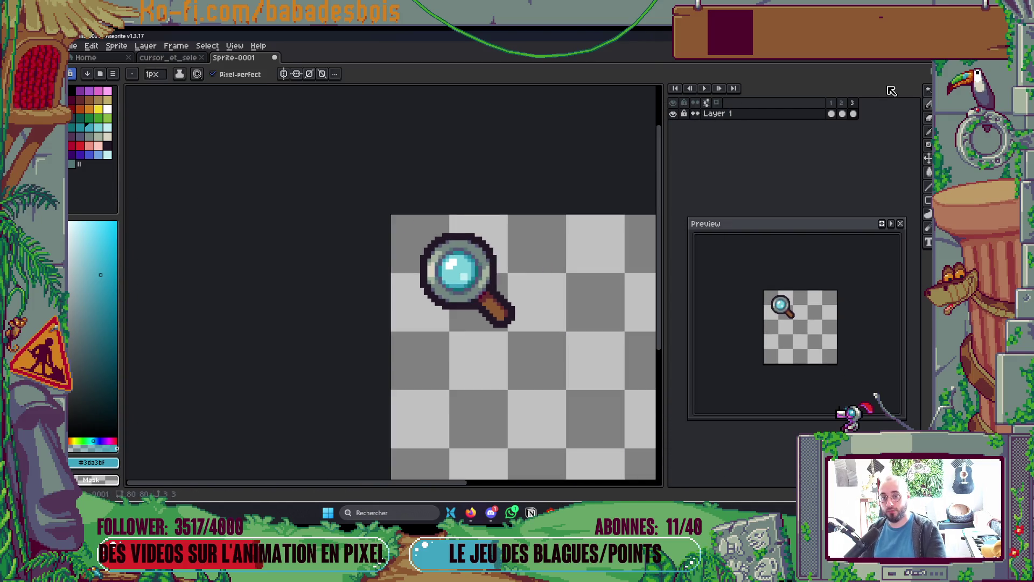
Step: Drag the magnifier up-left with the Move tool and replay the animation to check alignment
key("Return")
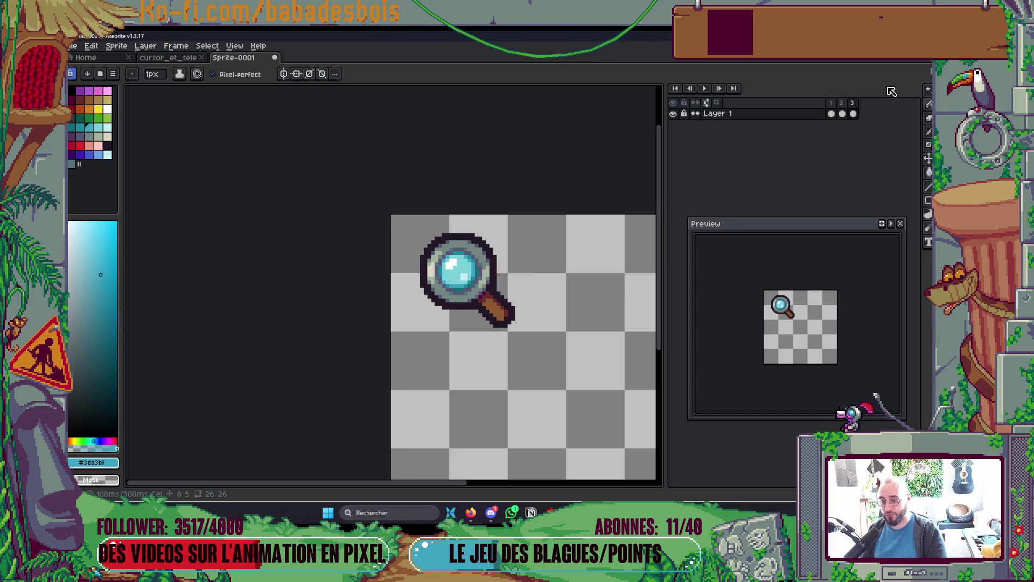
key("v")
left_click_drag(492, 319, 477, 308)
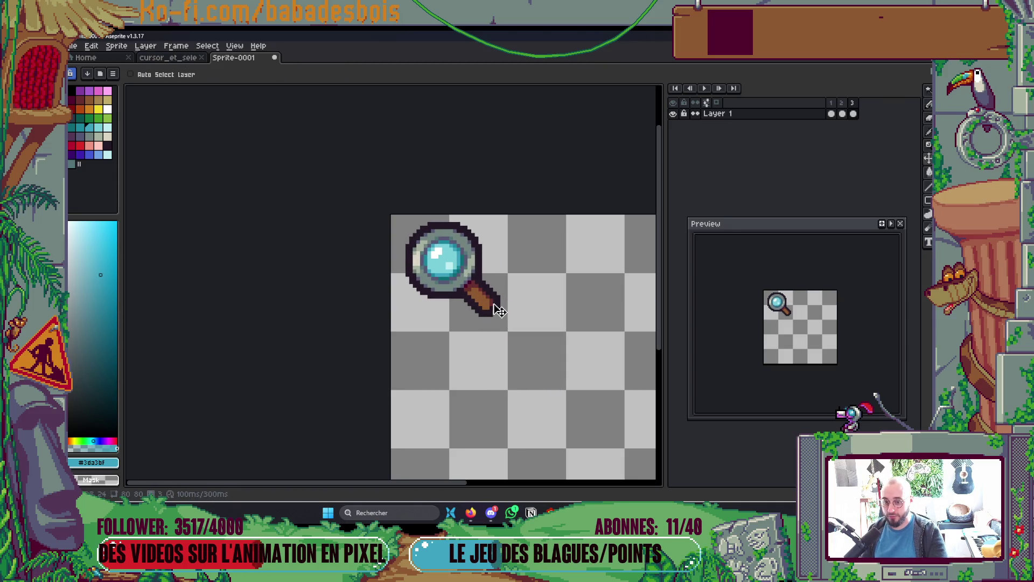
key("Return")
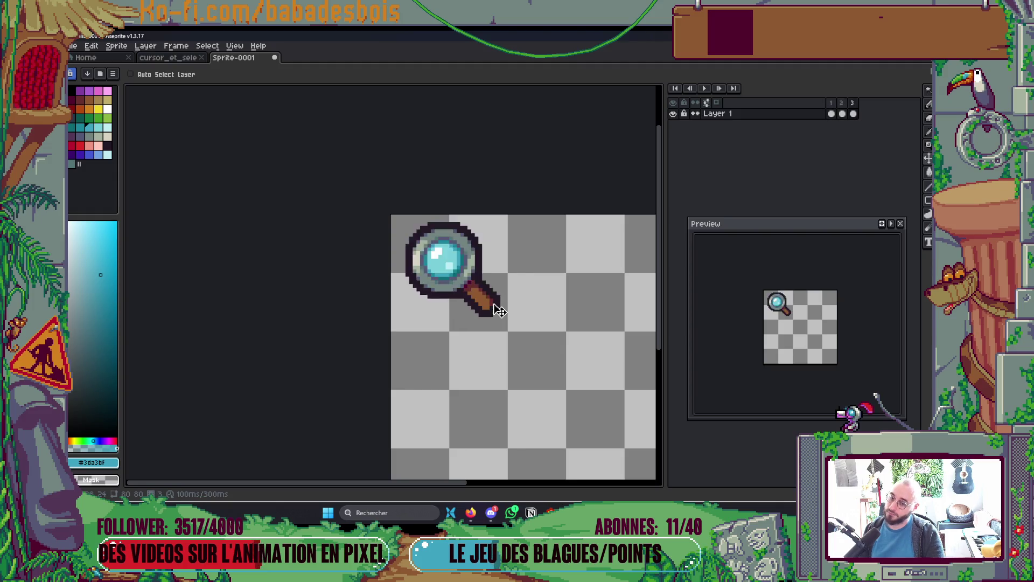
scroll(474, 289, "down", 3)
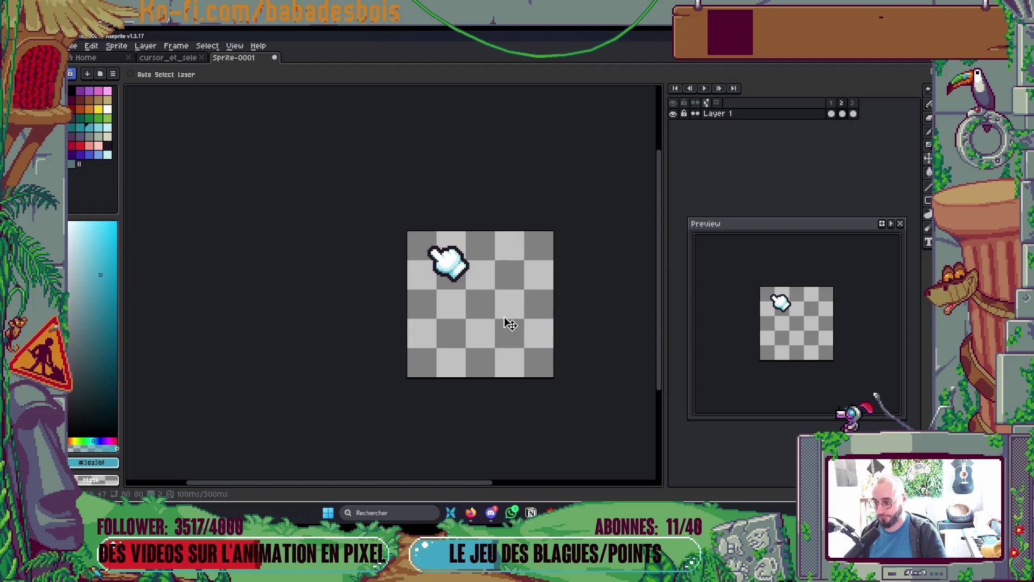
key("ctrl+alt+c")
Step: Crop the canvas inward, then trim 5 px off the bottom and about 2 px off the width
mouse_move(554, 378)
left_mouse_down()
mouse_move(513, 320)
mouse_move(485, 304)
left_mouse_up()
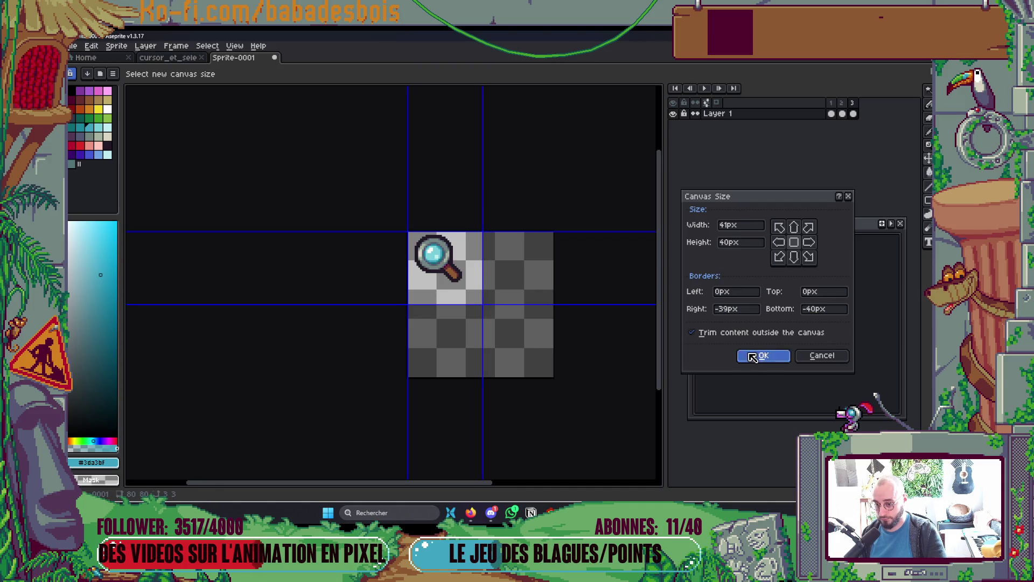
left_click(757, 357)
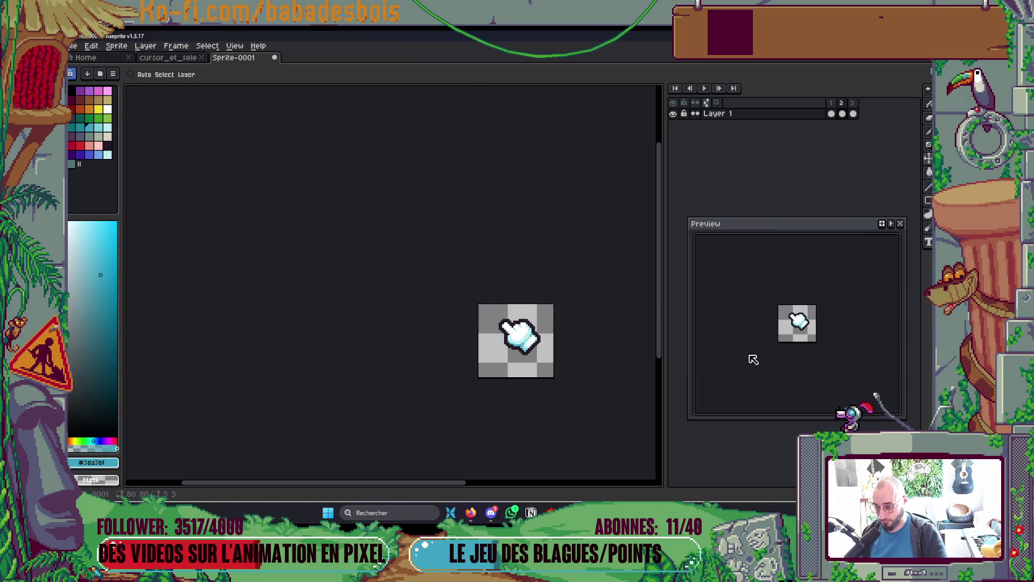
key("ctrl+alt+c")
scroll(554, 377, "up", 3)
left_click_drag(528, 377, 530, 352)
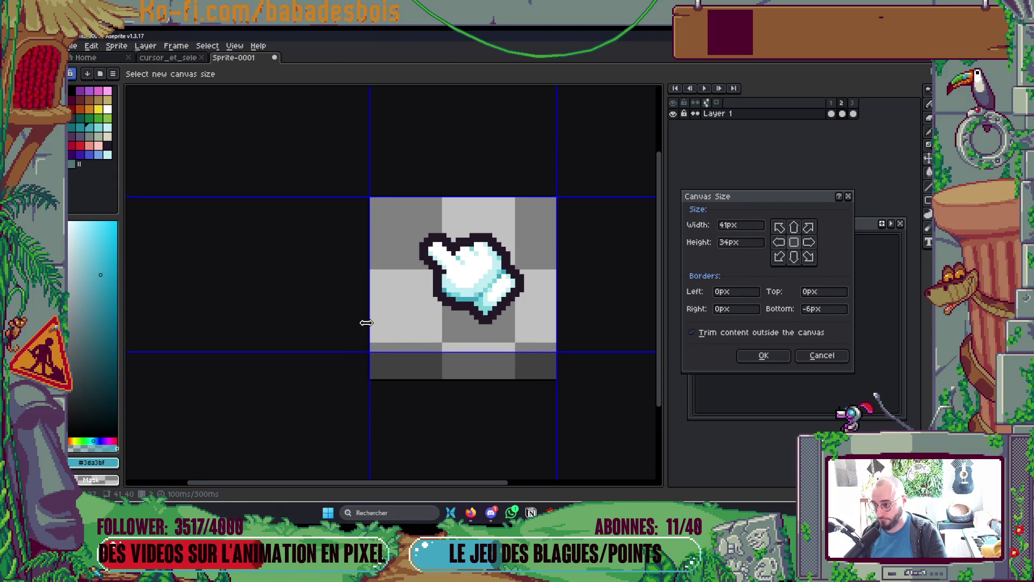
left_click_drag(365, 323, 375, 322)
left_click(763, 356)
Step: Play and step through the cropped frames to check each cursor still fits
key("Return")
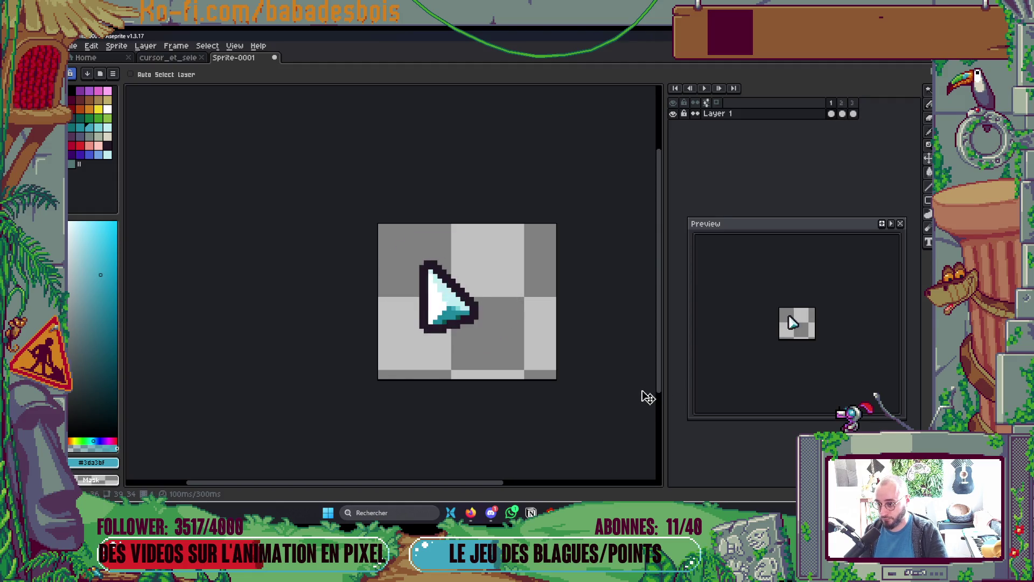
scroll(621, 380, "down", 1)
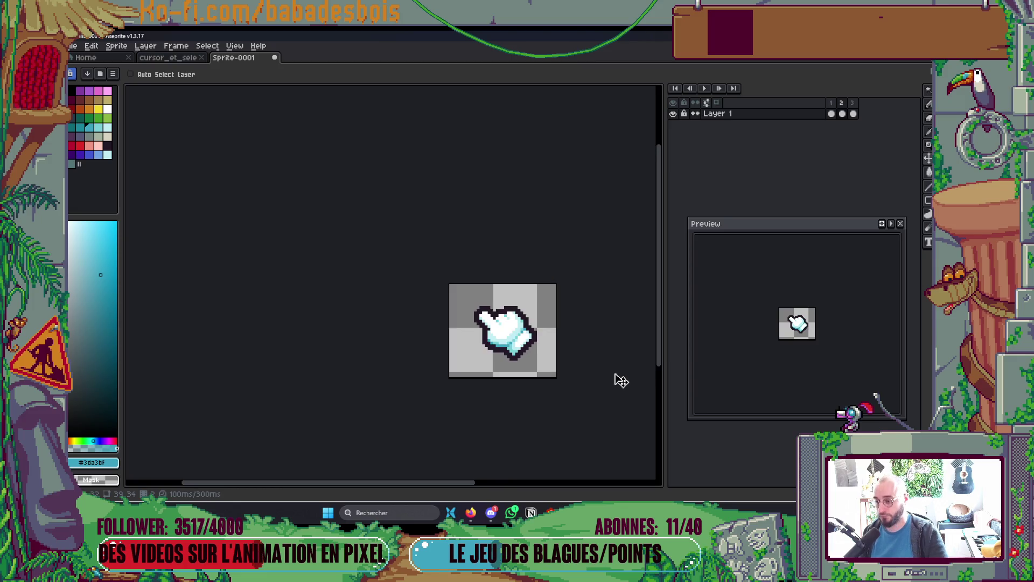
scroll(620, 379, "up", 1)
left_click_drag(618, 378, 602, 362)
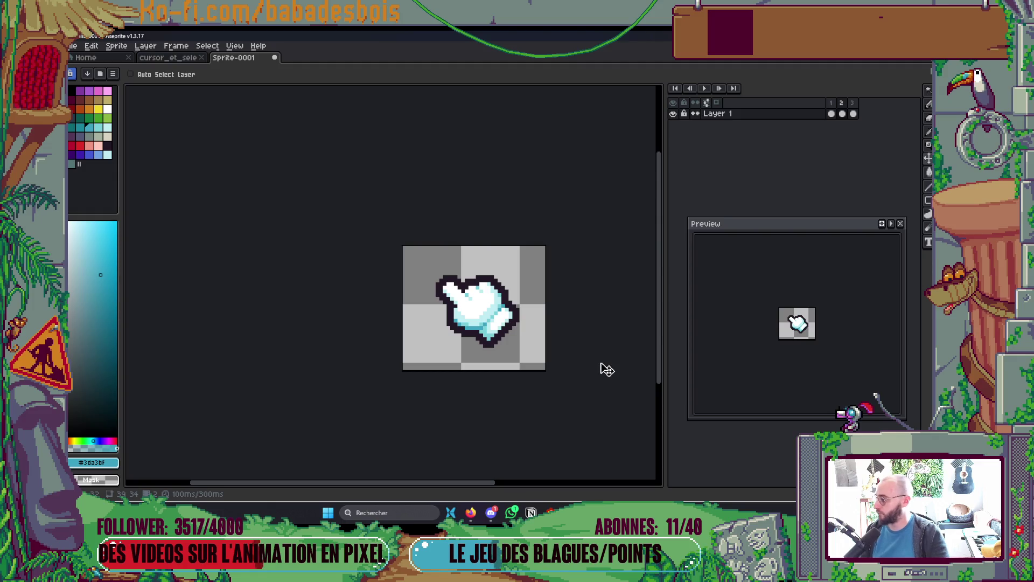
key("Right")
key("Right")
key("Right")
key("Right")
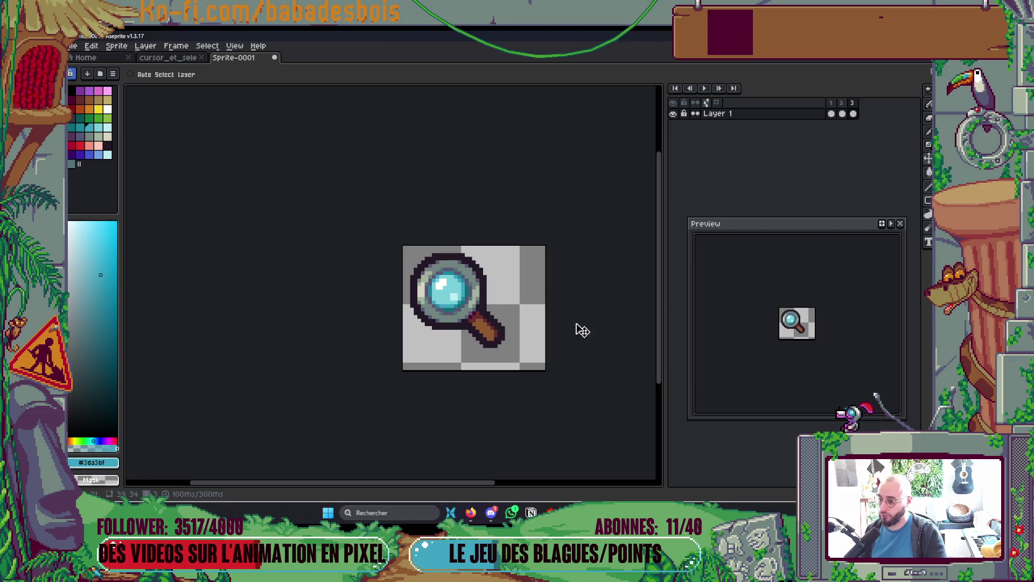
scroll(469, 297, "up", 2)
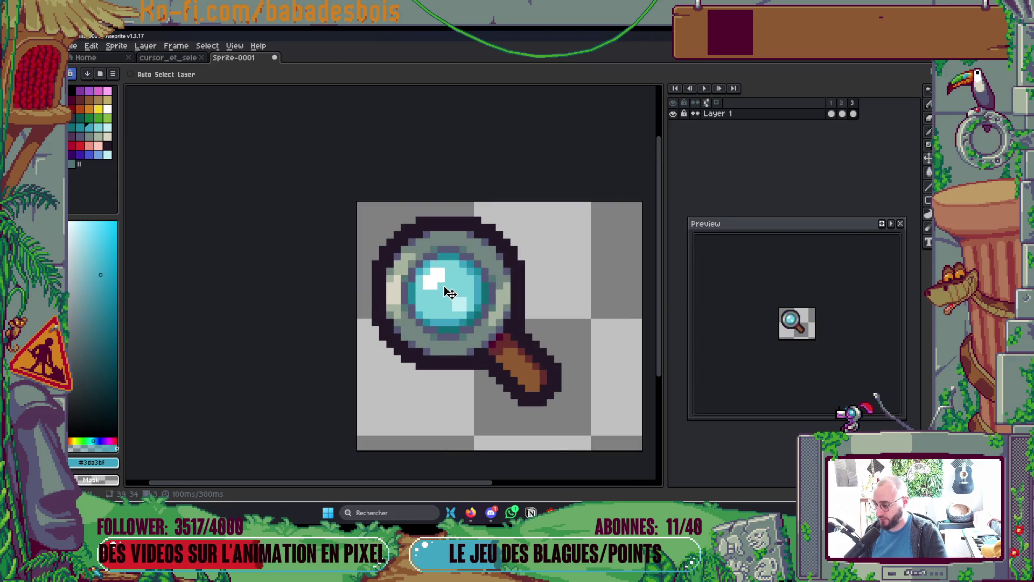
Step: Marquee-select the arrow and nudge it one pixel right and one pixel down
key("m")
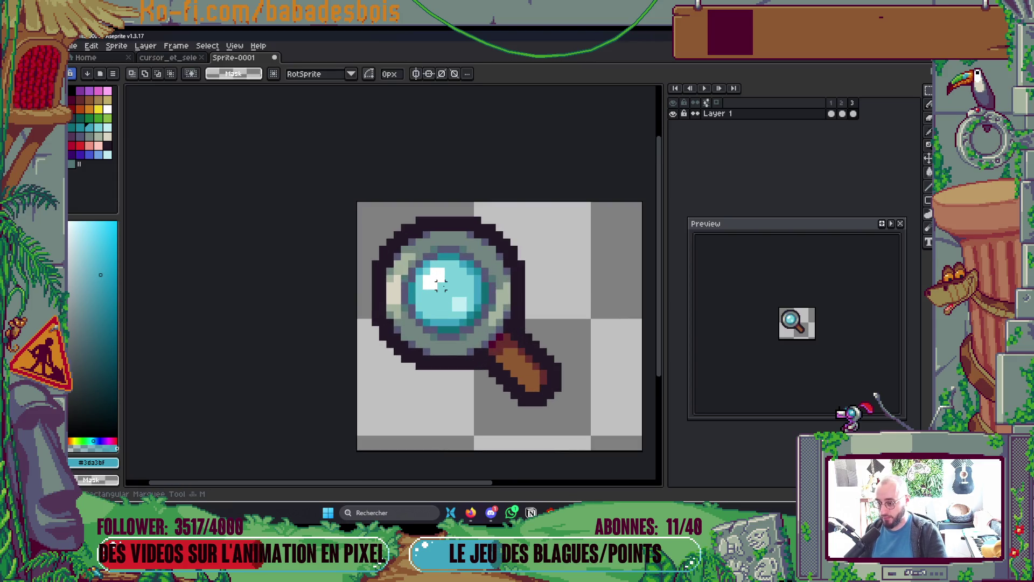
key("Right")
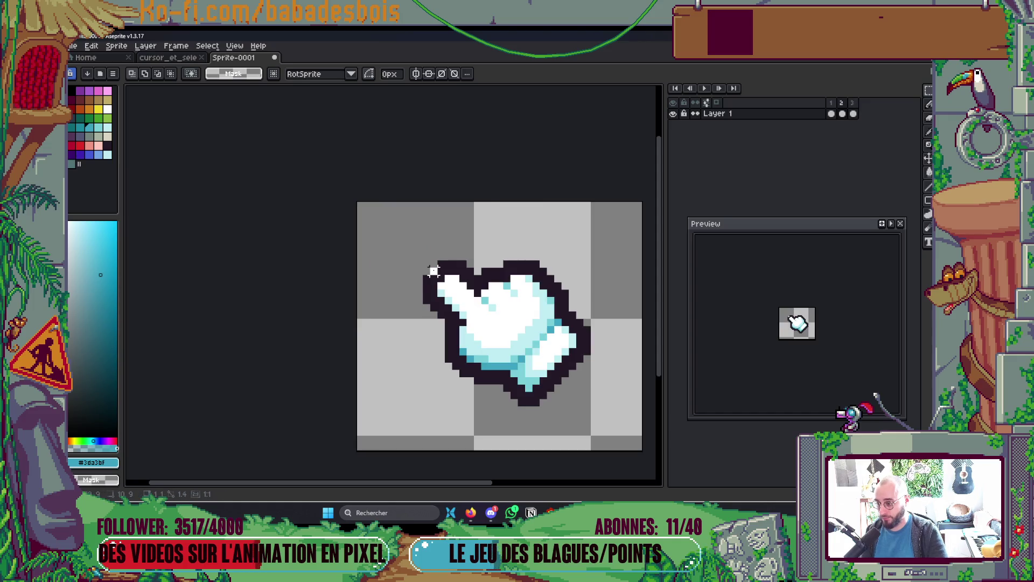
mouse_move(433, 271)
left_mouse_down()
mouse_move(422, 266)
mouse_move(468, 269)
left_mouse_up()
left_click(462, 264)
key("Left")
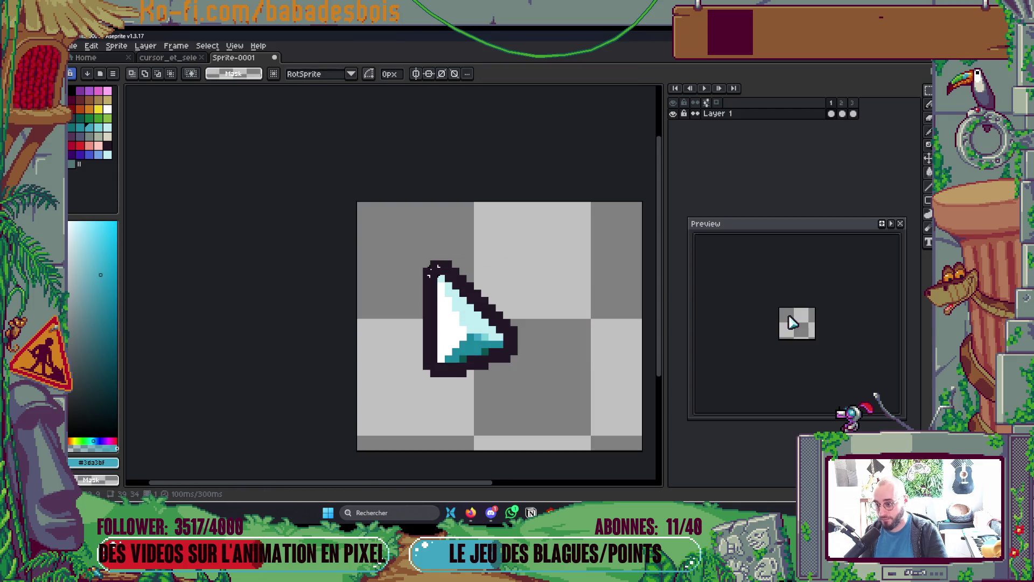
key("Right")
key("Left")
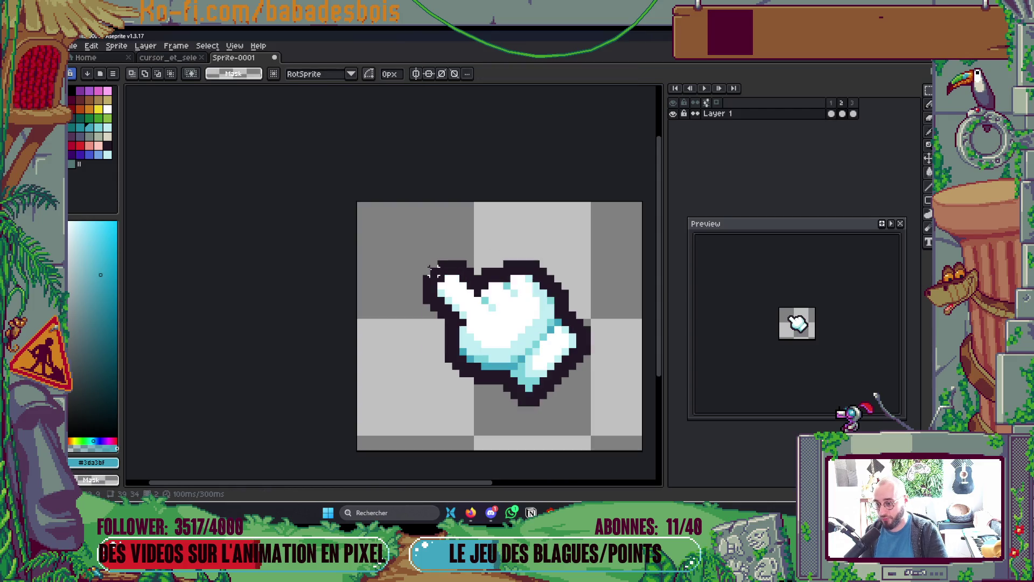
left_click_drag(380, 239, 553, 411)
key("Right")
key("Down")
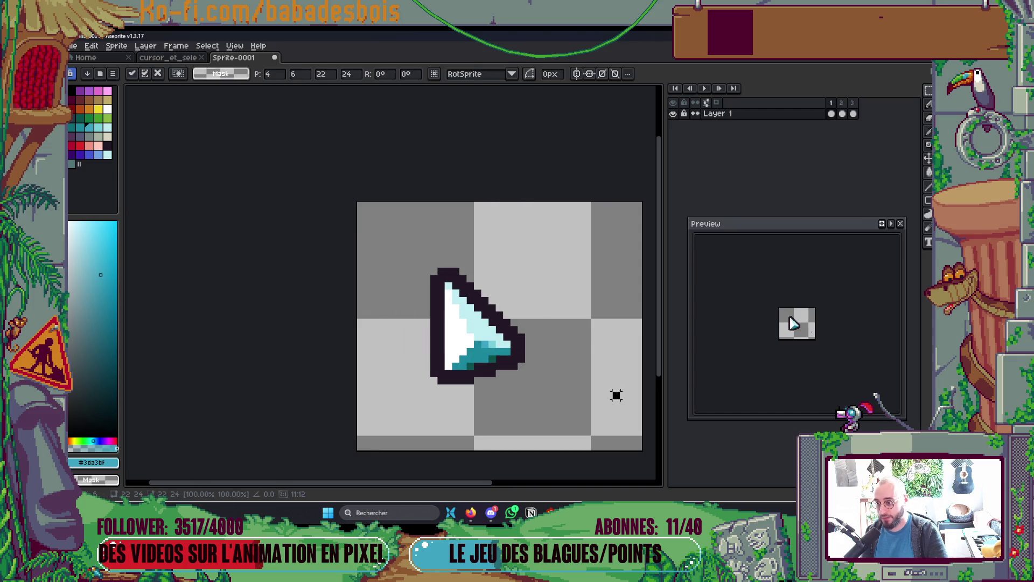
key("Return")
key("Return")
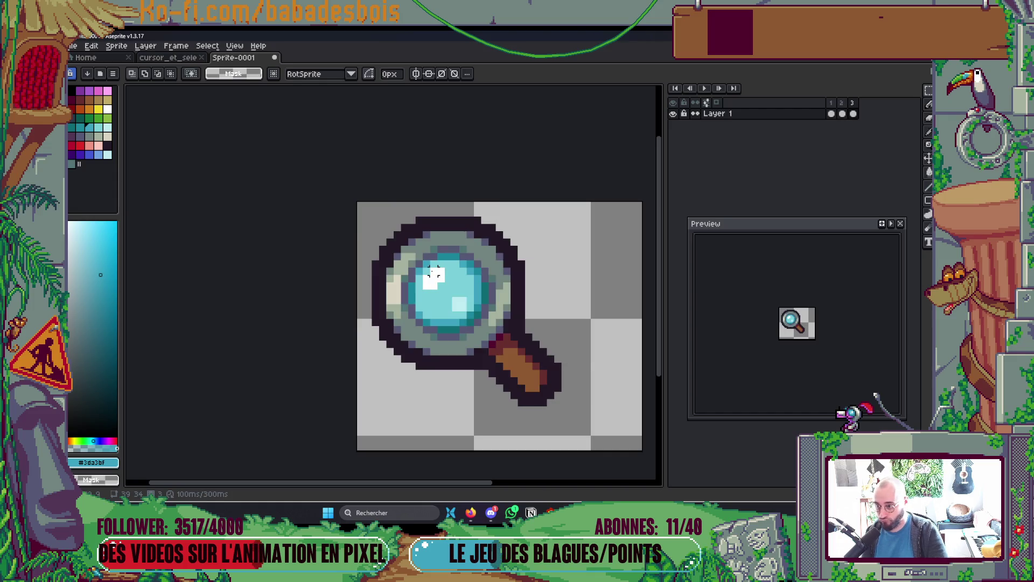
Step: Bring up the Save File dialog for the sprite
scroll(435, 275, "down", 1)
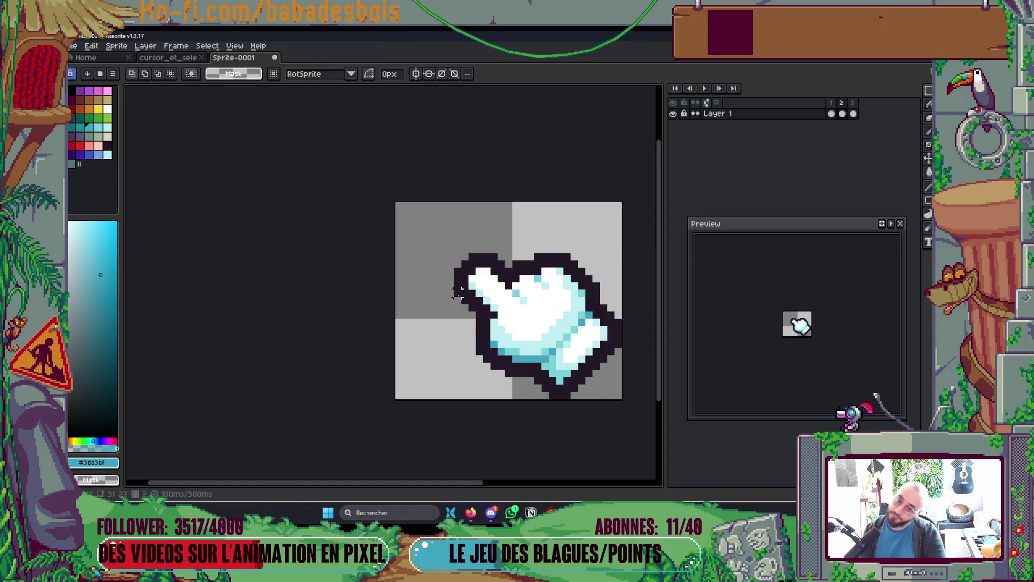
scroll(464, 335, "down", 1)
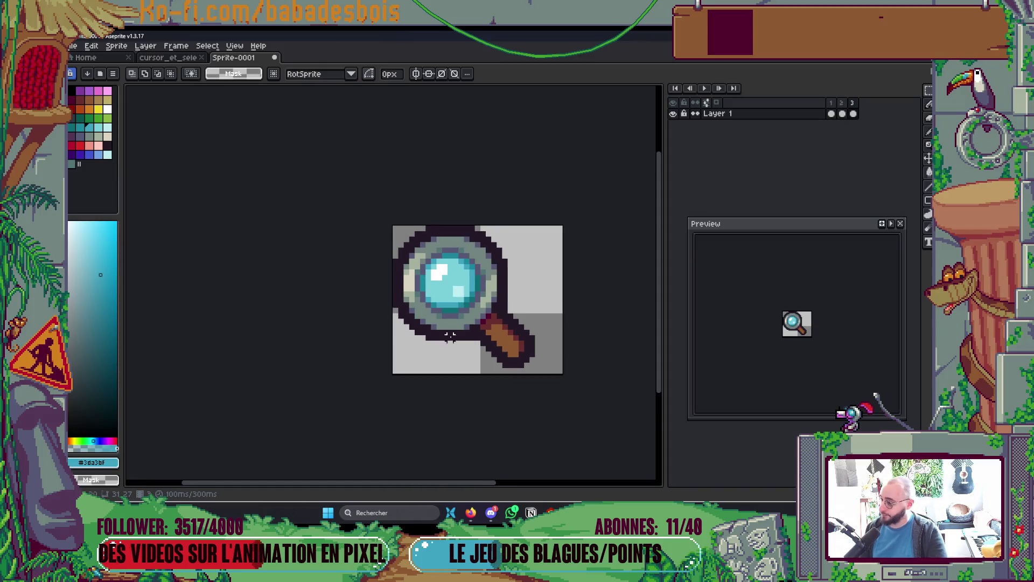
key("ctrl+alt+shift+s")
left_click(475, 285)
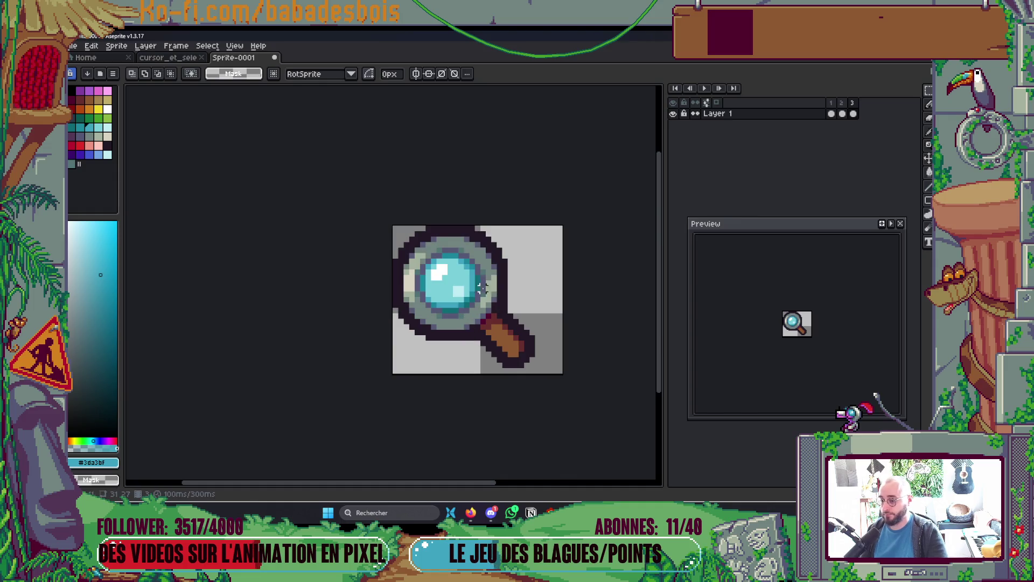
key("ctrl+s")
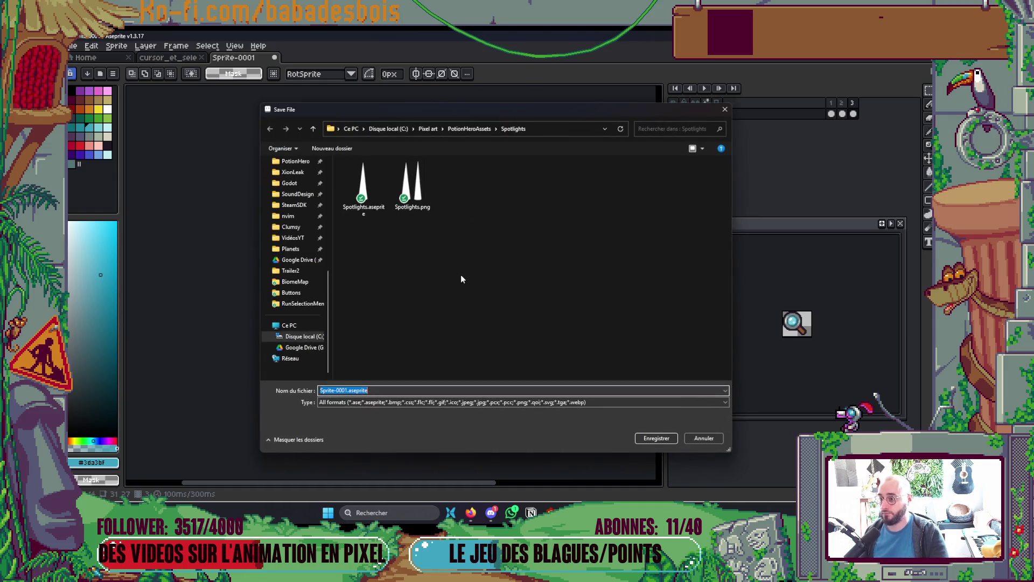
Step: Create a new folder named Cursor inside PotionHeroAssets
left_click(473, 130)
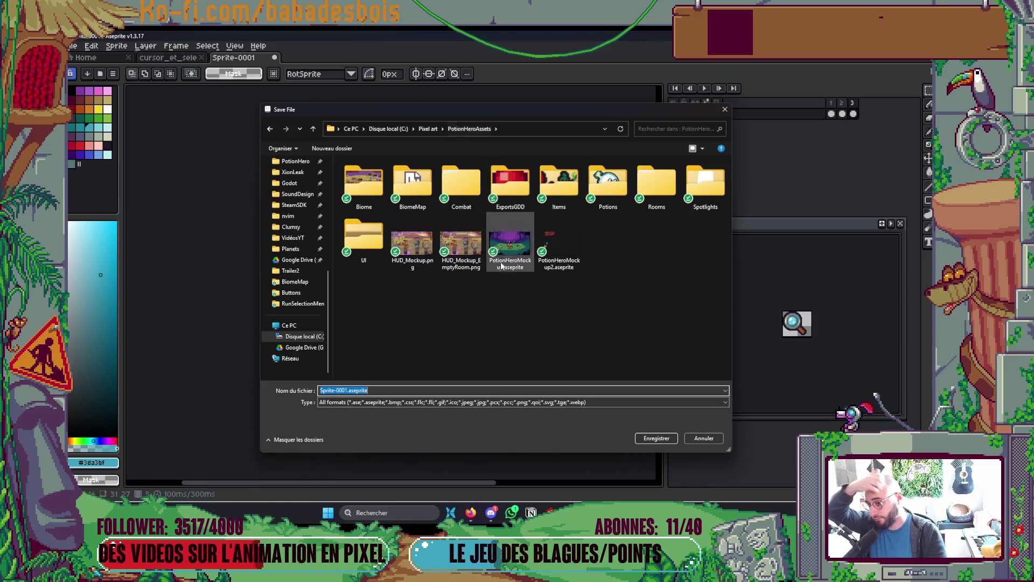
right_click(480, 315)
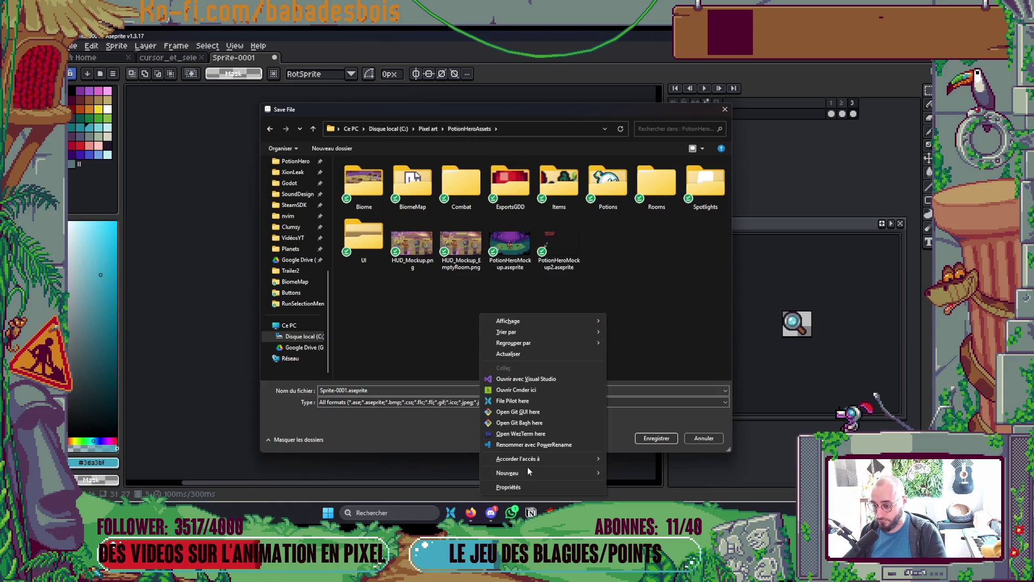
mouse_move(527, 471)
left_click(646, 349)
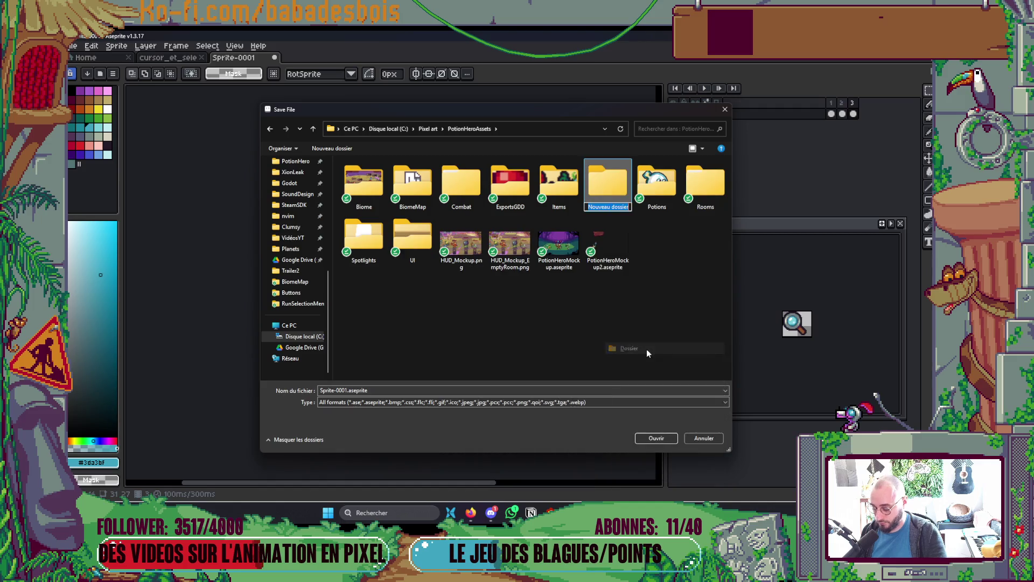
type("Cur")
left_click(349, 390)
left_click(349, 389)
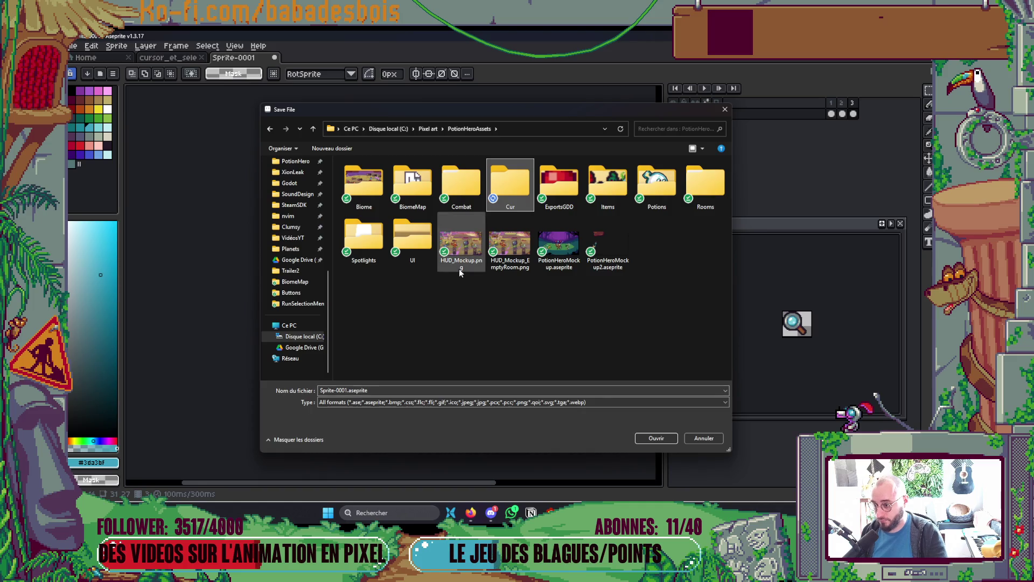
left_click(505, 198)
type("Curr")
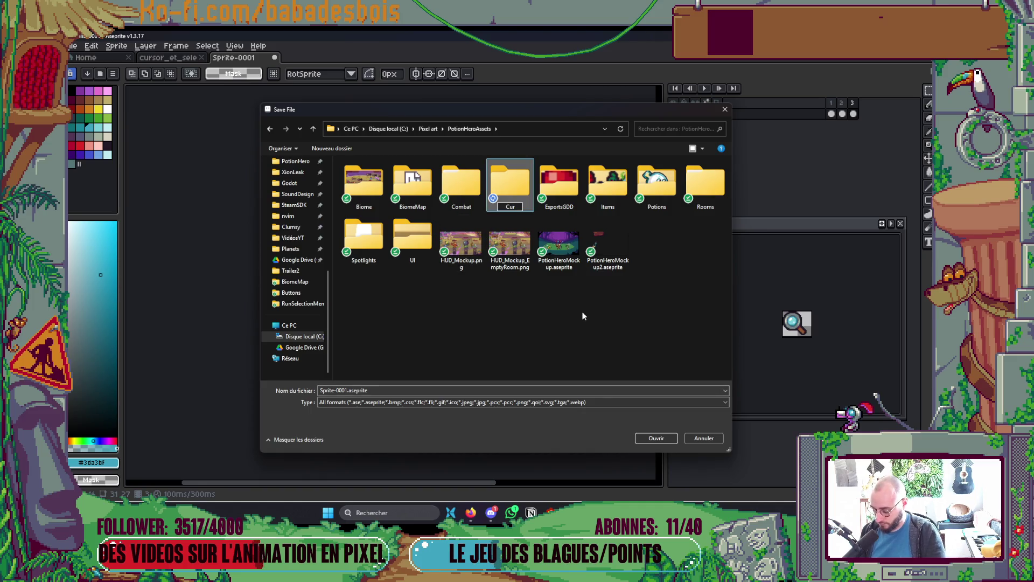
key("BackSpace")
type("sor")
key("Return")
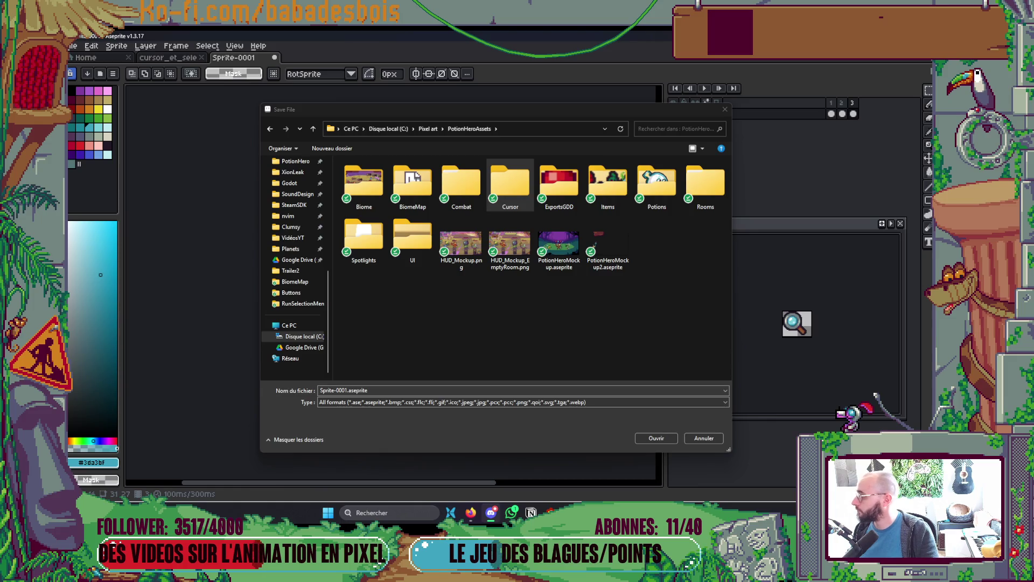
Step: Open the Cursor folder and save the sprite as Cursor.aseprite
left_click(510, 183)
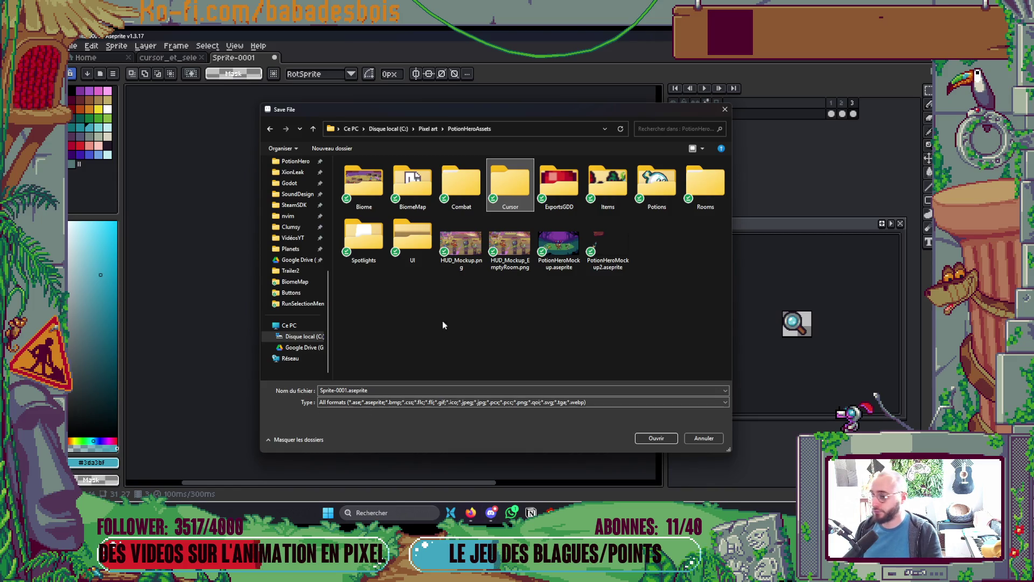
double_click(518, 171)
left_click(344, 406)
left_click(348, 406)
key("ctrl+shift+Left")
key("ctrl+shift+Left")
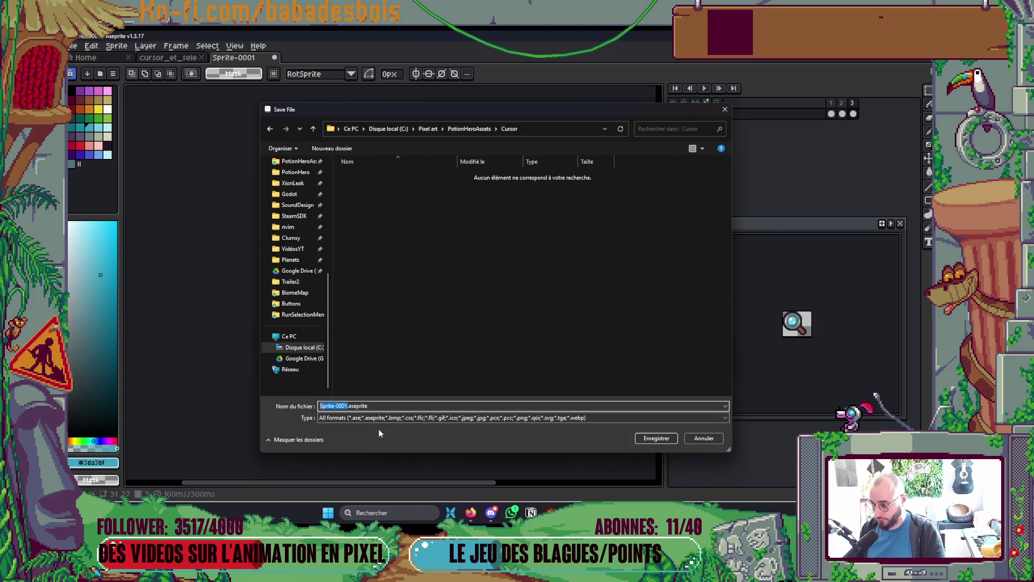
type("Cursor")
key("Return")
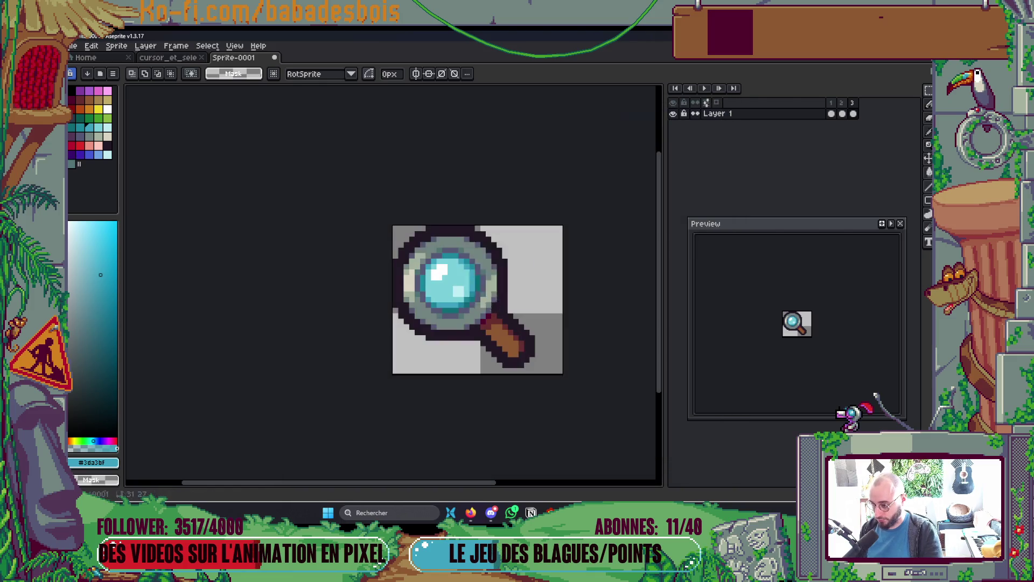
Step: Export the three cursor frames as a sprite sheet with Output File set to Cursor.png
key("ctrl+alt+shift+s")
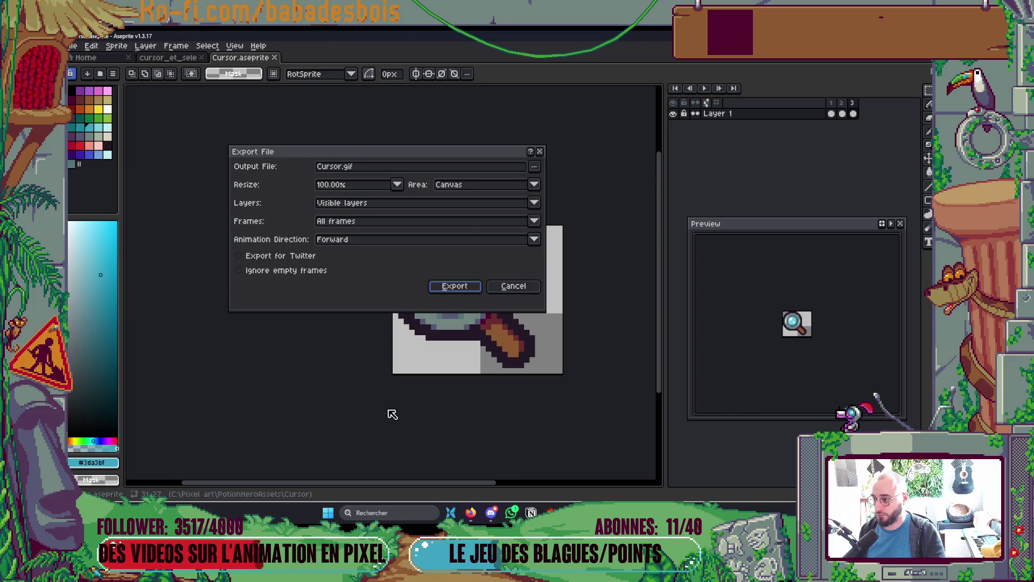
key("Escape")
key("ctrl+e")
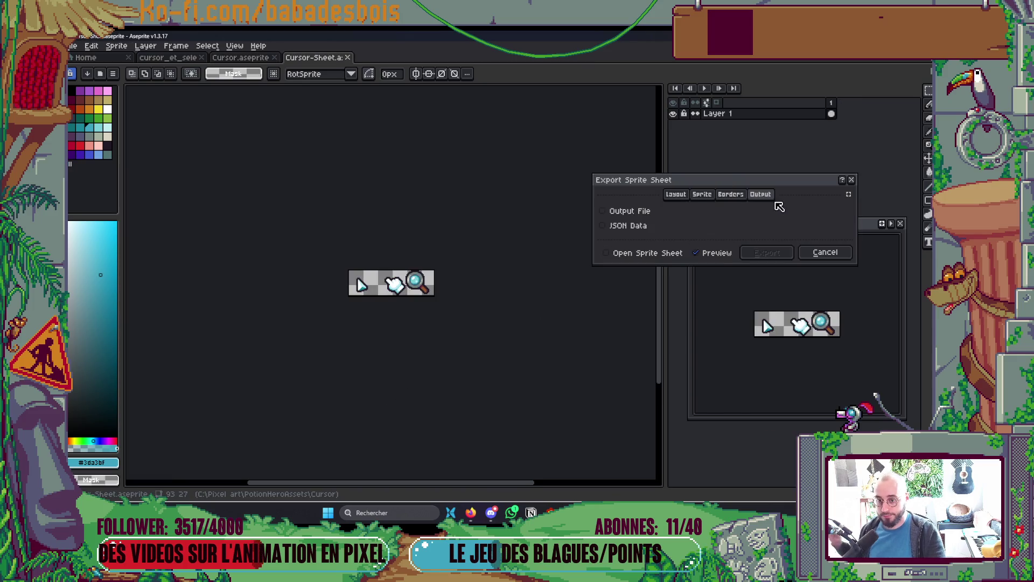
left_click(647, 212)
left_click(845, 213)
left_click(848, 224)
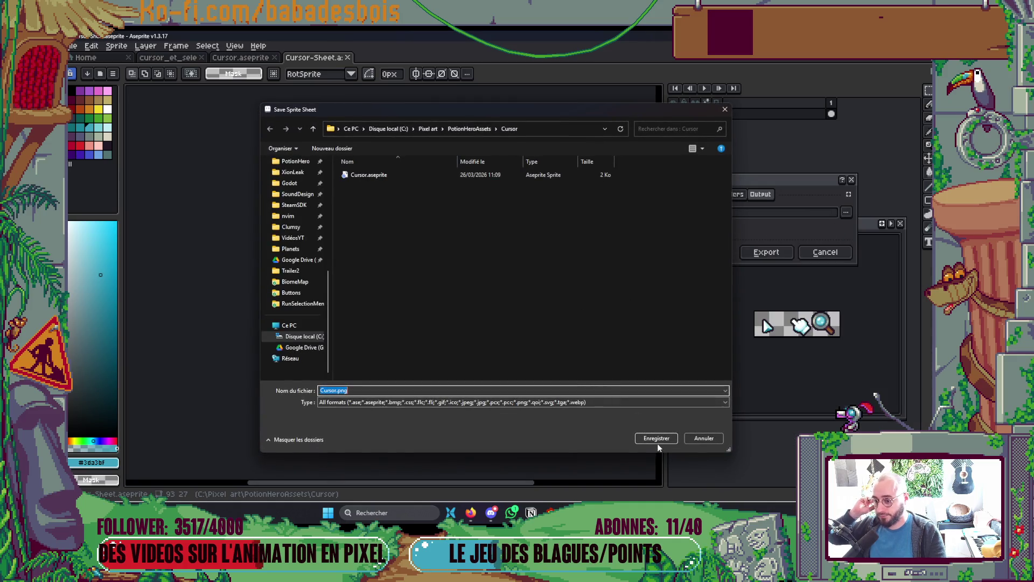
key("Right")
type("S")
key("Escape")
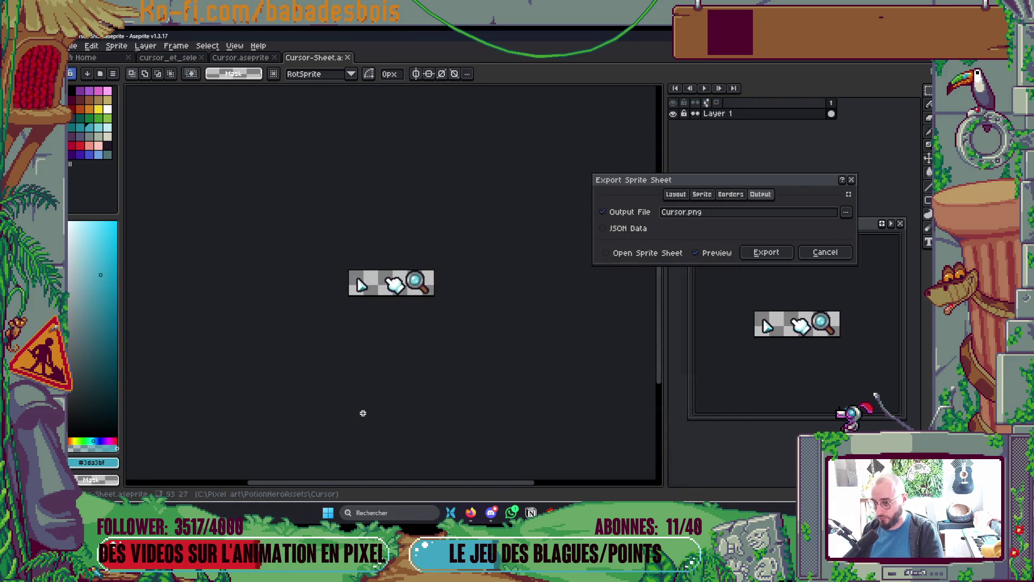
left_click(766, 252)
key("alt+Tab")
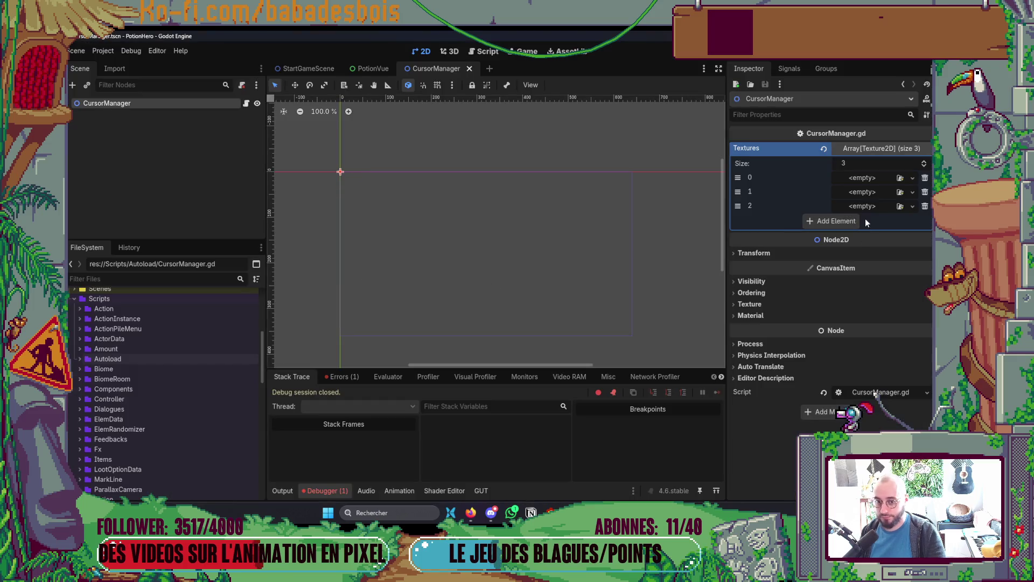
Step: Make a new folder named 'Cursor' inside the Sprites folder of the FileSystem dock
scroll(75, 379, "up", 3)
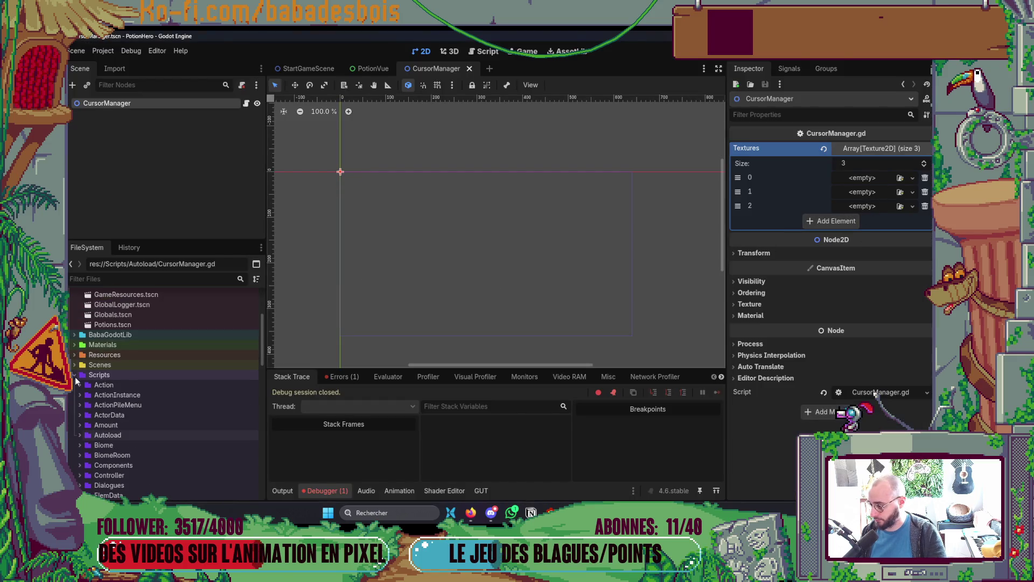
scroll(82, 371, "up", 5)
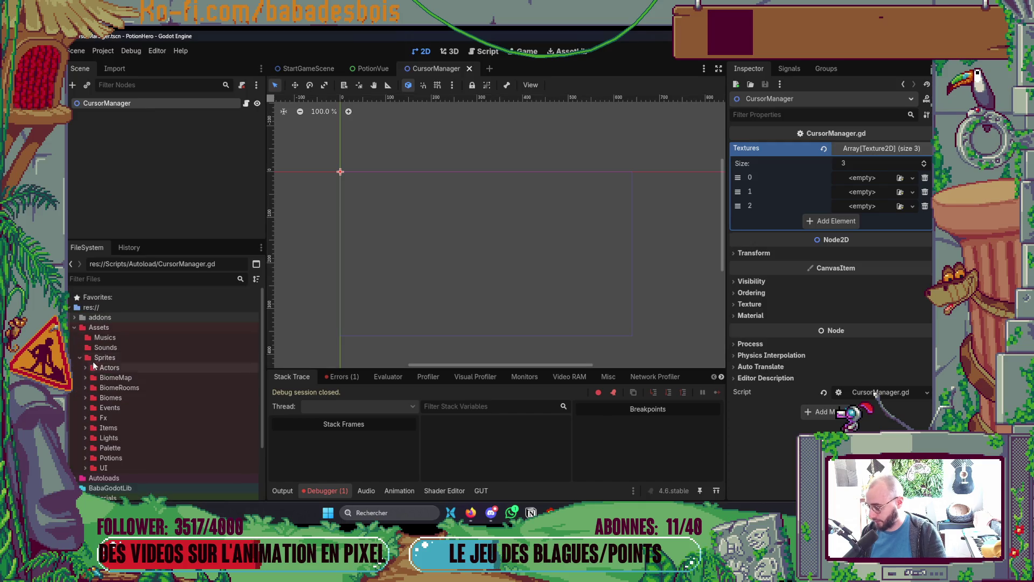
right_click(103, 356)
mouse_move(150, 341)
left_click(264, 337)
type("Cursor")
key("Return")
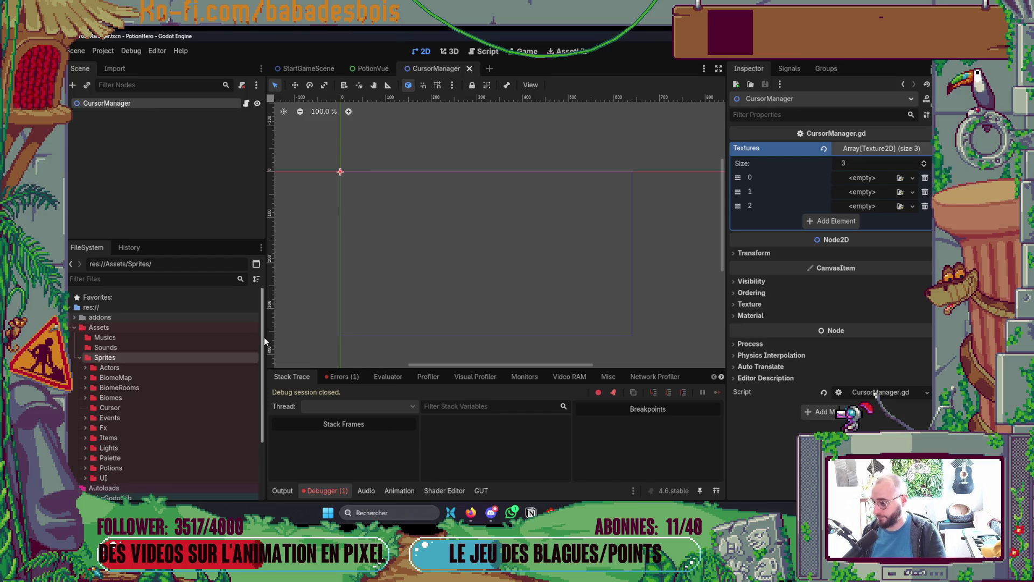
Step: Show the saved Cursor file in its Explorer folder and carry Cursor.png toward Godot
key("alt+Tab")
right_click(239, 59)
left_click(291, 102)
left_click_drag(537, 124, 550, 259)
key("alt+Tab")
key("alt+Tab")
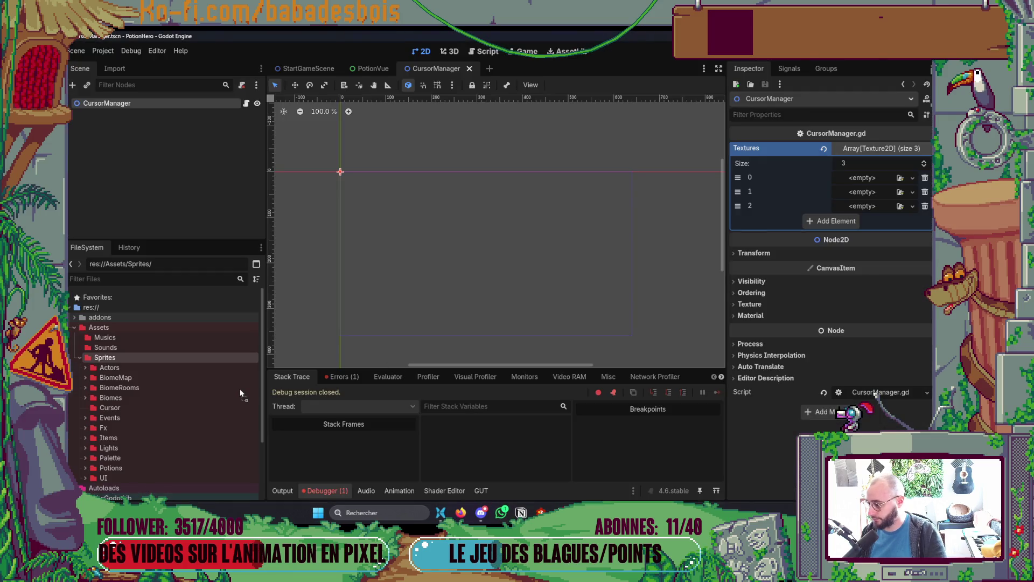
key("alt+Tab")
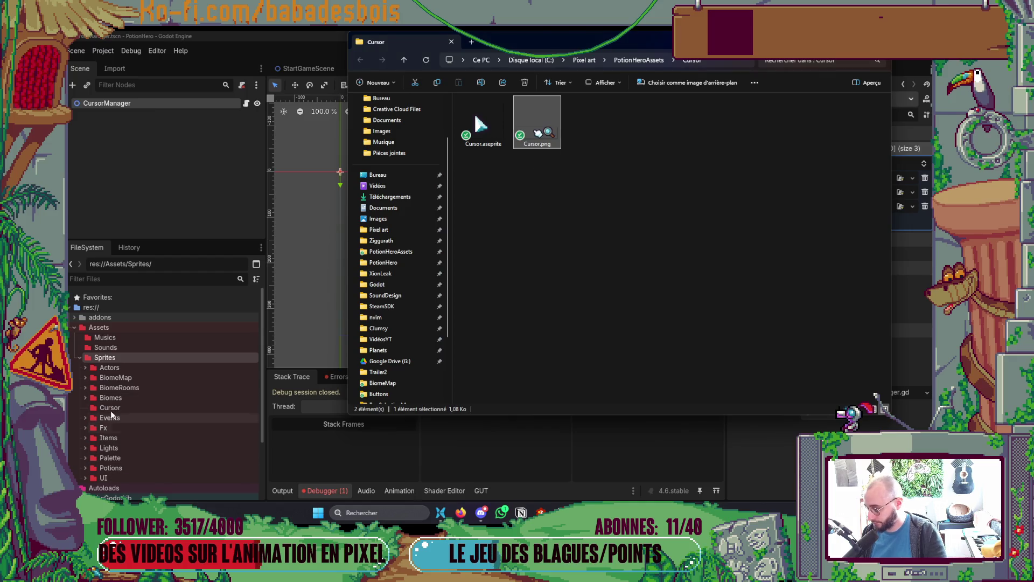
left_click(103, 407)
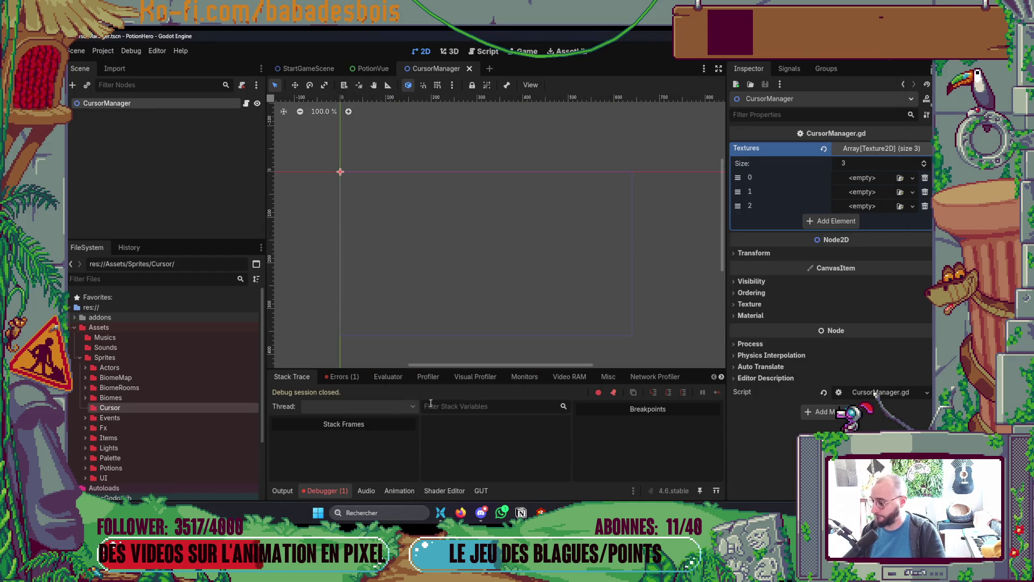
key("alt+Tab")
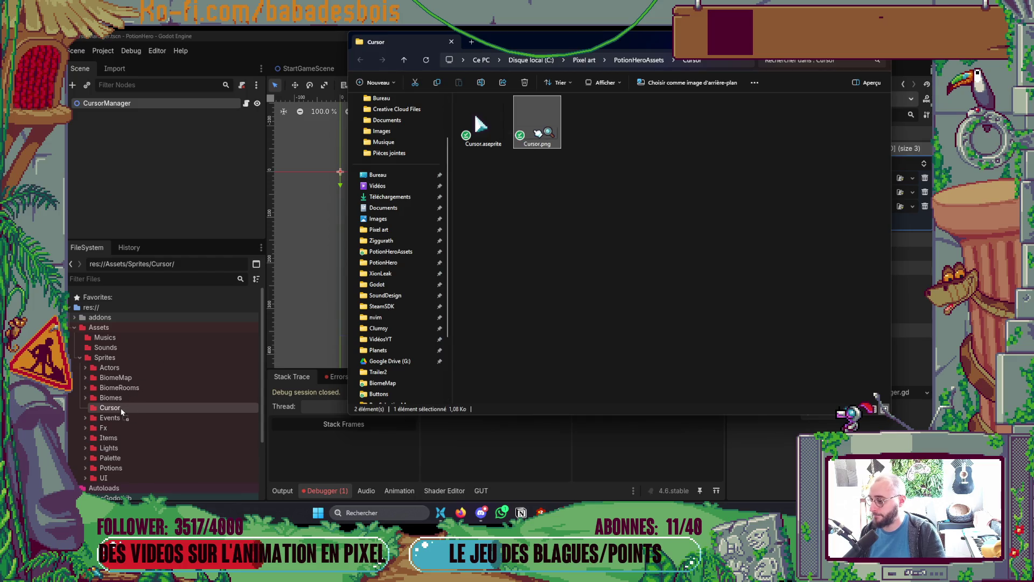
left_click(121, 408)
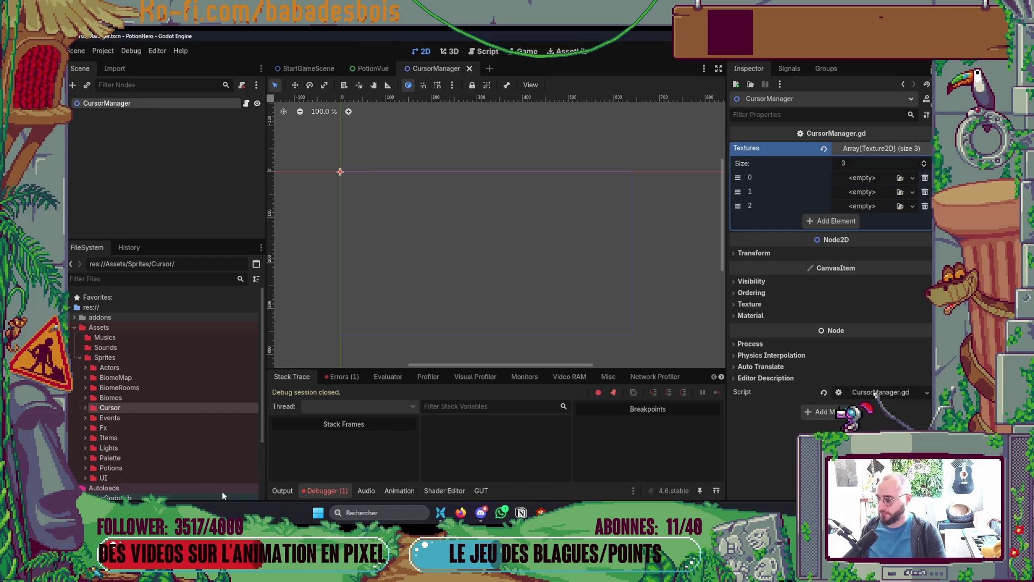
key("alt+Tab")
key("alt+Tab")
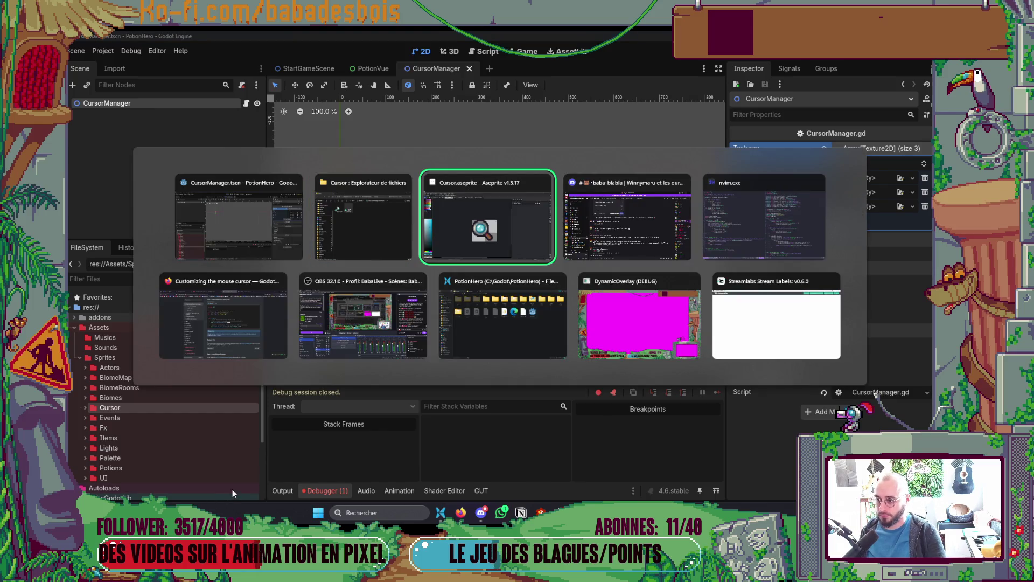
Step: Read the 'Customizing the mouse cursor' guide, then move on to the Controllers, gamepads, and joysticks page
left_click(232, 323)
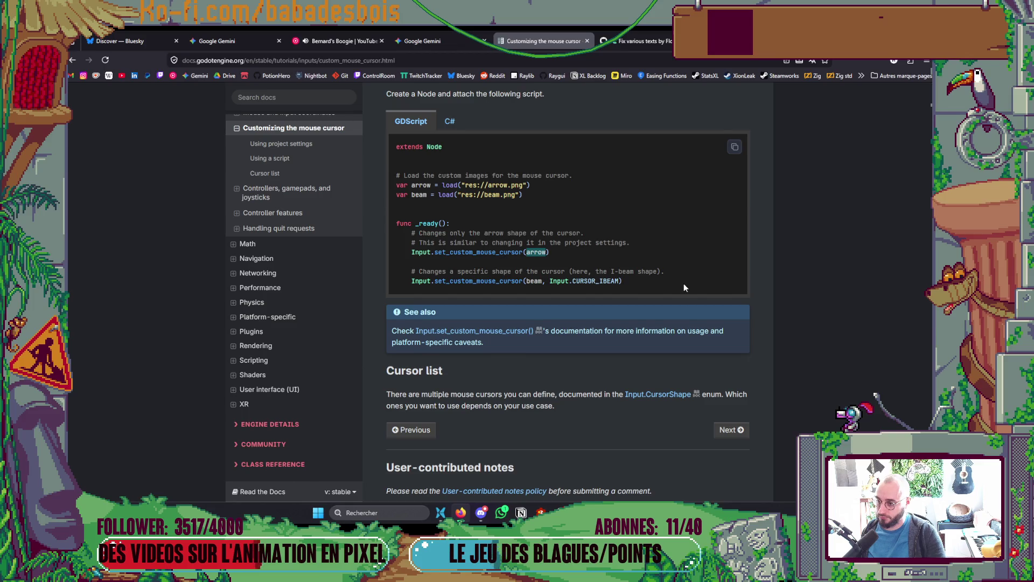
scroll(683, 283, "up", 5)
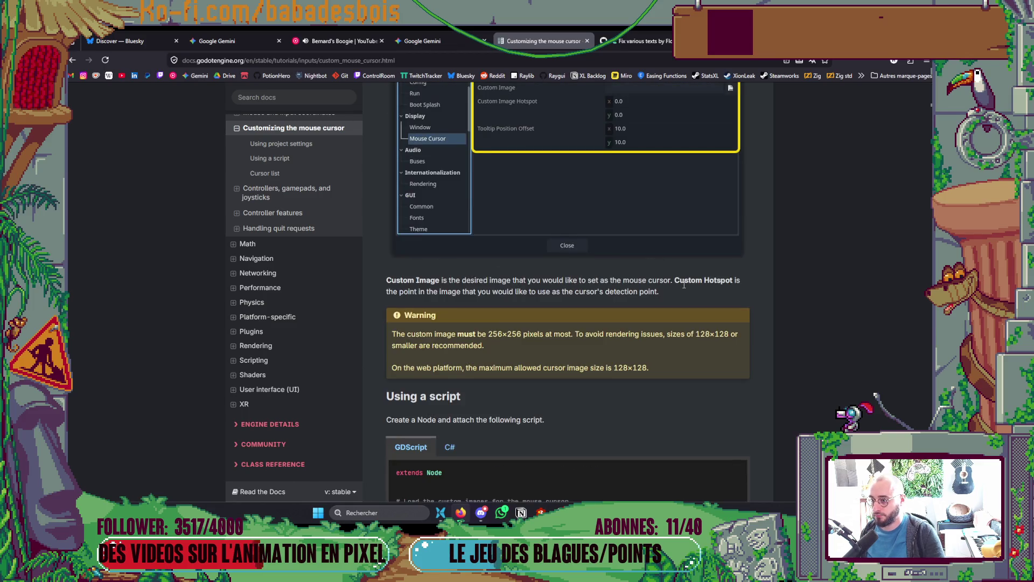
scroll(683, 285, "up", 3)
scroll(674, 293, "down", 9)
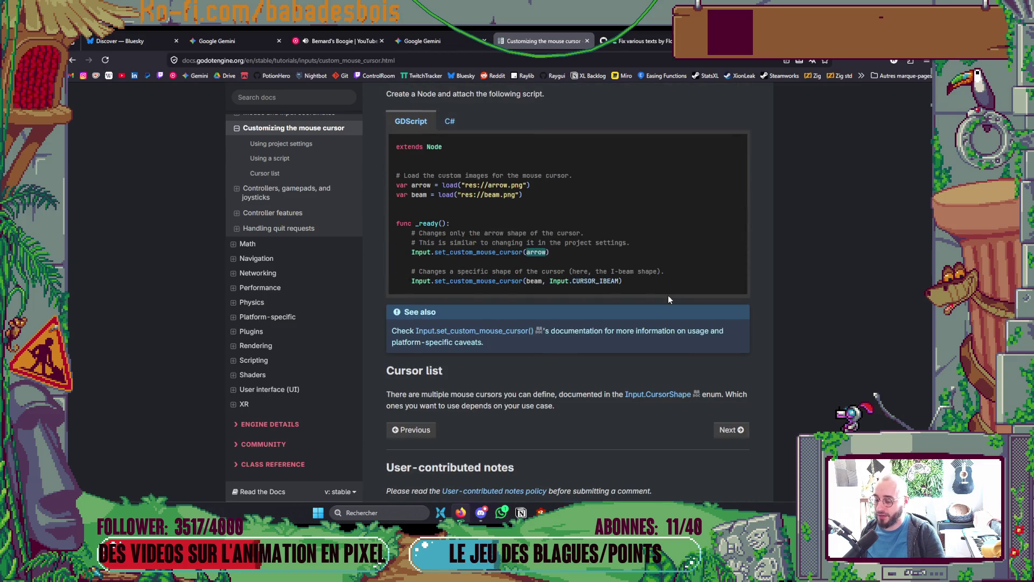
left_click(732, 430)
scroll(742, 438, "down", 10)
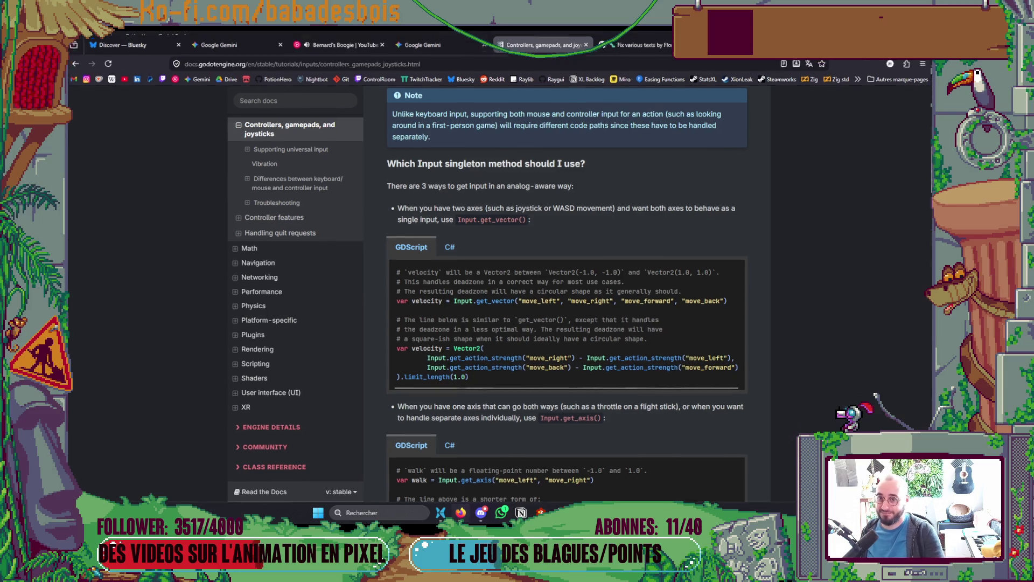
Step: Save the CursorManager scene in Godot with Ctrl+S
key("alt+Tab")
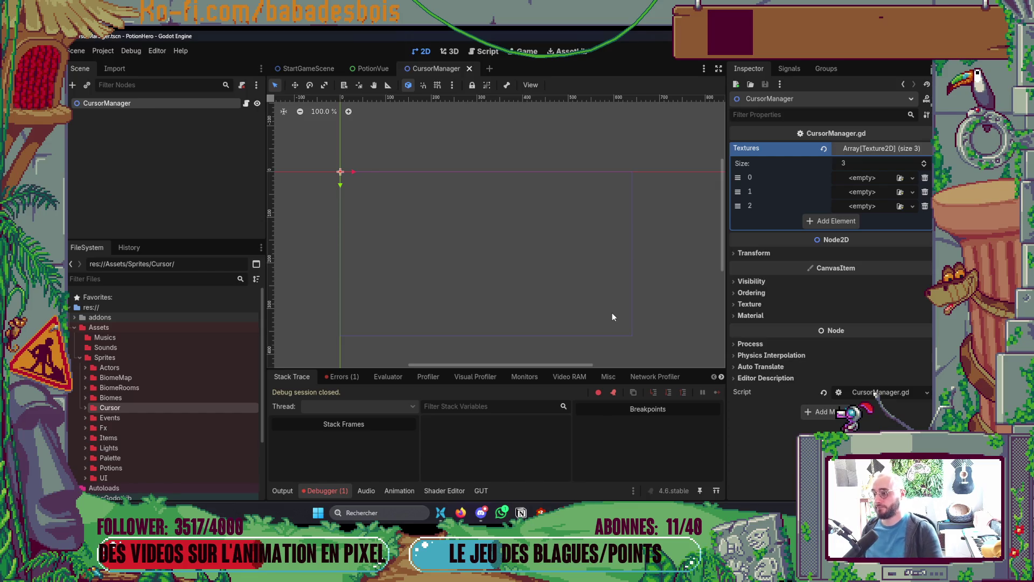
key("ctrl+s")
key("alt+Tab")
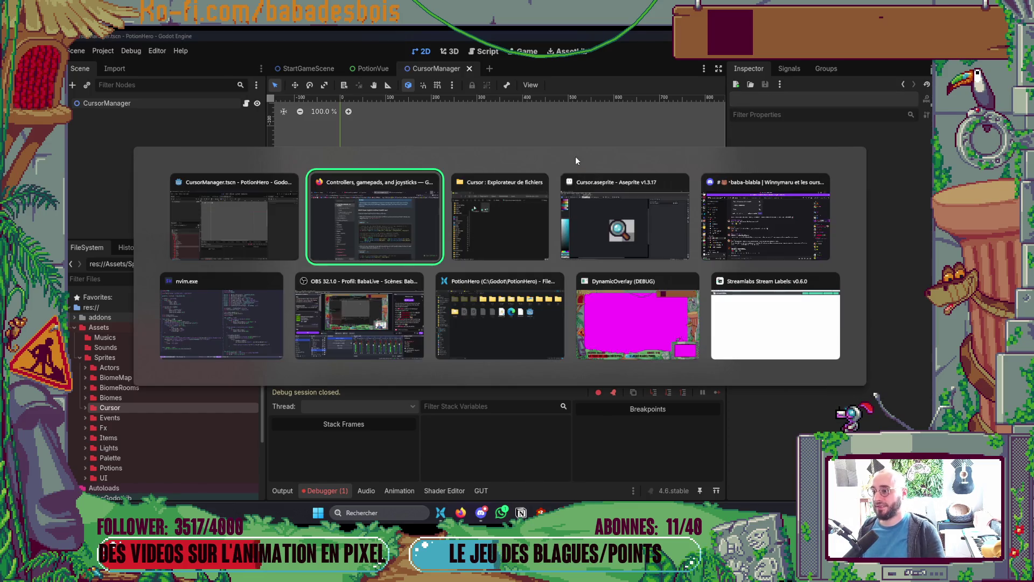
left_click(229, 321)
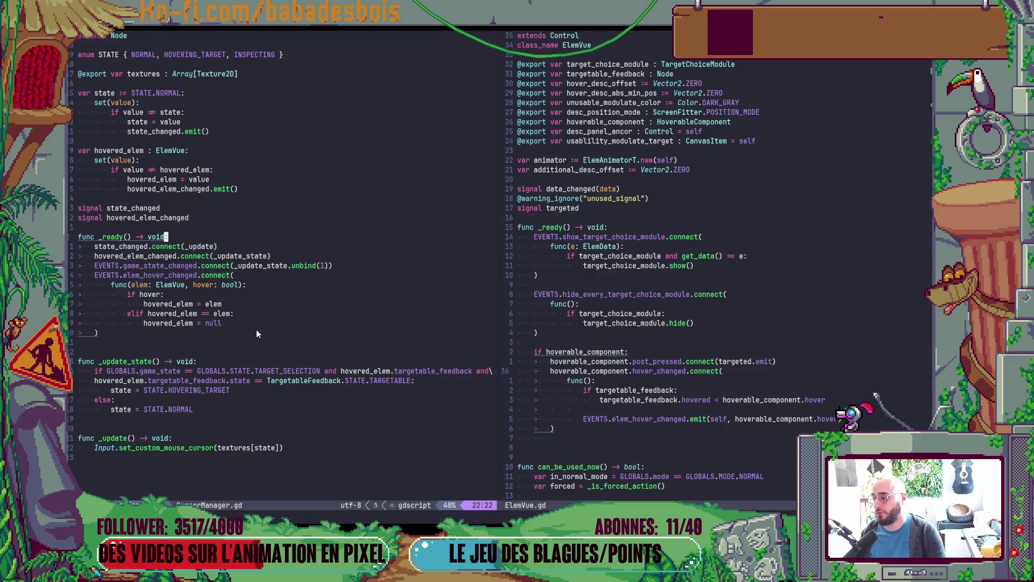
scroll(211, 339, "down", 3)
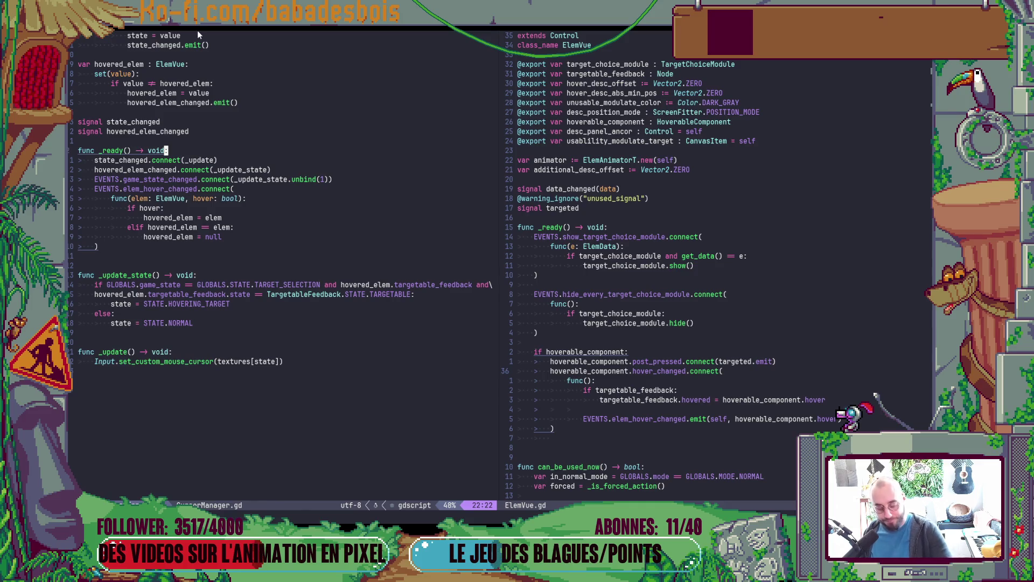
key("alt+Tab")
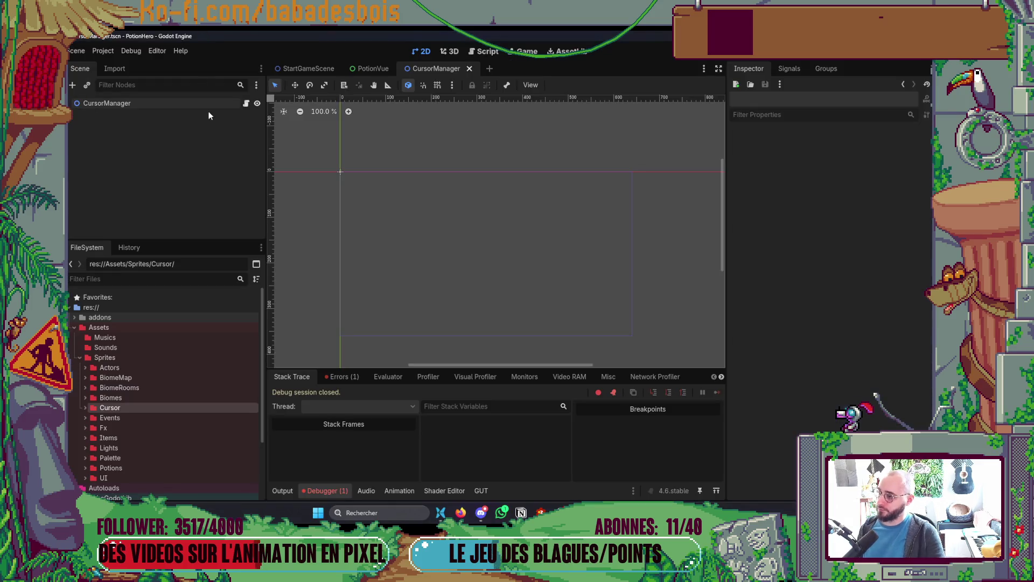
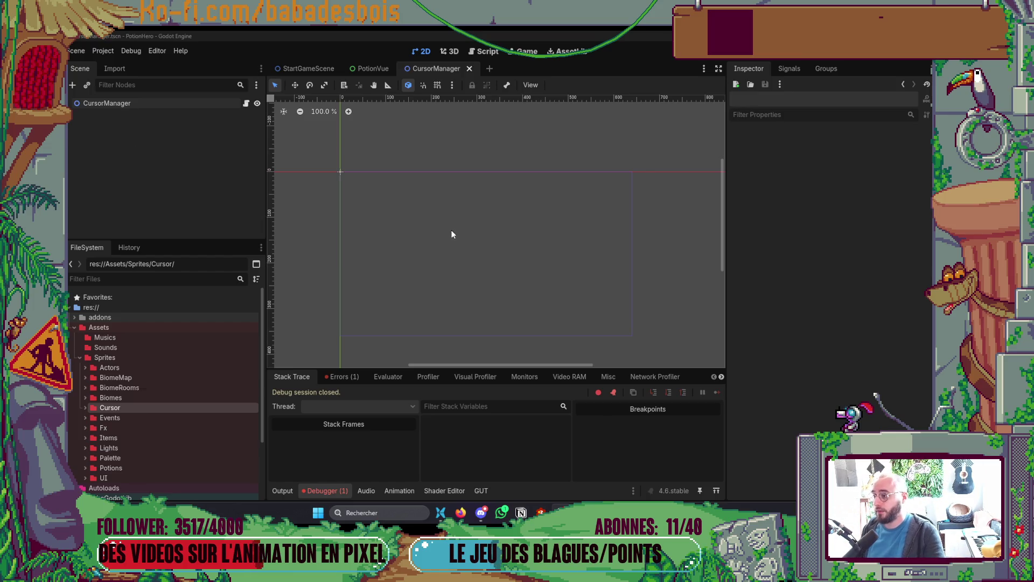
Step: Find the custom mouse cursor line in the CursorManager script in Neovim
key("alt+Tab")
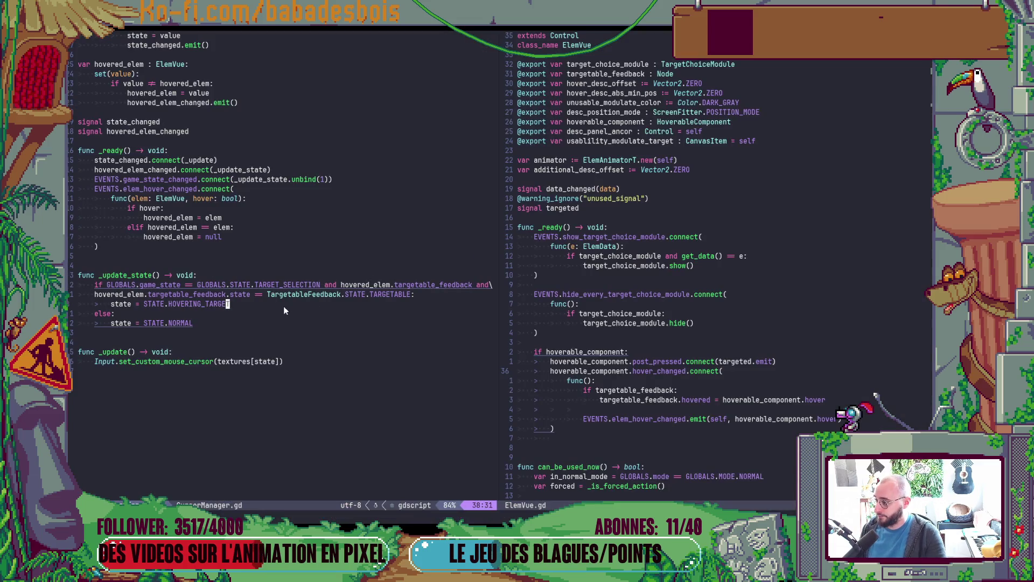
key("j")
key("j")
key("j")
key("$")
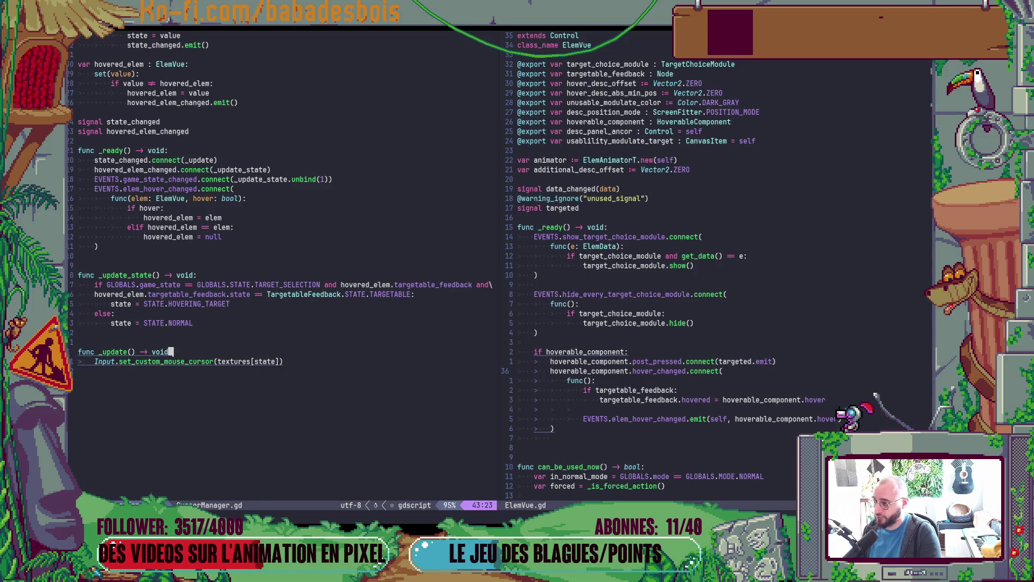
key("alt+Tab")
key("alt+Tab")
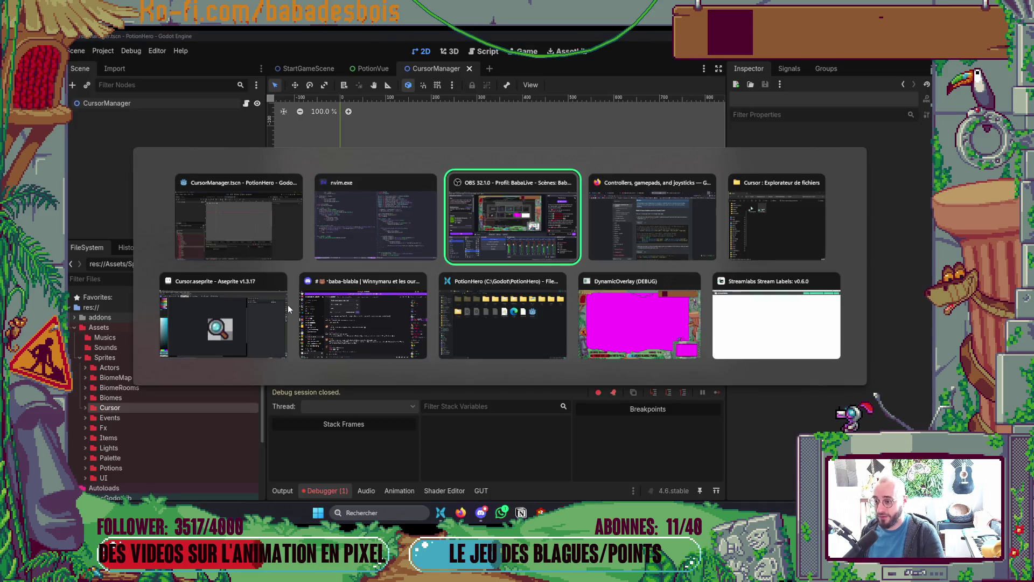
Step: Check the controllers docs and the merged pull request #186 'Fix various texts', then return to Neovim
scroll(535, 299, "down", 10)
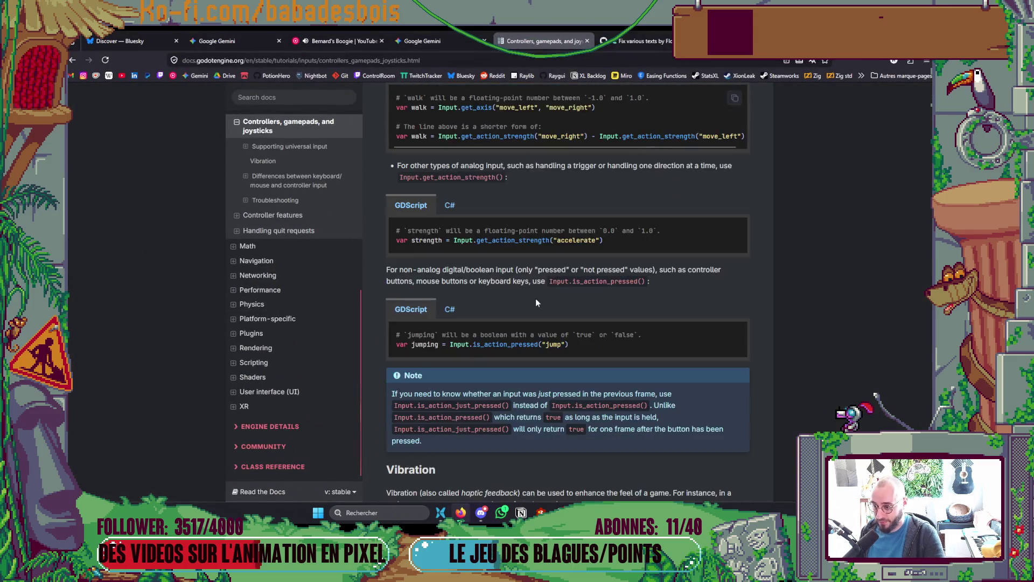
scroll(535, 298, "up", 7)
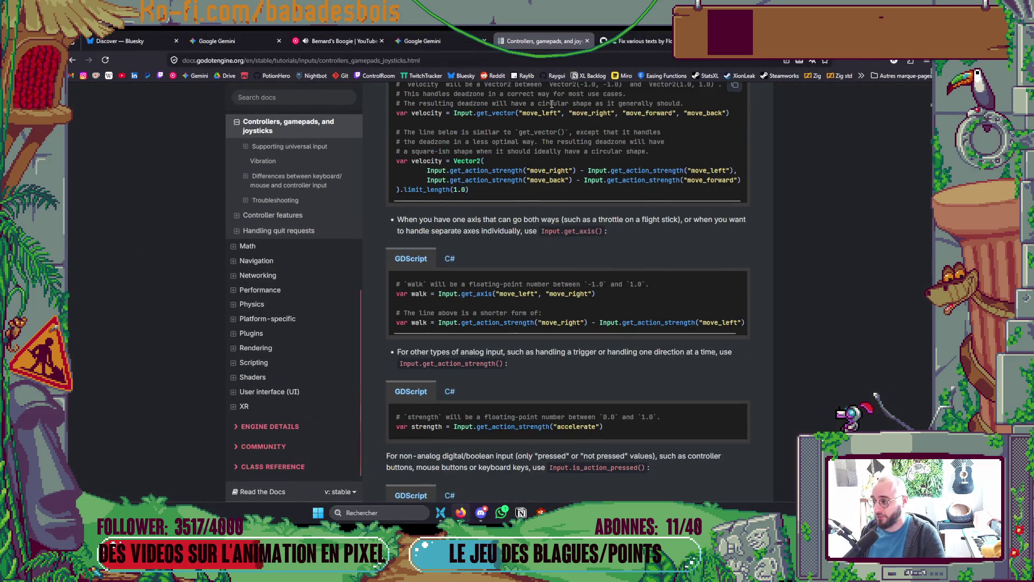
left_click(641, 41)
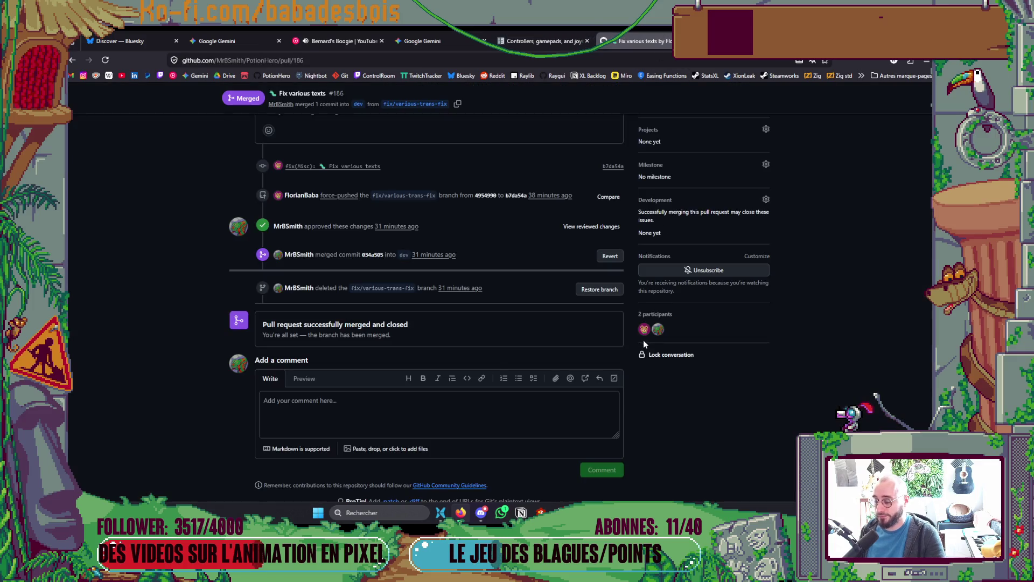
key("alt+Tab")
key("alt+Tab")
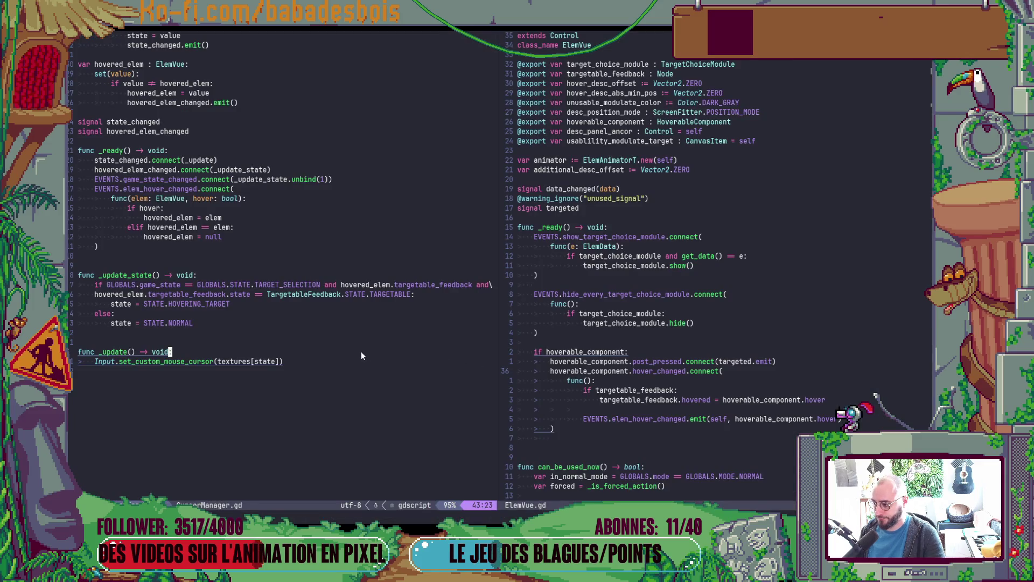
Step: Make all three Textures elements of CursorManager a New AtlasTexture
key("alt+Tab")
key("alt+Tab")
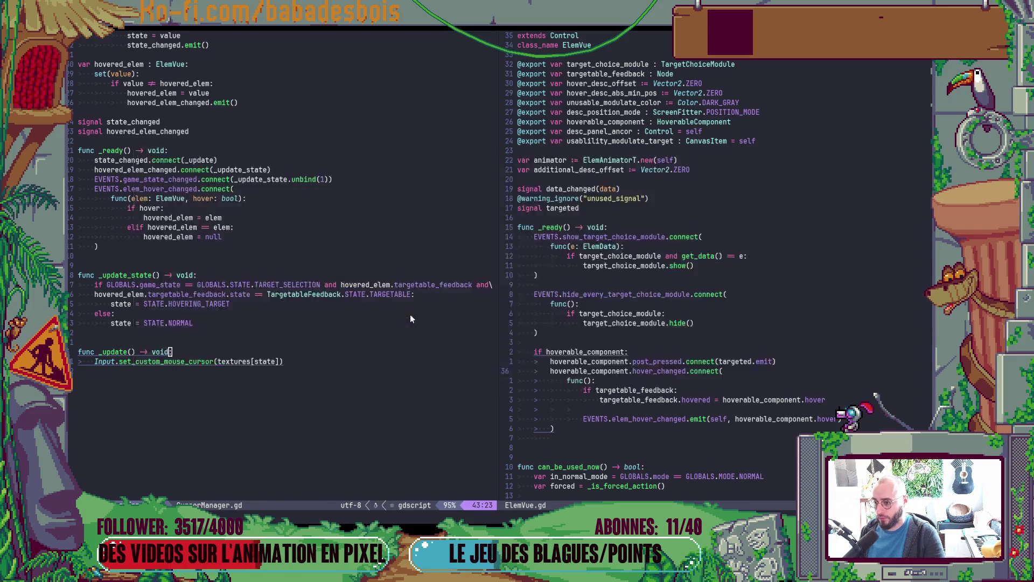
left_click(121, 107)
left_click(864, 180)
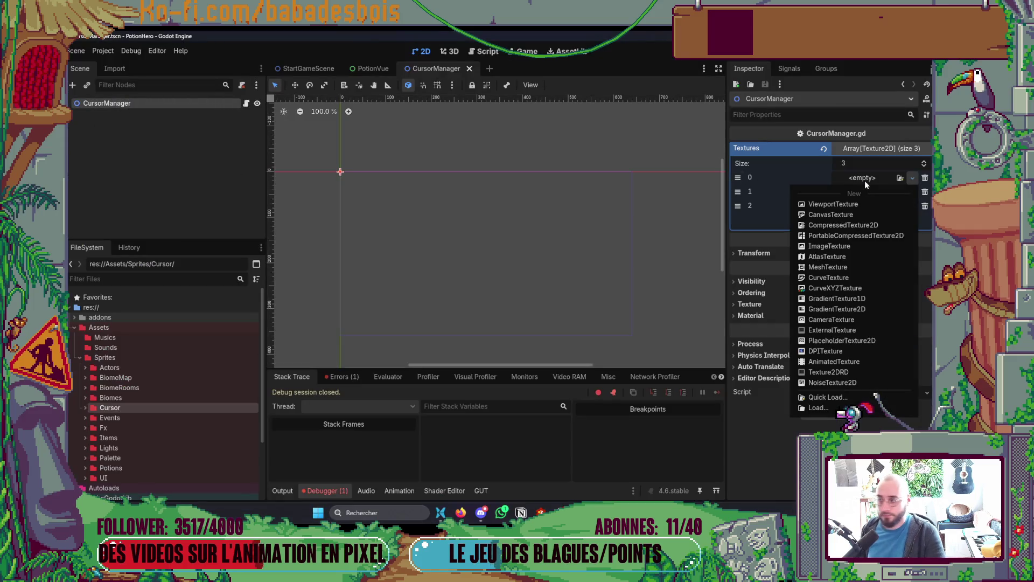
key("Escape")
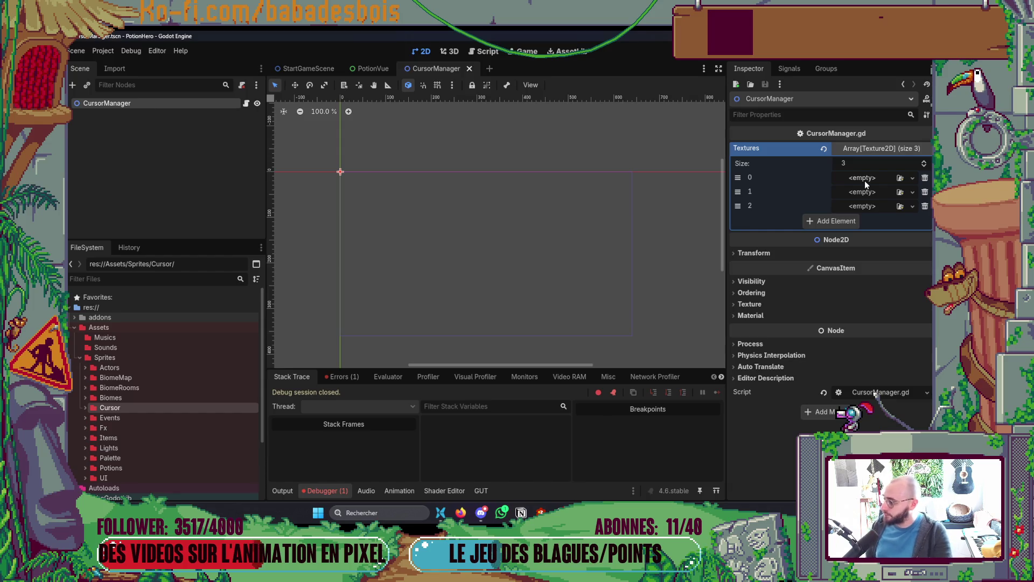
left_click(864, 180)
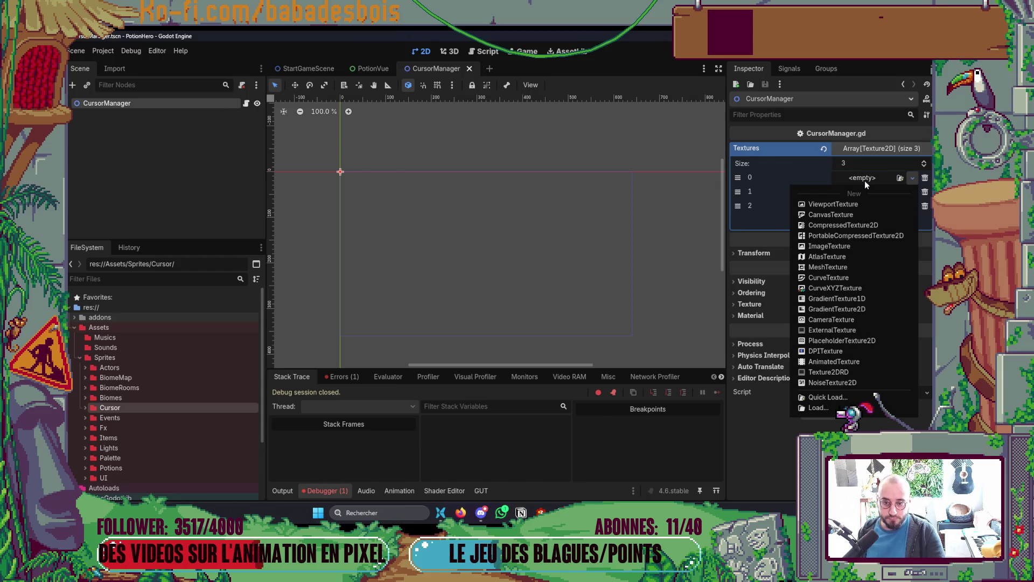
left_click(851, 257)
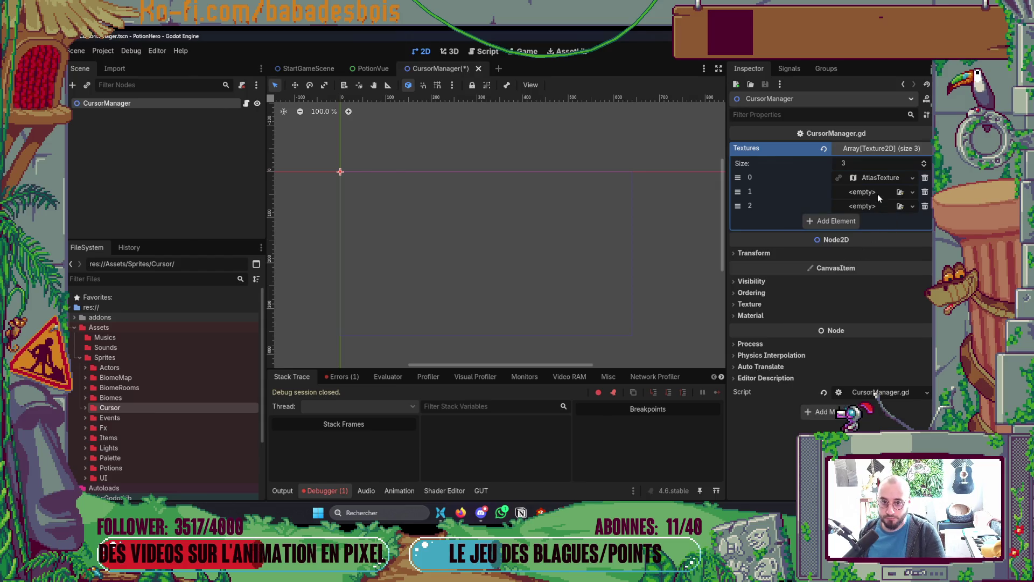
left_click(868, 194)
left_click(843, 271)
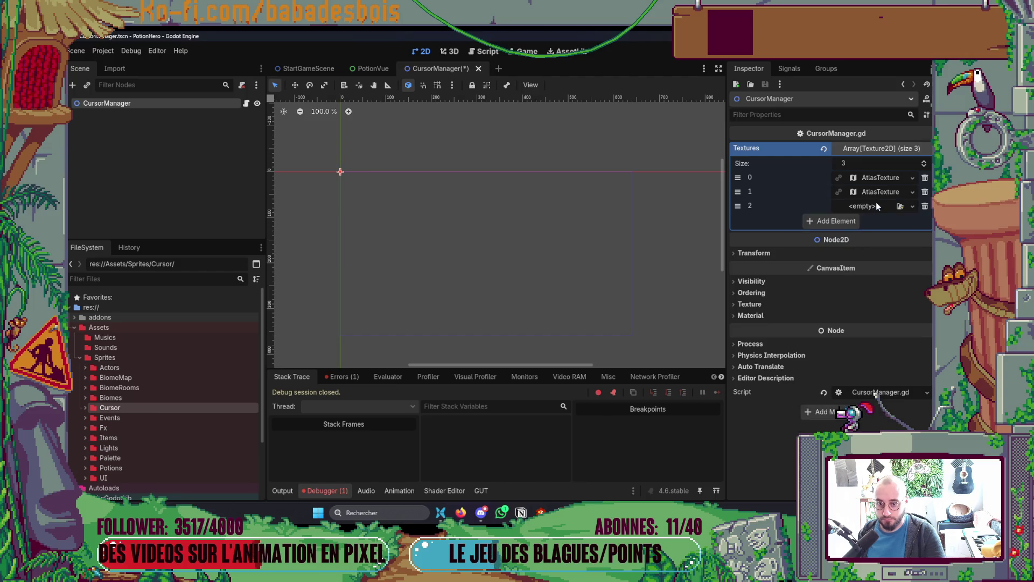
left_click(876, 204)
left_click(835, 283)
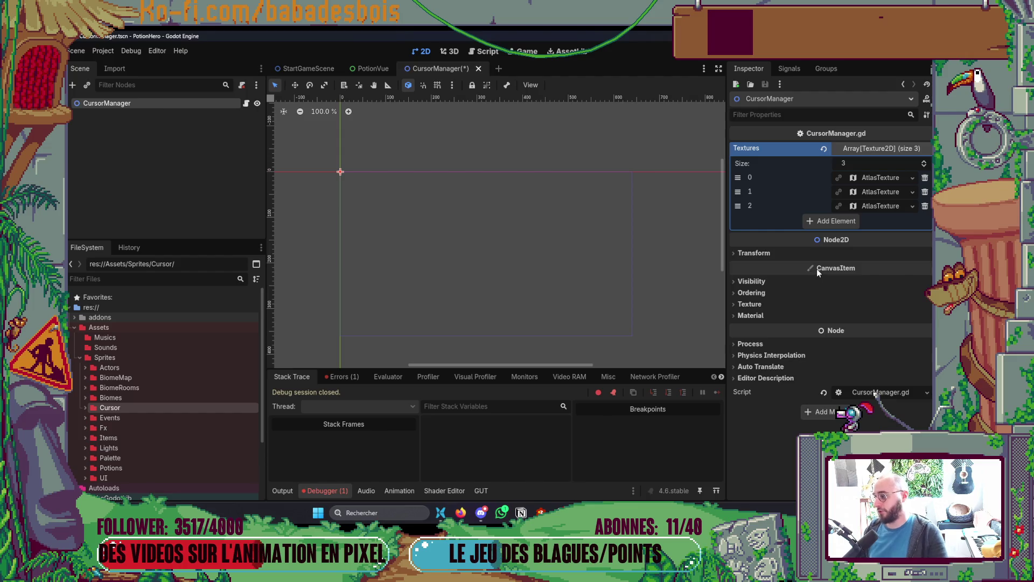
Step: Assign Cursor.png as element 0's atlas and bring up its region editor
left_click(873, 177)
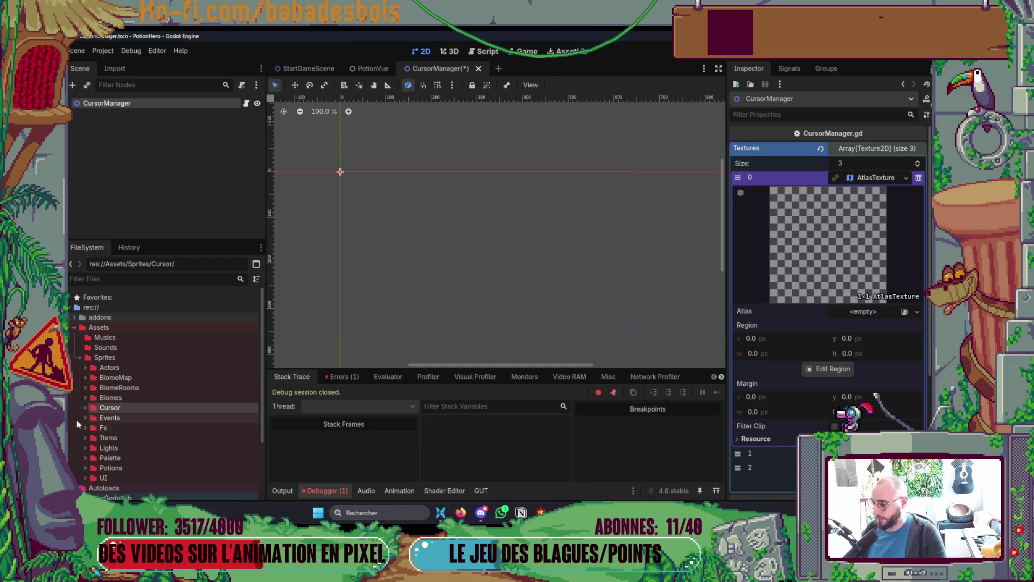
left_click(86, 406)
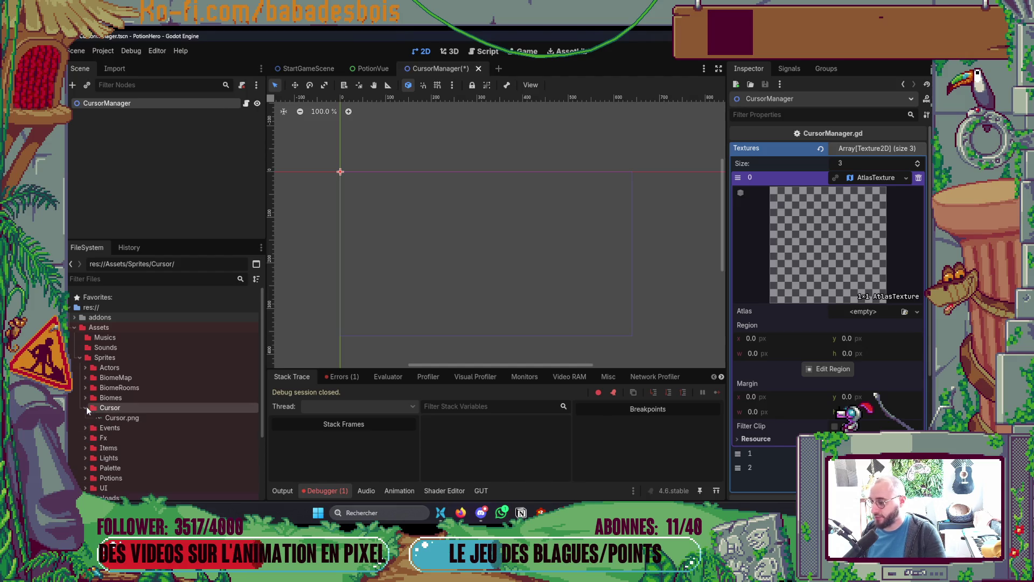
left_click(123, 419)
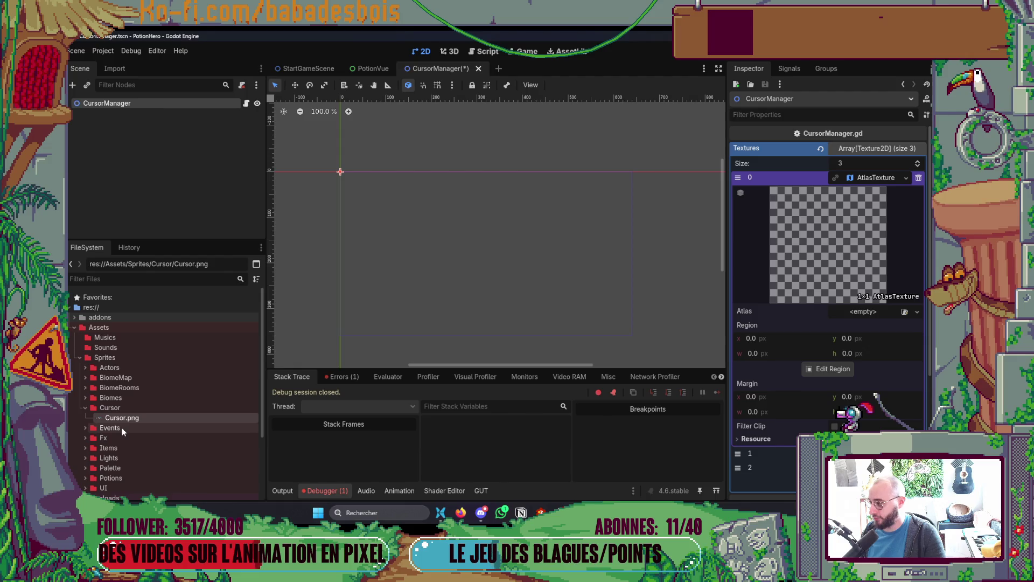
mouse_move(129, 418)
left_mouse_down()
mouse_move(812, 360)
mouse_move(862, 312)
left_mouse_up()
left_click(829, 385)
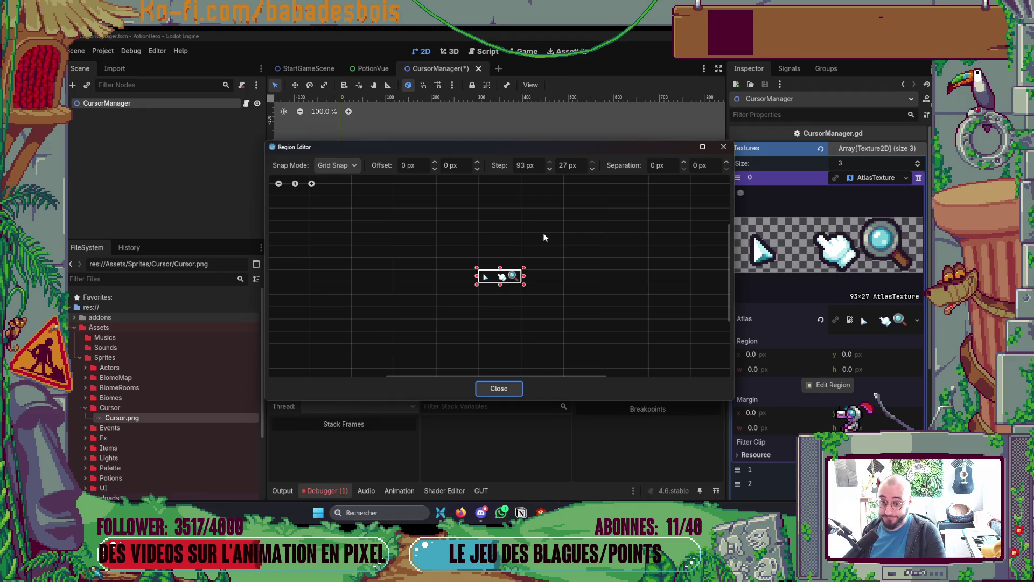
Step: Set a 31 px grid step and select the arrow cell as element 0's region
left_click(528, 167)
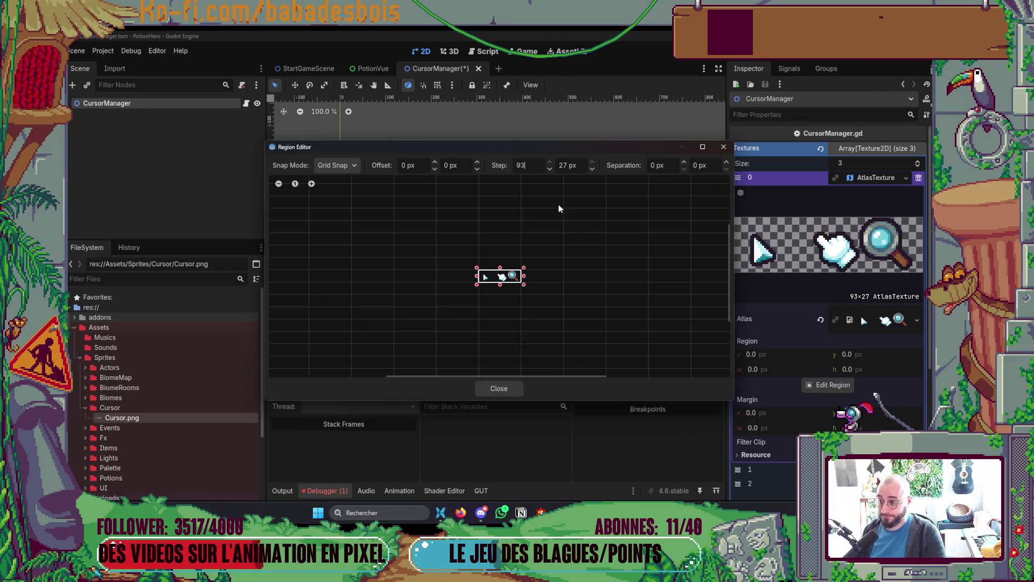
type("31")
key("Return")
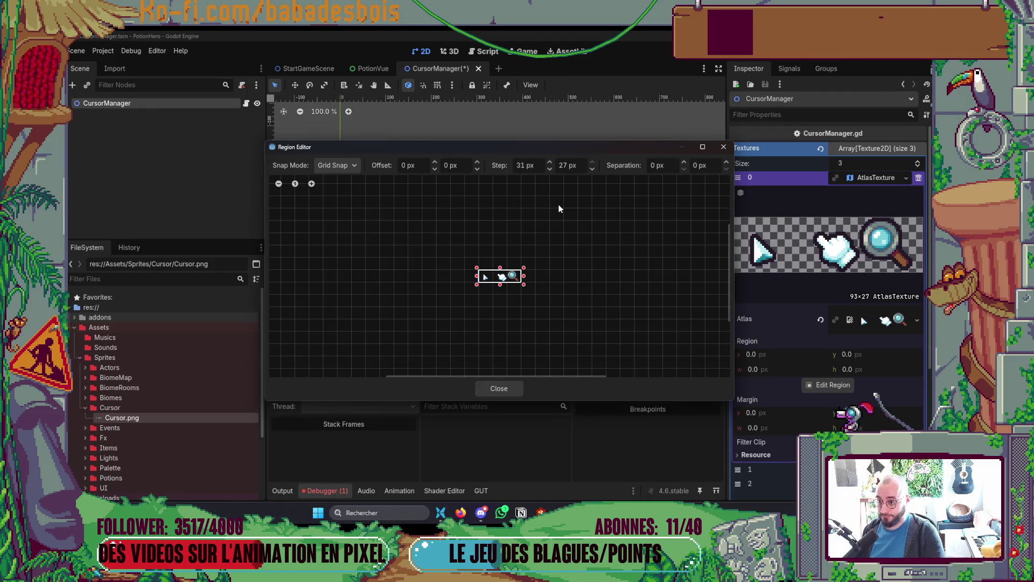
scroll(491, 300, "up", 2)
scroll(493, 304, "up", 5)
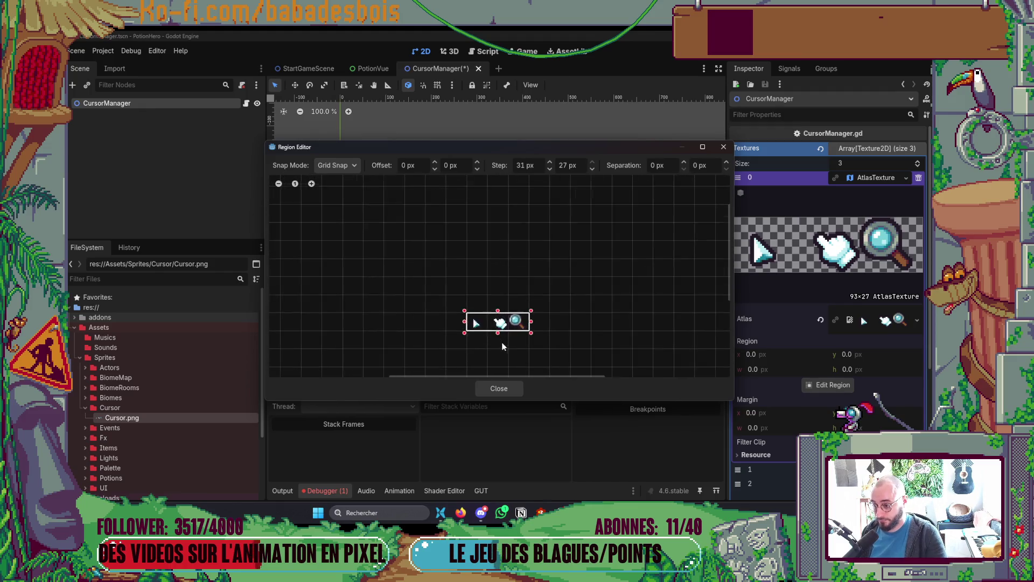
left_click(442, 298)
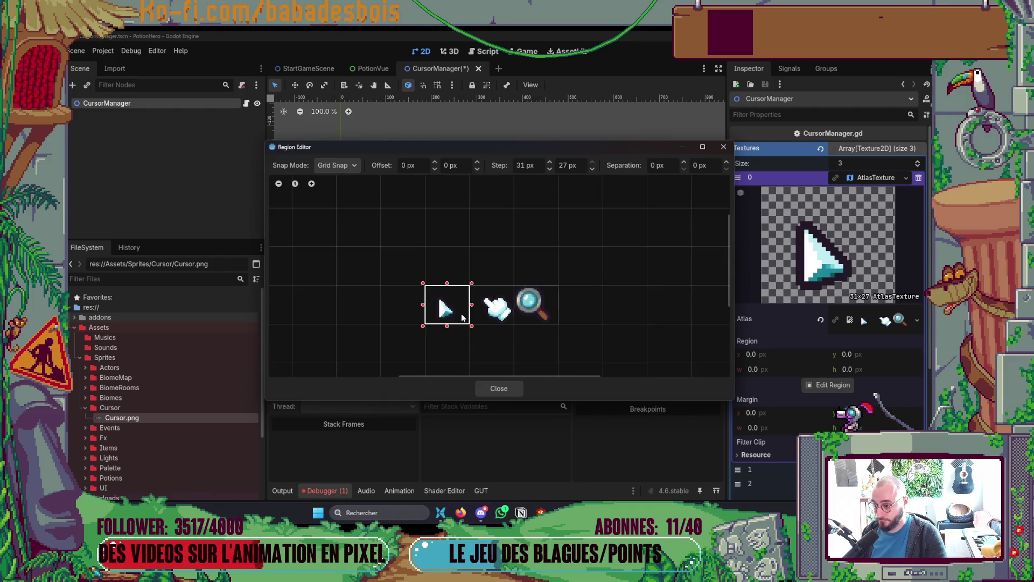
left_click(499, 389)
Step: Give element 1 the Cursor.png atlas with the hand cell as its region
left_click(877, 176)
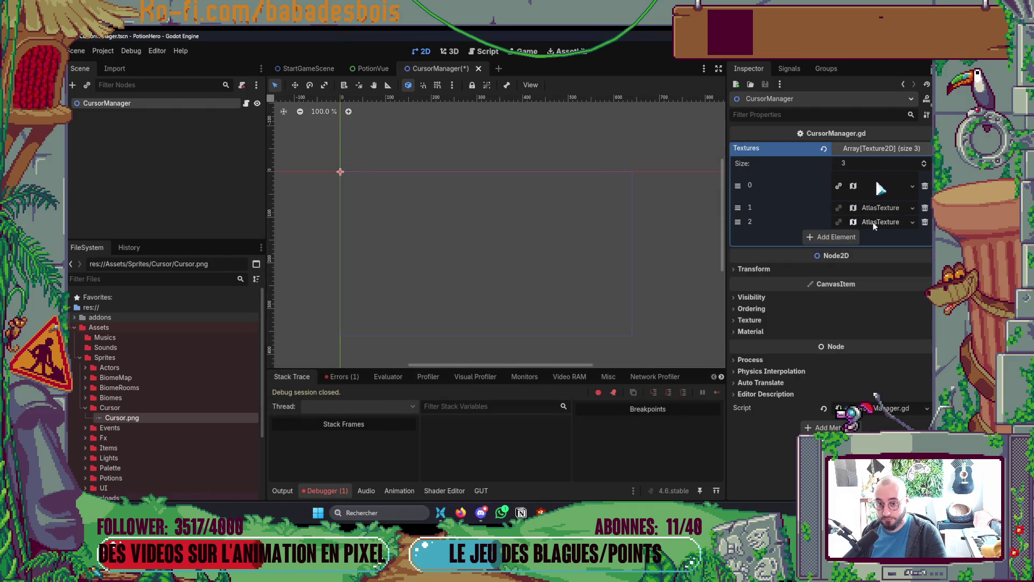
left_click(875, 210)
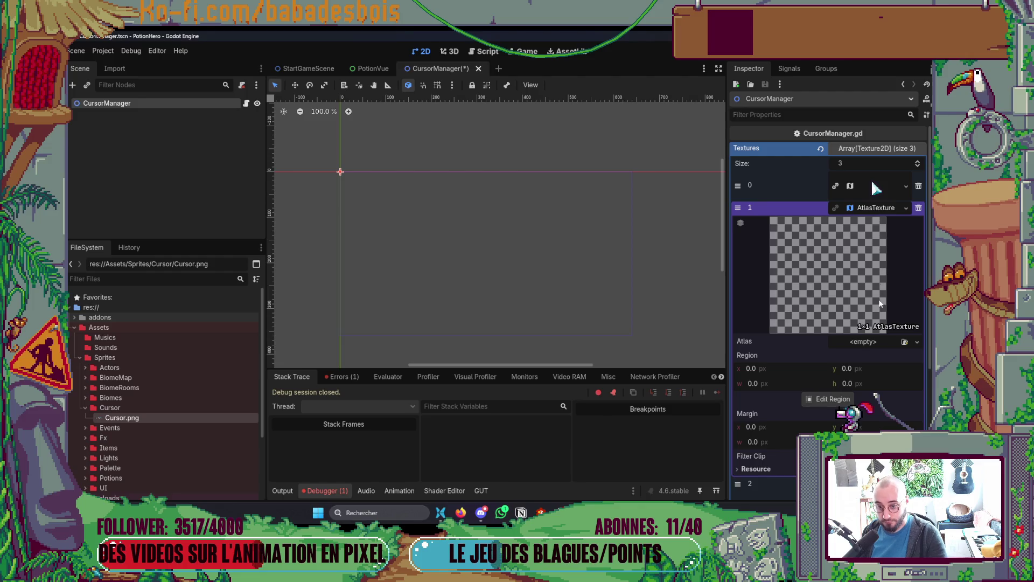
left_click(858, 344)
key("Escape")
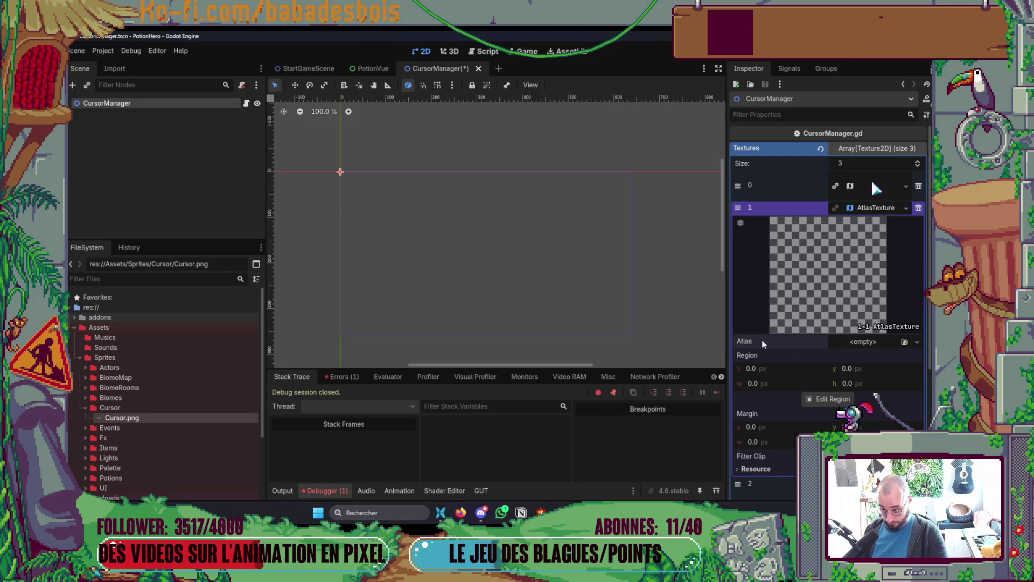
mouse_move(134, 421)
left_mouse_down()
mouse_move(857, 377)
mouse_move(859, 342)
left_mouse_up()
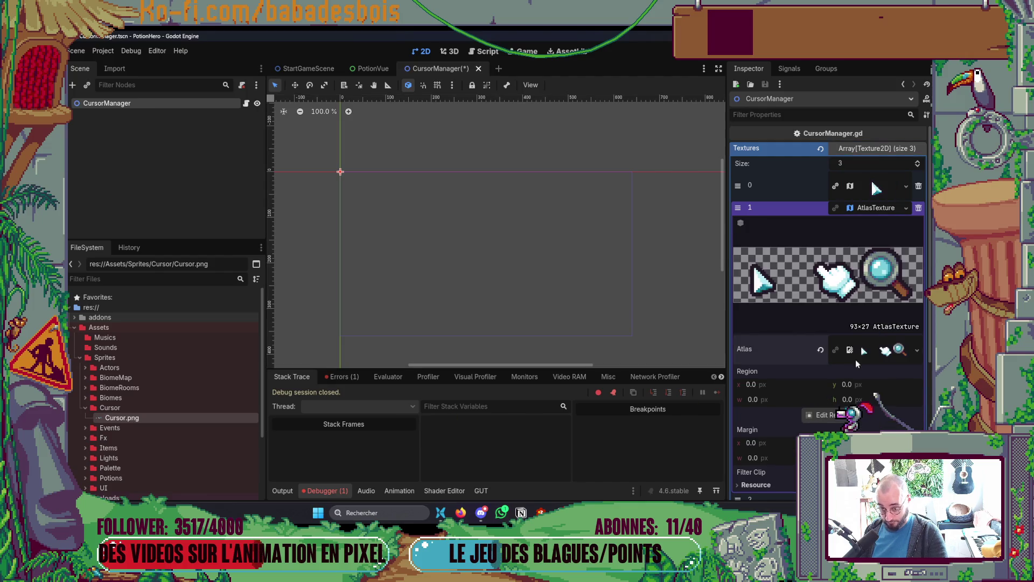
left_click(819, 415)
left_click(499, 276)
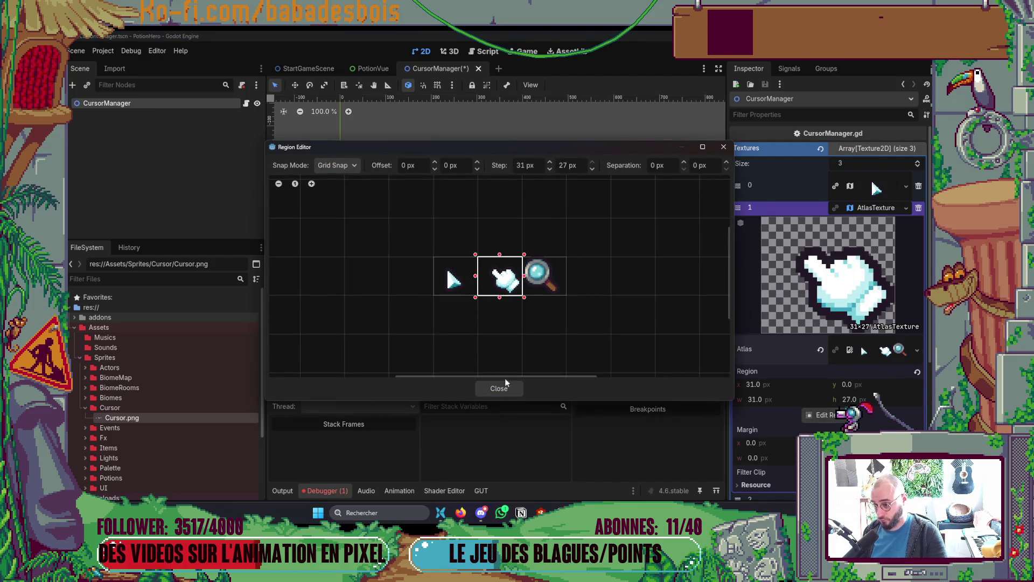
left_click(498, 381)
left_click(867, 209)
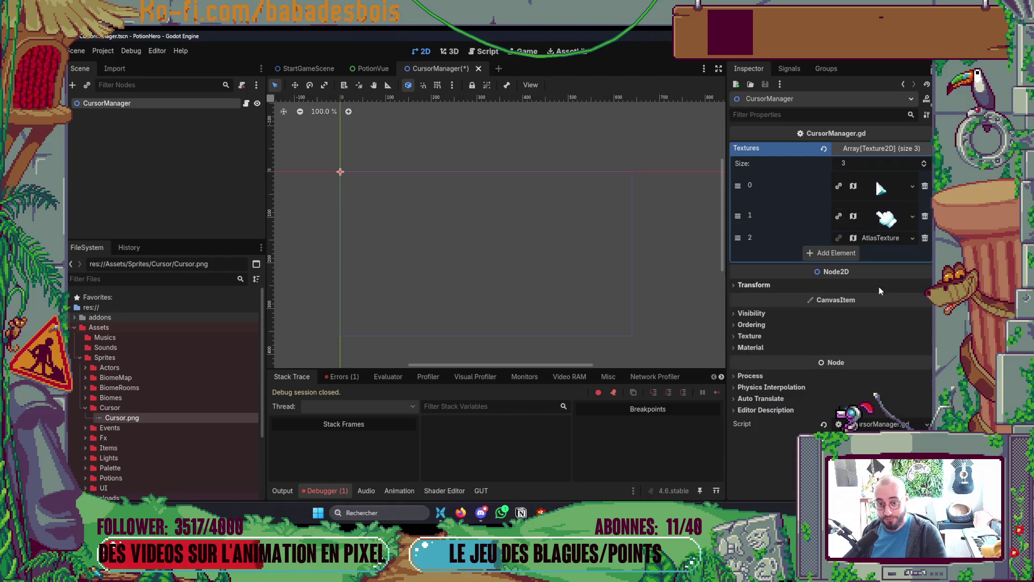
Step: Give element 2 the Cursor.png atlas with the magnifier cell region, and save the scene
left_click(868, 236)
scroll(909, 345, "down", 3)
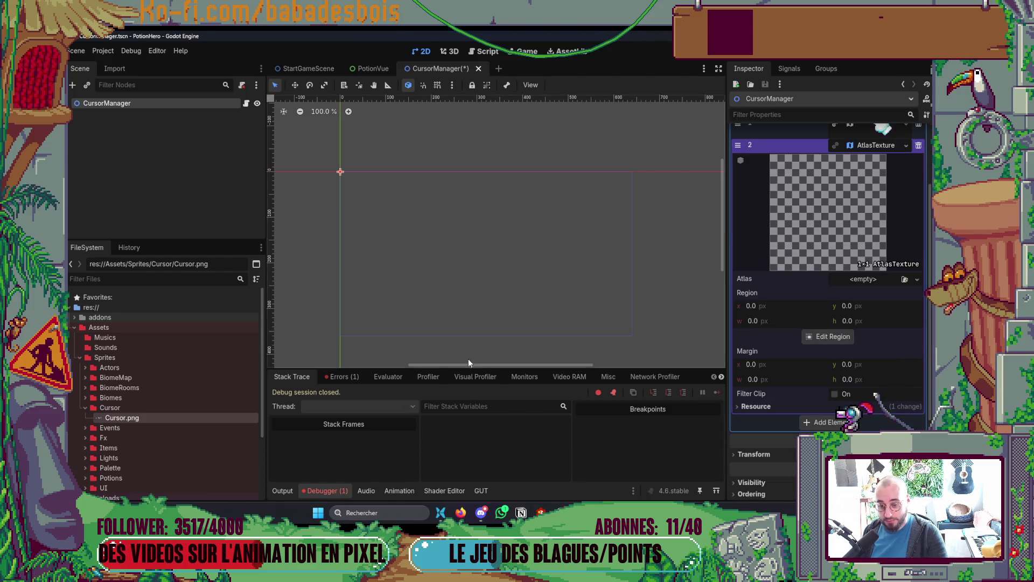
mouse_move(121, 418)
left_mouse_down()
mouse_move(183, 419)
mouse_move(863, 279)
left_mouse_up()
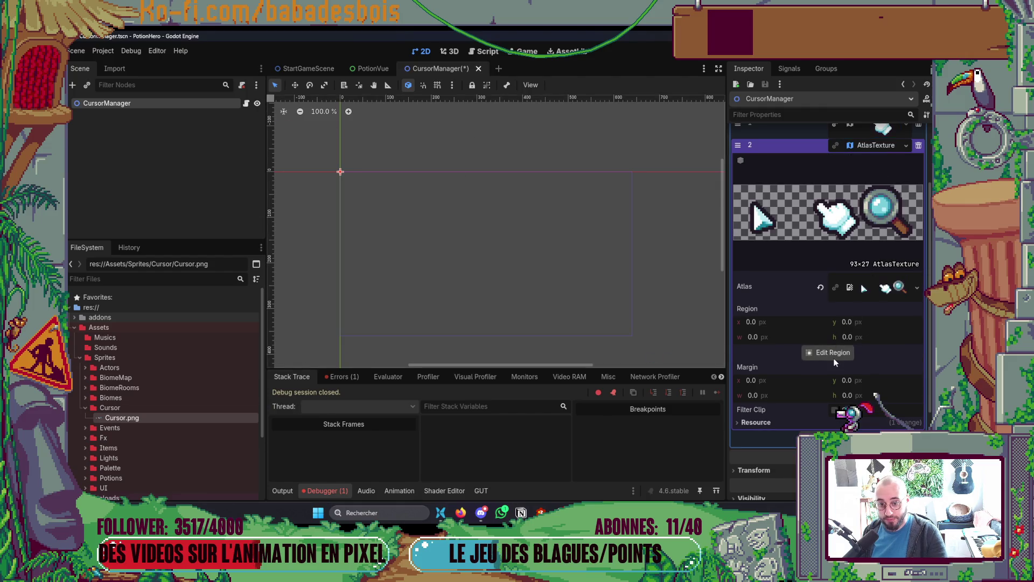
left_click(829, 354)
left_click(543, 275)
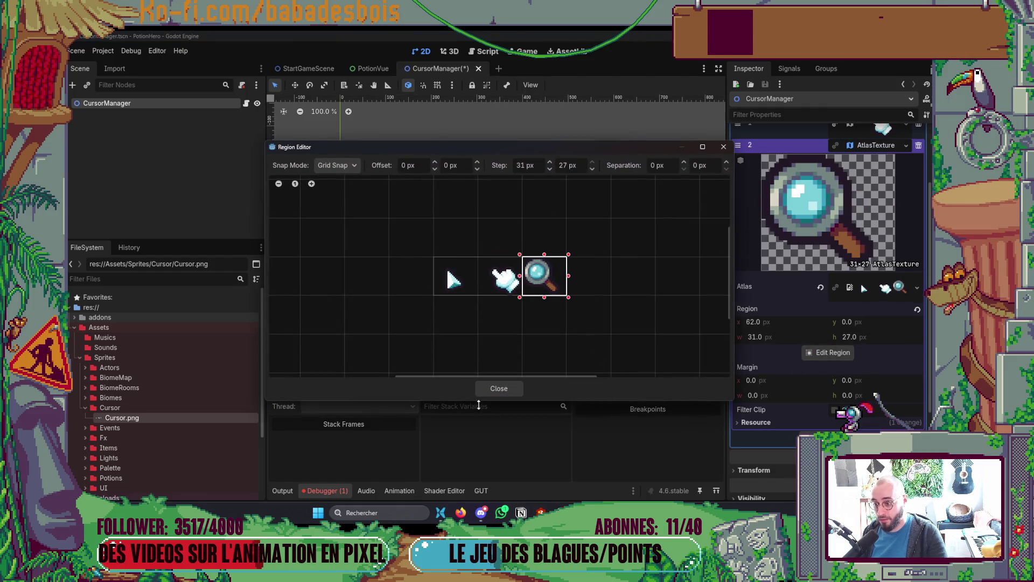
left_click(495, 388)
key("ctrl+s")
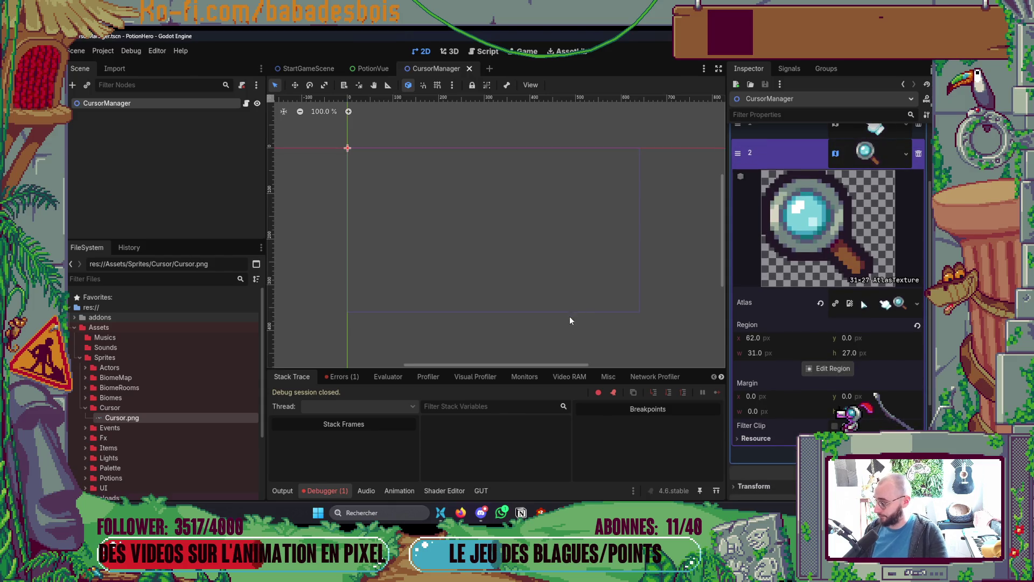
key("alt+Tab")
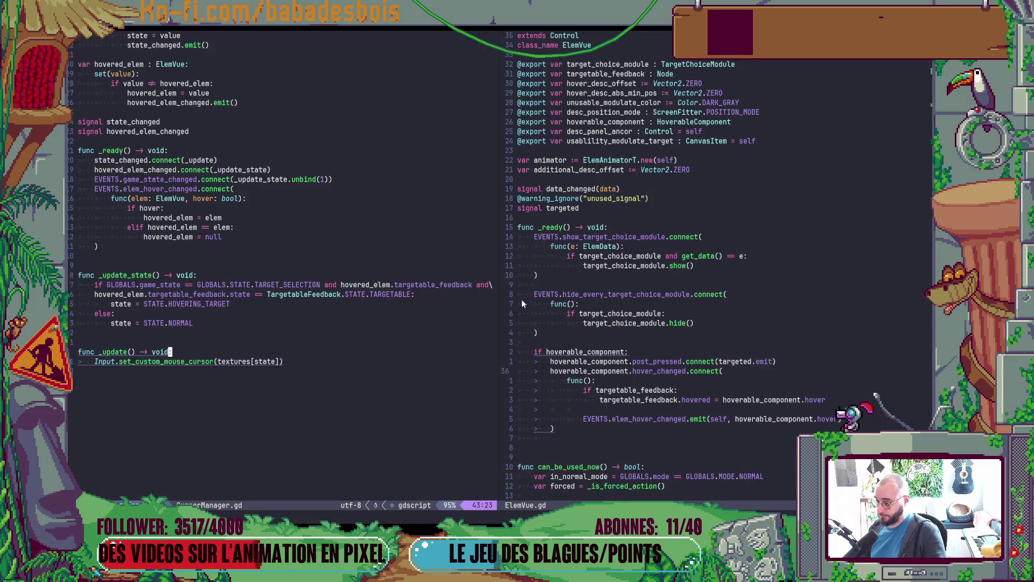
Step: Add an _update() call at the top of _ready() in CursorManager.gd
key("alt+Tab")
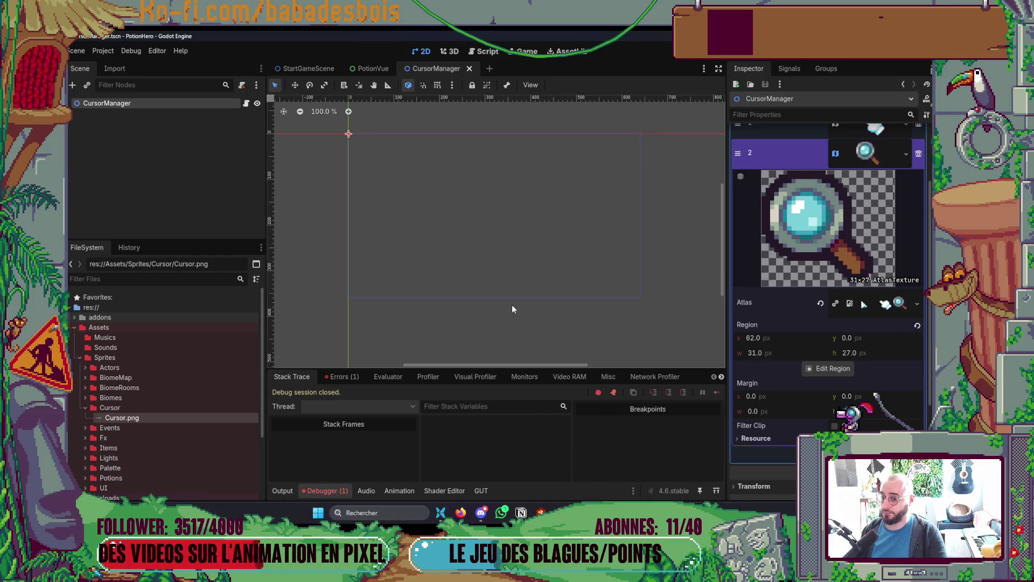
key("alt+Tab")
key("2")
key("1")
key("k")
key("o")
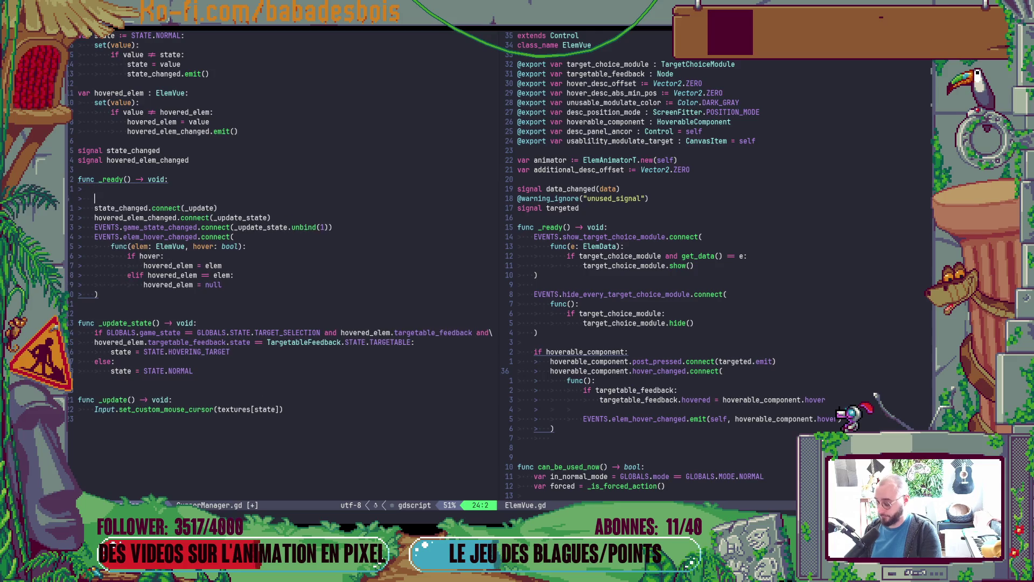
key("Up")
type("_update()")
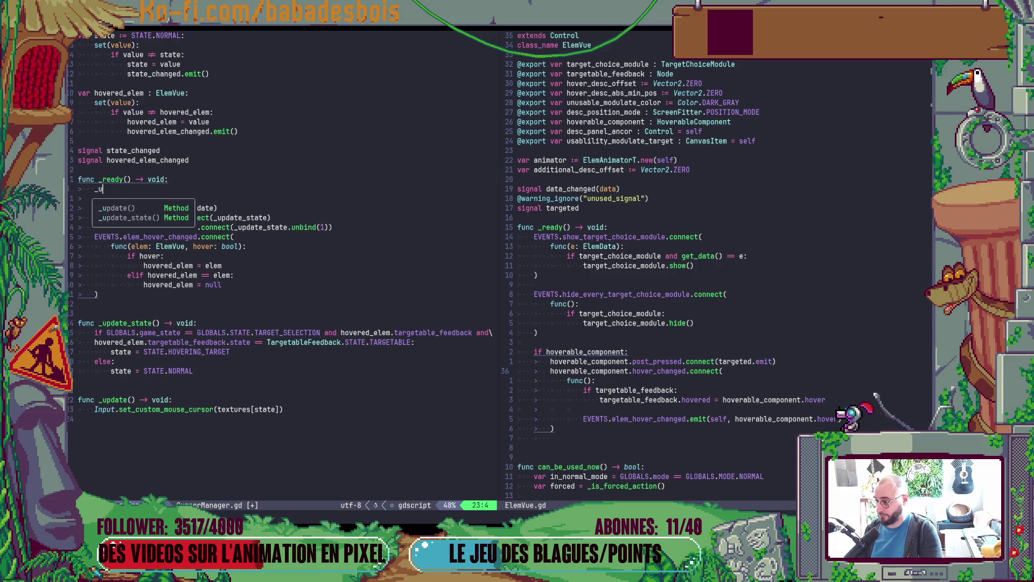
key("Escape")
Step: Save the script and run the game with F5 to test the cursors
key("ctrl+s")
key("alt+Tab")
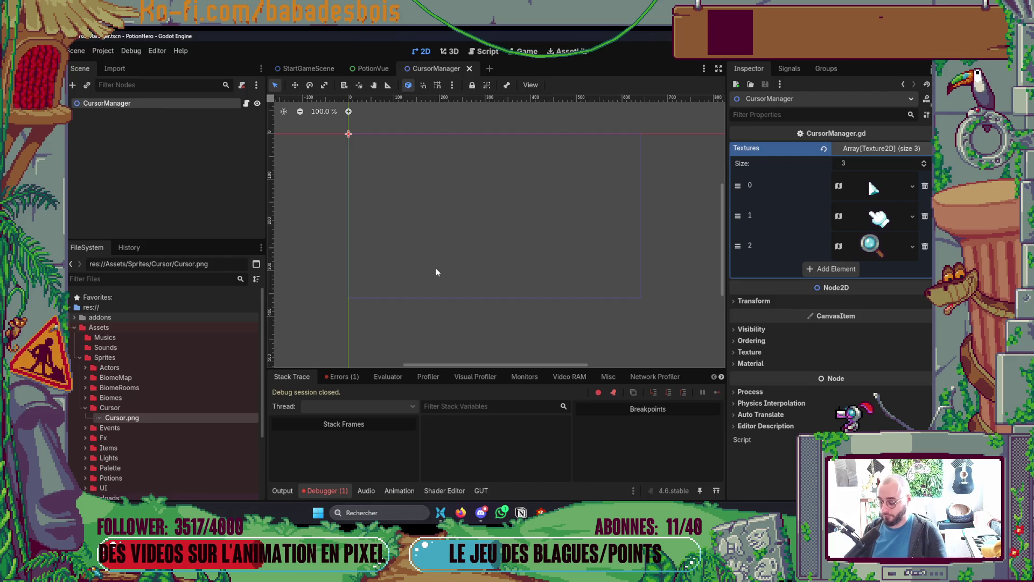
key("F5")
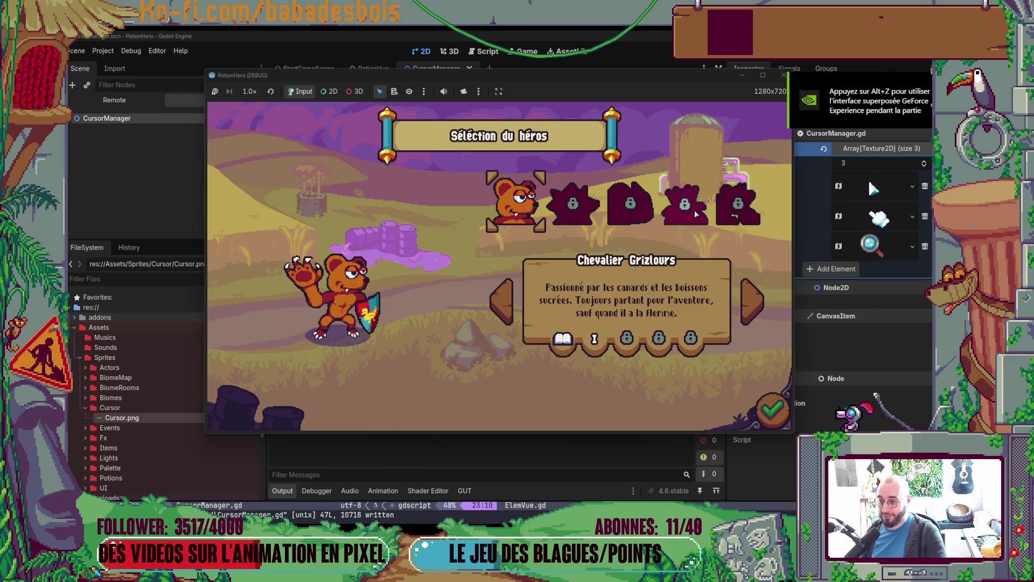
Step: Step forward four heroes and back two on the hero selection screen, then close the game
left_click(756, 306)
left_click(757, 306)
left_click(757, 306)
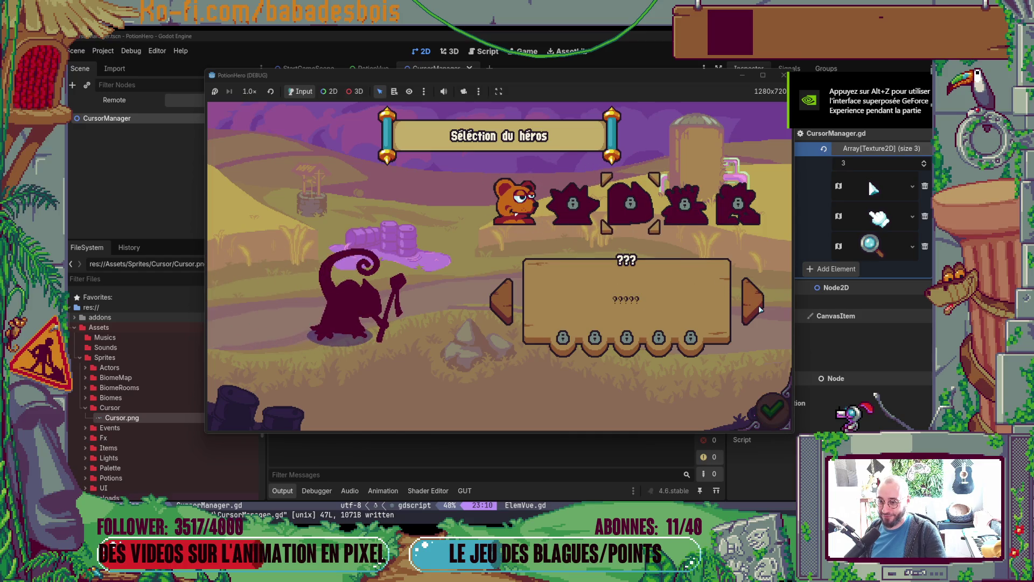
left_click(757, 307)
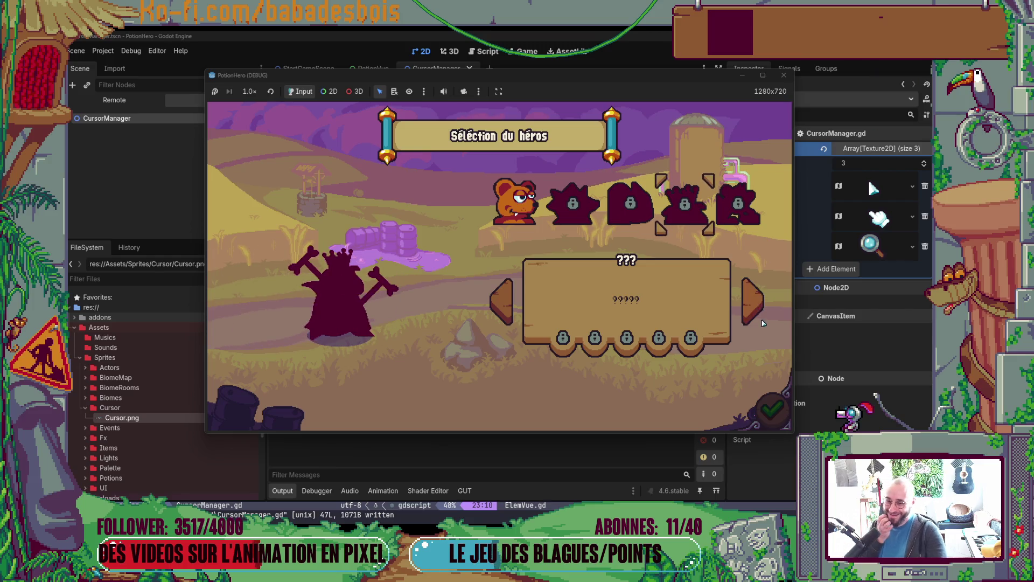
left_click(498, 309)
left_click(498, 309)
left_click(784, 75)
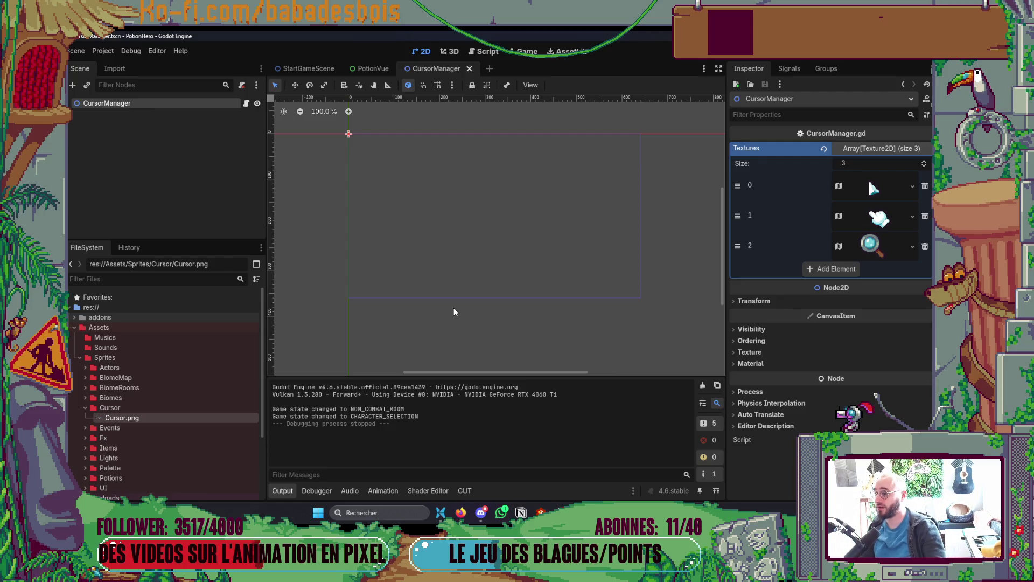
Step: Add a Sprite2D child to the CursorManager node
right_click(151, 106)
left_click(172, 131)
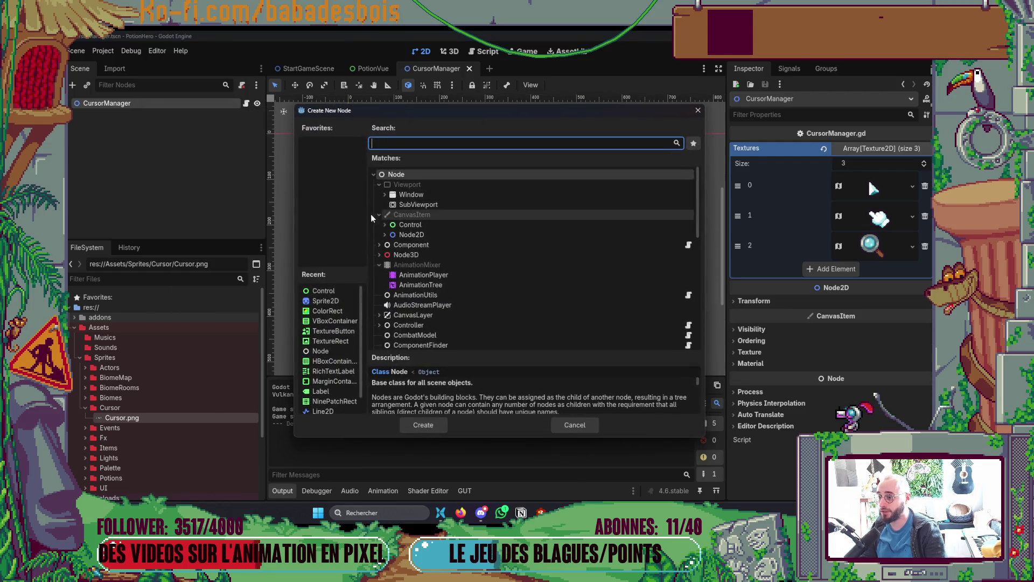
double_click(336, 302)
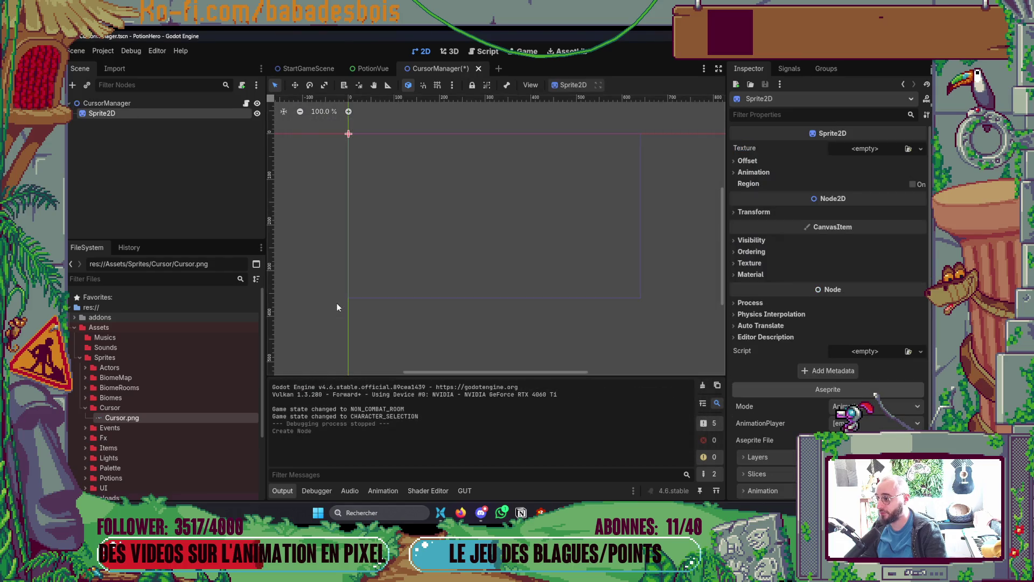
scroll(364, 147, "up", 5)
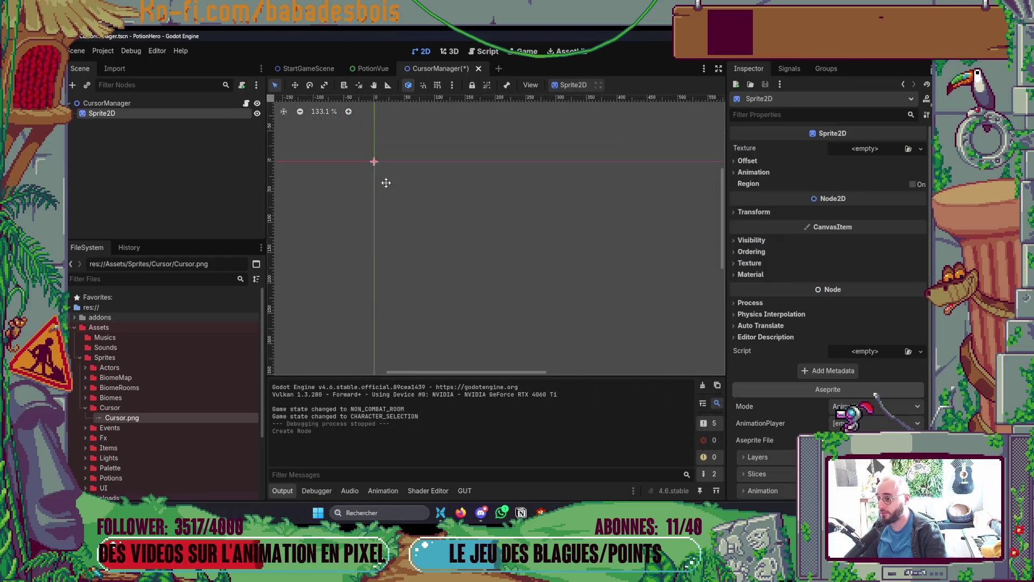
Step: Add a Node2D child to CursorManager and name it Pivot
right_click(129, 105)
left_click(162, 108)
double_click(406, 195)
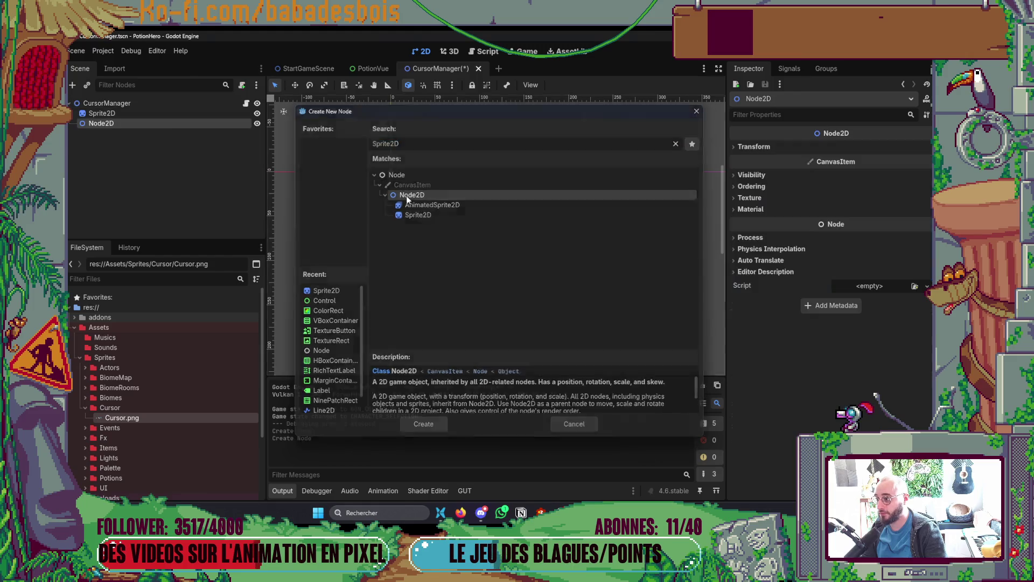
double_click(144, 122)
type("Pivo")
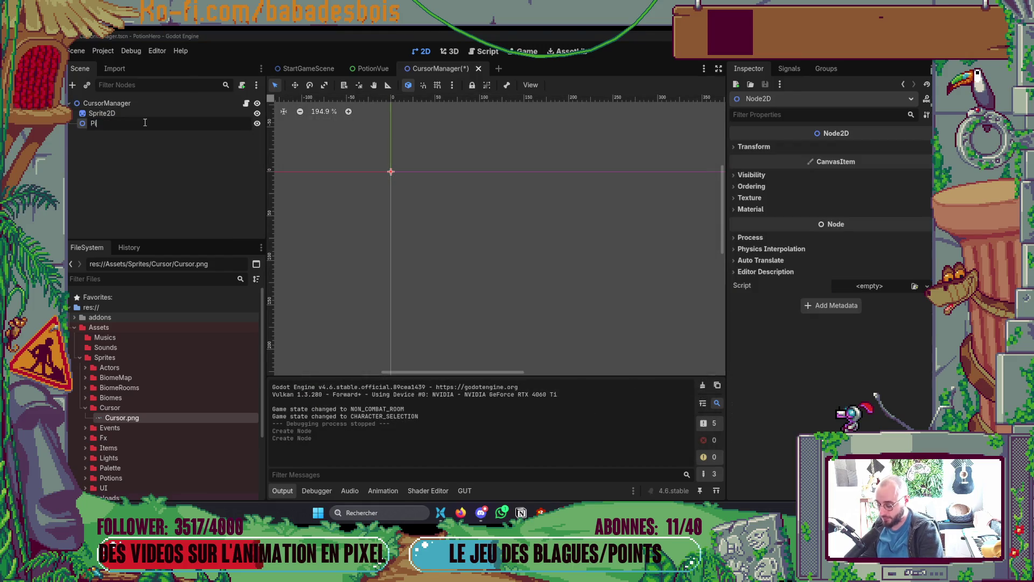
type("ot")
key("Return")
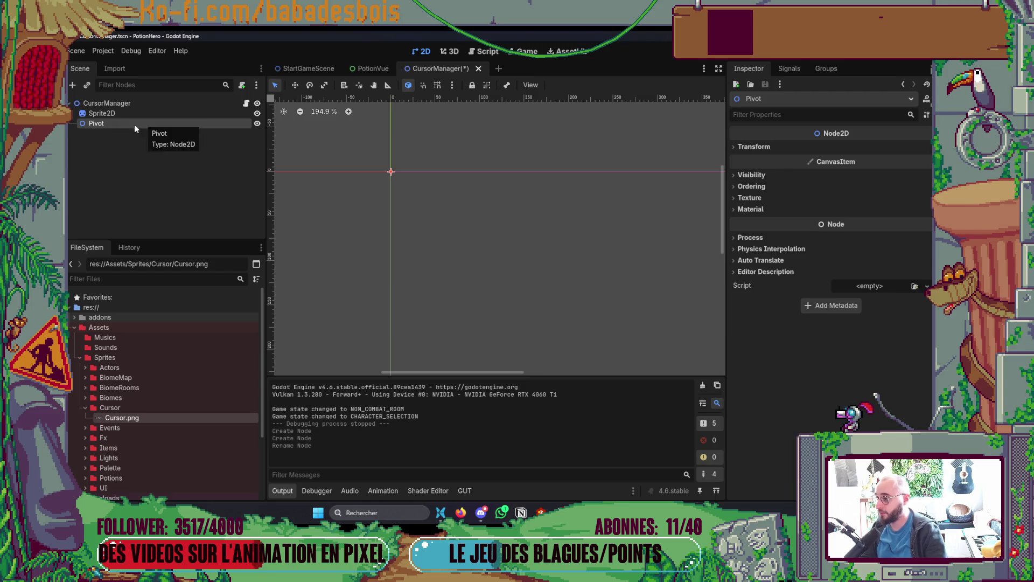
Step: Move the Sprite2D under Pivot and rename it Cursor
left_click_drag(127, 115, 139, 126)
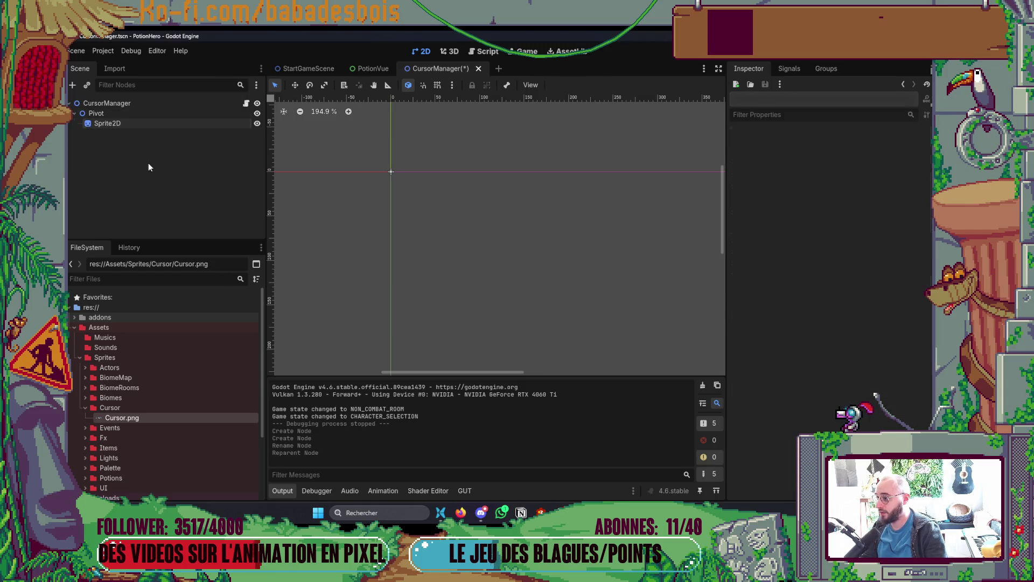
left_click(119, 114)
left_click(141, 125)
key("F2")
type("Cursor")
key("Return")
key("alt+Tab")
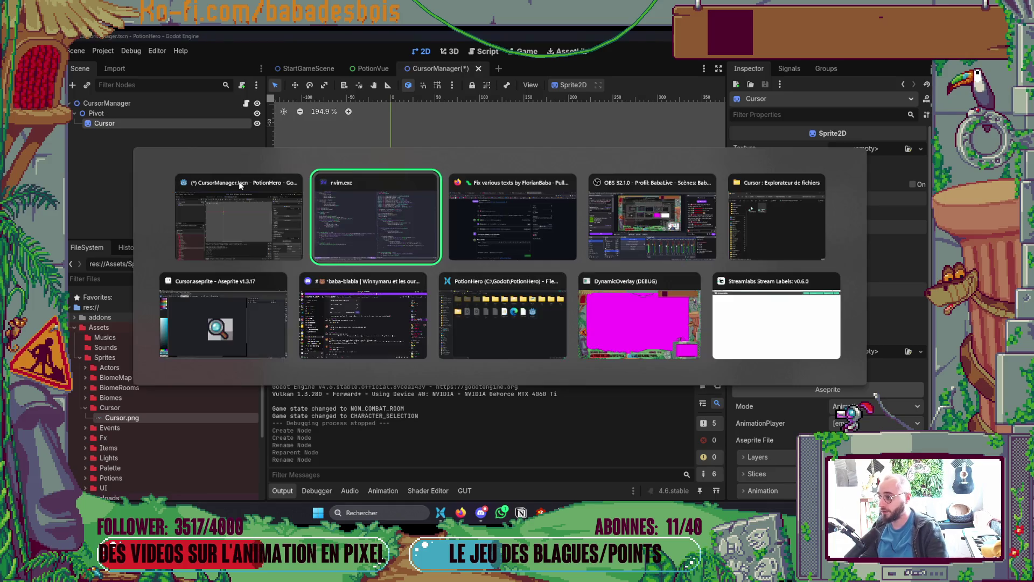
scroll(302, 192, "up", 3)
left_click(186, 75)
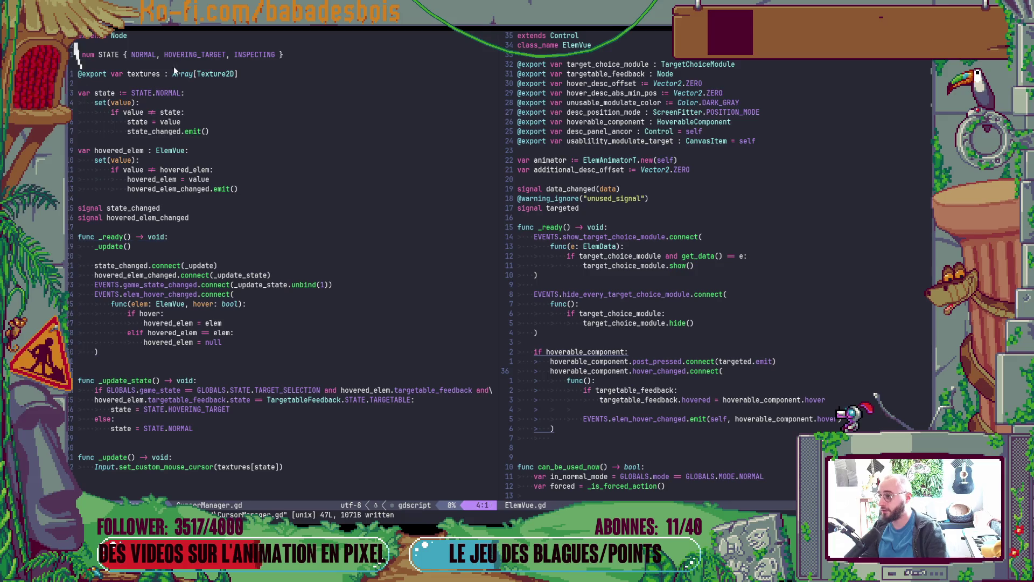
type("O@export var cu")
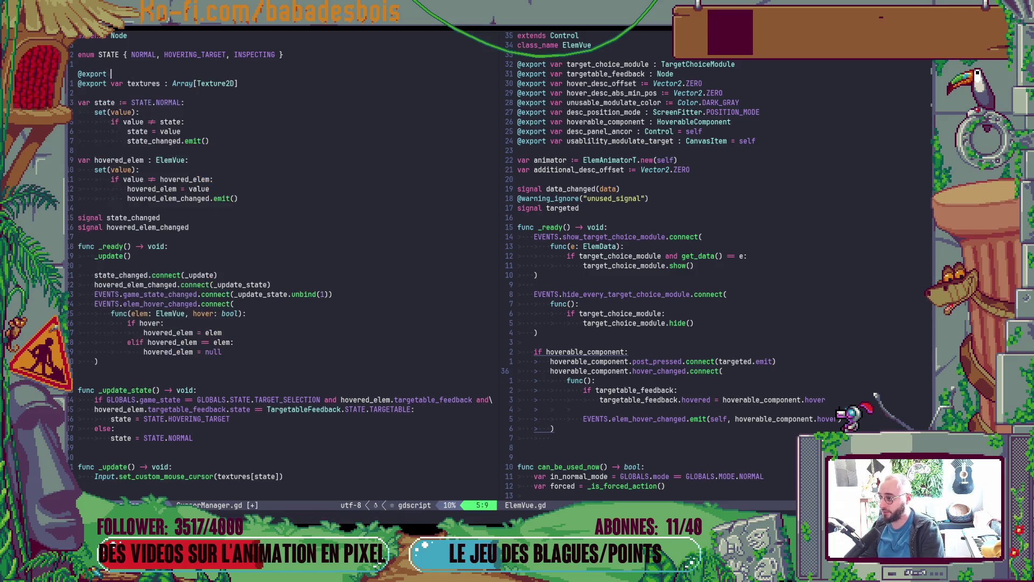
type("rsor")
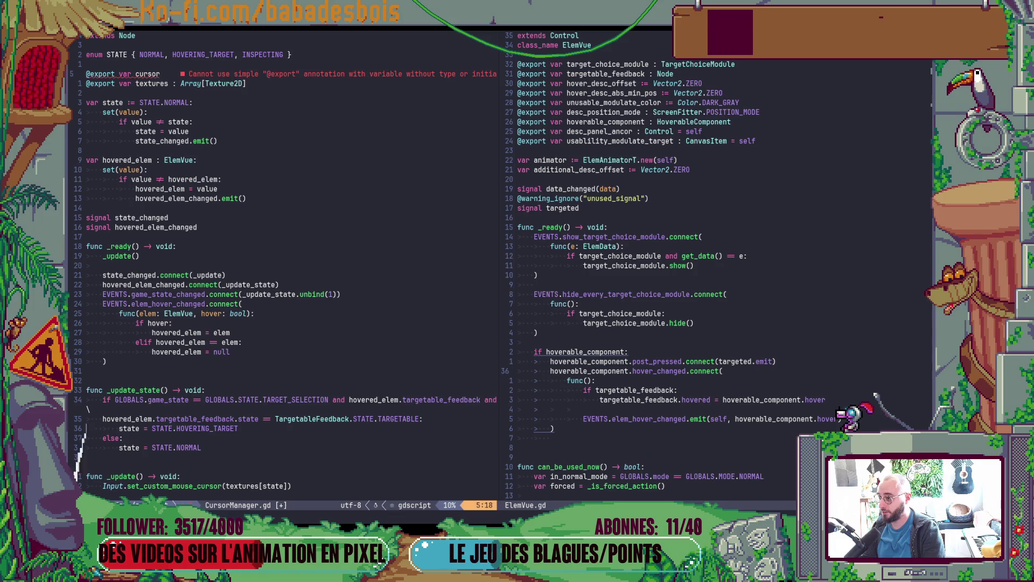
type(": ")
type(": Sprite2D")
key("Escape")
type(":w")
key("Return")
Step: In _update(), replace Input.set_custom_mouse_cursor( with 'cursor.texture = textures[state]'
scroll(159, 354, "down", 4)
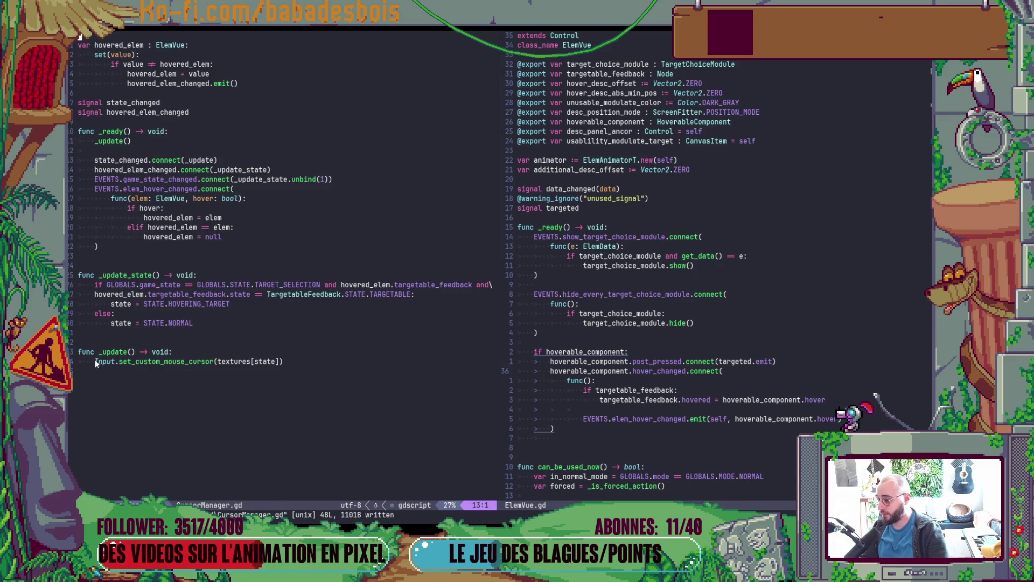
key("G")
key("b")
key("b")
key("b")
key("c")
key("asciicircum")
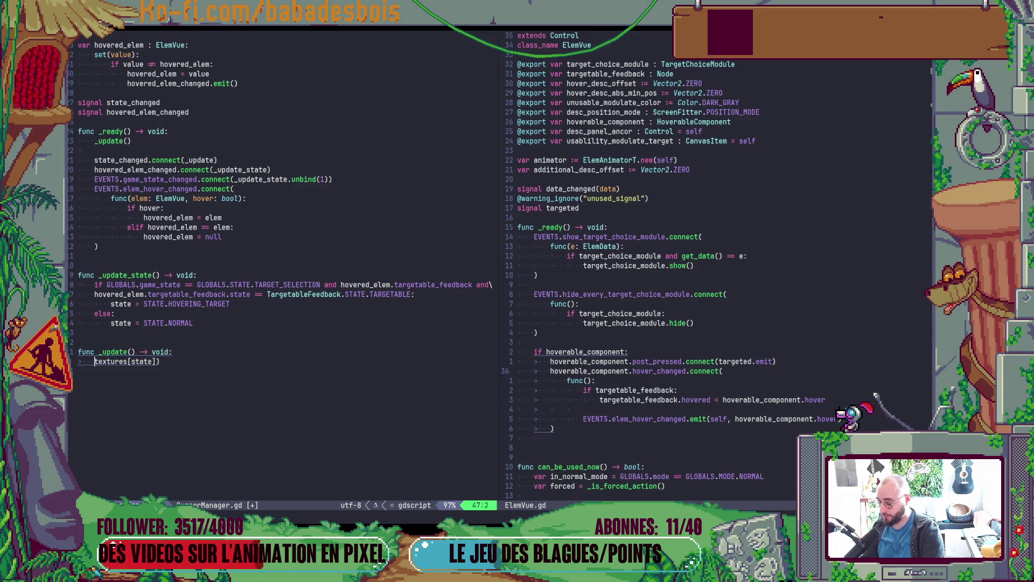
type("cu")
key("ctrl+n")
key("ctrl+n")
key("ctrl+n")
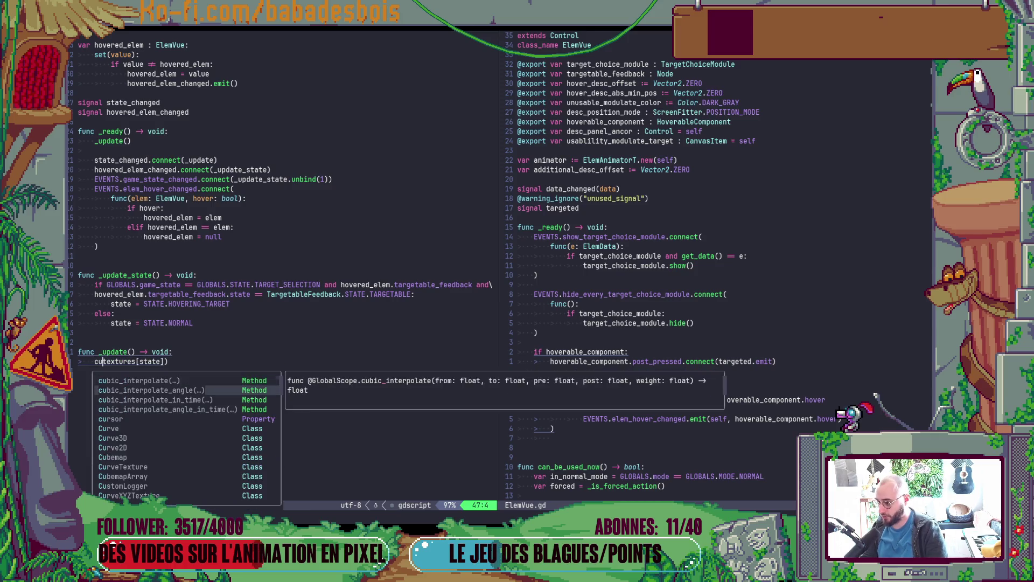
key("Return")
type(".texture ")
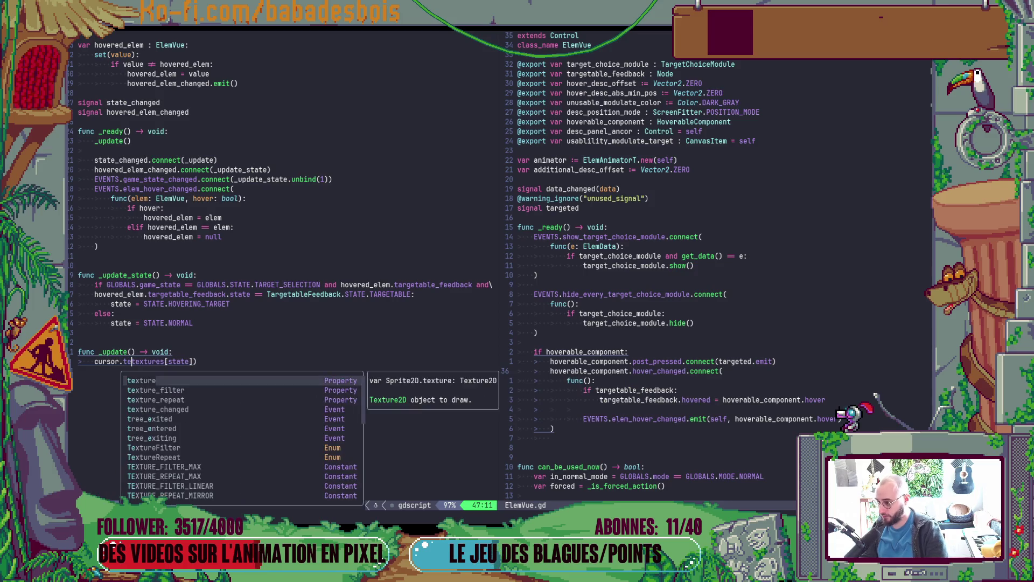
type("=")
key("Escape")
key("dollar")
key("x")
Step: Save CursorManager.gd and the CursorManager scene
key("ctrl+s")
key("alt+Tab")
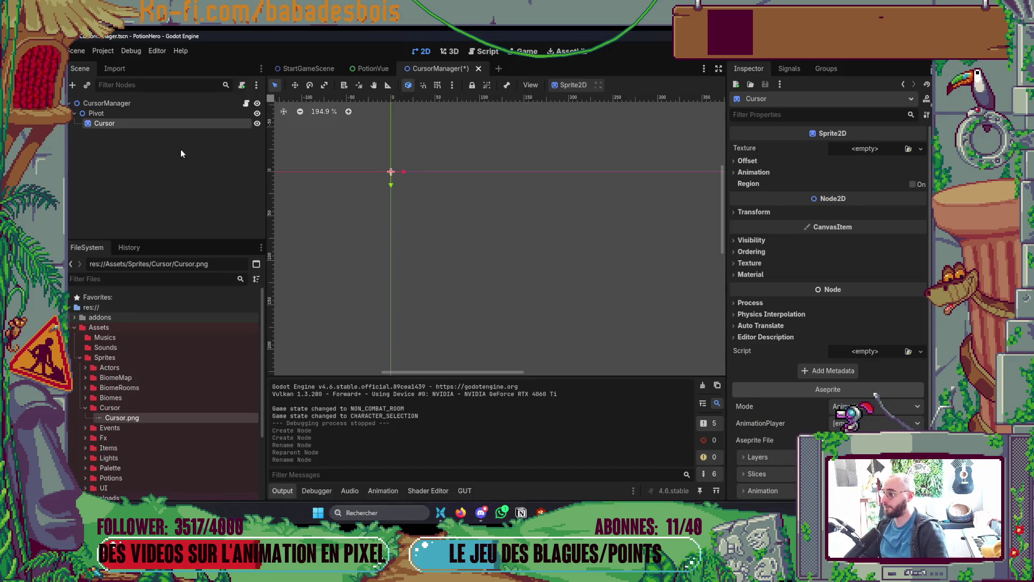
key("ctrl+s")
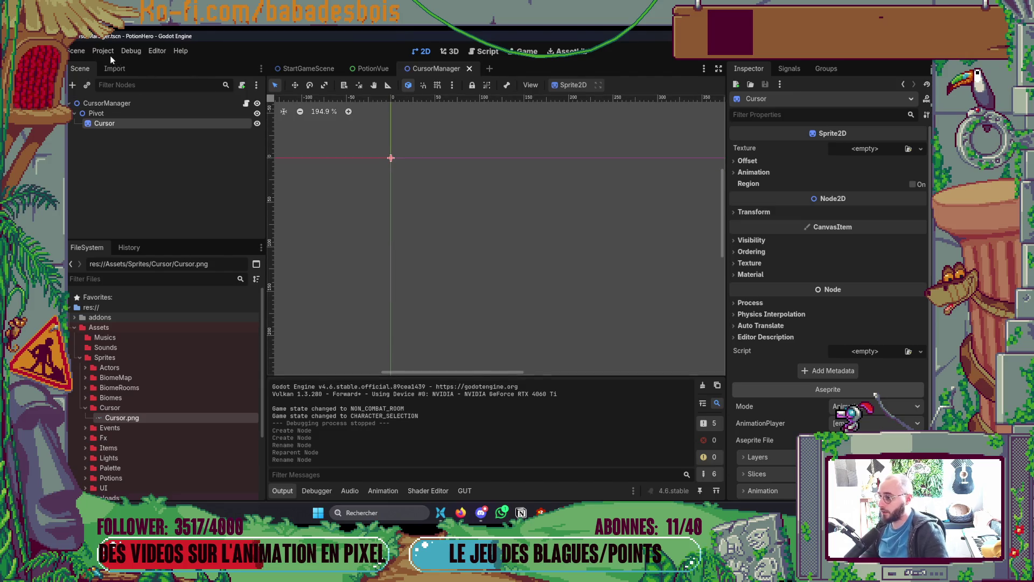
Step: Filter Project Settings for 'curso' and inspect Display > Mouse Cursor
left_click(104, 51)
left_click(125, 63)
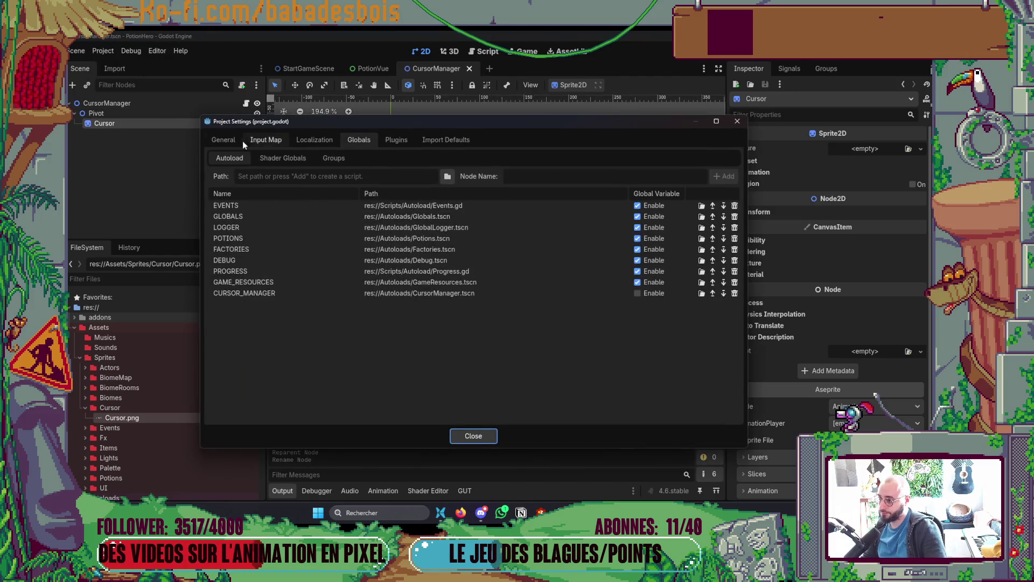
left_click(238, 141)
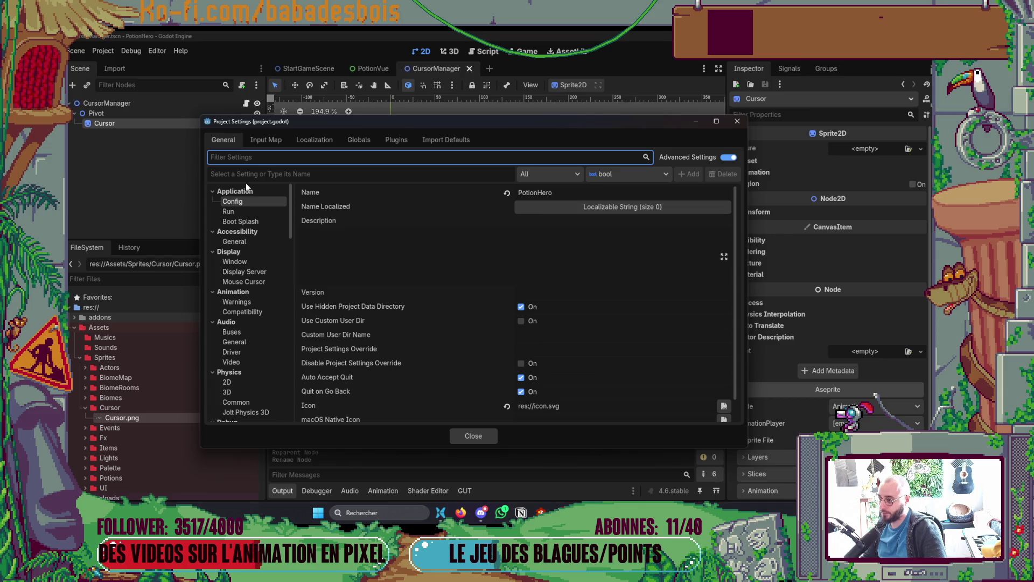
type("curso")
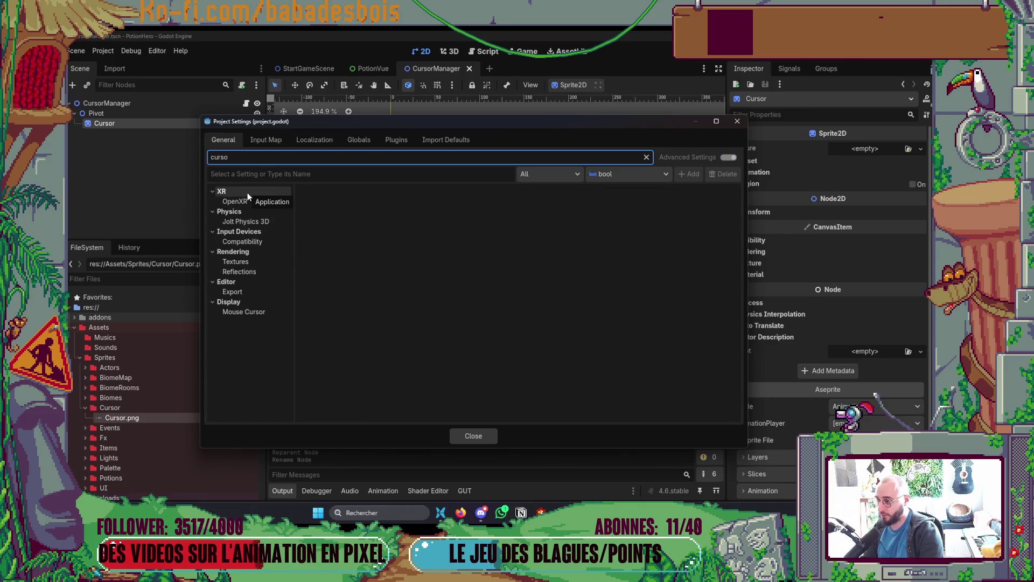
left_click(267, 312)
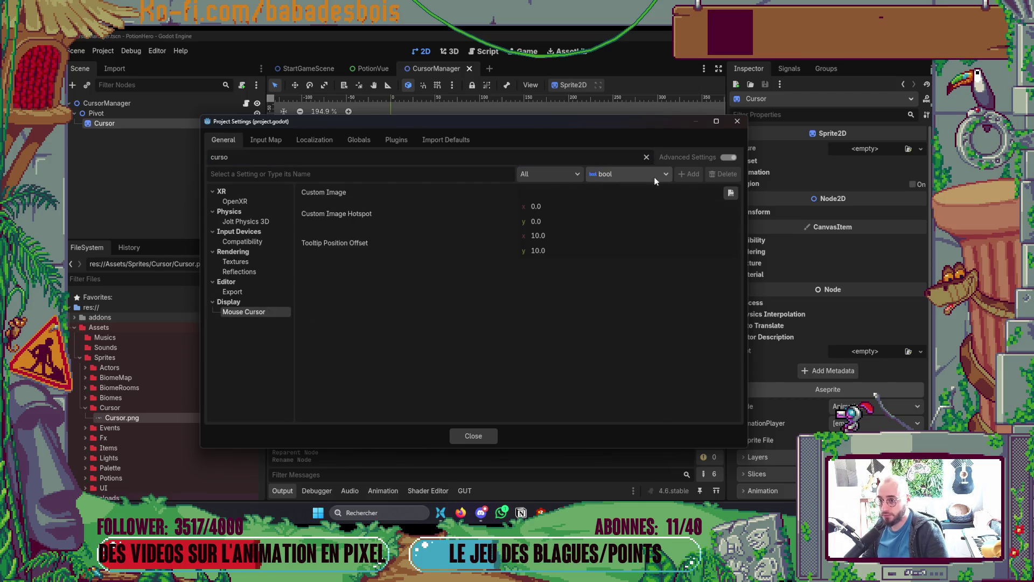
Step: Filter settings for 'Mouse' to inspect Input Devices > Pointing, then go to _update() in Neovim
left_click(646, 157)
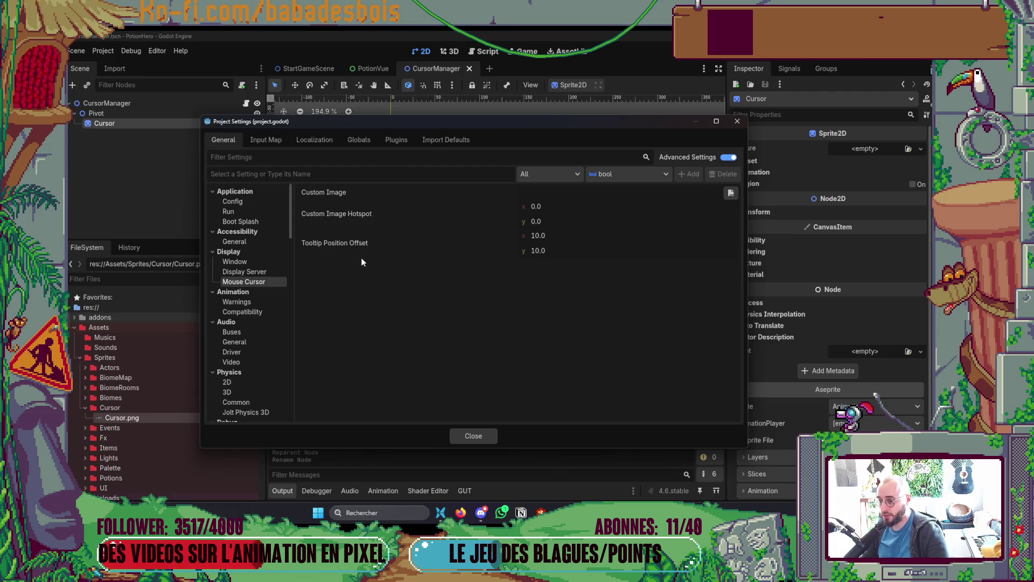
type("Mouse")
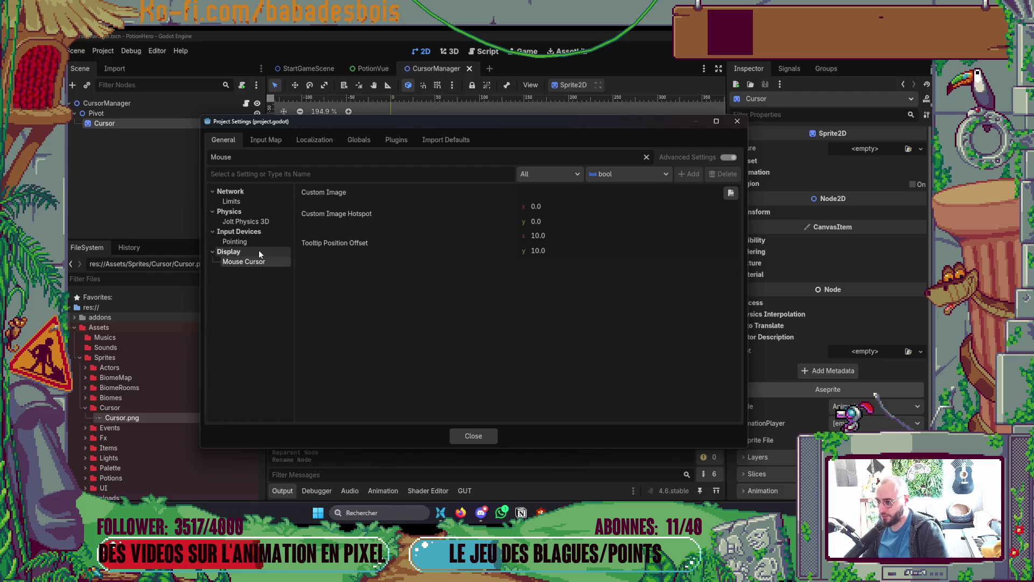
left_click(254, 241)
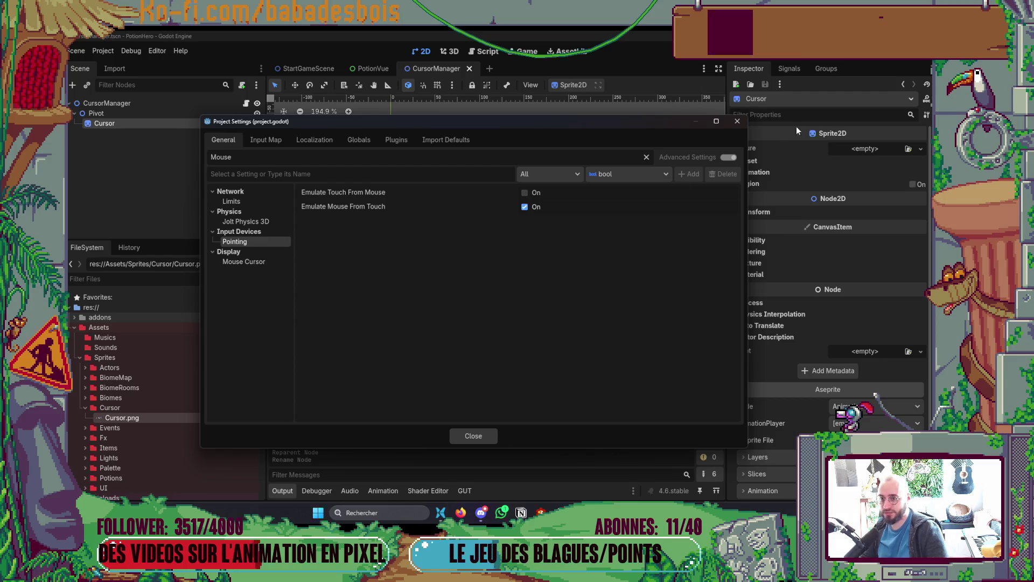
key("alt+Tab")
left_click(220, 141)
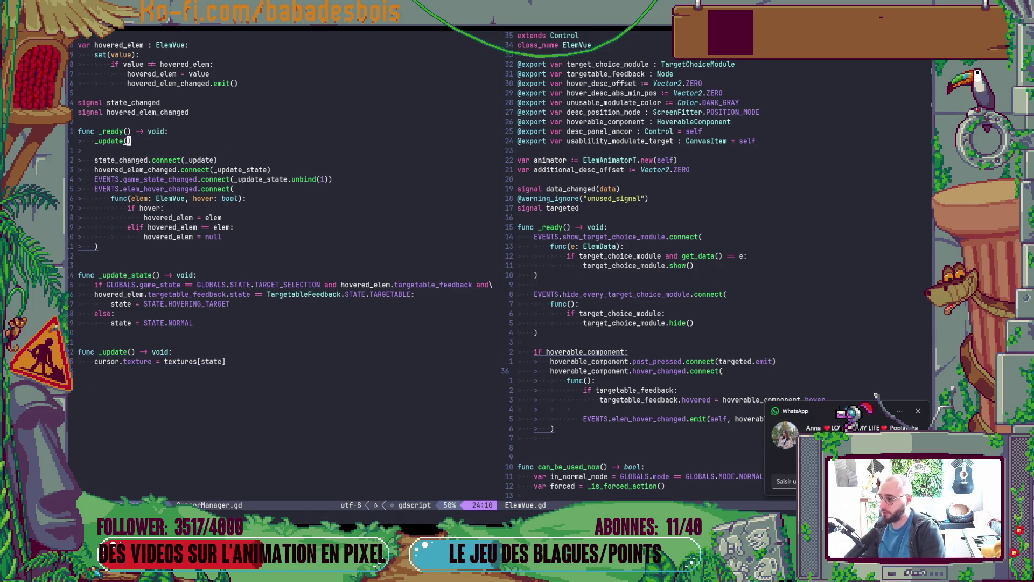
Step: Open a blank indented line above the _update() call in _ready(), then return to Godot
key("shift+o")
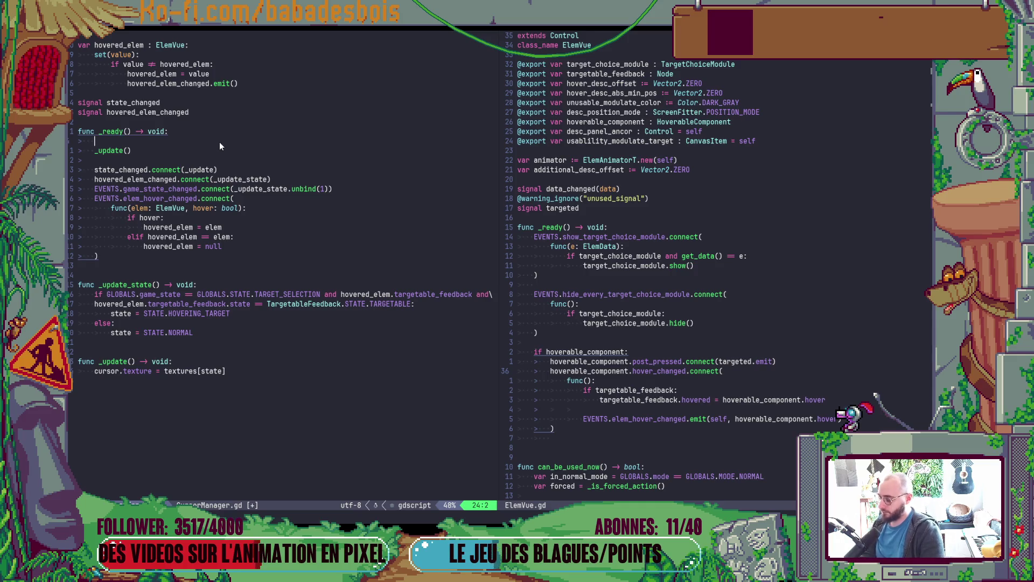
type("M")
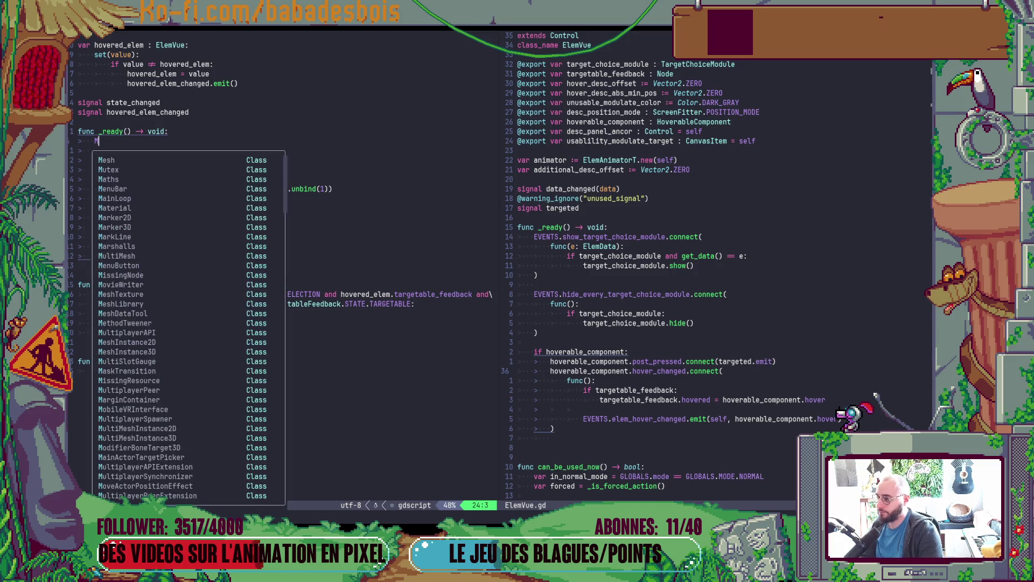
key("Escape")
key("alt+Tab")
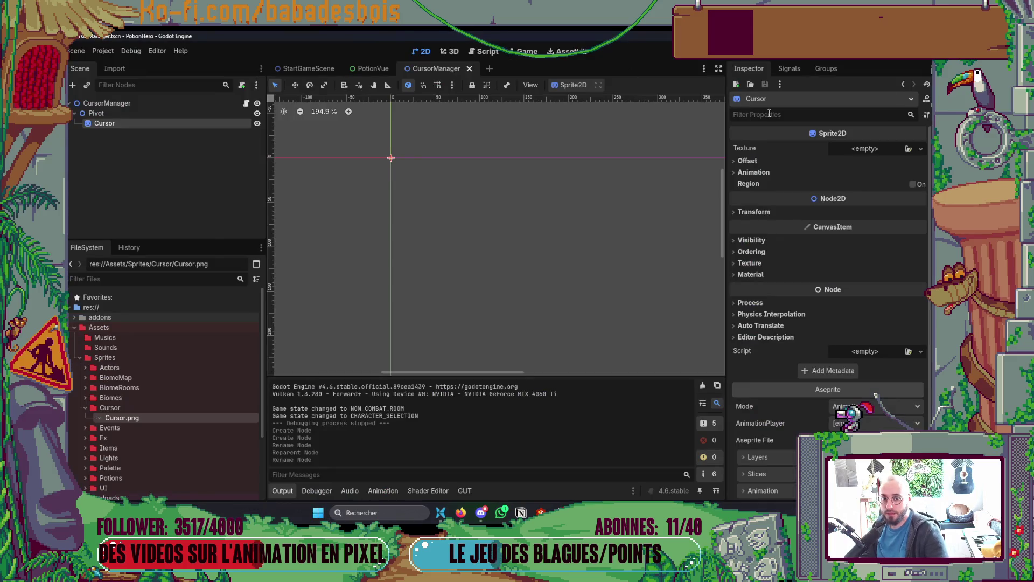
Step: Copy the arrow texture from CursorManager's Textures[0]
left_click(172, 103)
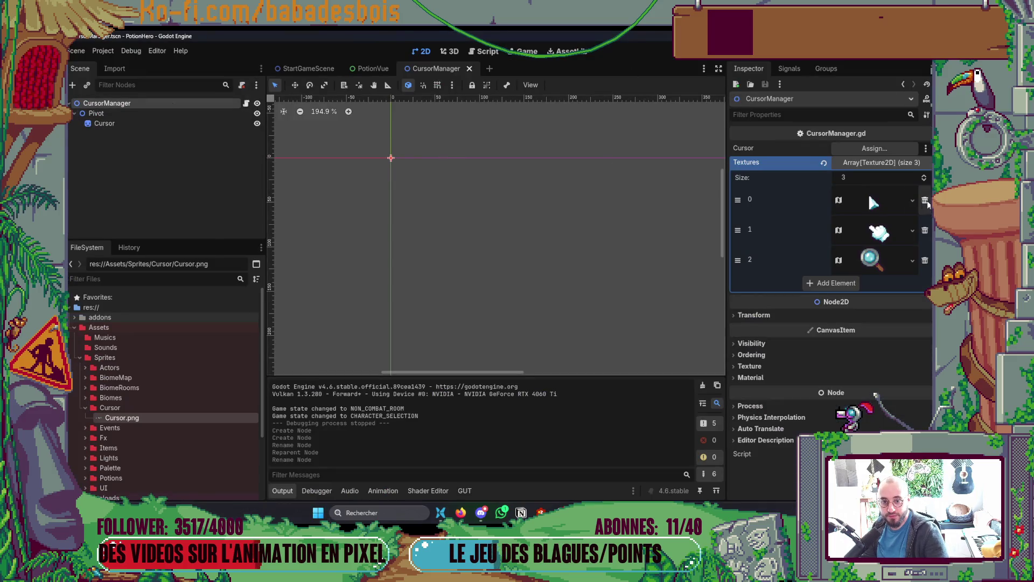
left_click(912, 201)
key("Escape")
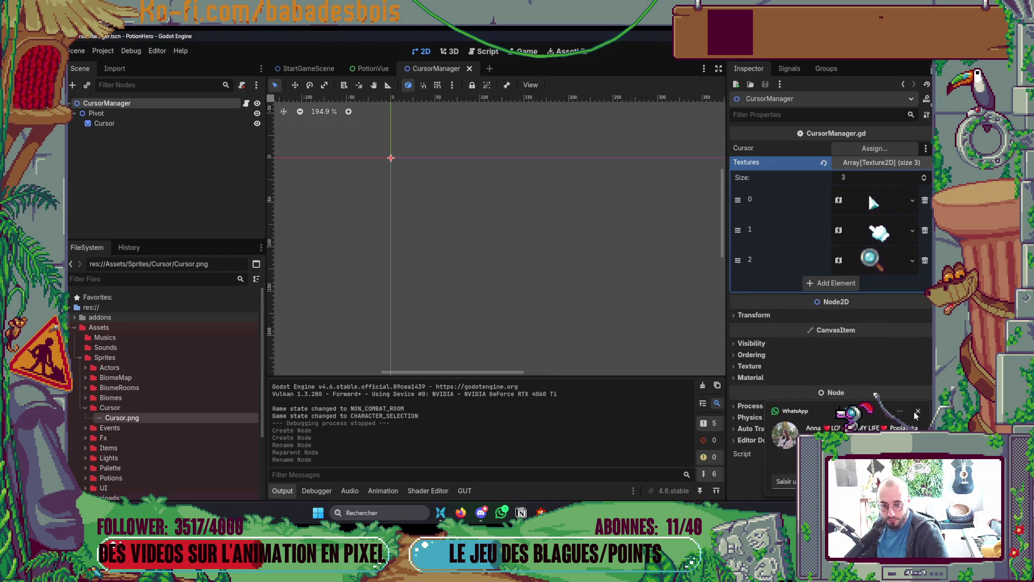
left_click(917, 412)
left_click(912, 200)
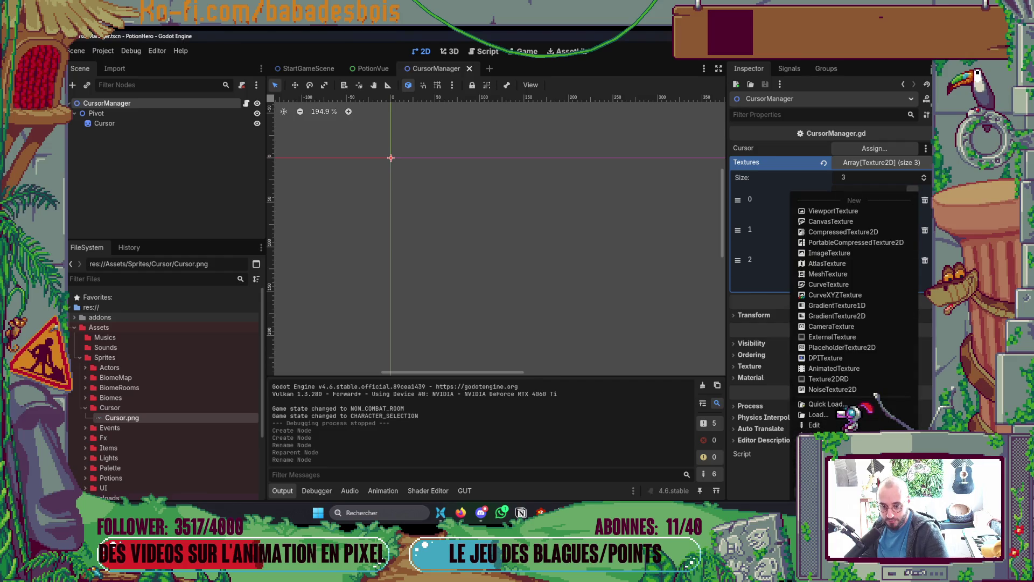
key("Escape")
Step: Paste the arrow texture into the Cursor sprite's Texture
left_click(160, 123)
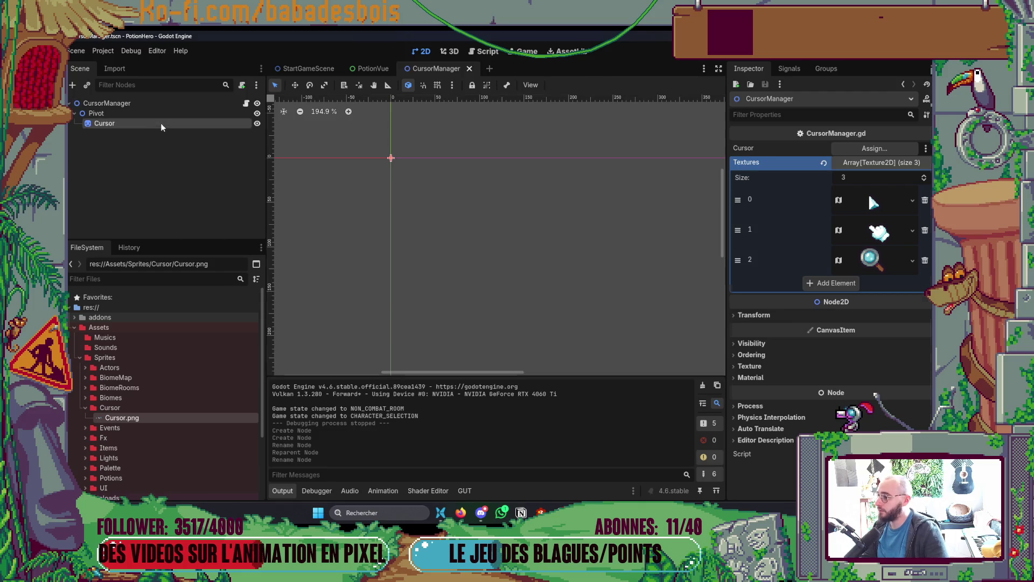
left_click(919, 149)
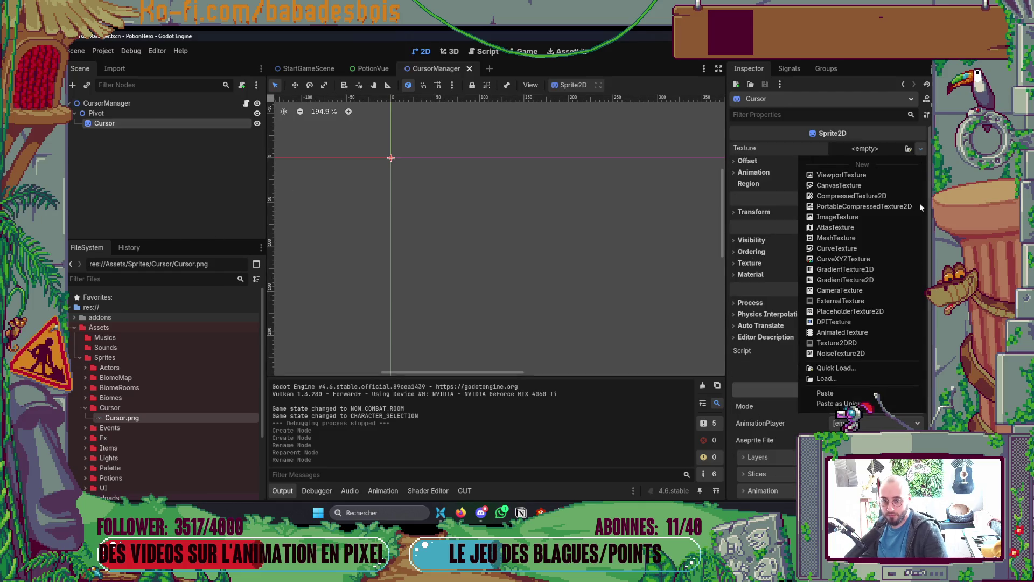
left_click(835, 394)
scroll(408, 148, "up", 4)
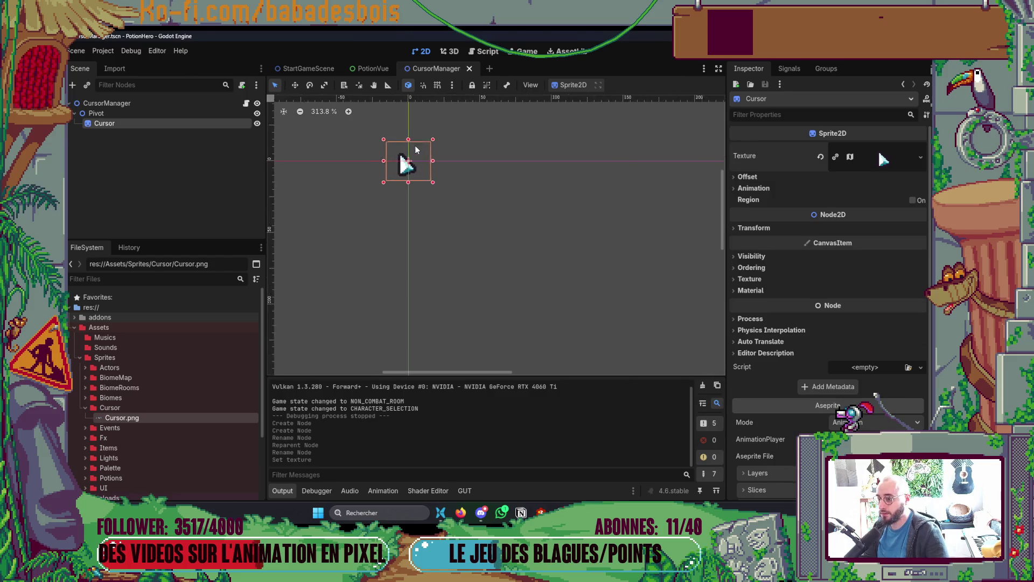
scroll(408, 157, "up", 3)
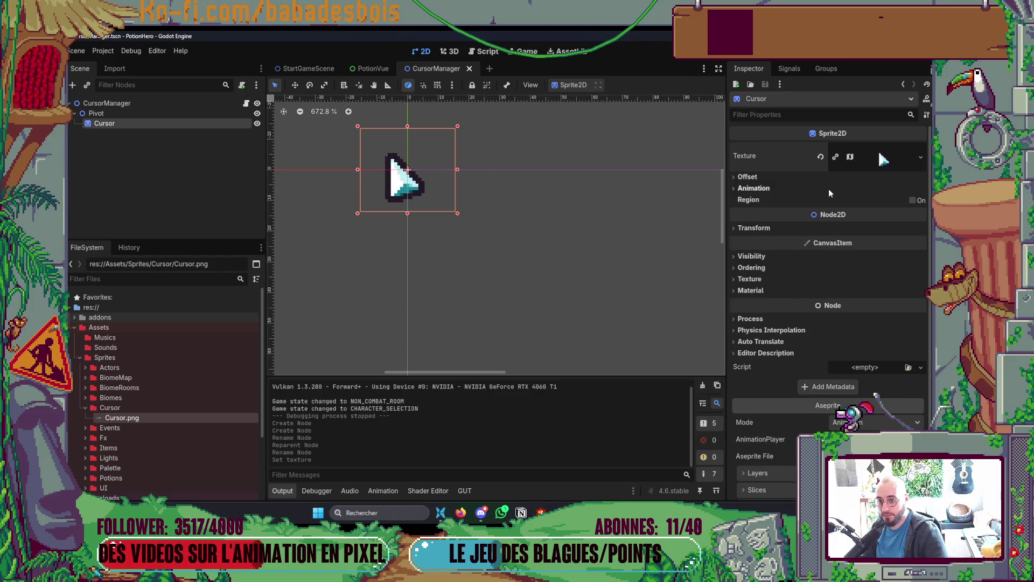
Step: Expand the Cursor sprite's Offset settings and frame the sprite in the viewport
left_click(747, 177)
left_click(872, 203)
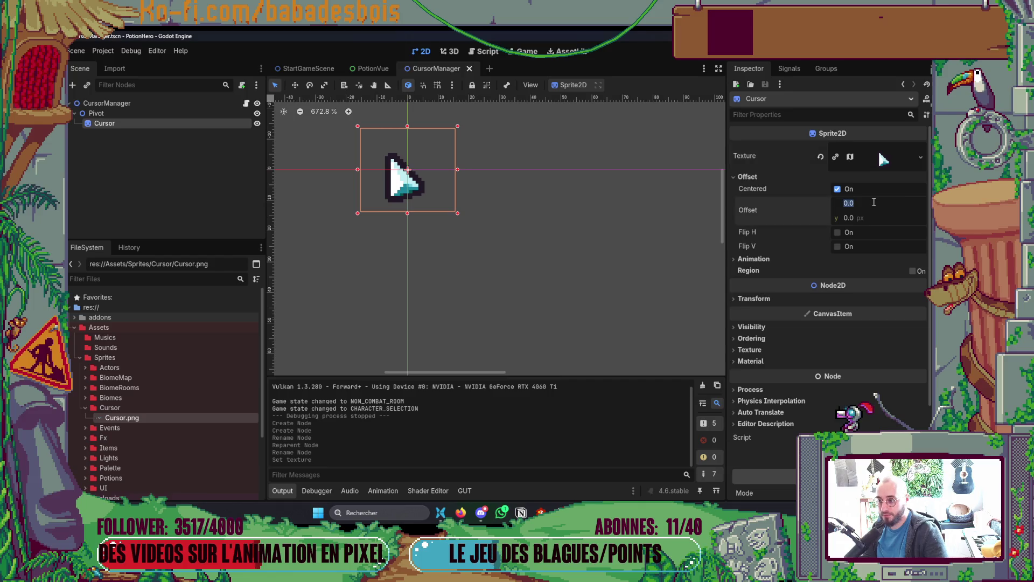
scroll(393, 163, "up", 3)
left_click_drag(393, 164, 473, 237)
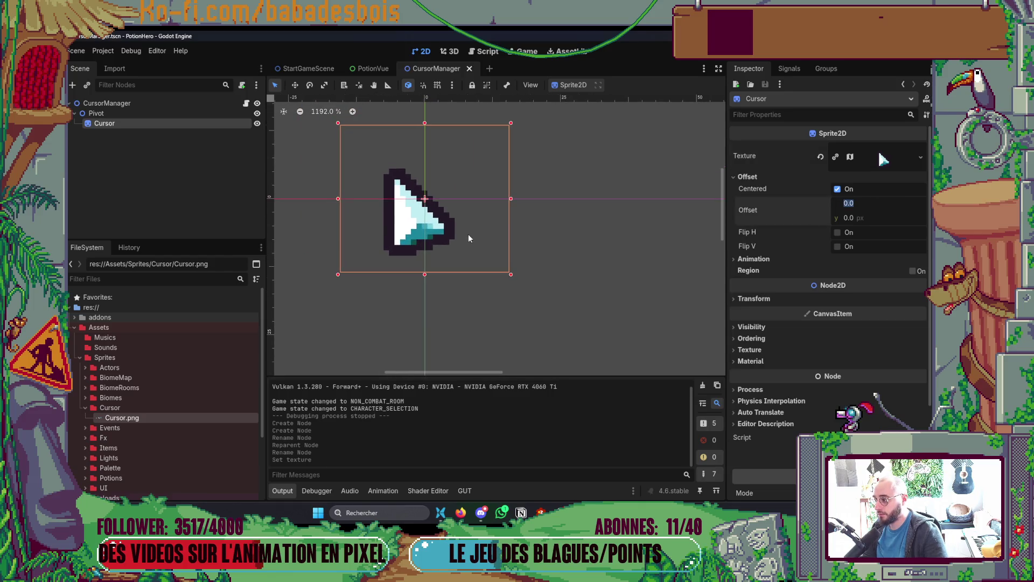
key("alt+Tab")
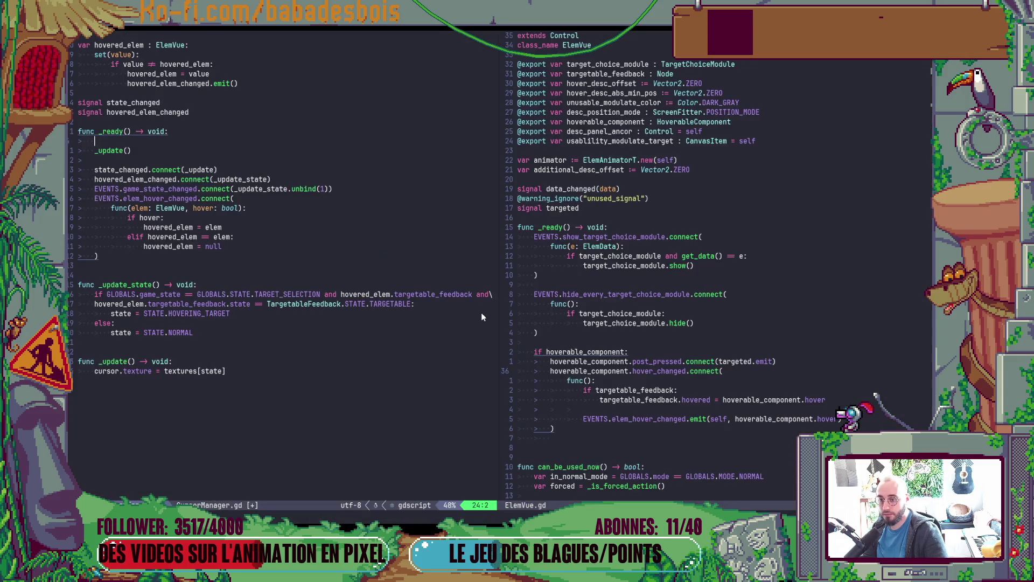
Step: Zoom in on the arrow frame of Cursor.aseprite in Aseprite to locate its tip, then return to Godot
key("alt+Tab")
key("alt+Tab")
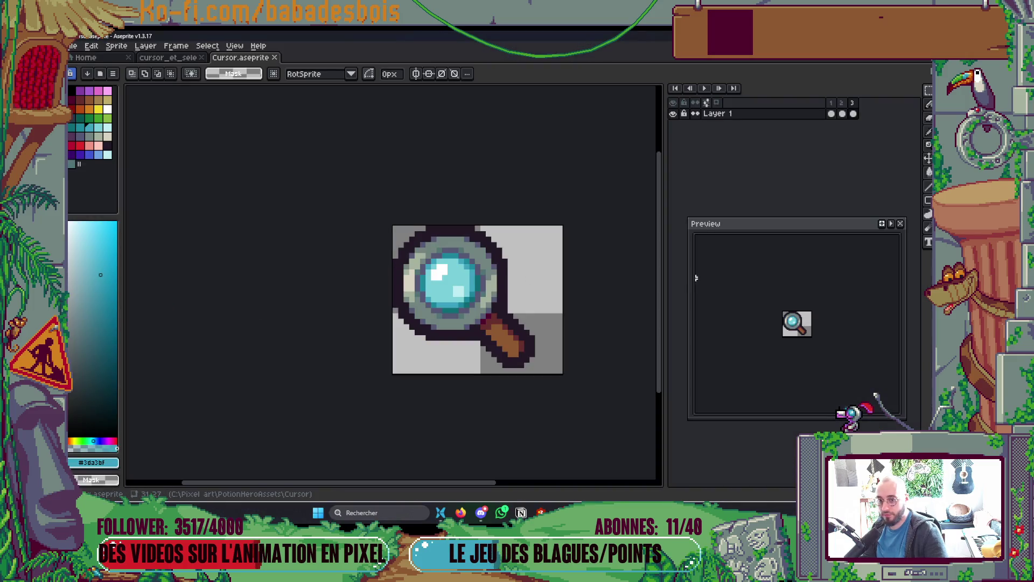
key("Left")
key("Left")
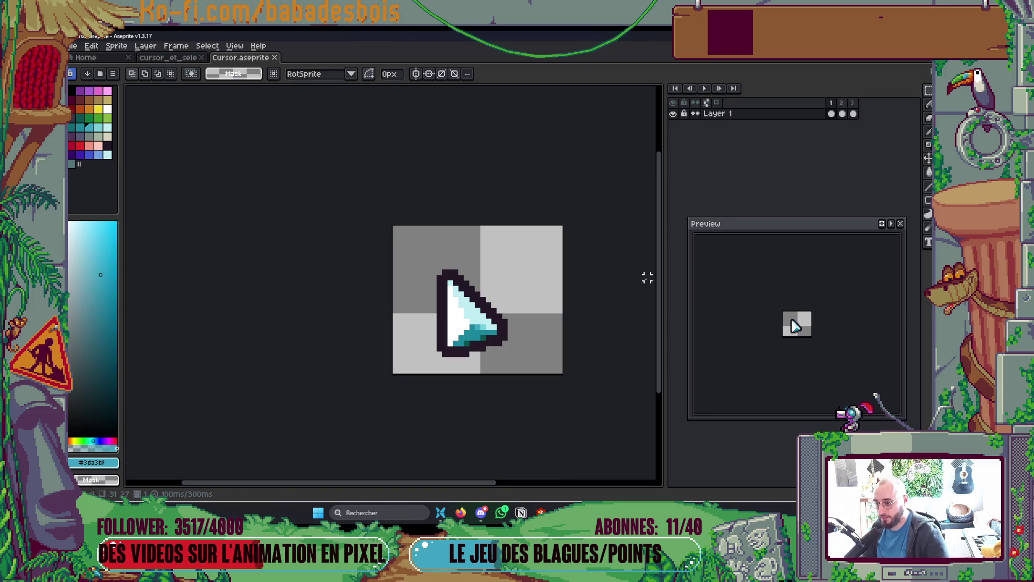
scroll(477, 259, "up", 2)
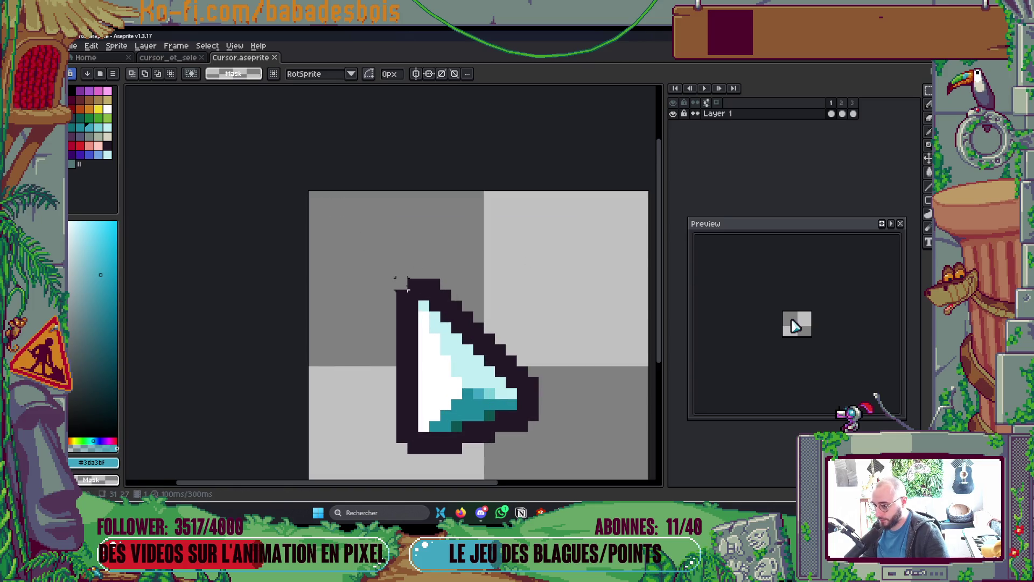
key("alt+Tab")
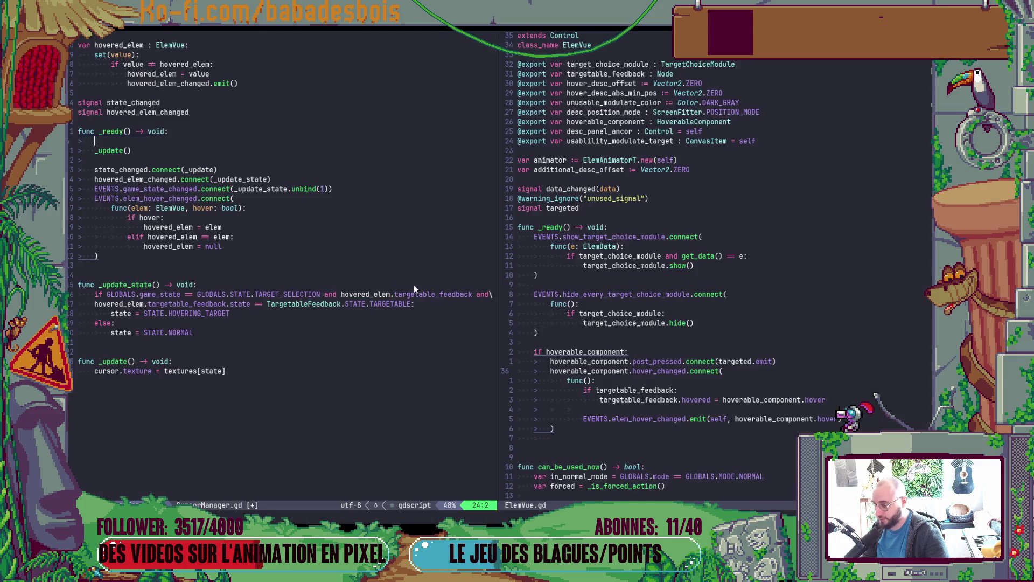
key("alt+Tab")
key("alt+Tab")
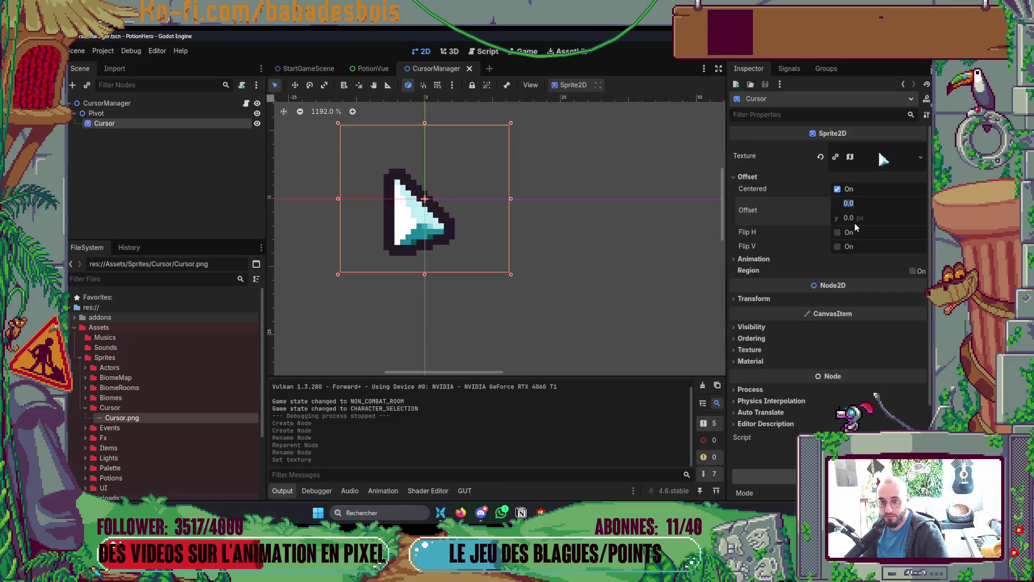
Step: Set the Cursor sprite's offset to 9, 8 px
type("9")
key("Tab")
type("8")
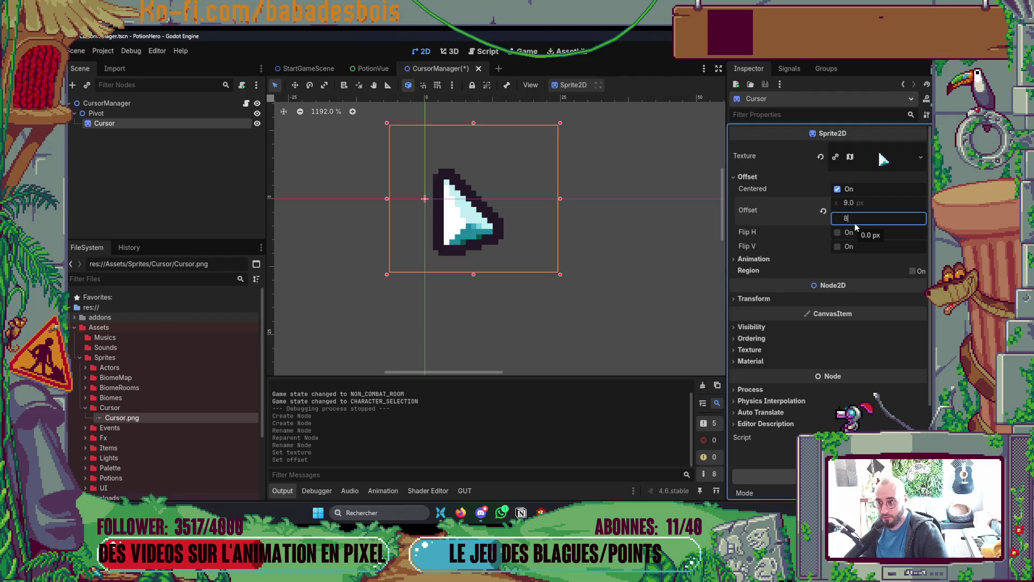
key("Return")
Step: Compare with the artwork in Aseprite, undo an accidental horizontal scale, and reselect the Cursor sprite
key("alt+Tab")
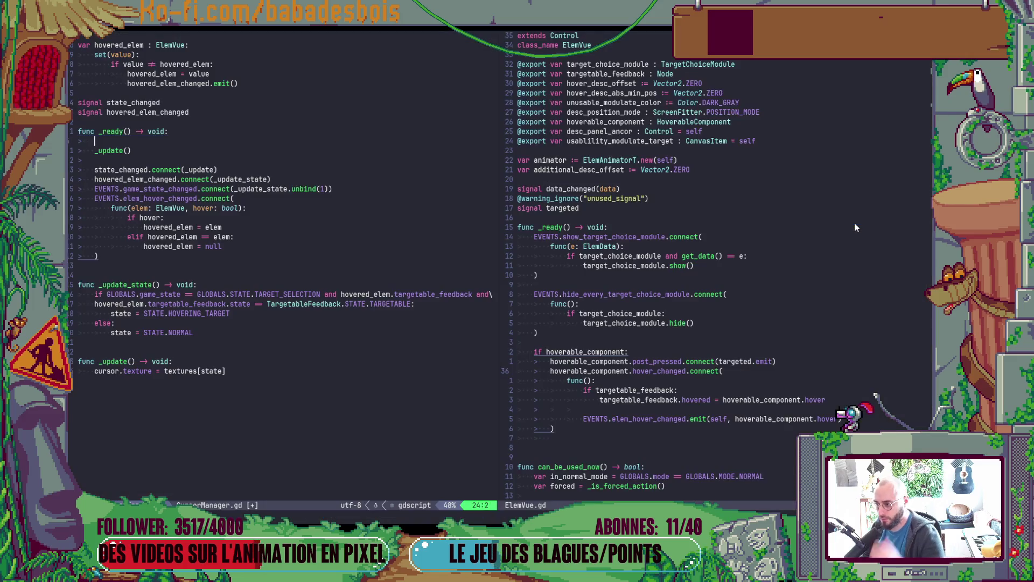
key("alt+Tab")
key("Tab")
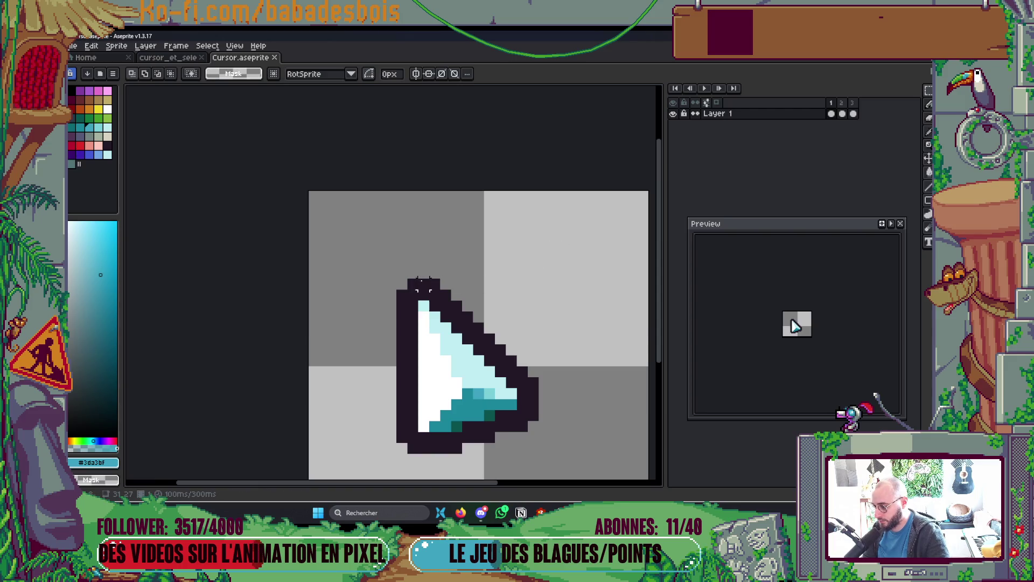
key("alt+Tab")
key("alt+Tab")
key("Tab")
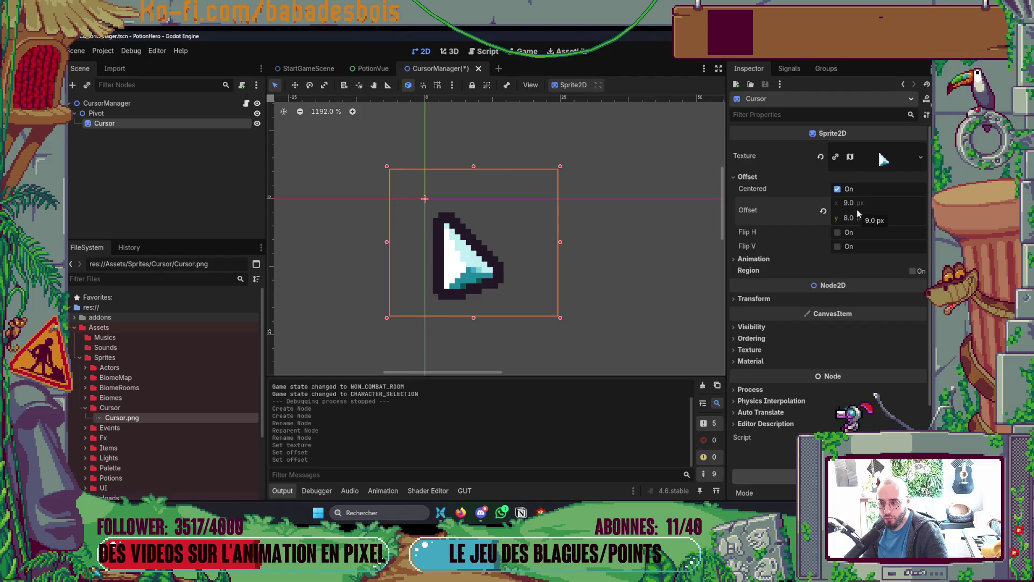
left_click_drag(387, 245, 533, 244)
key("ctrl+z")
left_click(166, 142)
left_click(163, 122)
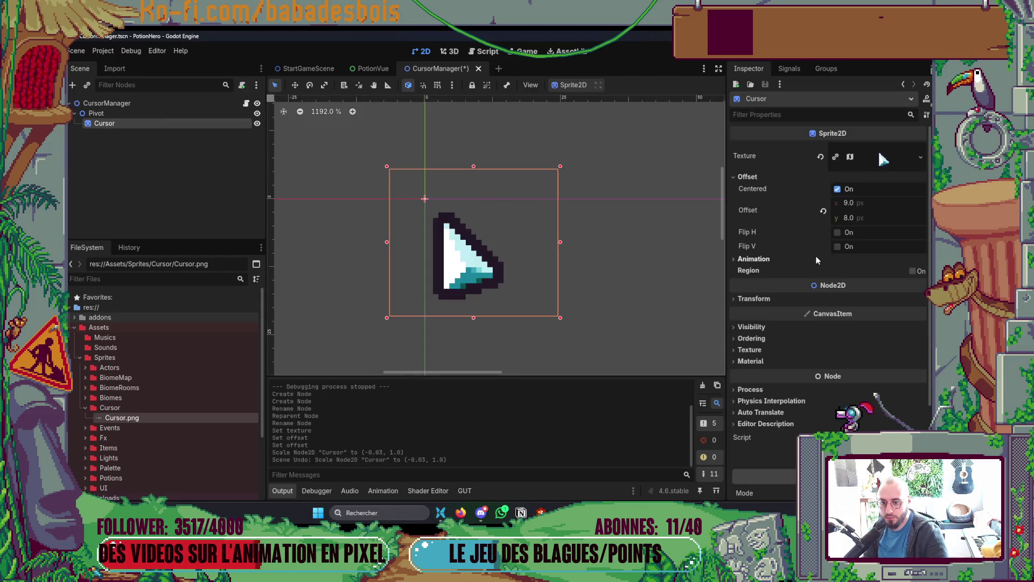
Step: Turn off Centered on the Cursor sprite and set its offset to -9, -8
left_click(838, 189)
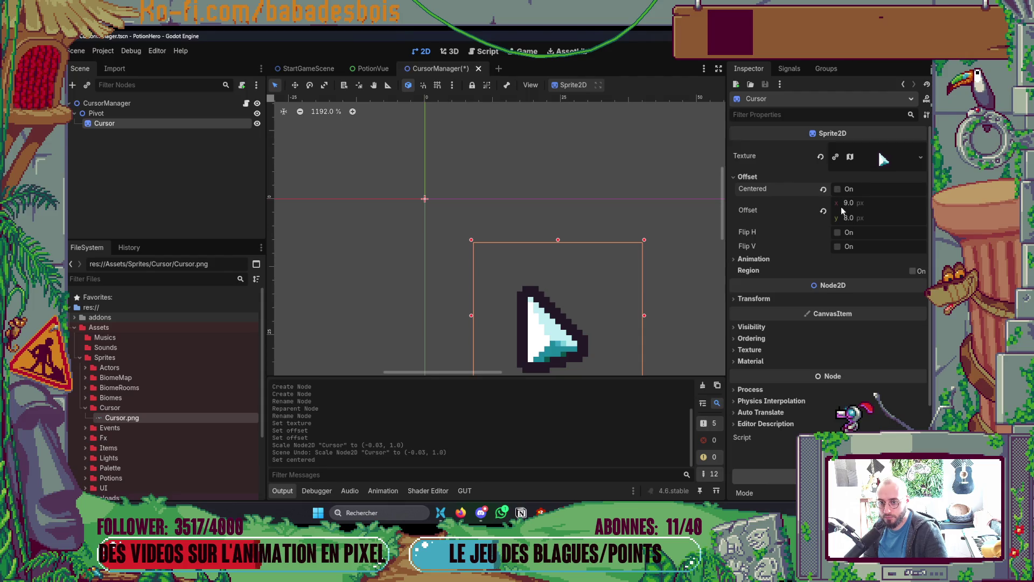
left_click(837, 189)
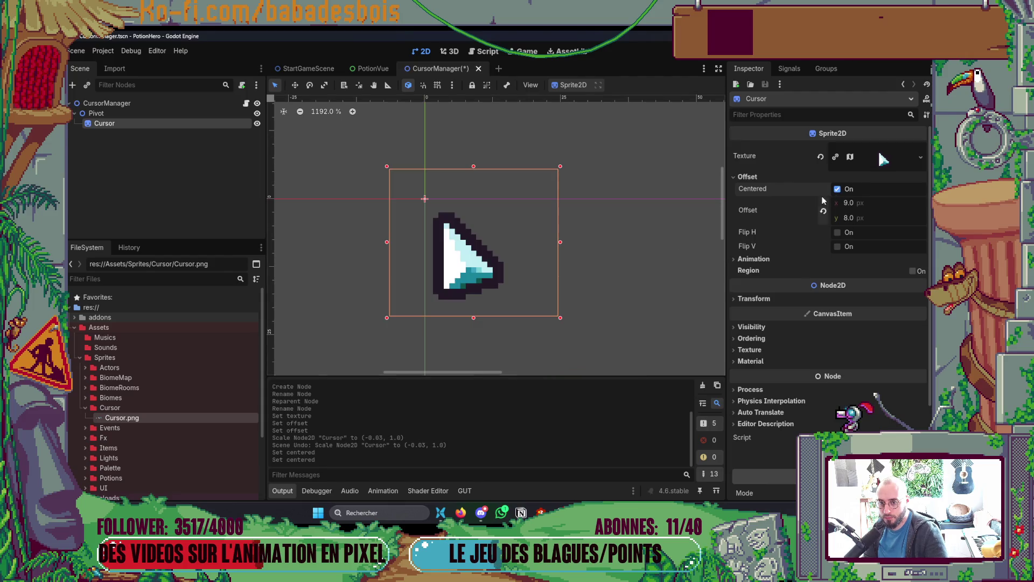
left_click(837, 189)
left_click(859, 205)
key("Return")
type("-9")
key("Return")
left_click(858, 217)
type("-8")
key("Return")
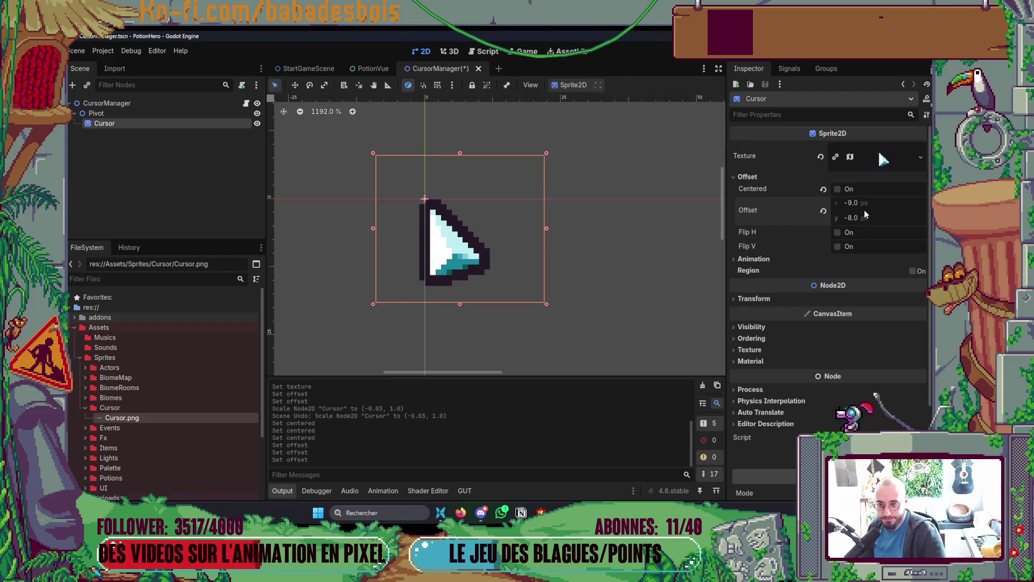
Step: Check the arrow tip against the origin and refine the offset to -10, -9
scroll(362, 201, "up", 2)
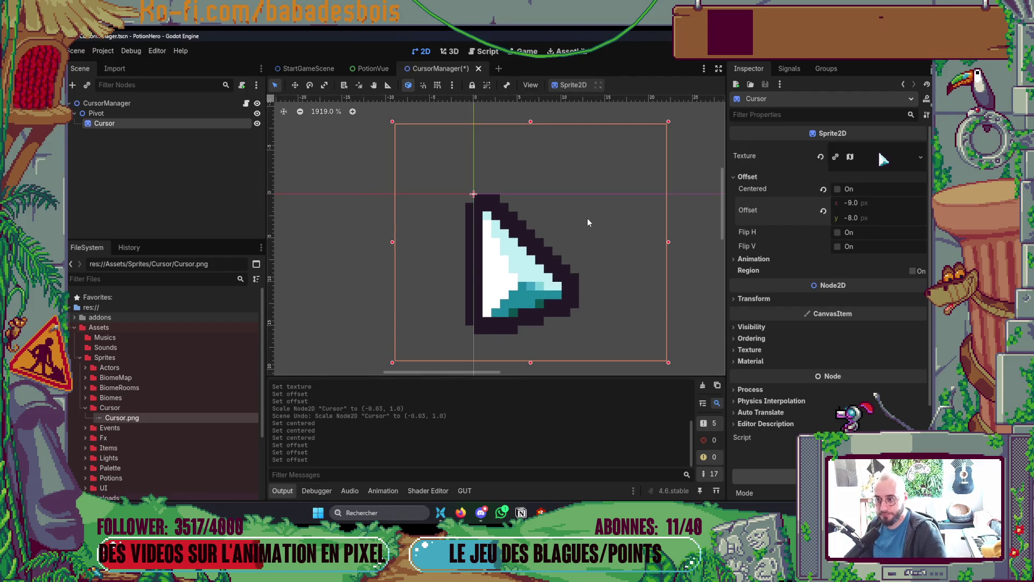
scroll(587, 222, "down", 6)
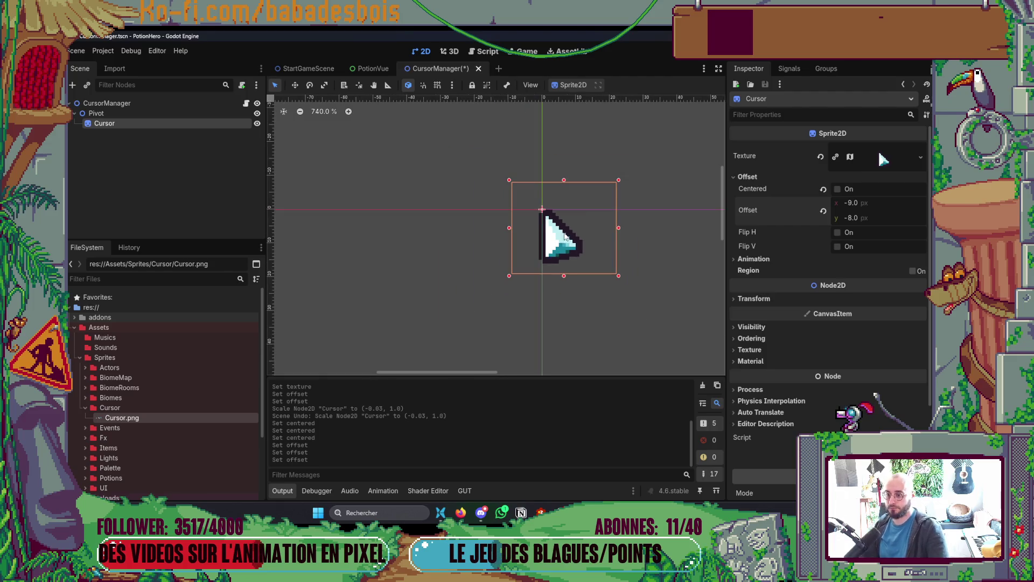
left_click(416, 270)
scroll(470, 238, "up", 7)
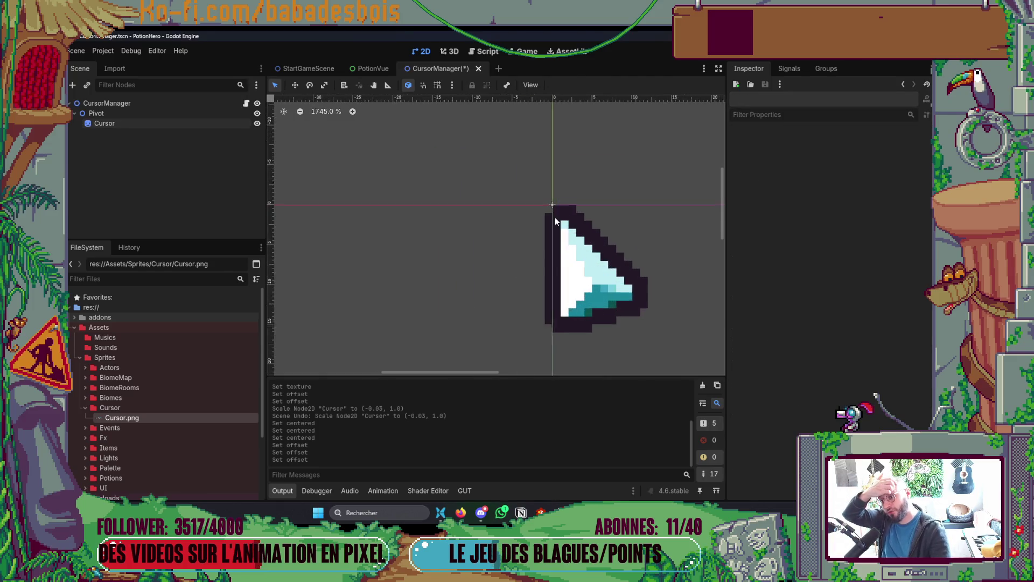
scroll(560, 214, "down", 2)
left_click(162, 123)
left_click(912, 207)
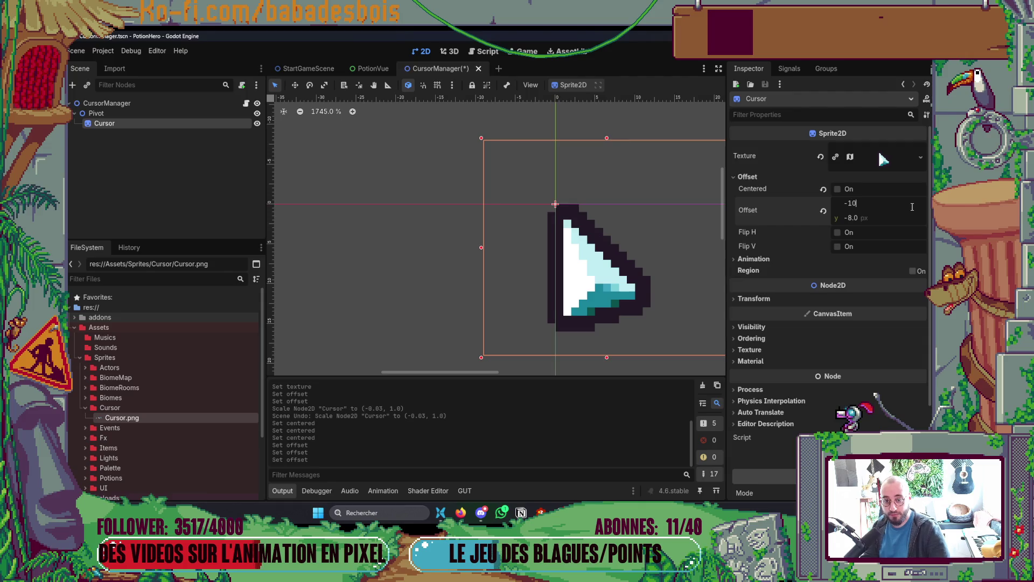
key("Tab")
type("-9")
key("Return")
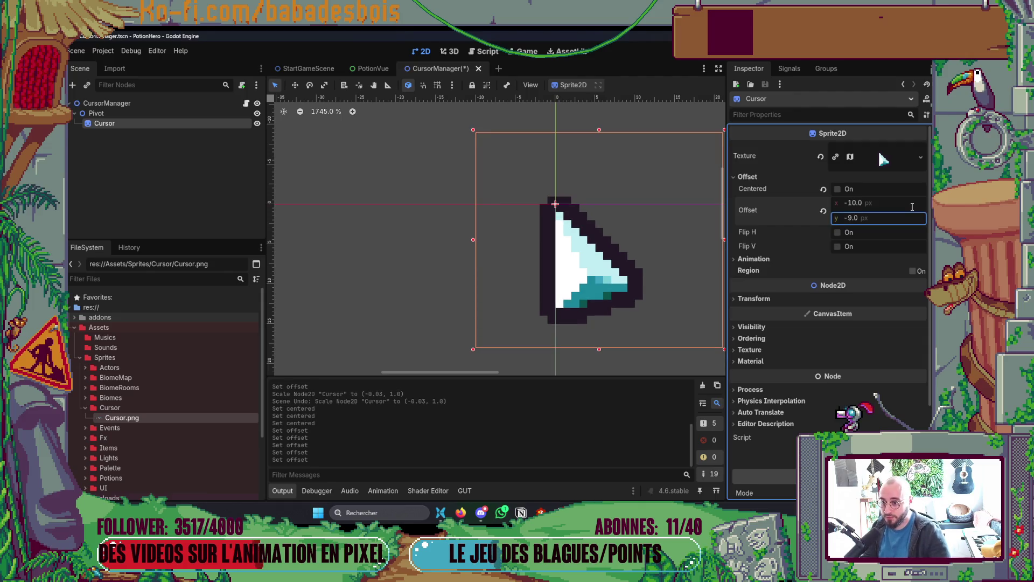
Step: Deselect the sprite and save the CursorManager scene
scroll(438, 254, "down", 6)
left_click(431, 253)
left_click_drag(432, 252, 420, 257)
key("ctrl+s")
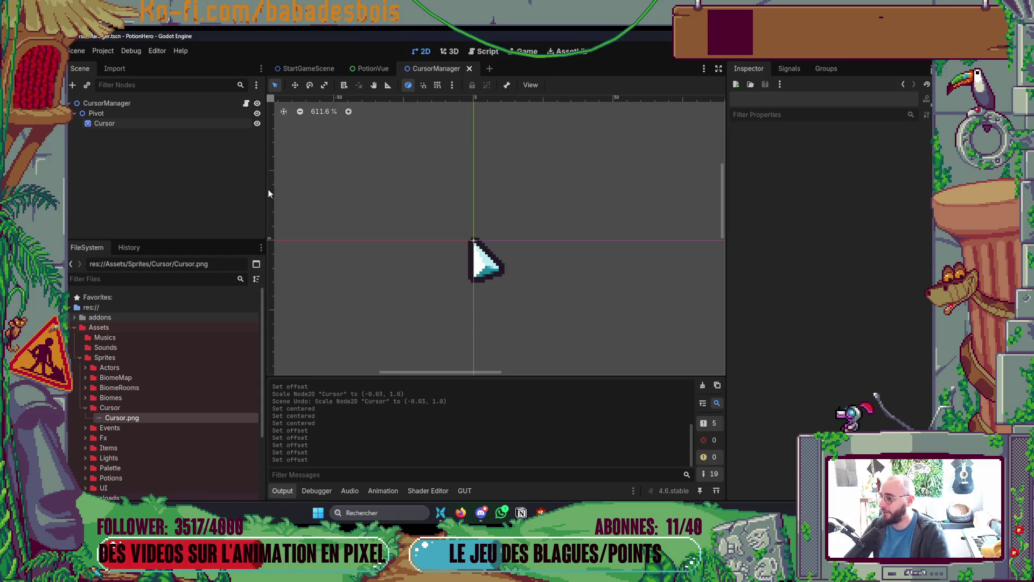
Step: Assign the Cursor sprite to CursorManager's Cursor property and save the scene
left_click(195, 101)
left_click(875, 150)
double_click(506, 184)
key("ctrl+s")
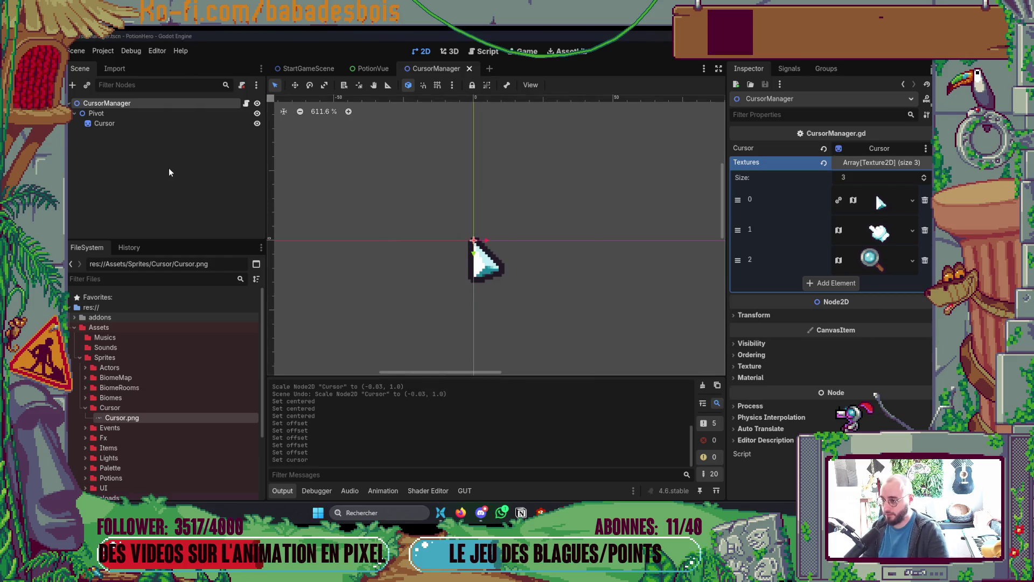
Step: In CursorManager.gd, add Input.set_custom_mouse_cursor(null) to _ready and save
key("alt+Tab")
type("In")
key("Return")
type(".")
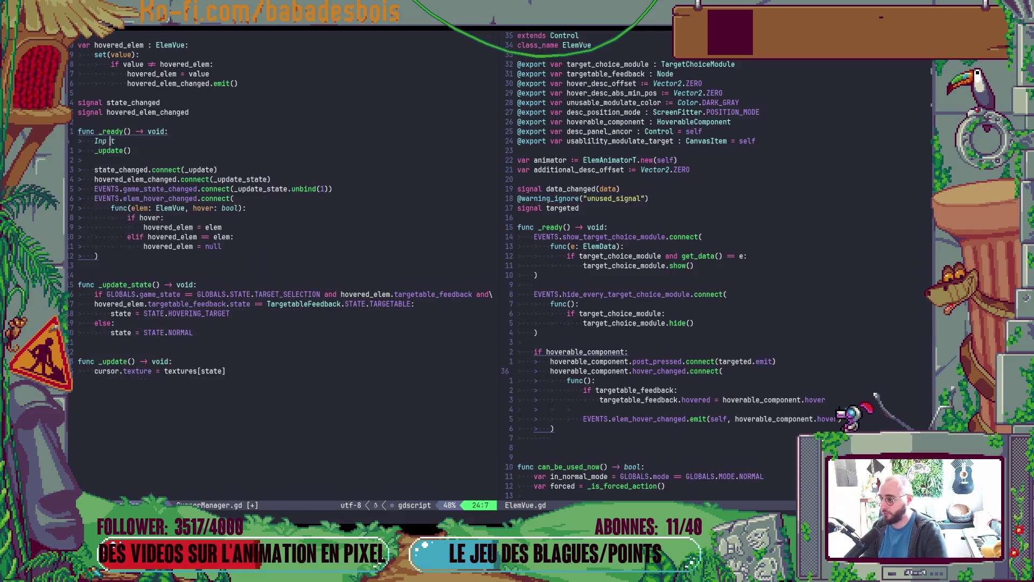
type("set_cu")
key("Return")
type("null)")
key("Escape")
key("ctrl+s")
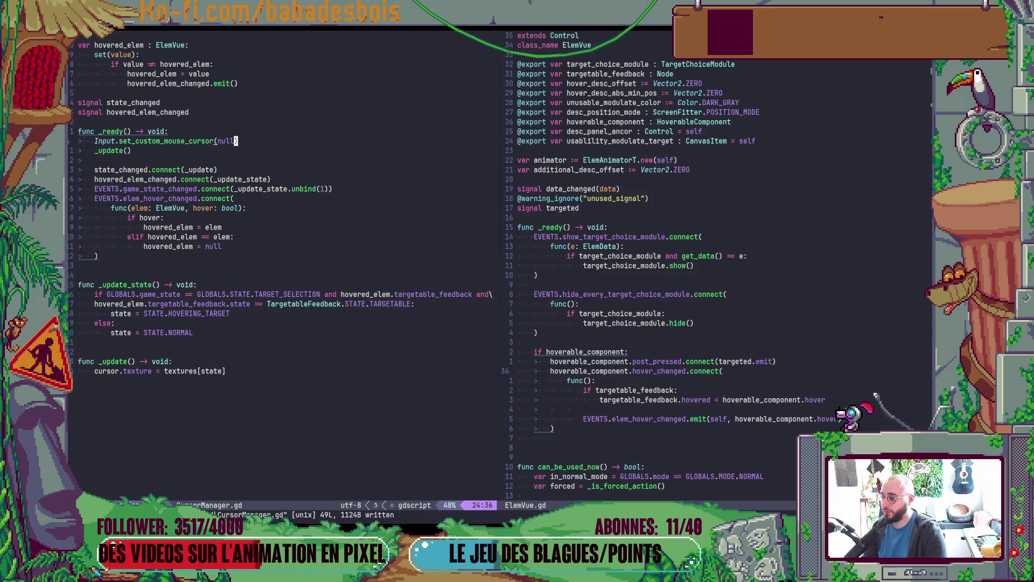
Step: Add an empty func _process(delta) stub below _ready
key("j")
key("j")
key("j")
key("o")
key("Return")
key("Return")
type("func ")
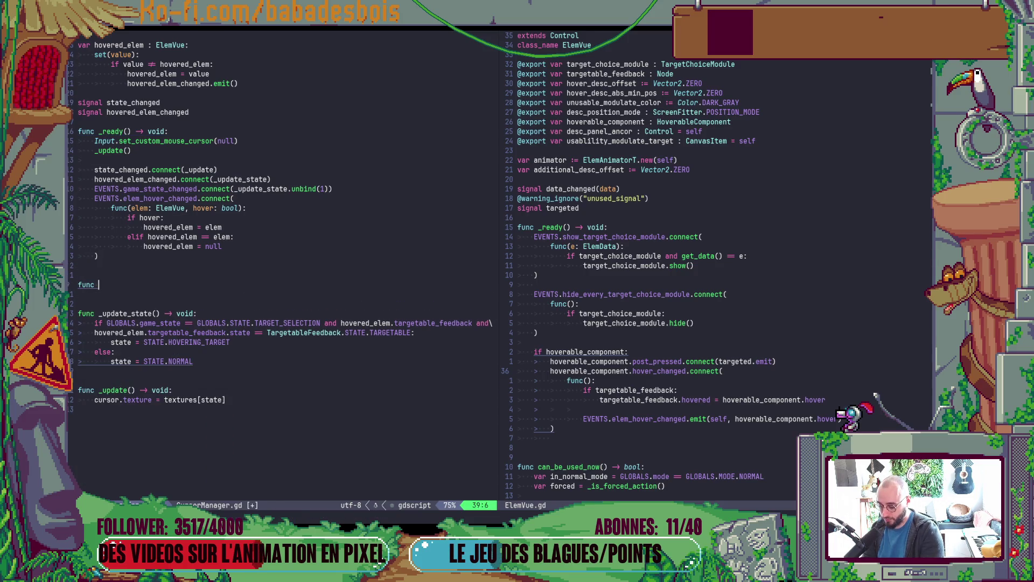
type("_u")
key("Down")
key("Down")
key("BackSpace")
key("BackSpace")
type("p")
key("Down")
key("Return")
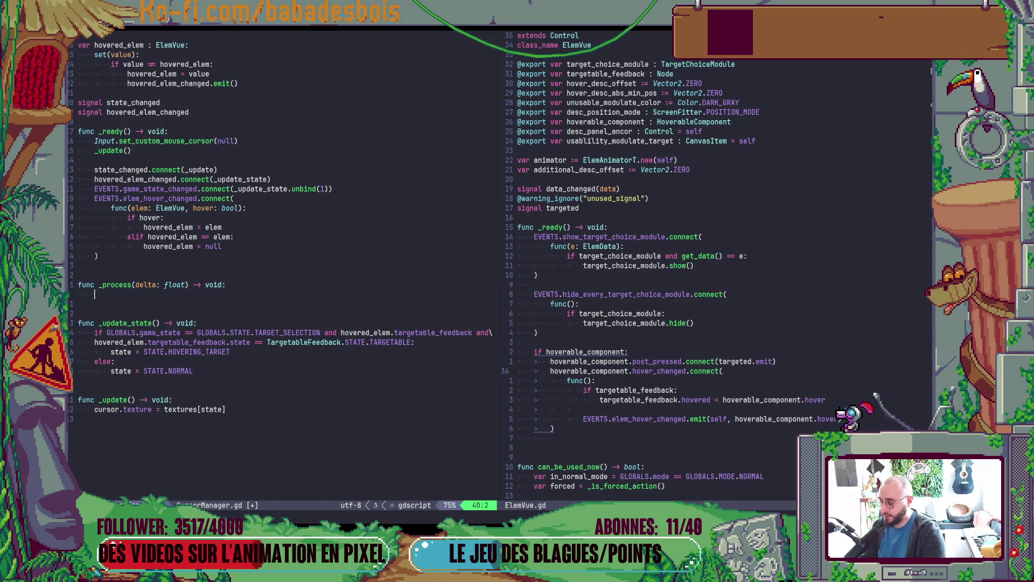
key("alt+Tab")
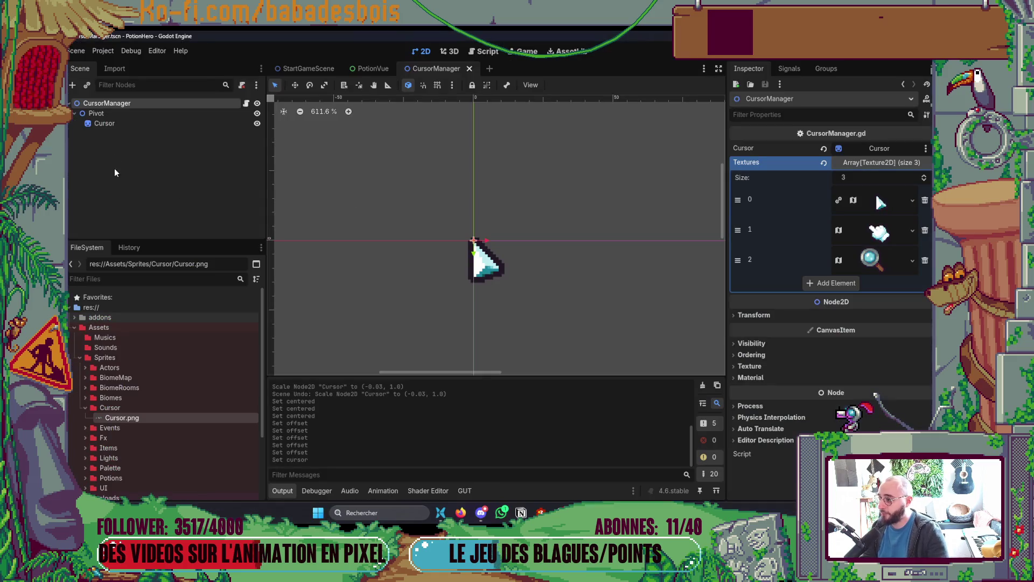
Step: Rename the Pivot node to CursorPivot in the Scene dock
left_click(132, 123)
left_click(138, 113)
left_click(138, 113)
left_click(139, 113)
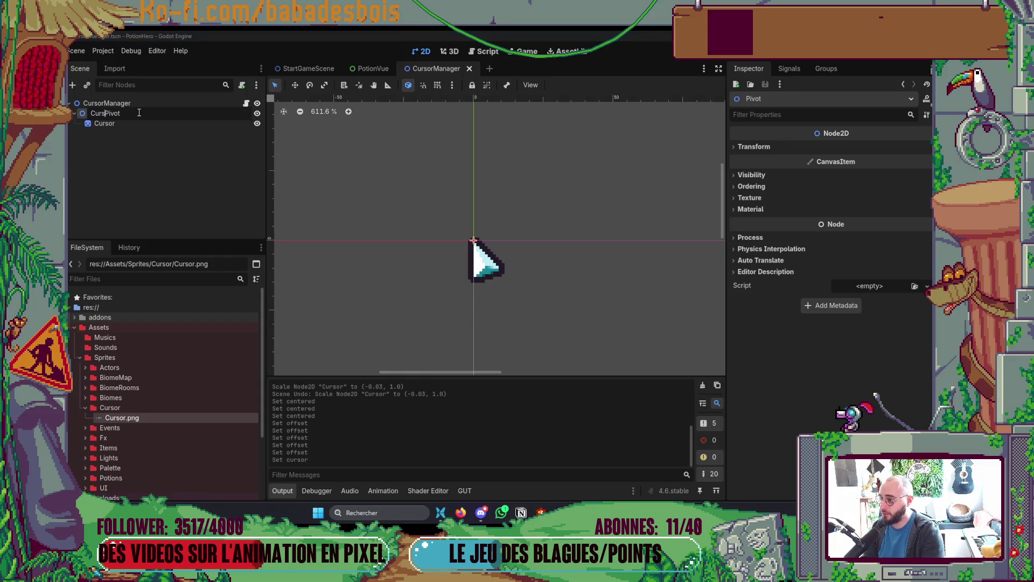
key("Escape")
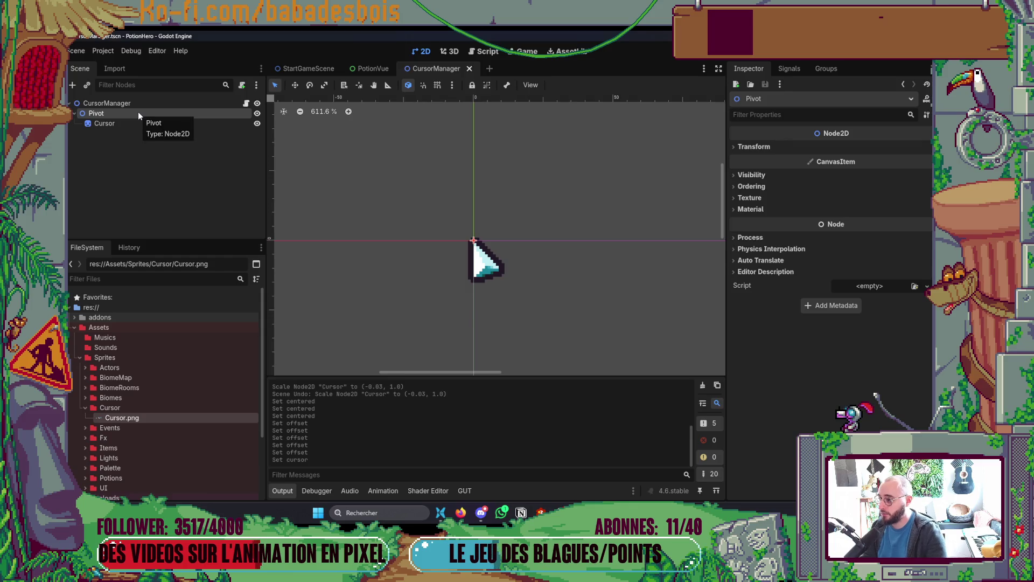
left_click(138, 112)
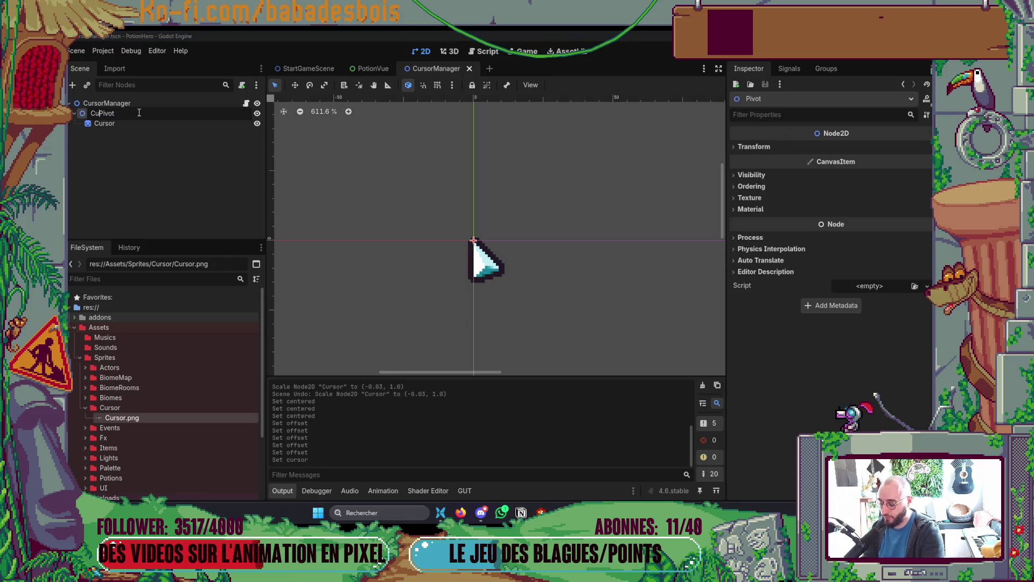
type("rsor")
key("Return")
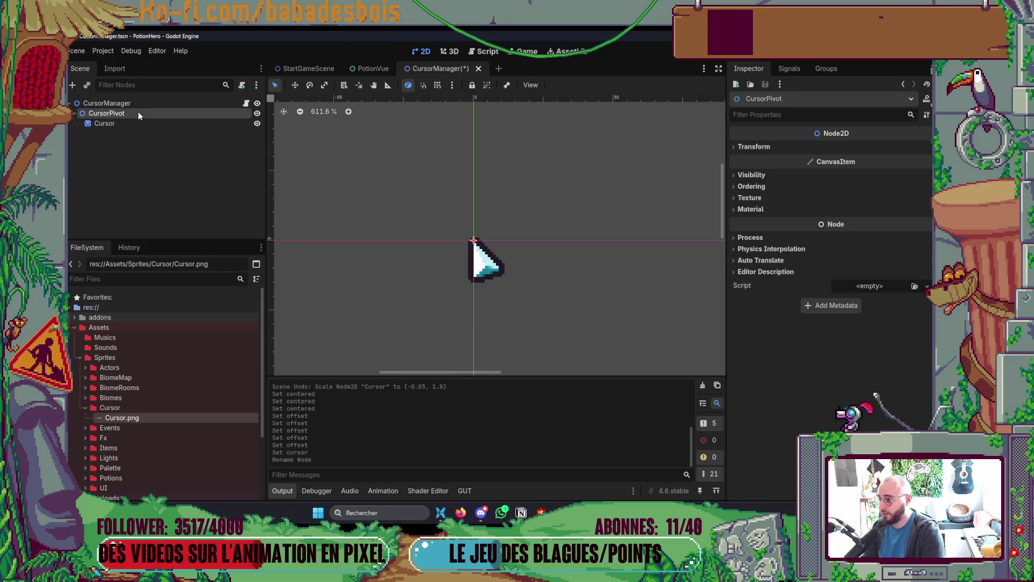
Step: In CursorManager.gd, duplicate the cursor export line to start a Node2D pivot export
key("alt+Tab")
left_click(195, 84)
key("y")
key("y")
type("P")
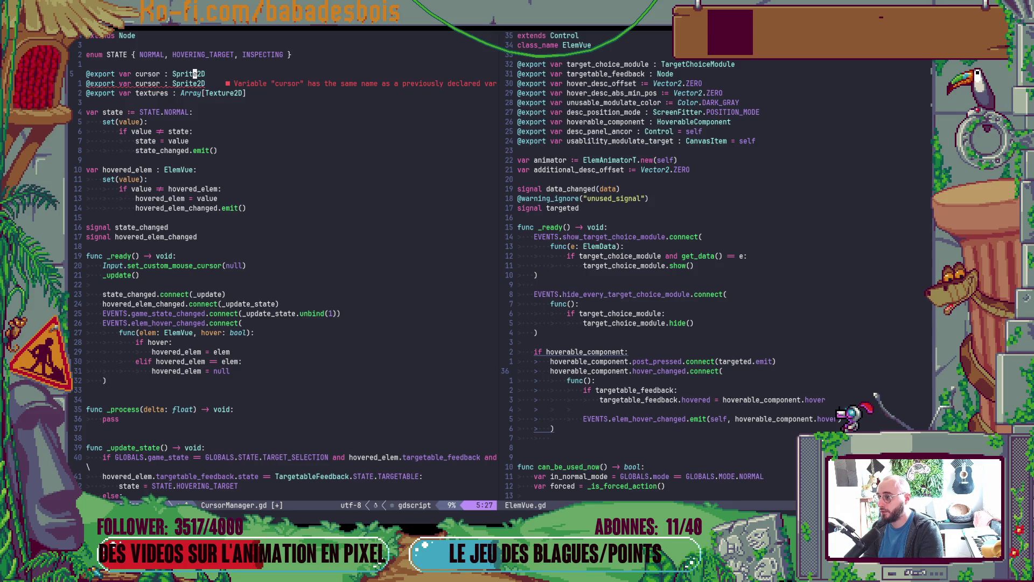
type("ciwNode2D")
Step: Name the new Node2D export cursor_pivot and save the script
key("Escape")
type("b")
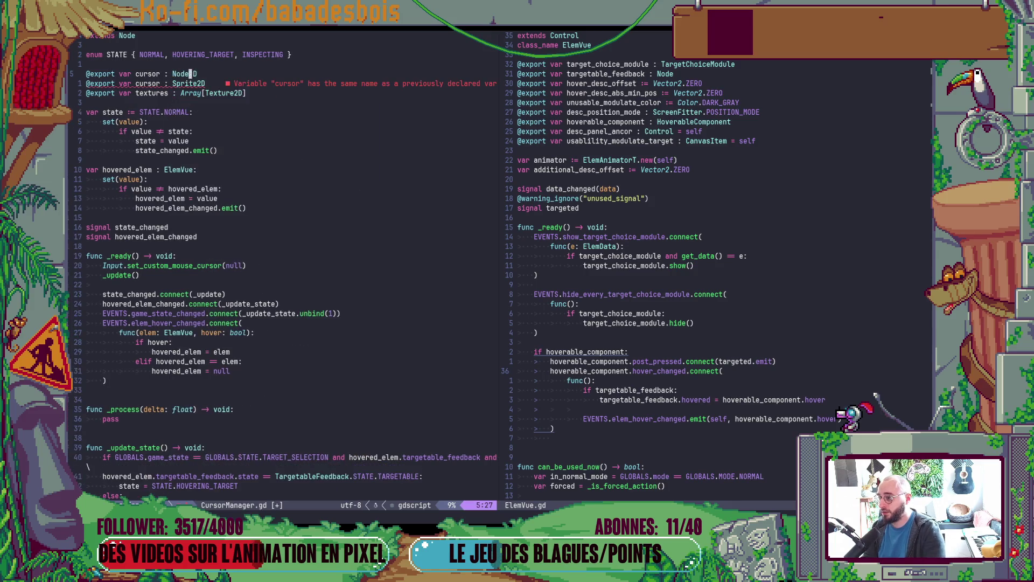
type("i_P")
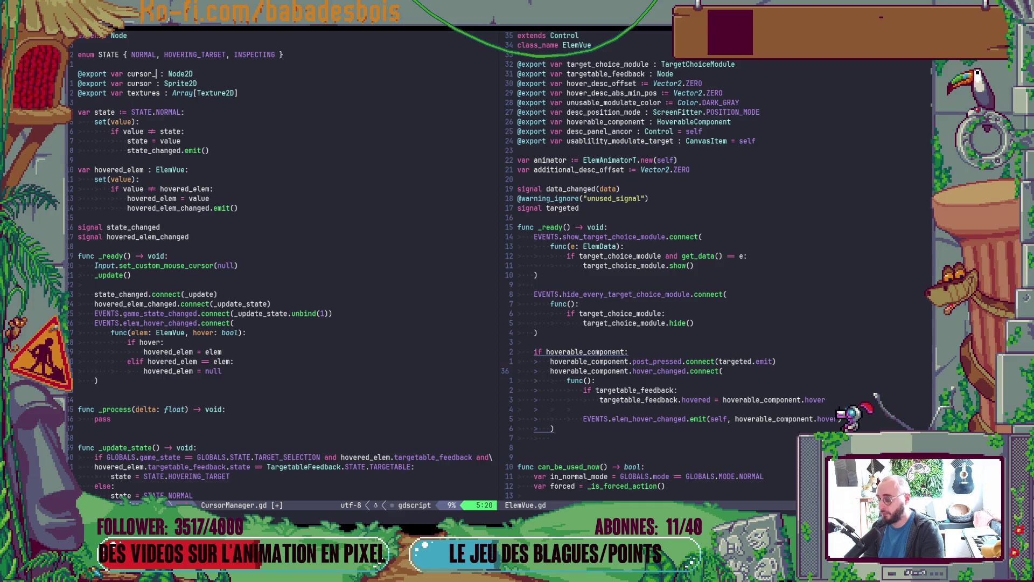
type("ivot")
key("Escape")
type(":w")
key("Return")
Step: Replace the pass in _process and start typing a get_ mouse-position call
scroll(128, 258, "down", 6)
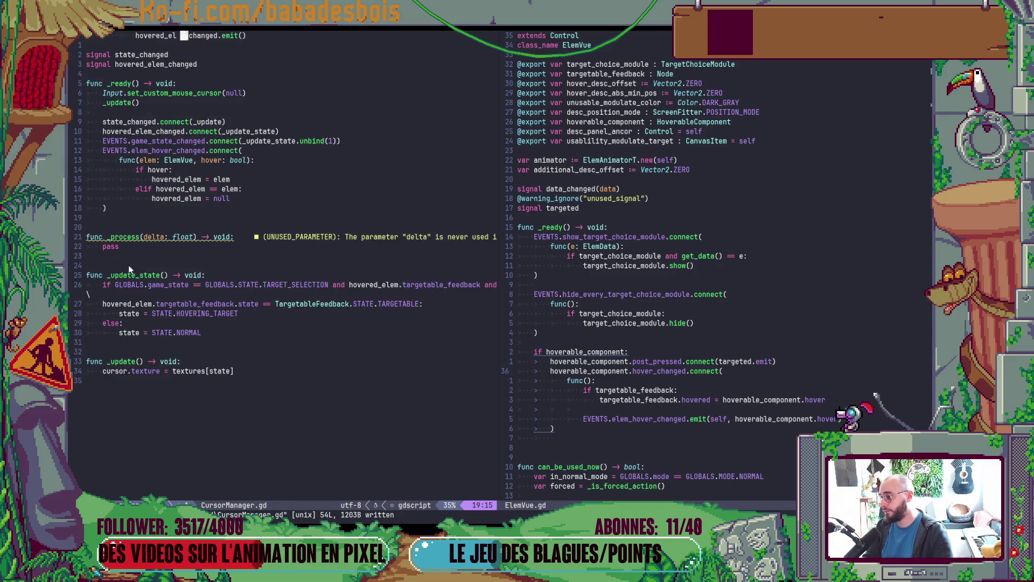
scroll(128, 258, "down", 5)
left_click(185, 229)
key("1")
key("2")
key("k")
key("c")
key("c")
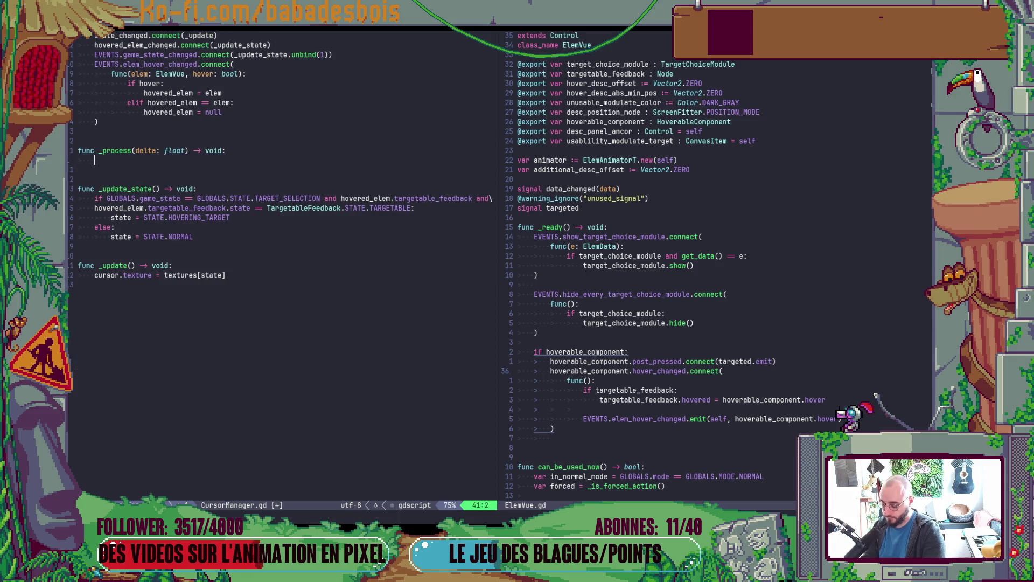
type("get_d")
key("BackSpace")
type("gl")
key("BackSpace")
key("BackSpace")
type("mo")
key("BackSpace")
key("BackSpace")
key("Escape")
key("alt+Tab")
key("alt+Tab")
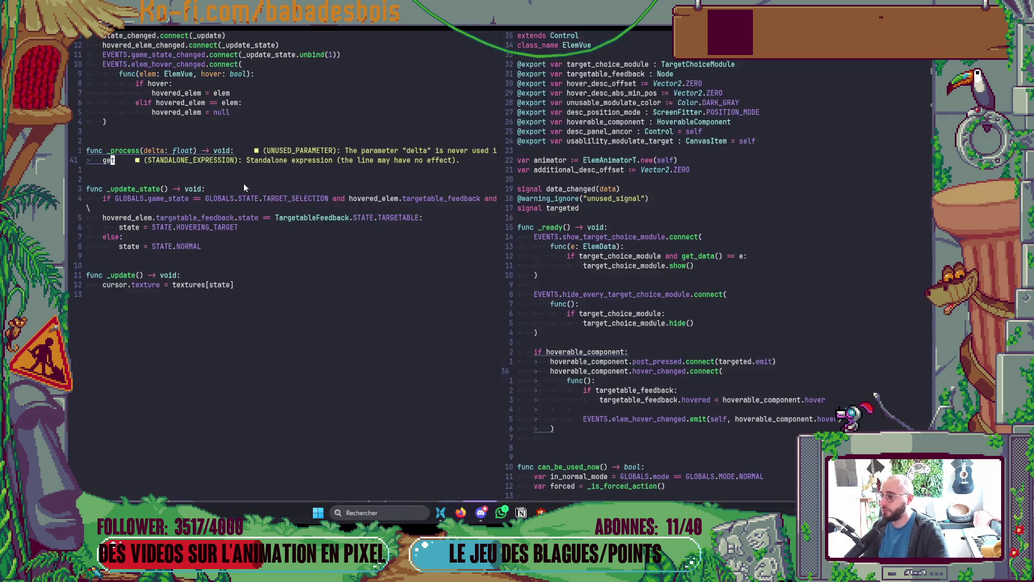
Step: Complete the call as get_global_mouse_position() in _process
scroll(244, 184, "up", 5)
left_click(140, 33)
type("extends Node2D")
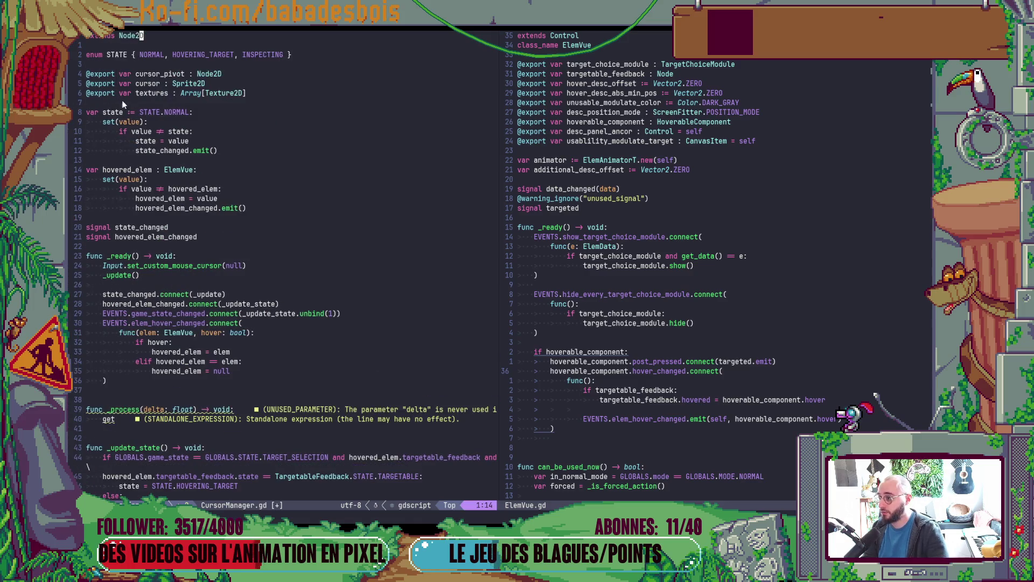
scroll(141, 198, "down", 6)
left_click(124, 248)
type("_m")
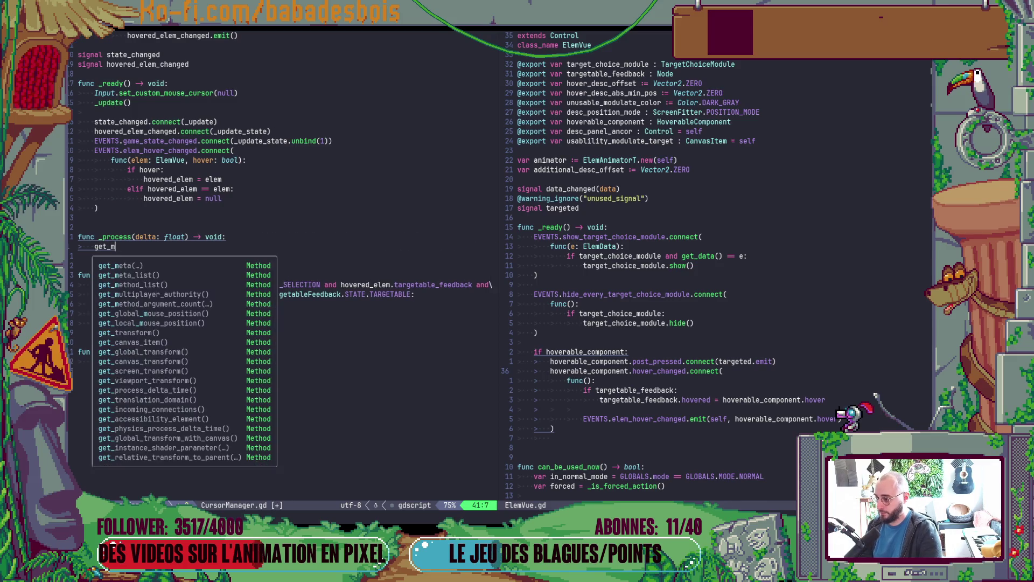
key("BackSpace")
type("g")
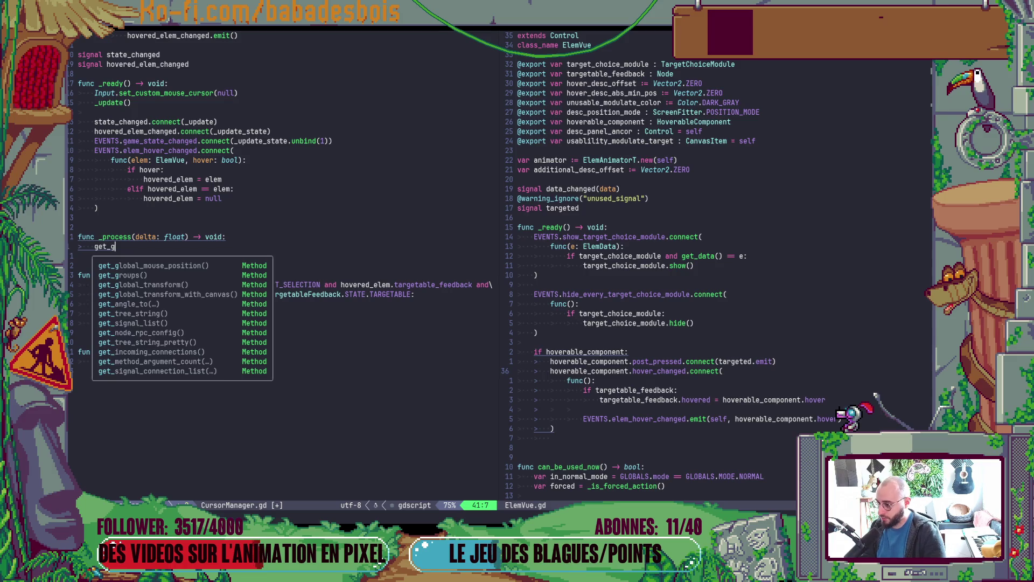
key("Down")
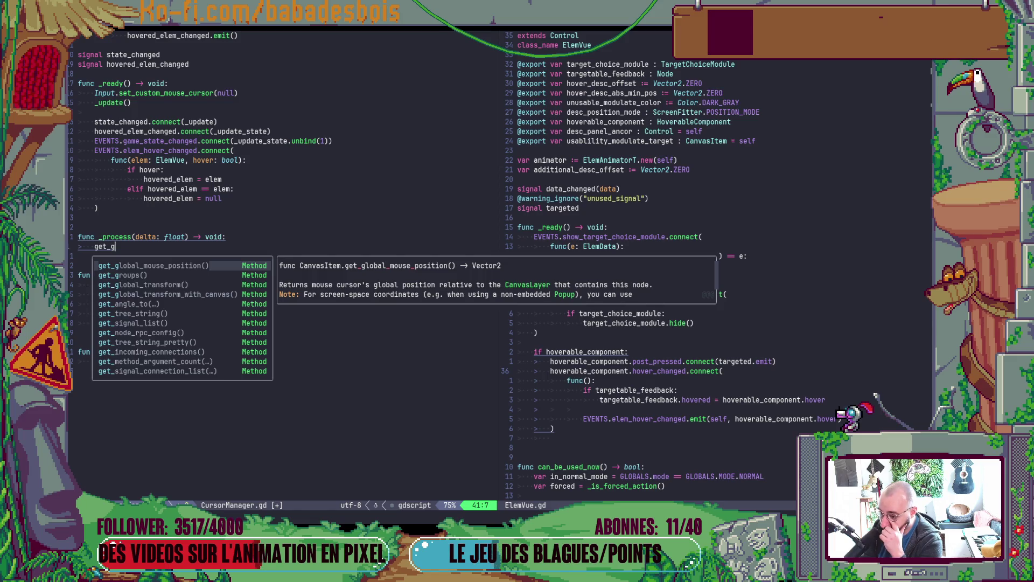
key("Return")
key("Return")
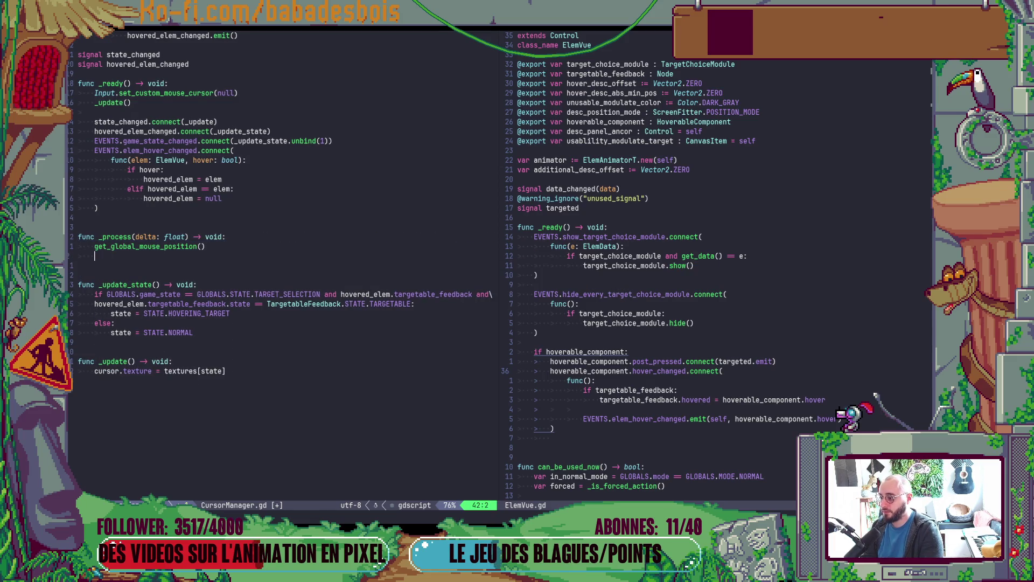
key("BackSpace")
key("Escape")
Step: Store it in var mouse_pos, add cursor_pivot.global_position = mouse_pos, save, and run the game
type("ivar mo")
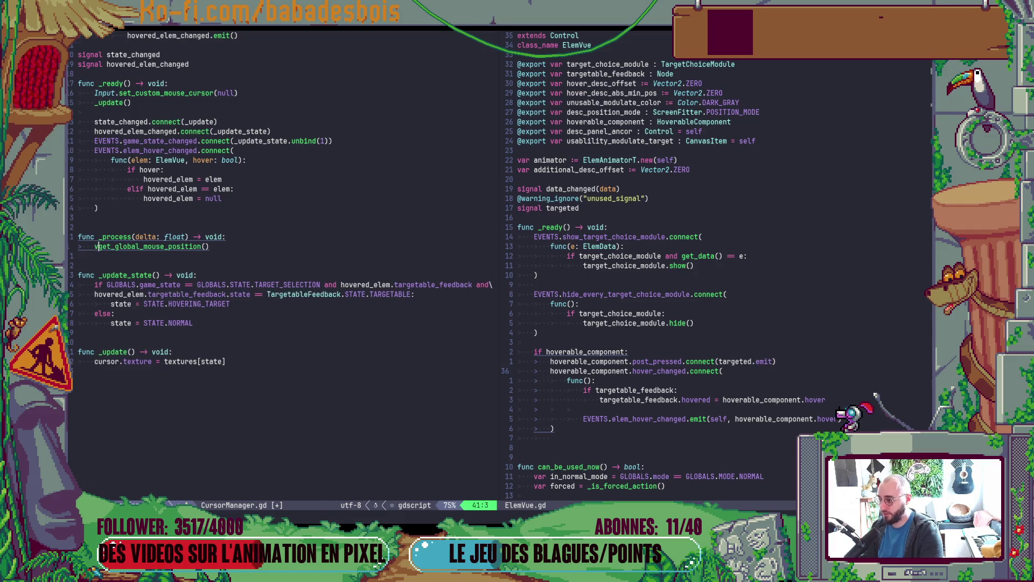
type("use_pos =")
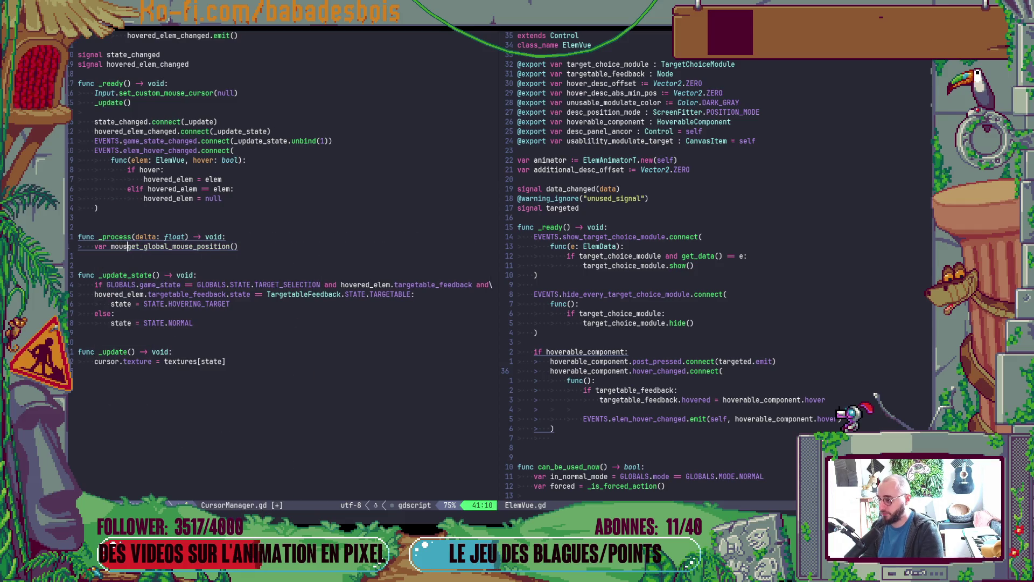
key("Escape")
type("obal_m")
key("Down")
key("Down")
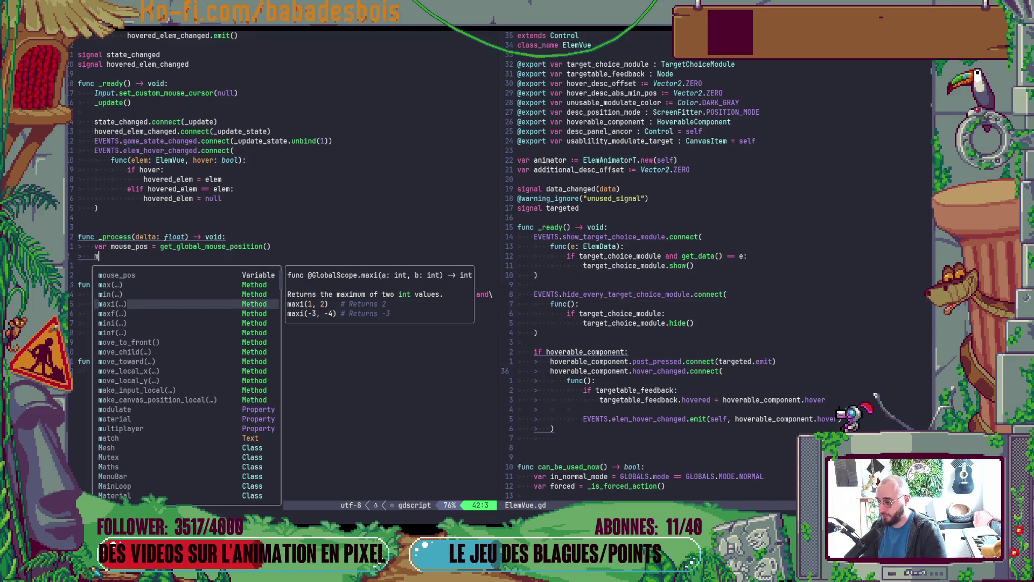
key("BackSpace")
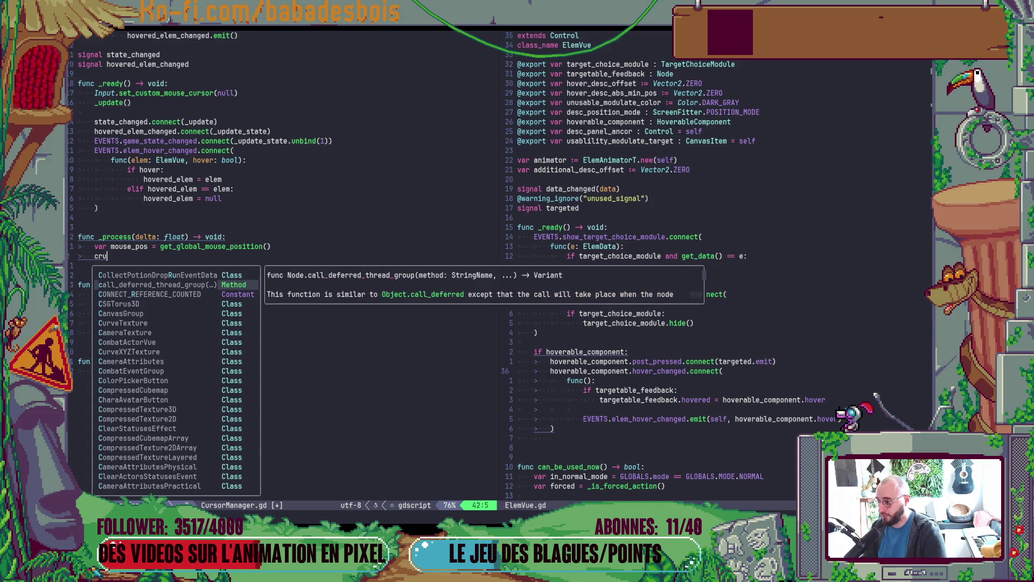
type("cursor_pivot")
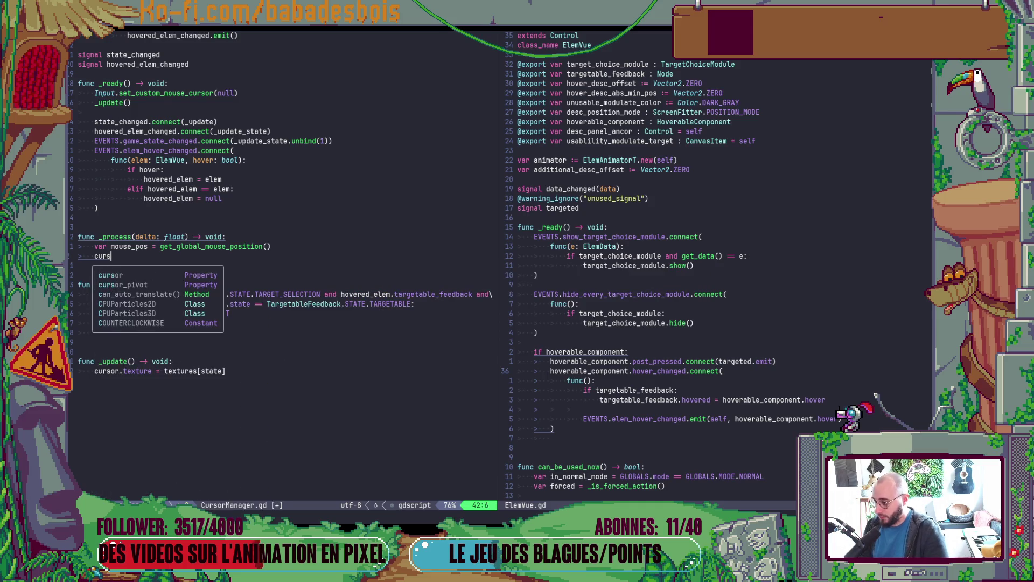
type(".global_position ")
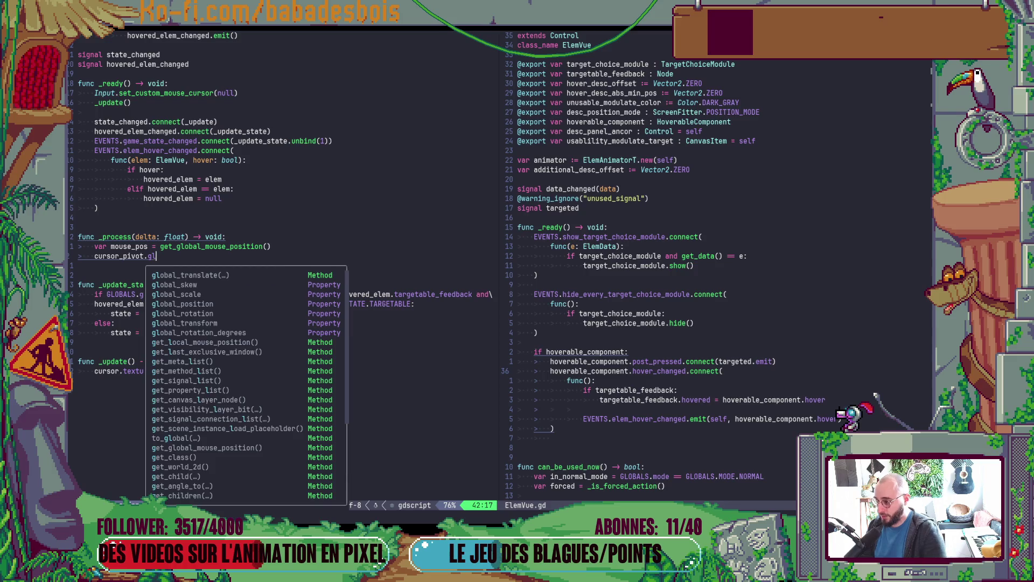
type("= mouse_pos")
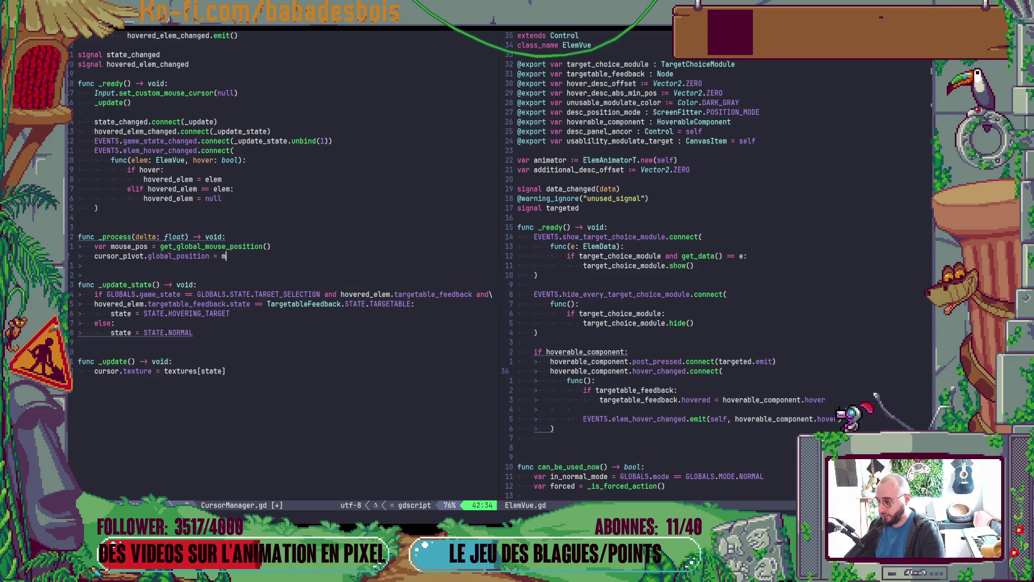
key("Escape")
key("Escape")
type(":w")
key("Return")
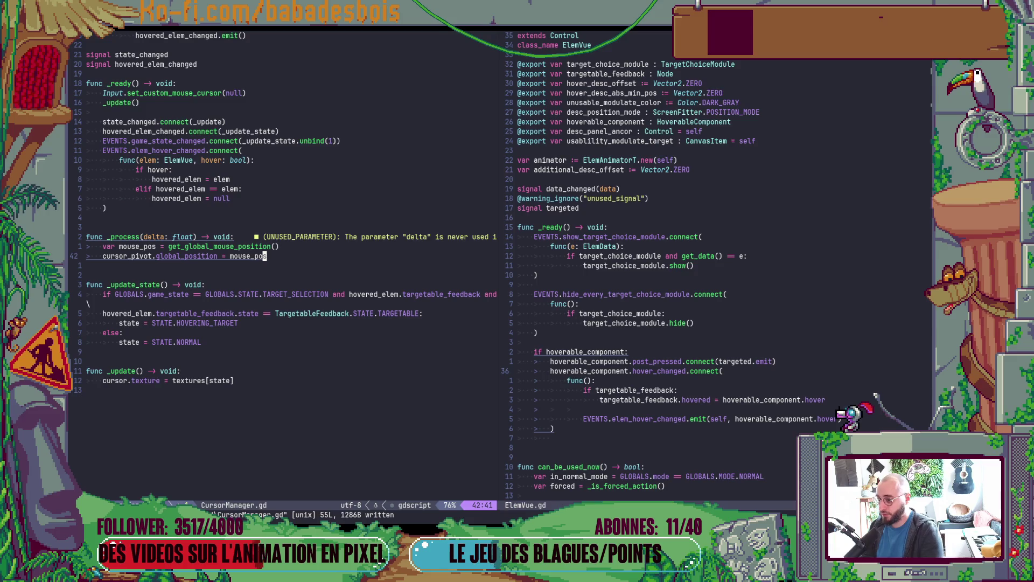
key("k")
key("k")
key("b")
key("b")
key("b")
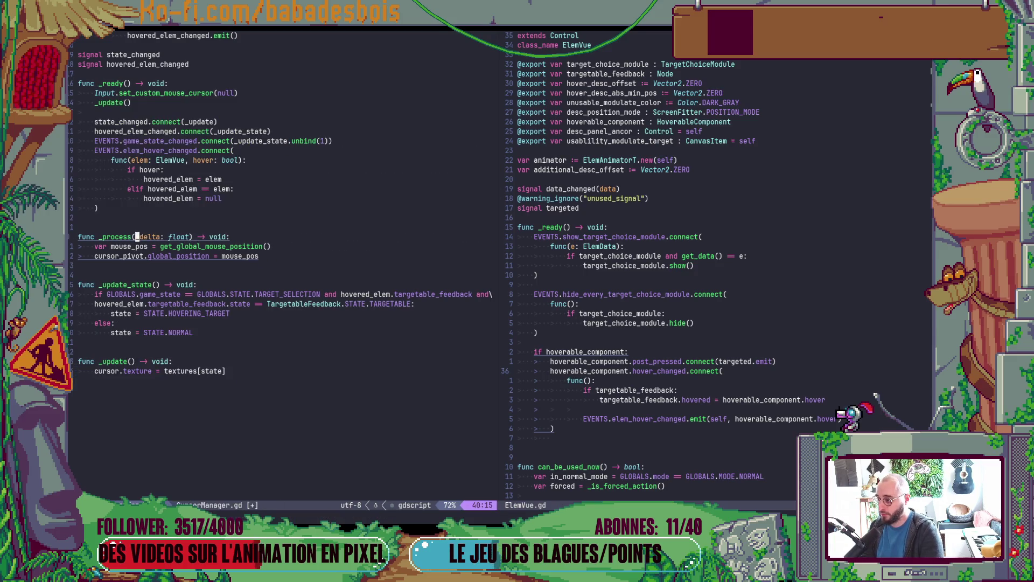
key("alt+Tab")
key("F6")
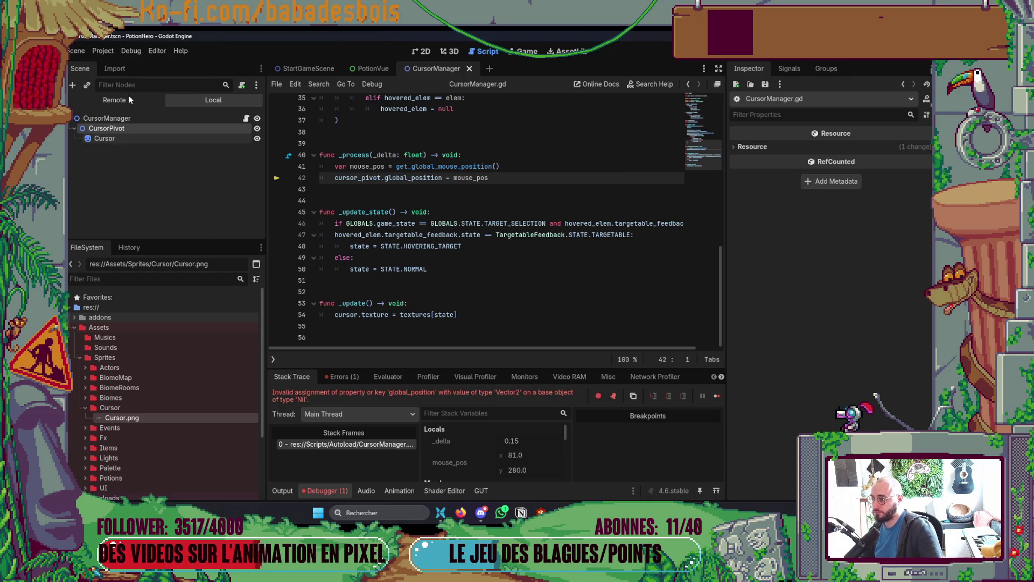
Step: Stop the game, assign CursorPivot to CursorManager's Cursor Pivot property, then rerun and close it
left_click(107, 118)
left_click(746, 177)
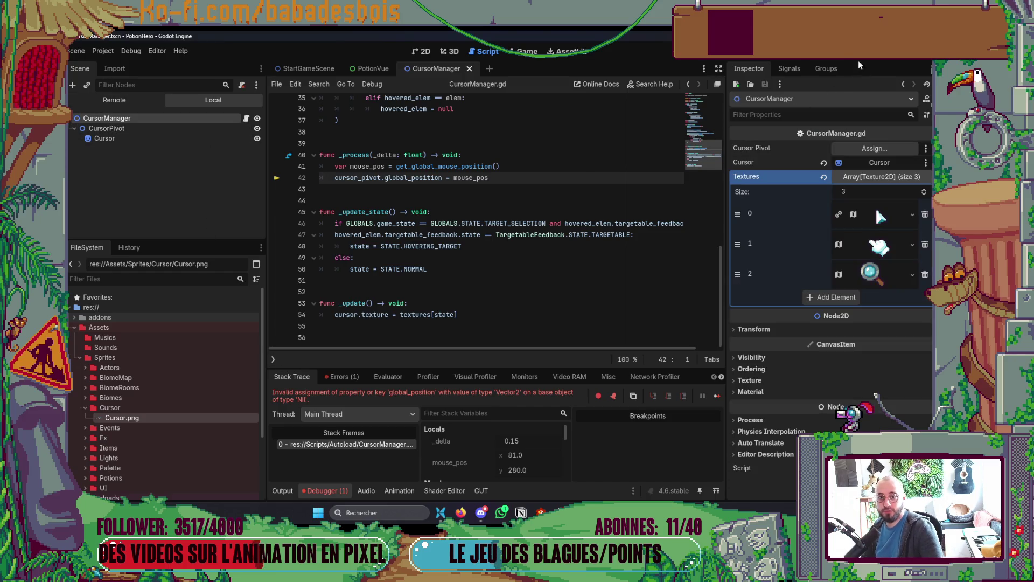
key("F8")
left_click(868, 147)
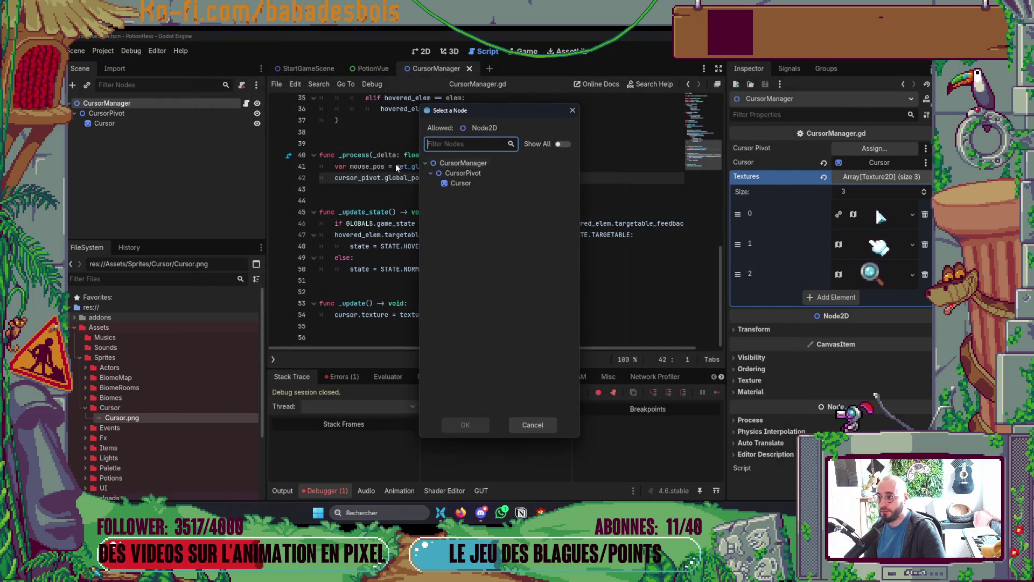
double_click(480, 176)
key("F5")
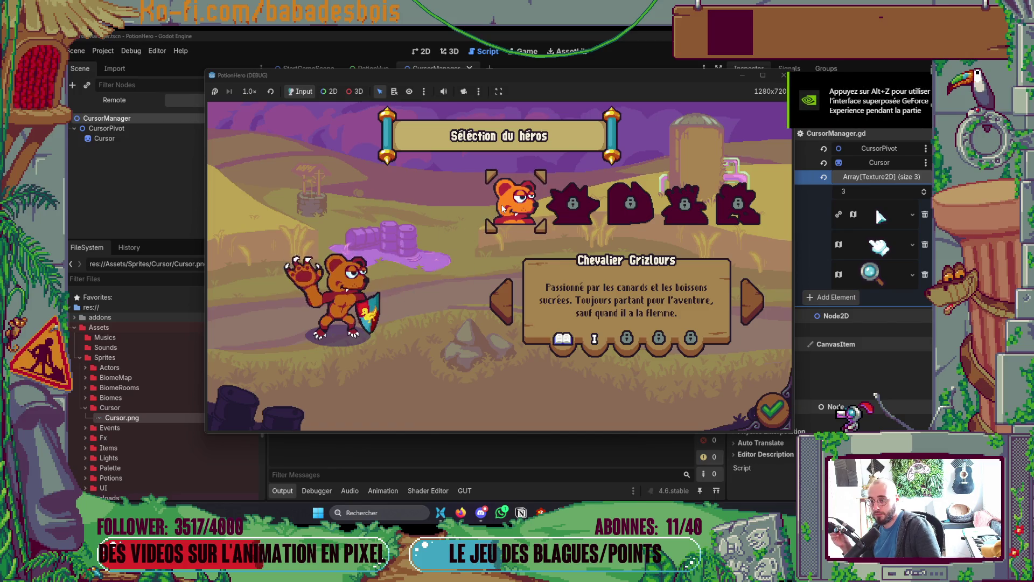
left_click(783, 75)
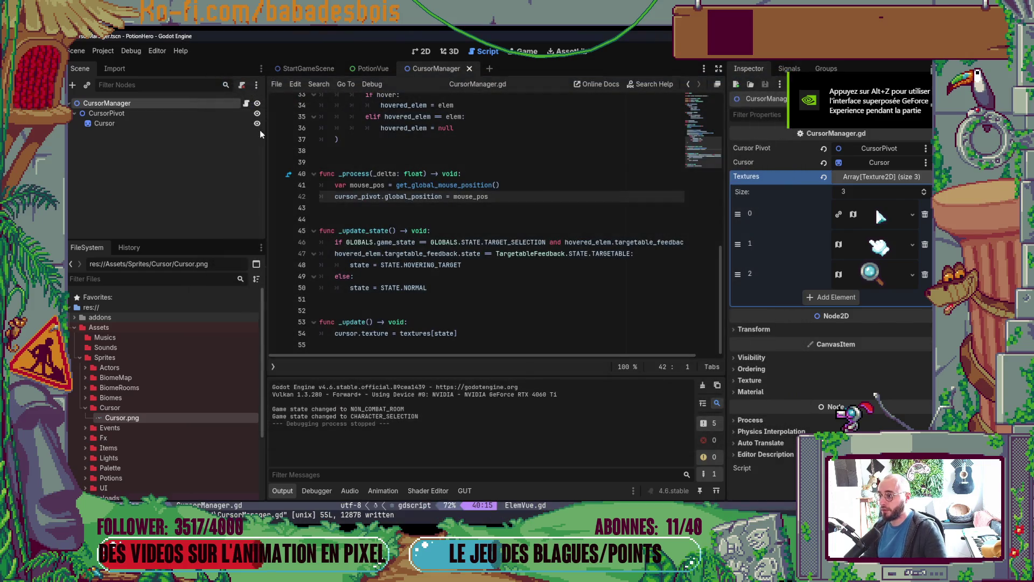
Step: Change CursorManager's node type to CanvasLayer
left_click(426, 51)
right_click(151, 102)
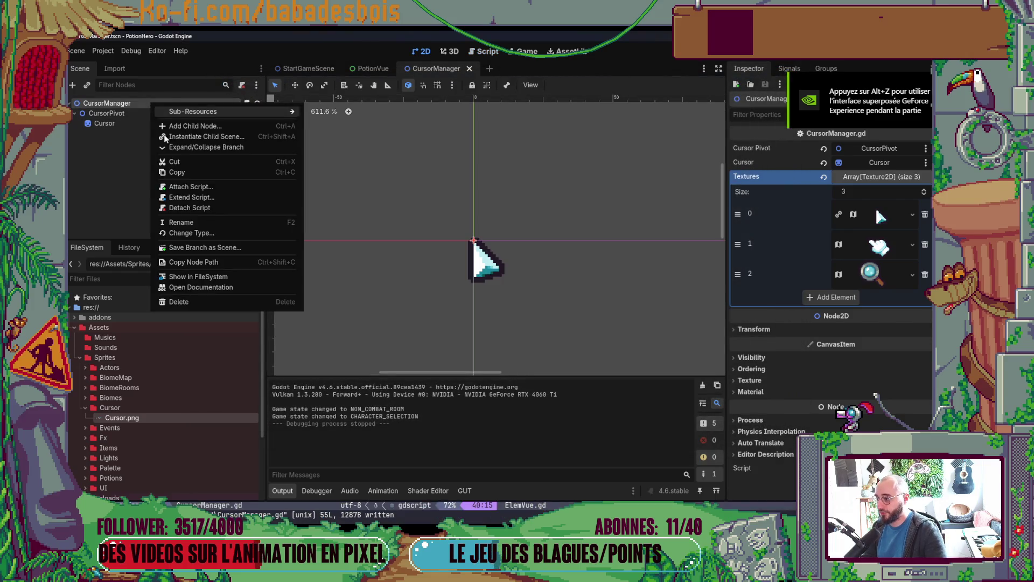
left_click(183, 234)
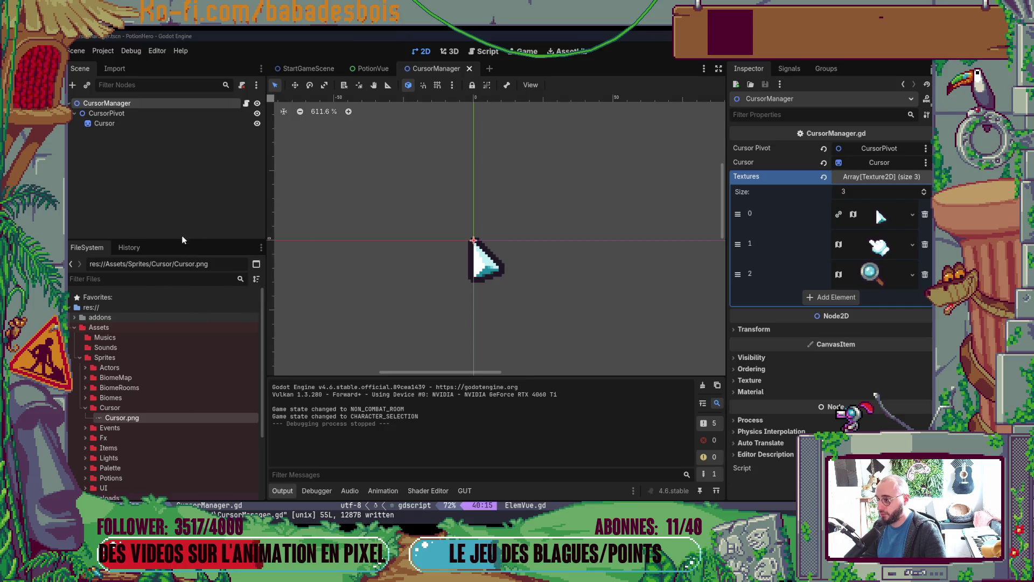
scroll(332, 364, "up", 2)
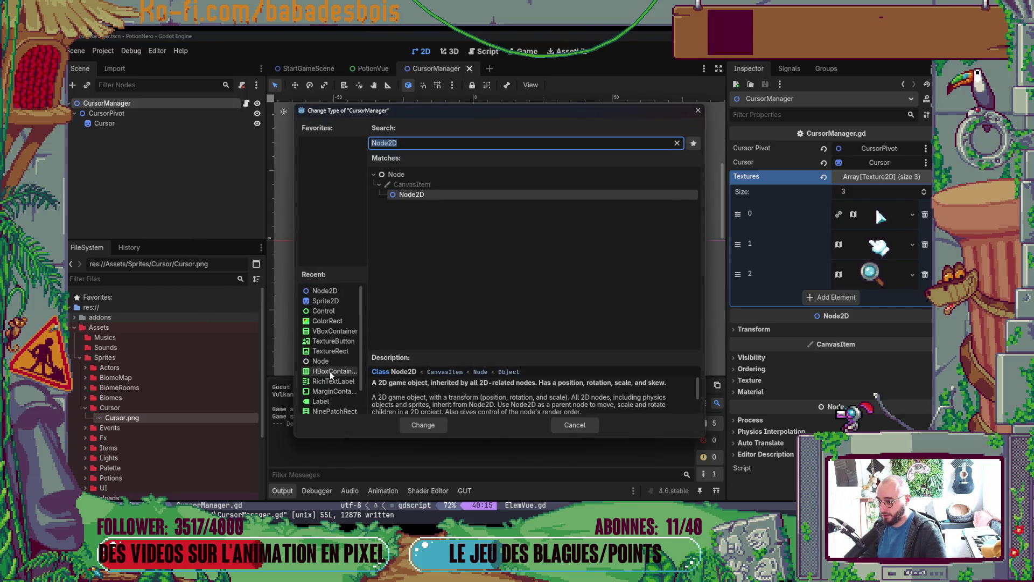
type("Canva")
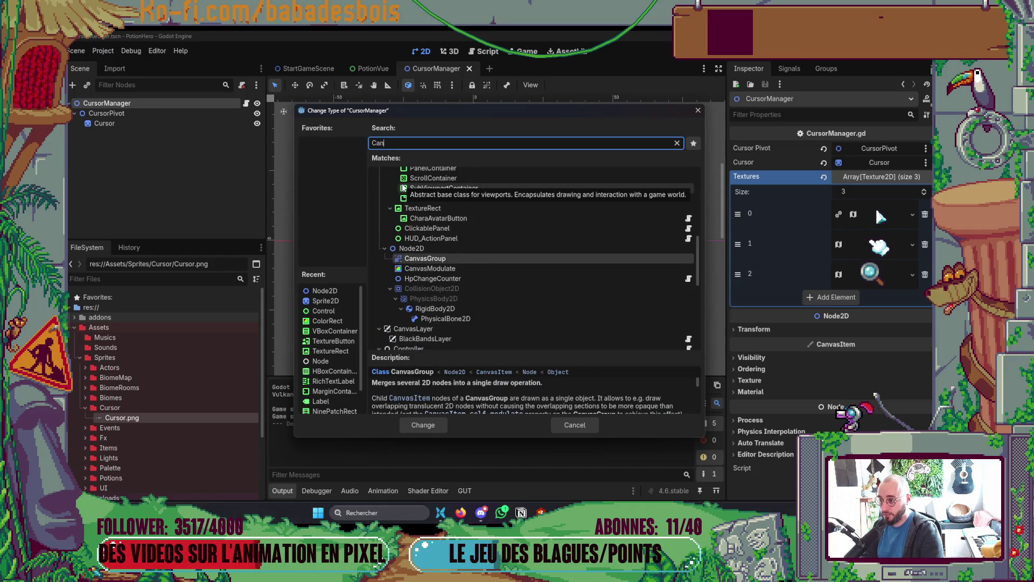
double_click(395, 224)
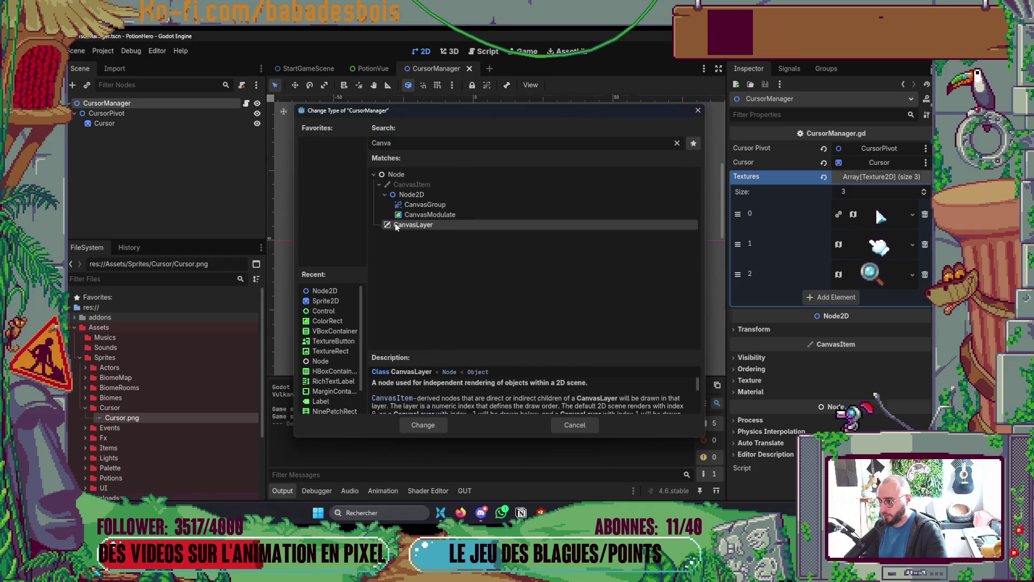
Step: Set the CanvasLayer's Layer to 126 and save the scene
left_click(792, 208)
left_click(874, 217)
type("6")
key("Return")
key("ctrl+s")
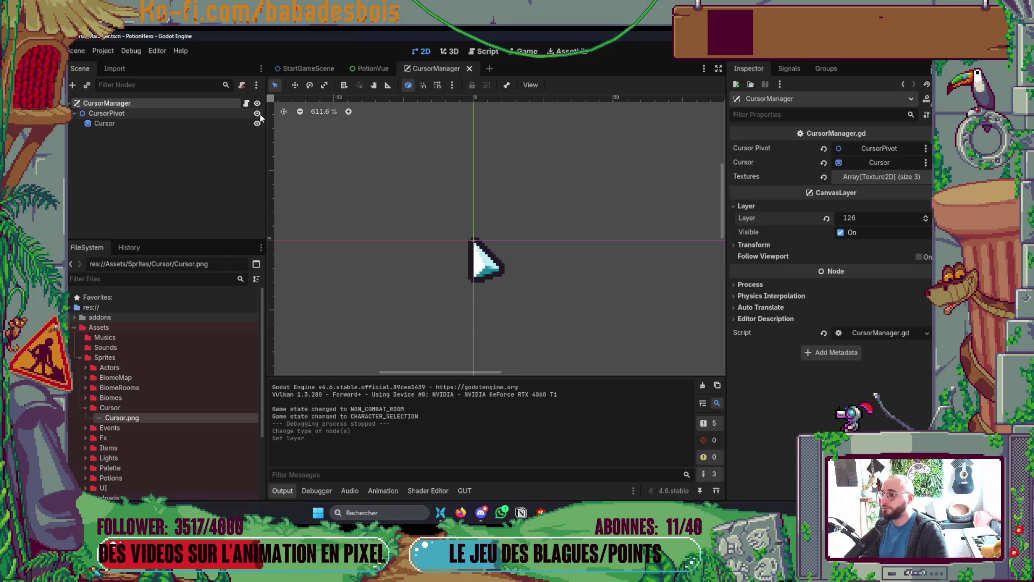
key("alt+Tab")
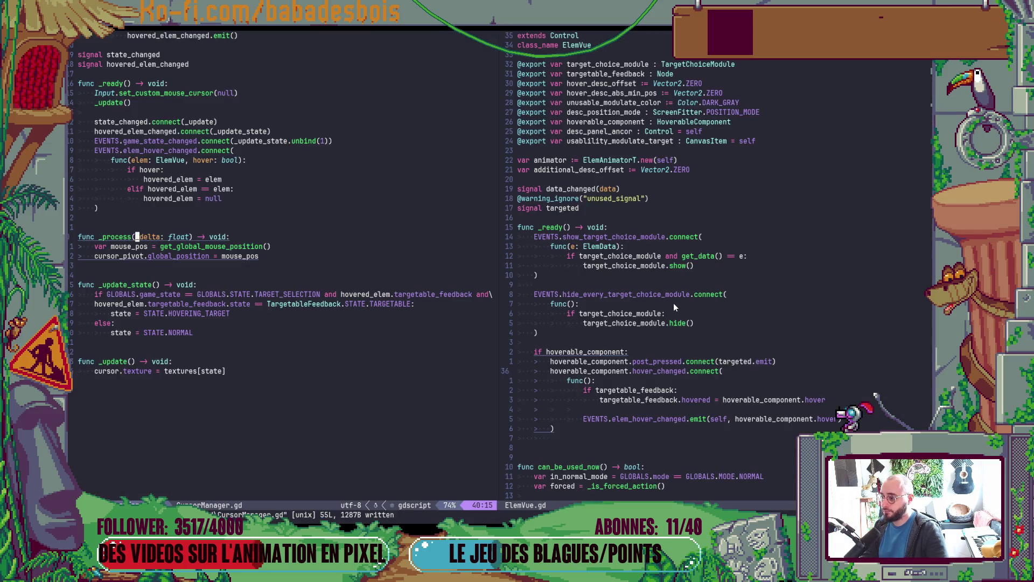
Step: Change the CursorManager script's base class on line 1 from Node2D to CanvasLayer and run the game
key("alt+Tab")
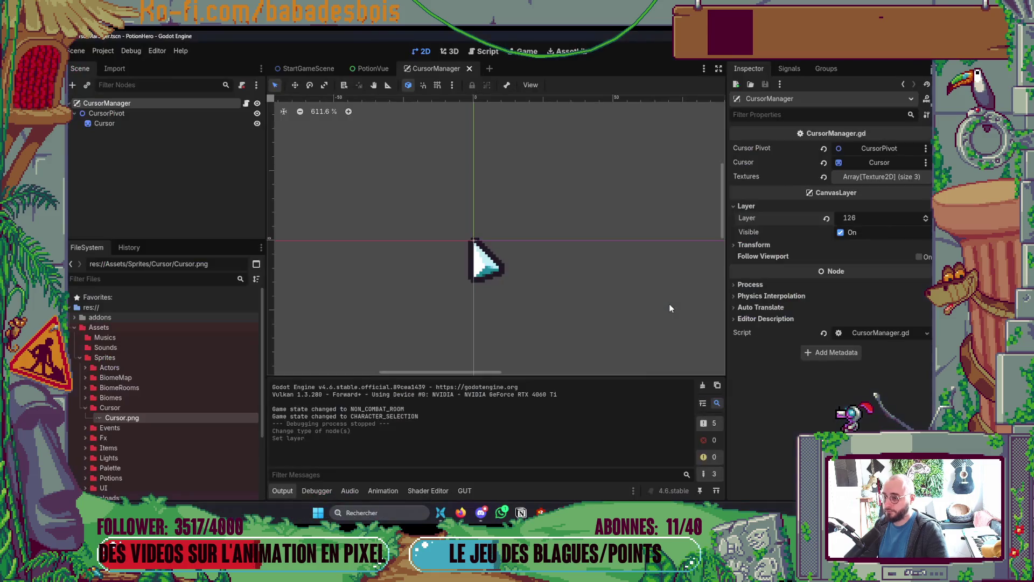
key("F5")
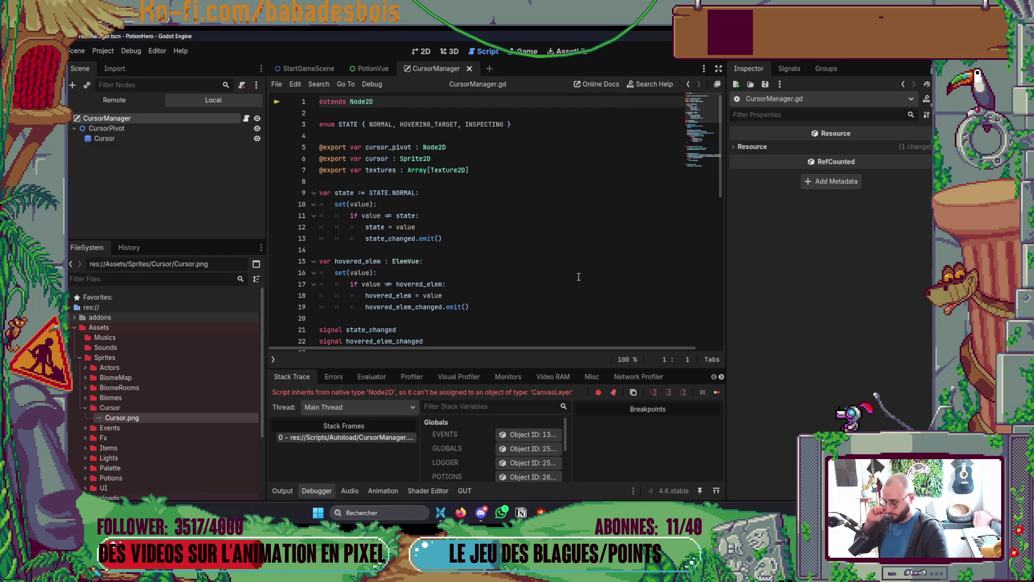
double_click(376, 102)
type("Can")
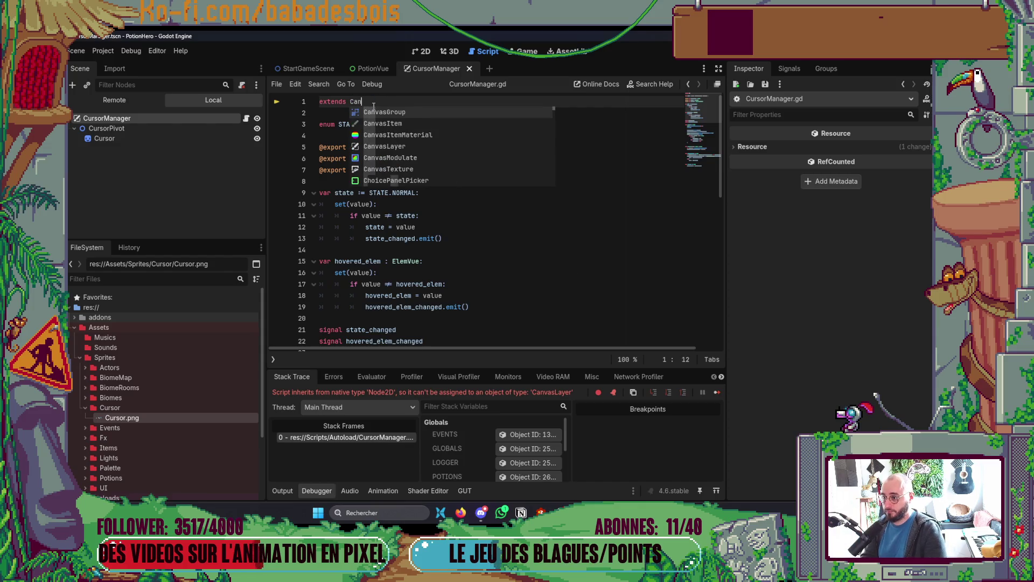
type("vas")
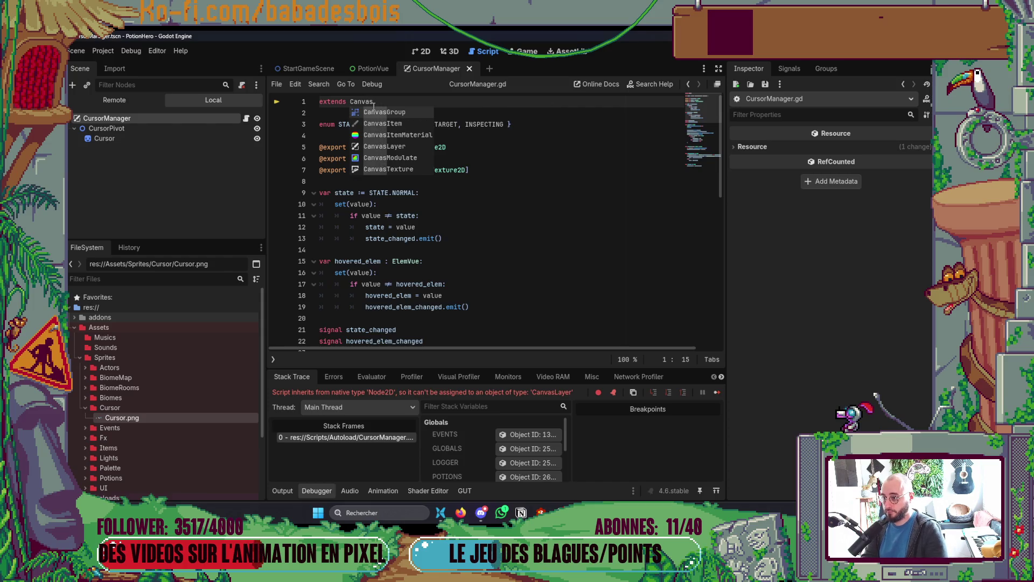
type("Layer")
key("Return")
key("F5")
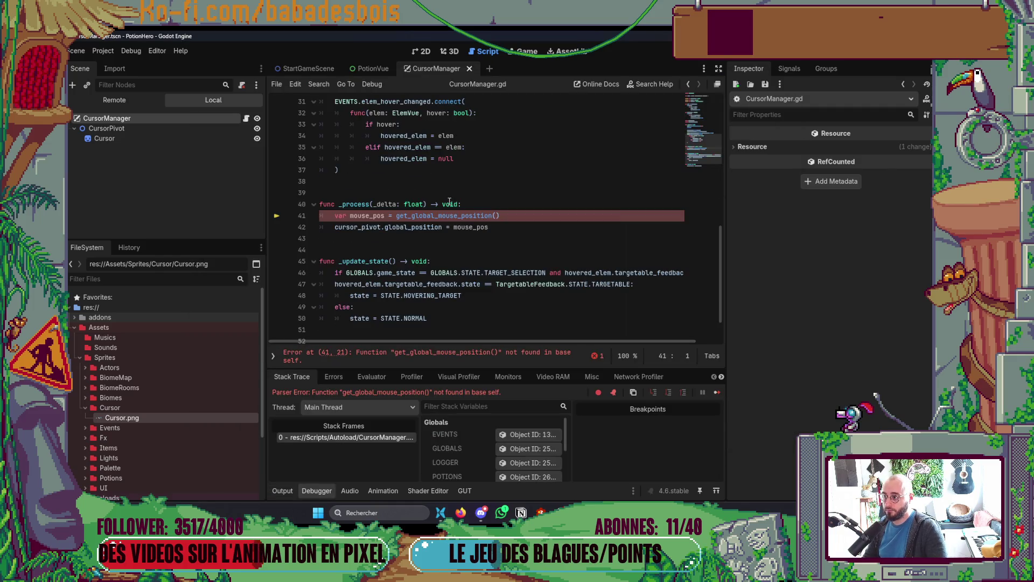
Step: Read the mouse position via cursor_pivot.get_global_mouse_position(), save, dismiss the error, and rerun
type("cu")
key("Tab")
type(".")
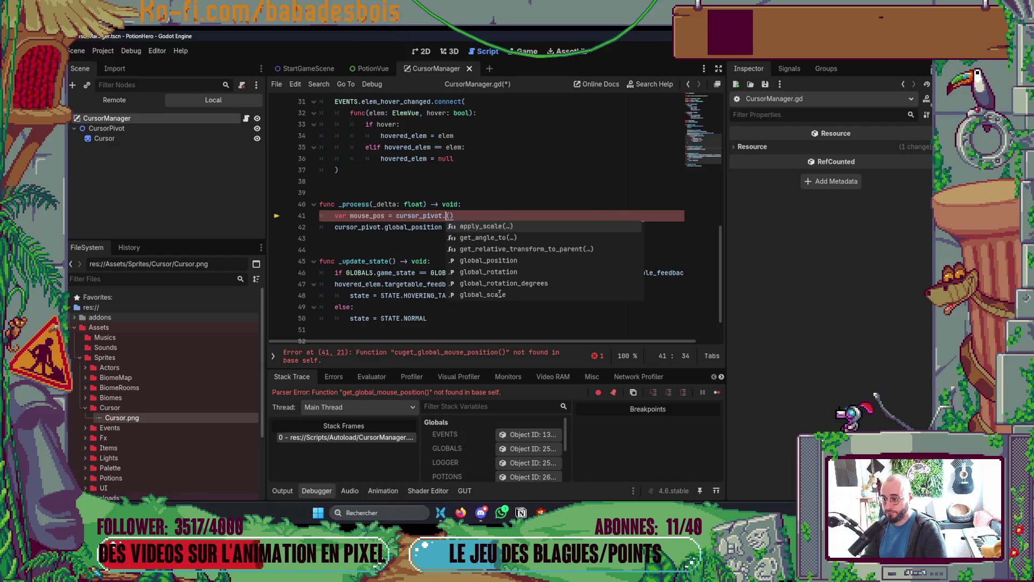
type("get_")
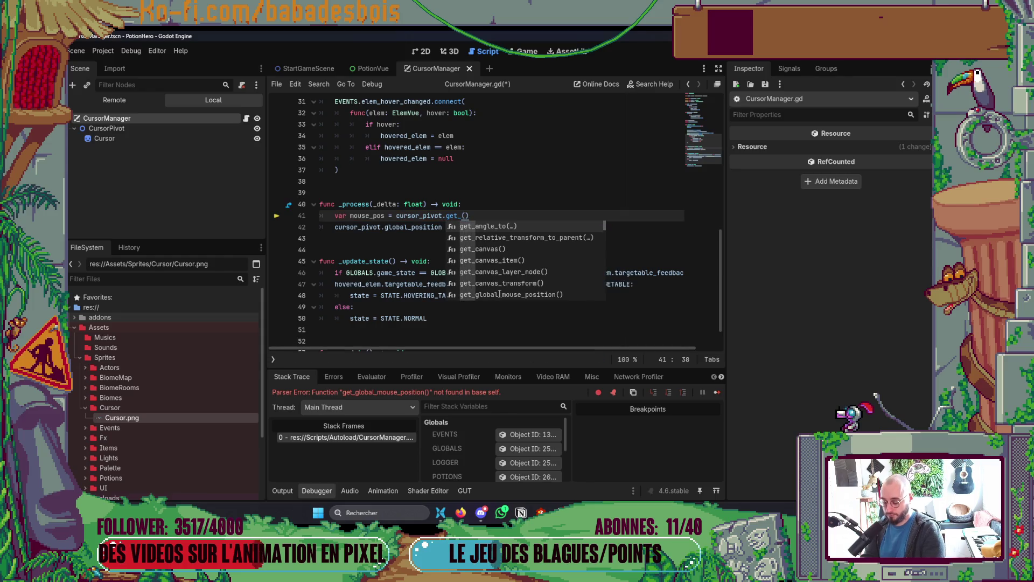
type("glo")
key("Tab")
key("ctrl+s")
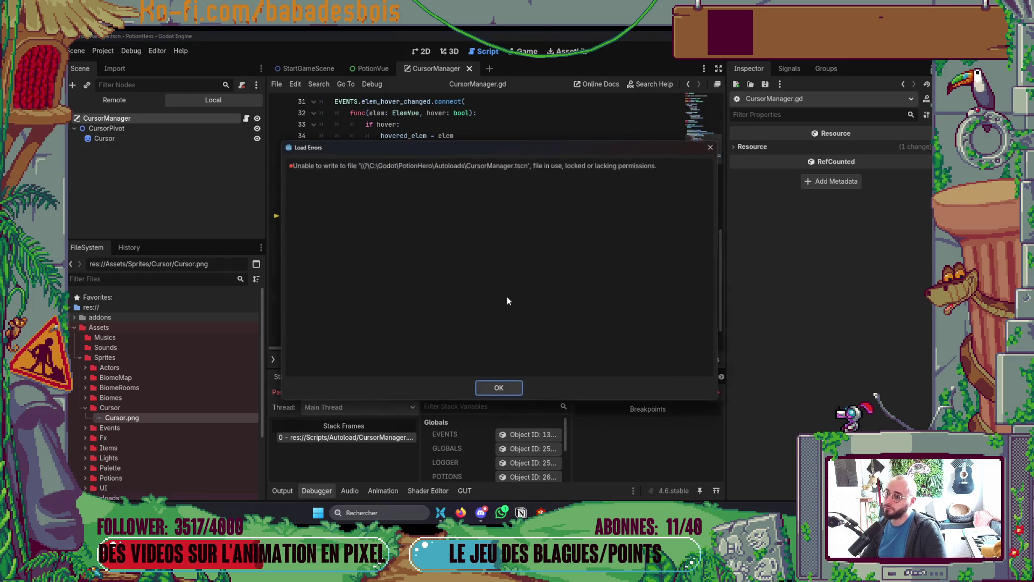
left_click(496, 389)
left_click(822, 63)
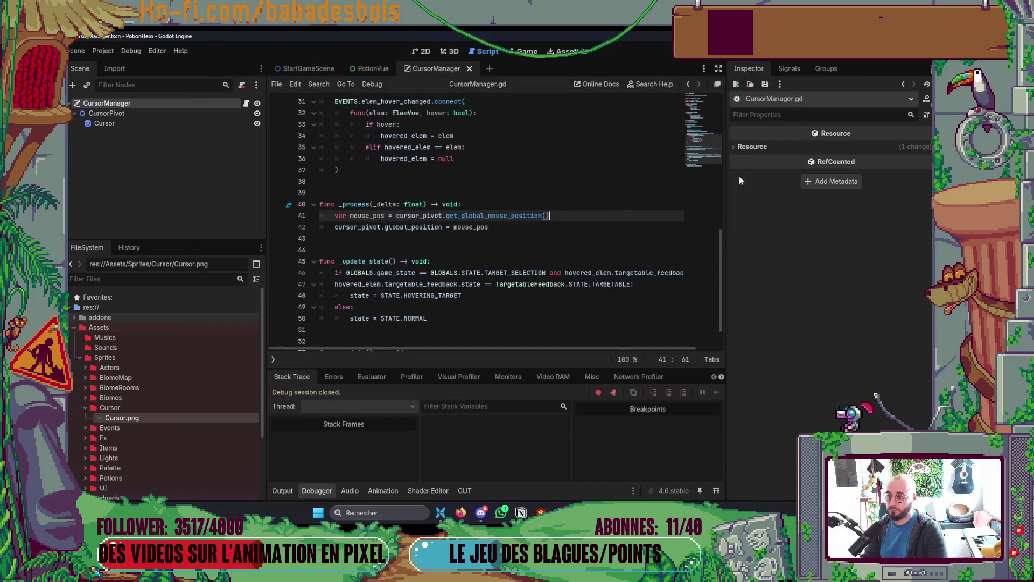
key("F5")
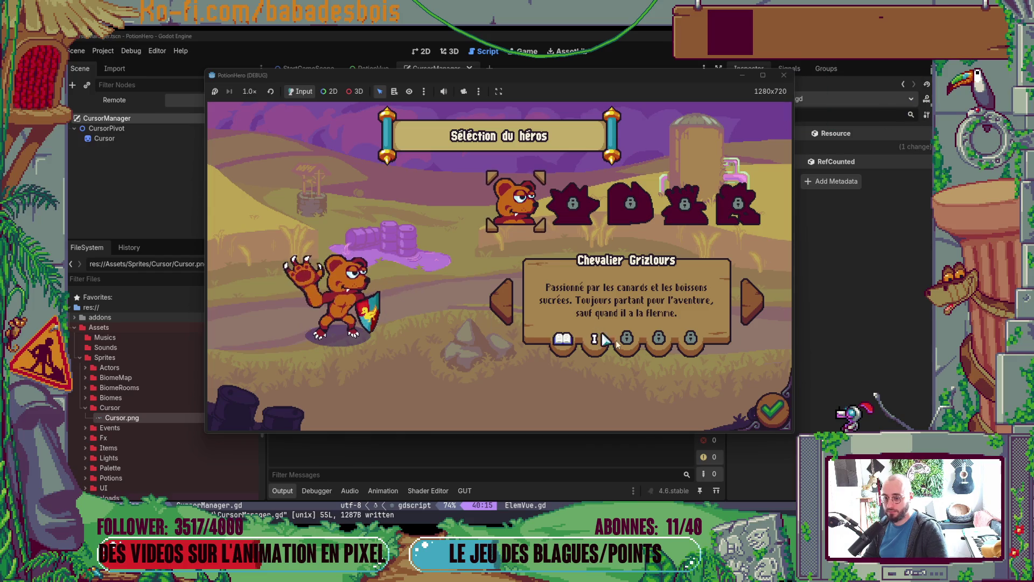
Step: Move to the next locked hero in the running PotionHero game, then stop it
left_click(750, 300)
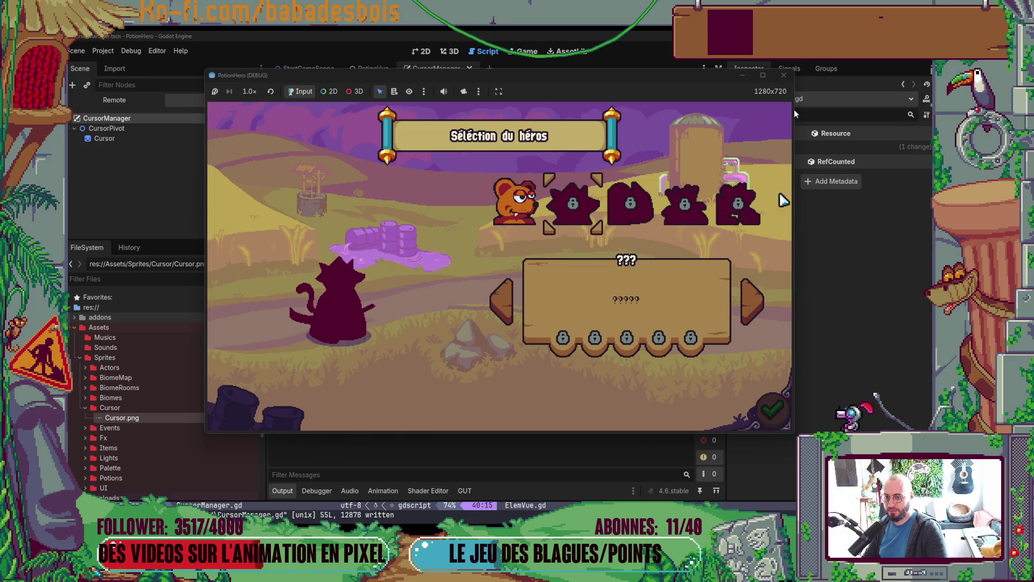
left_click(785, 76)
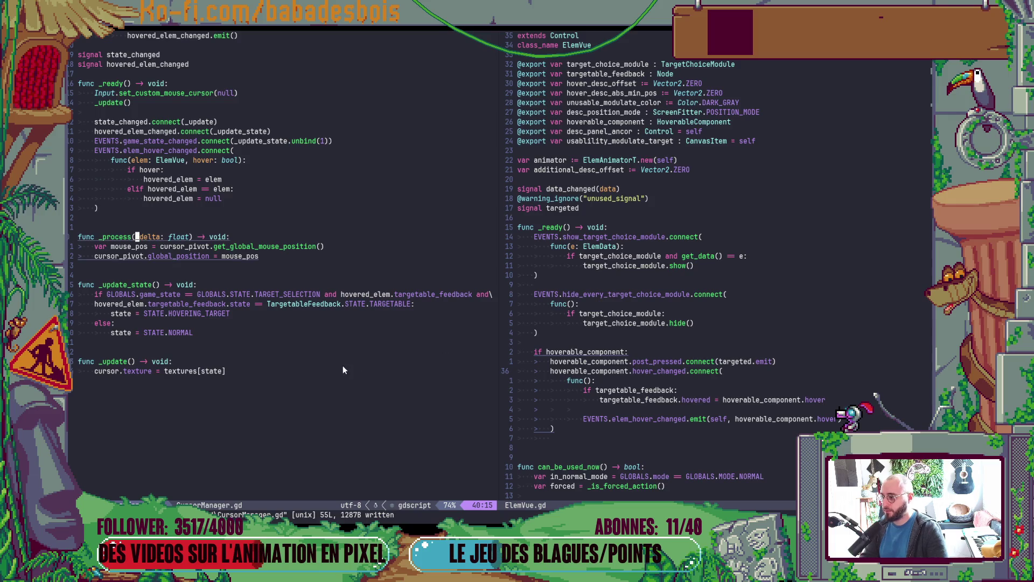
Step: Show the LSP hover documentation for Input.set_custom_mouse_cursor in CursorManager.gd
scroll(286, 228, "up", 2)
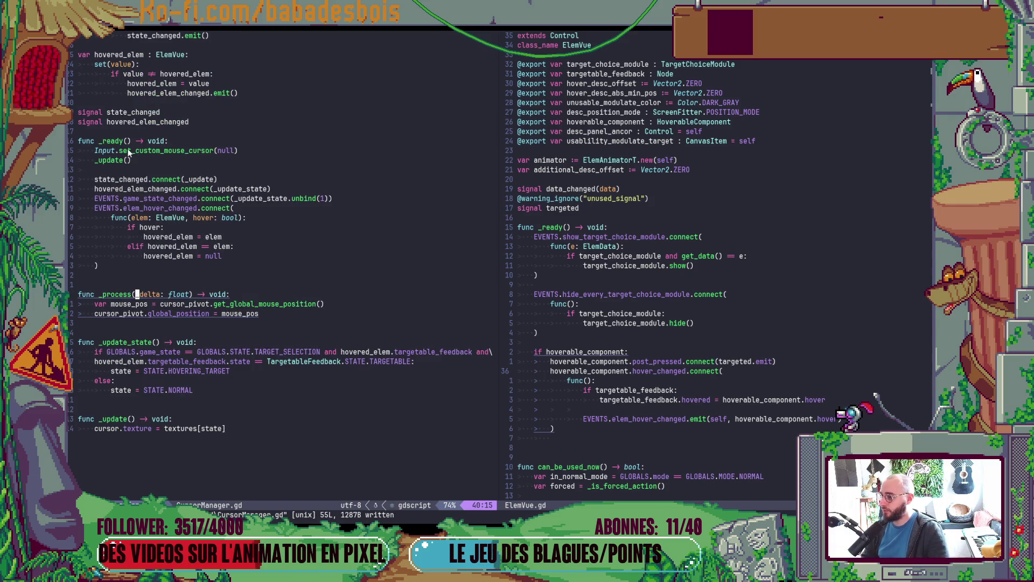
left_click(151, 154)
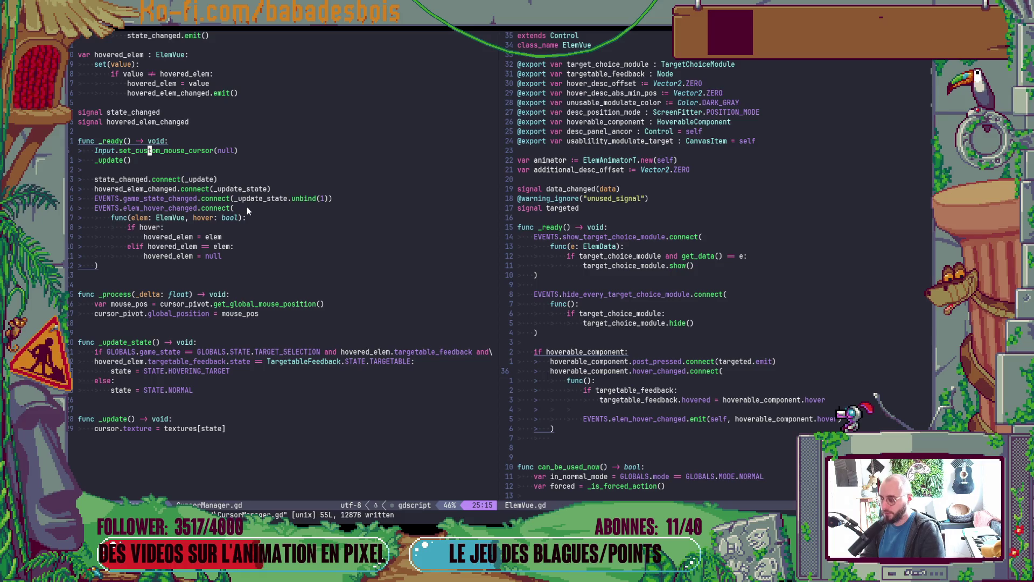
key("K")
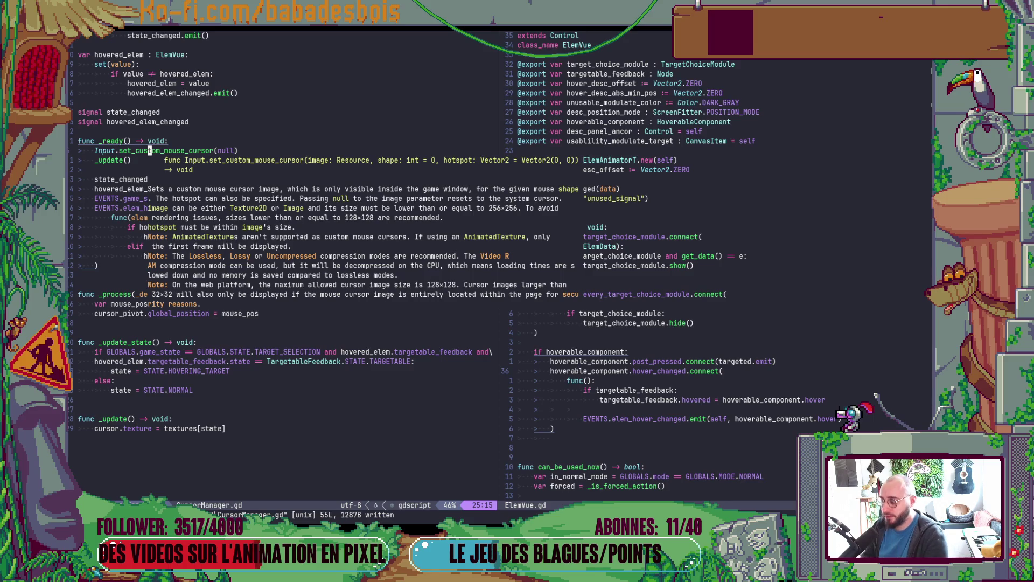
key("alt+Tab")
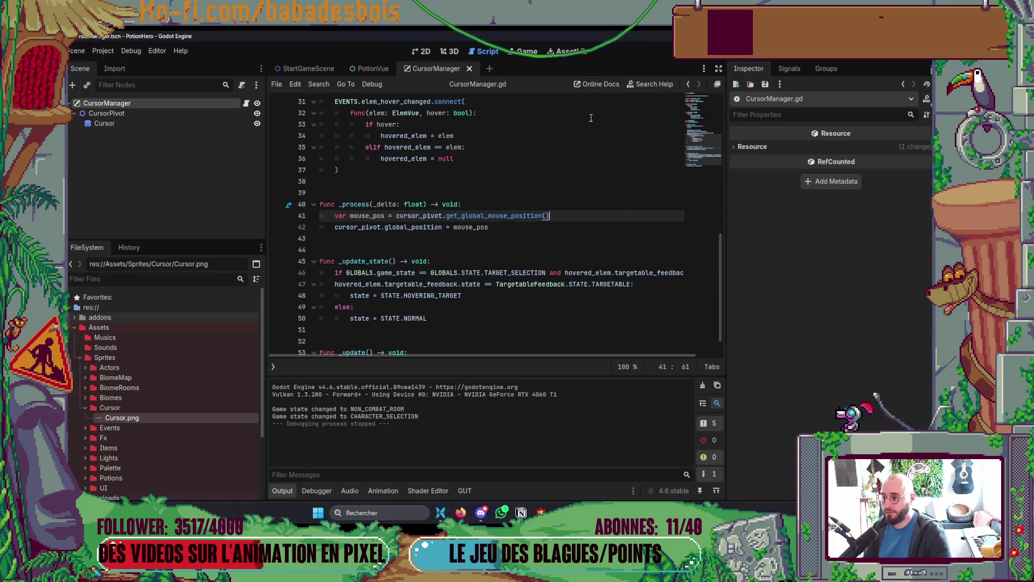
Step: Open the Input class reference from Search Help and collapse the output panel
left_click(640, 86)
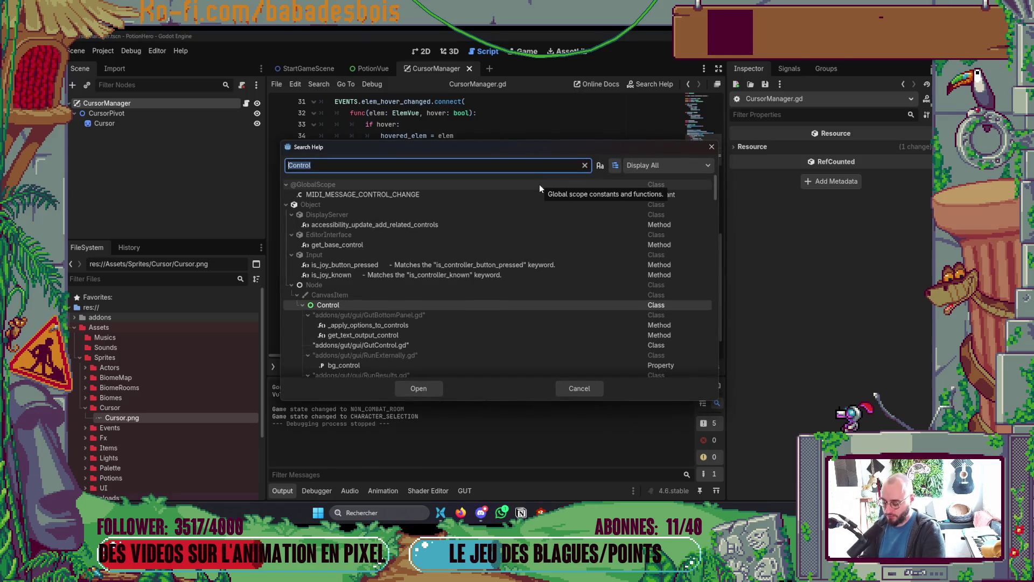
key("BackSpace")
type("nput")
key("Return")
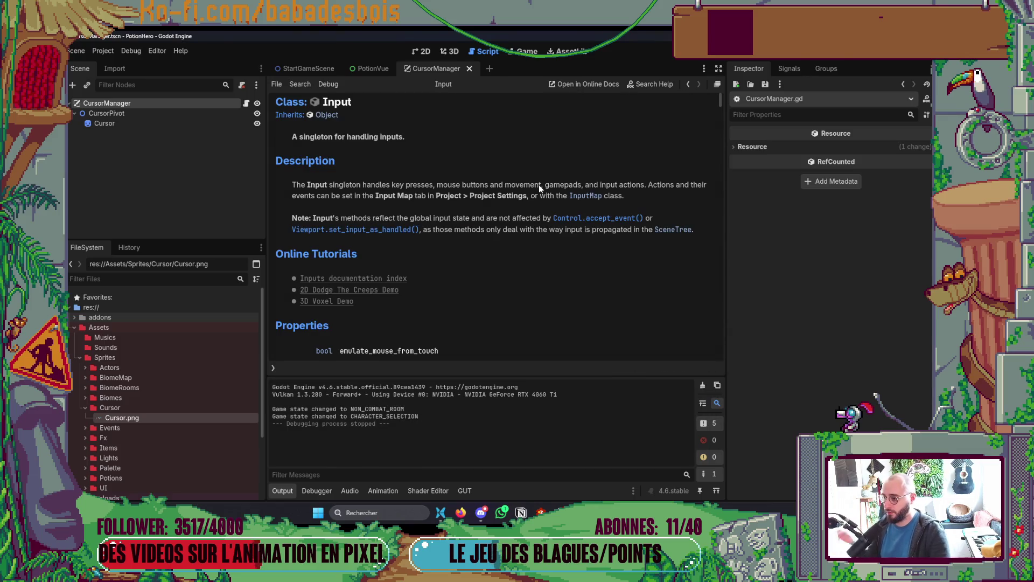
scroll(538, 210, "down", 3)
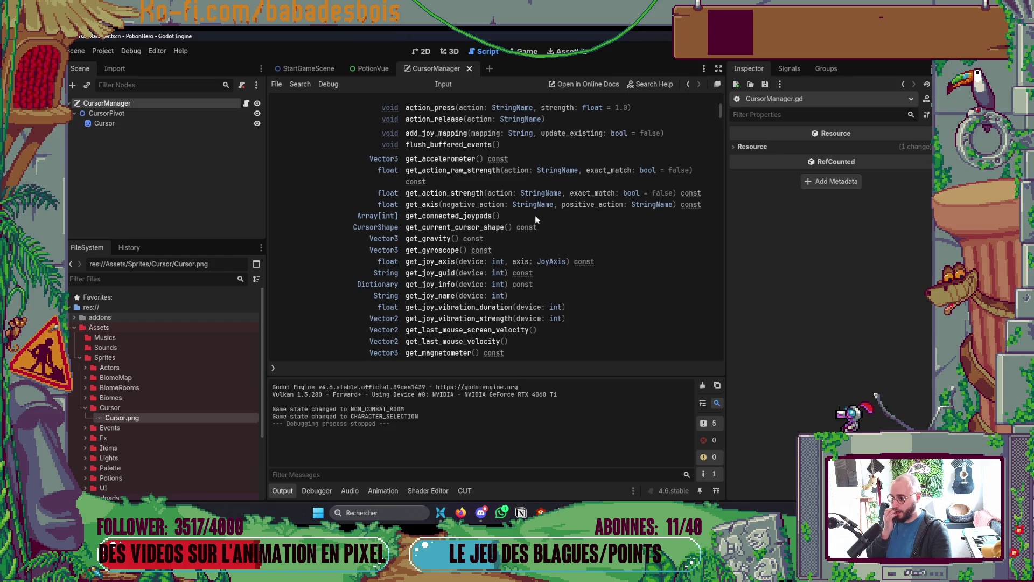
left_click(289, 491)
scroll(523, 356, "down", 3)
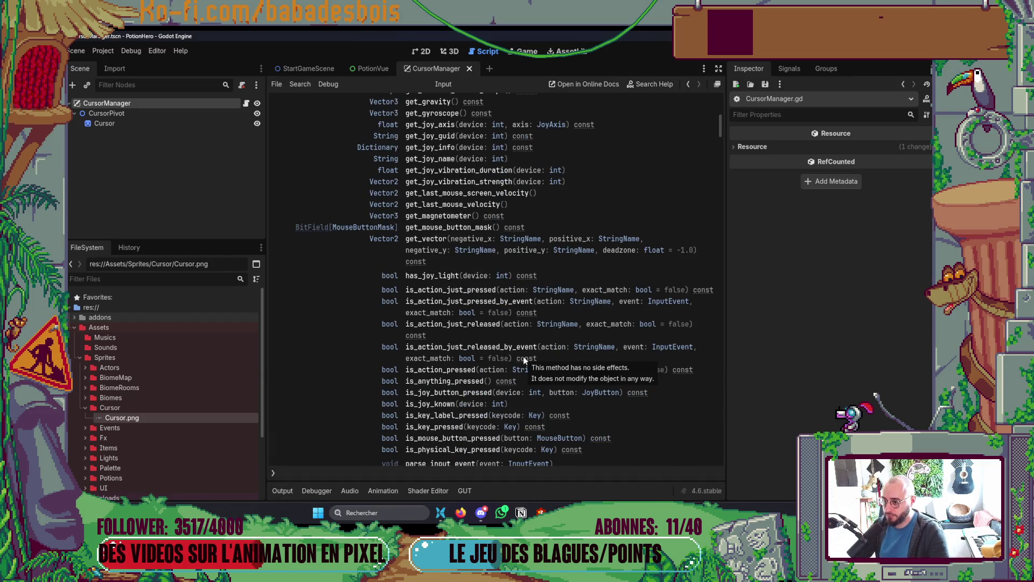
scroll(523, 357, "down", 2)
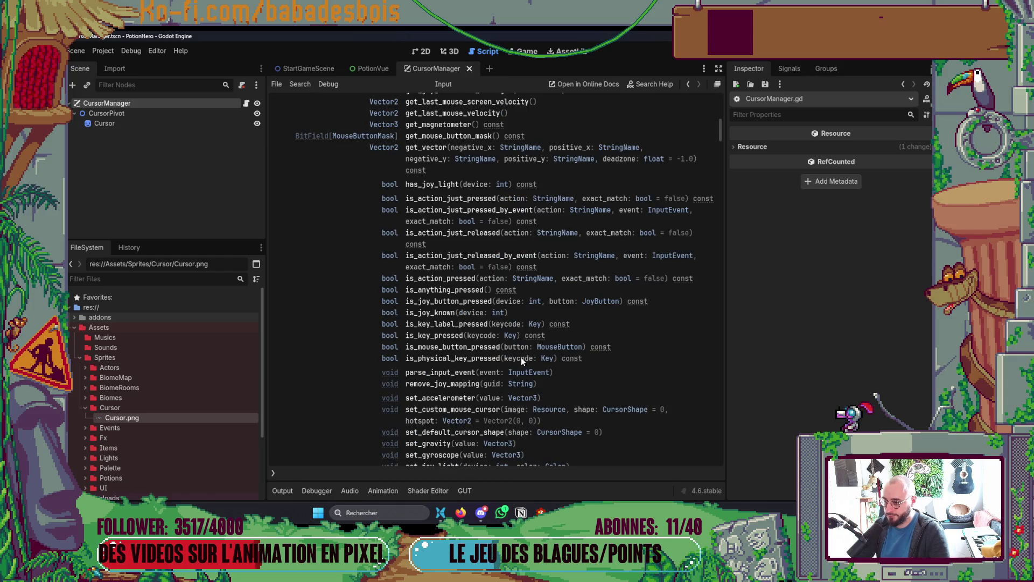
scroll(522, 360, "down", 1)
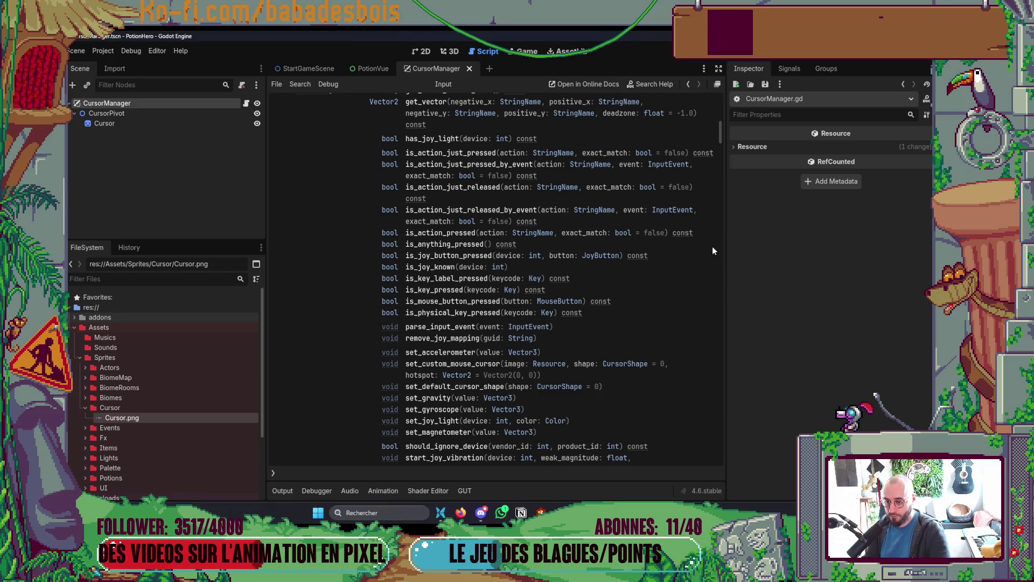
Step: Search the Input page for 'curs' and step through each cursor match
key("ctrl+f")
type("cursor")
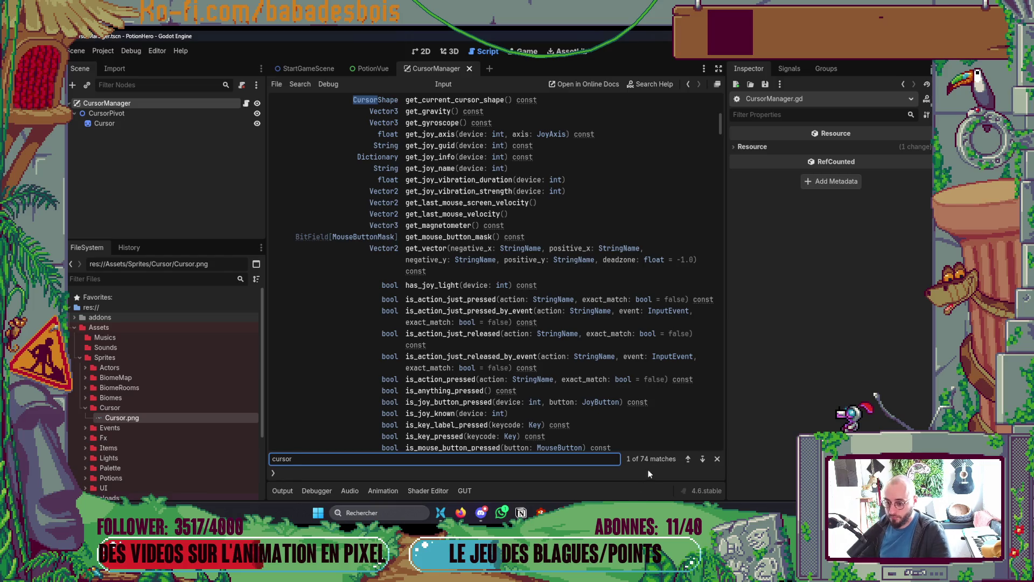
left_click(702, 459)
left_click(702, 459)
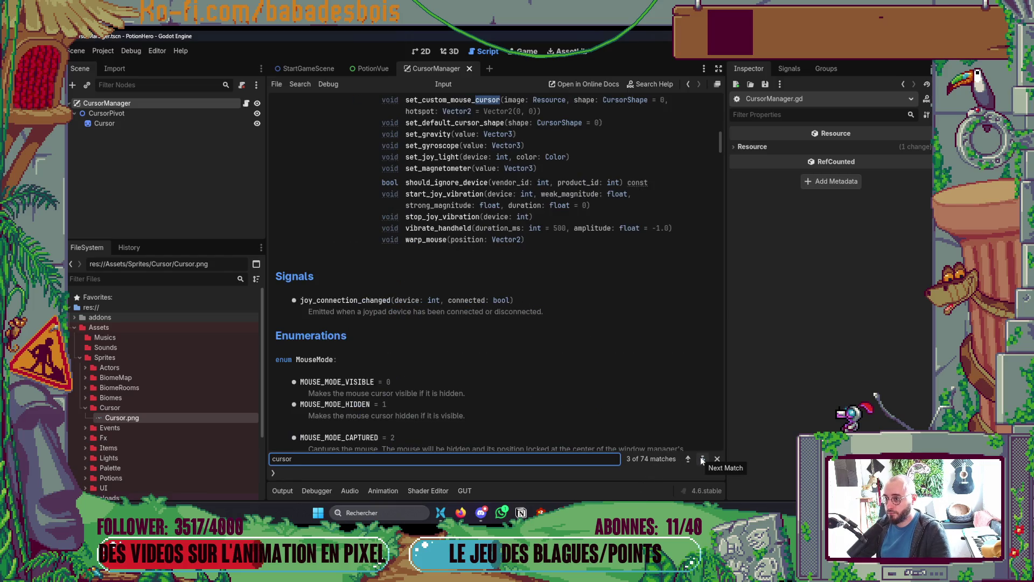
left_click(702, 459)
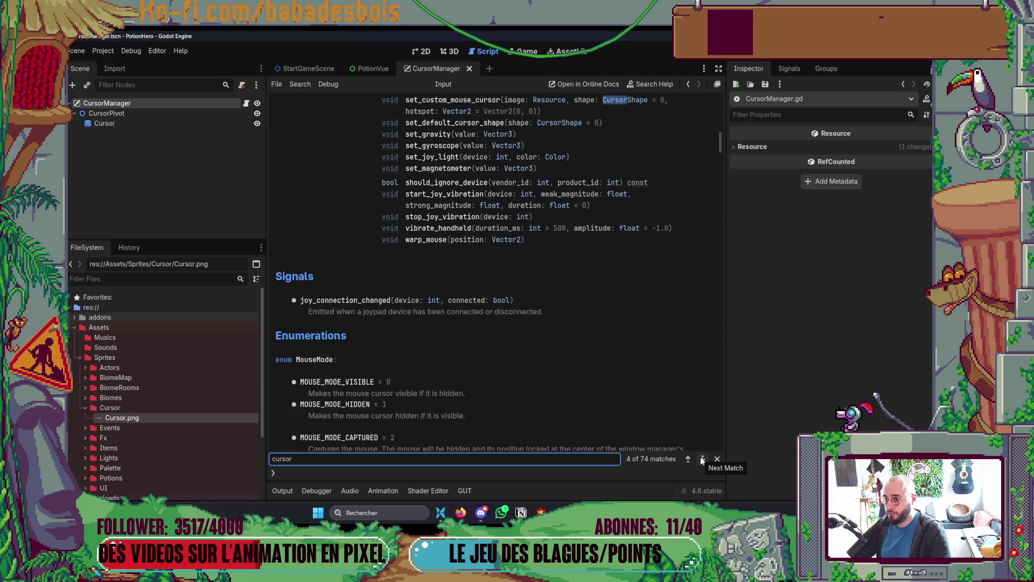
left_click(702, 459)
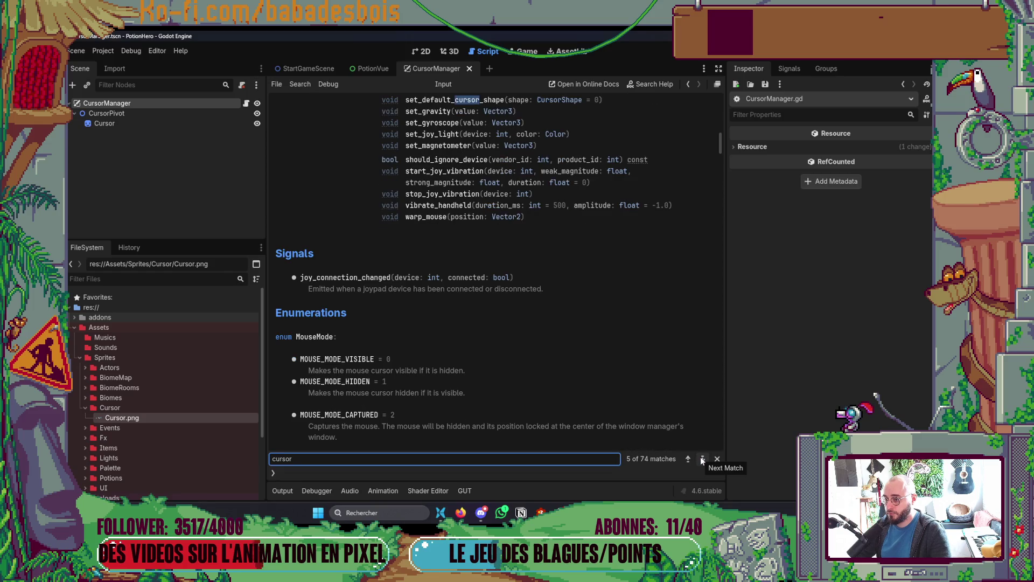
left_click(702, 459)
left_click(701, 459)
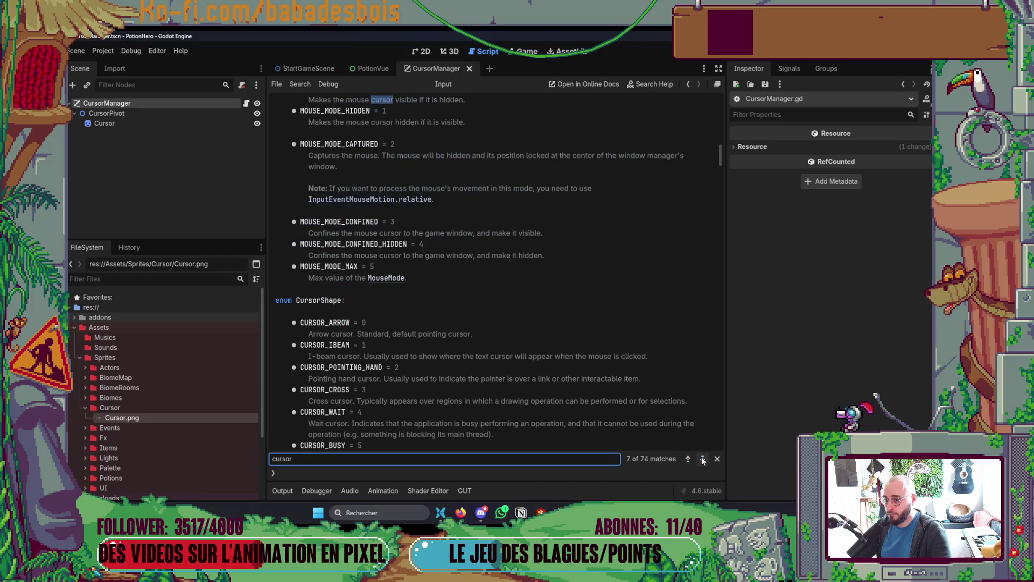
scroll(616, 330, "up", 2)
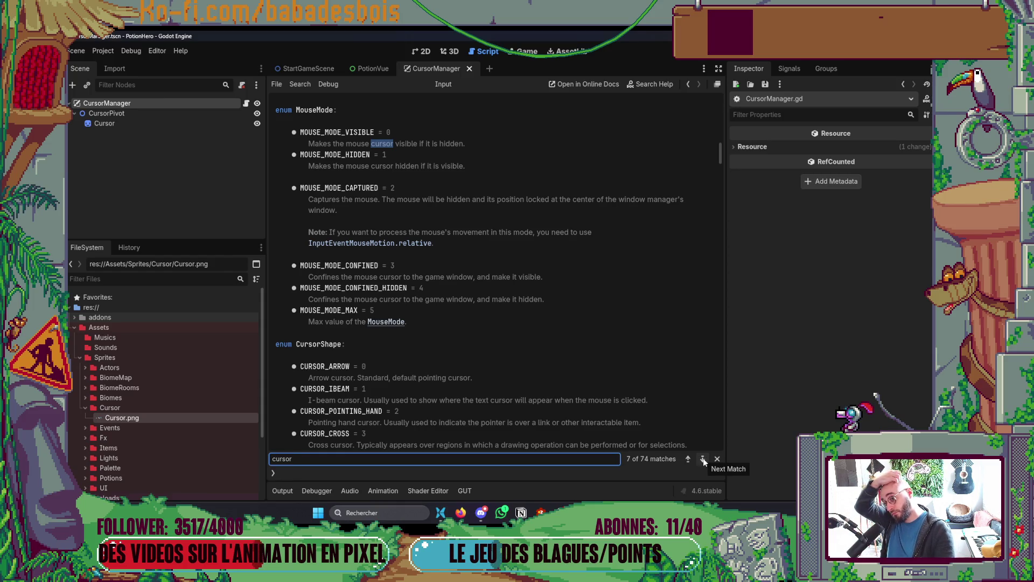
scroll(703, 458, "down", 2)
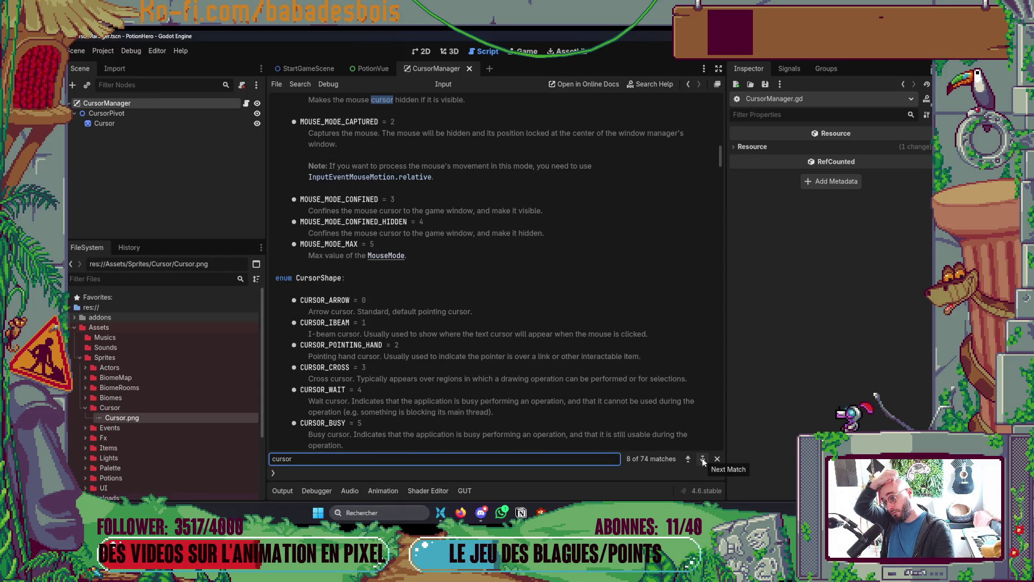
scroll(570, 367, "up", 5)
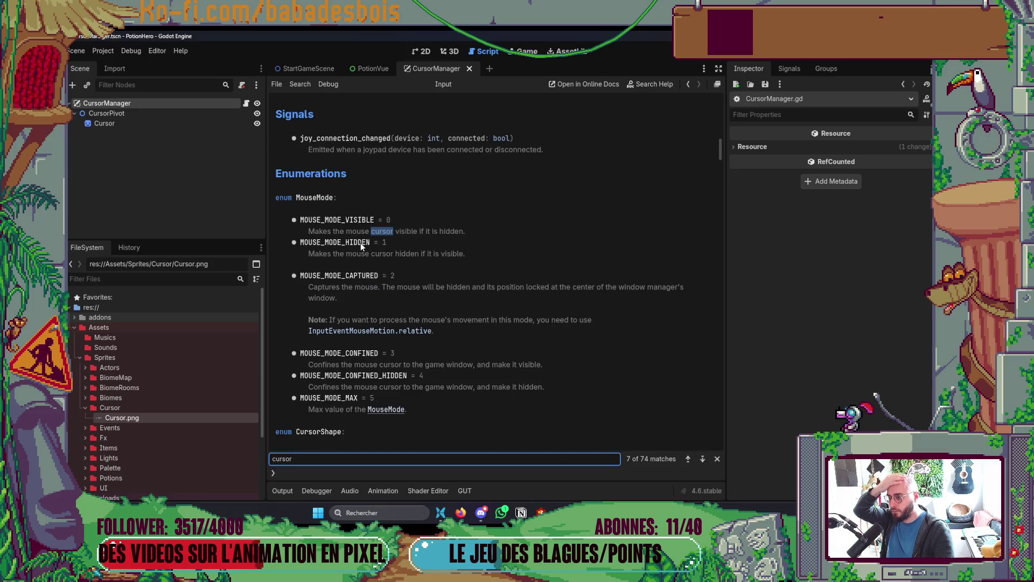
Step: Search the page for 'mouse_m' to locate the mouse_mode property
double_click(282, 459)
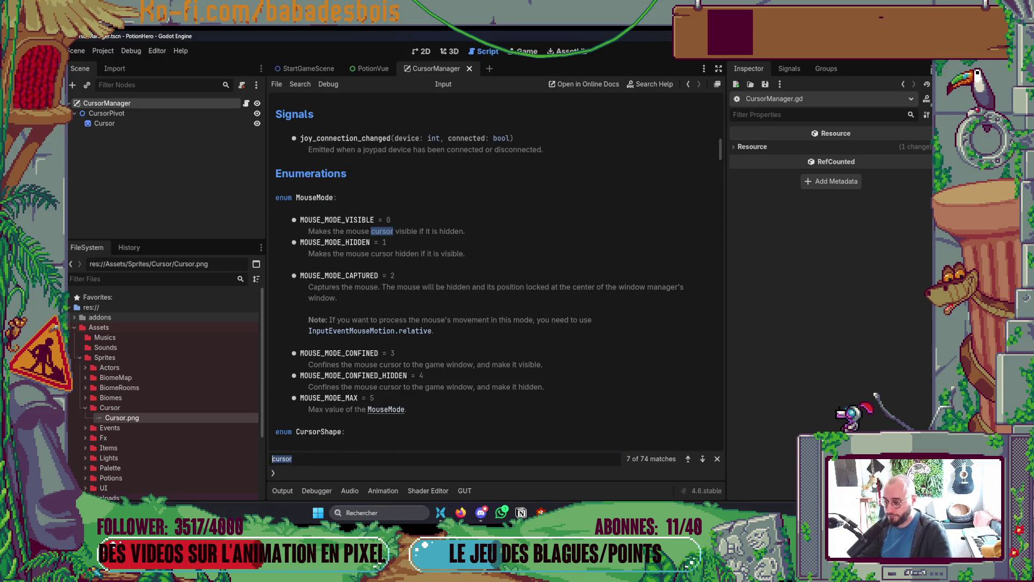
type("mouse_m")
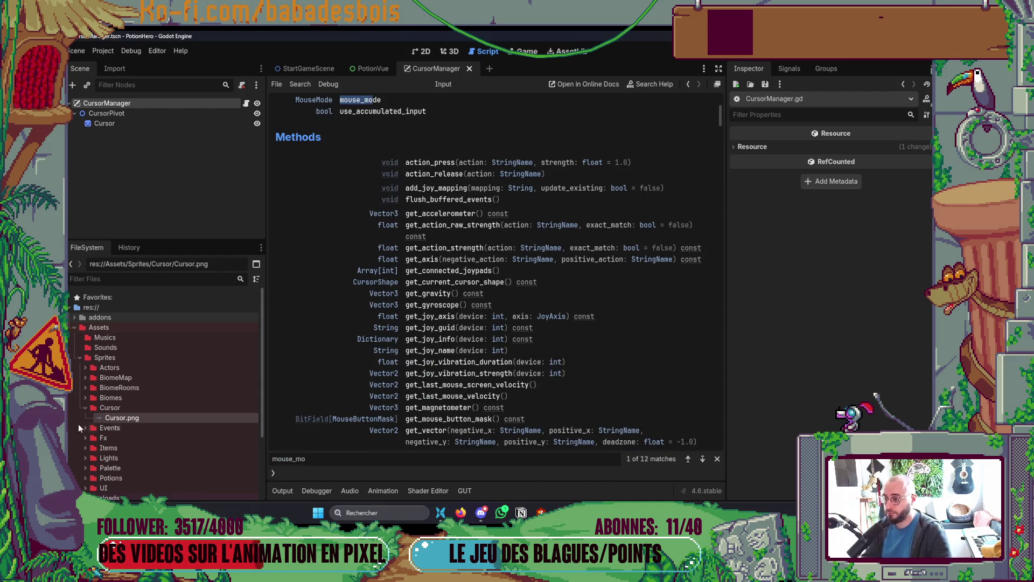
scroll(307, 311, "up", 3)
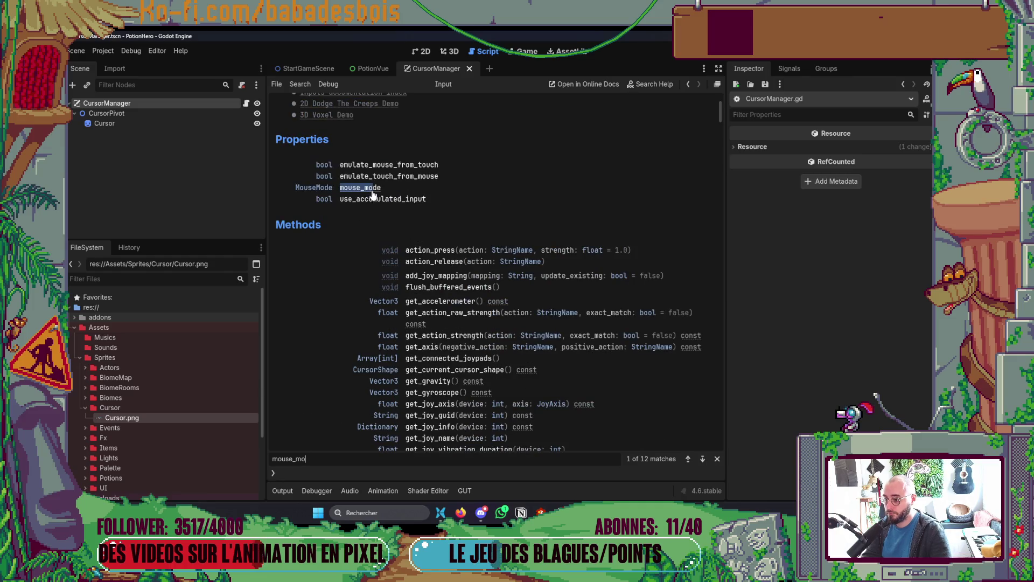
key("alt+Tab")
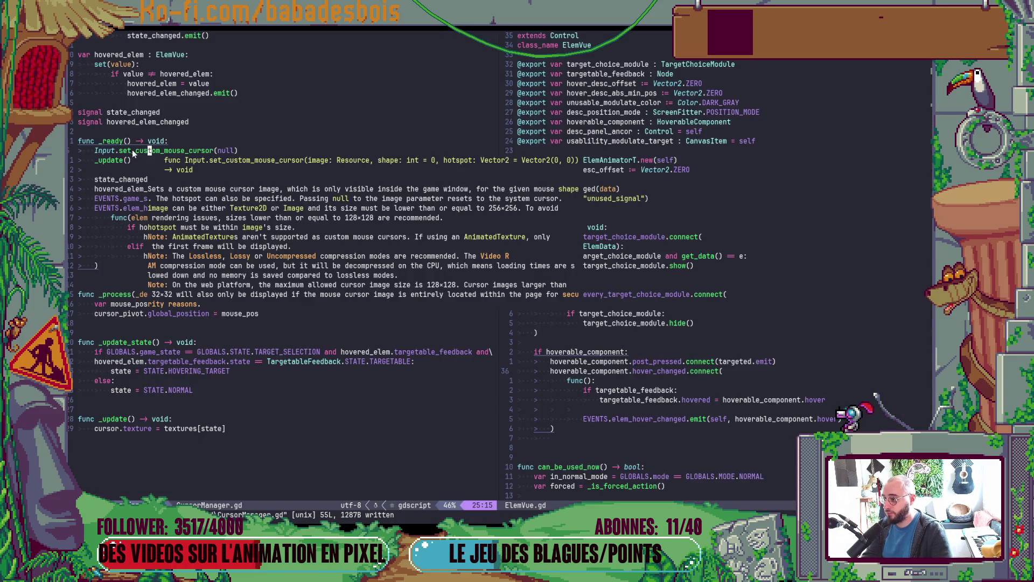
Step: Replace the set_custom_mouse_cursor call with Input.mouse_mode = Input.MouseMode.<constant>
left_click(124, 152)
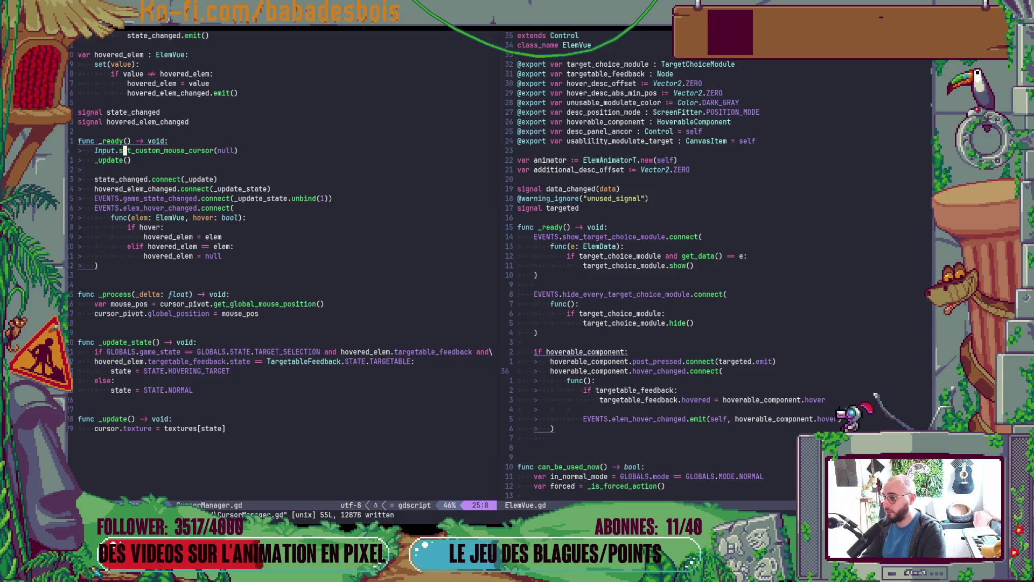
key("shift+c")
type("mous")
key("Tab")
key("Return")
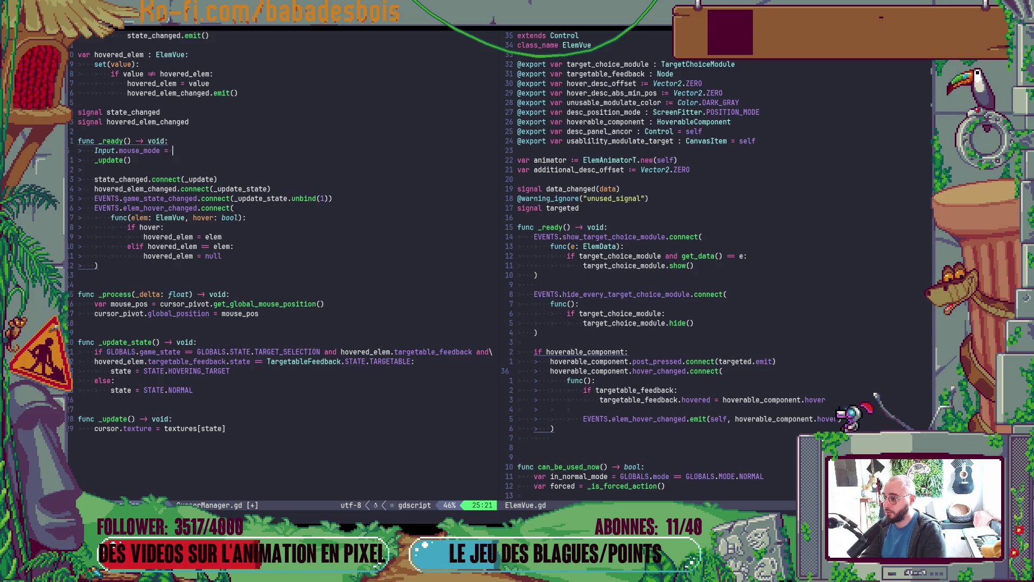
type("Inp")
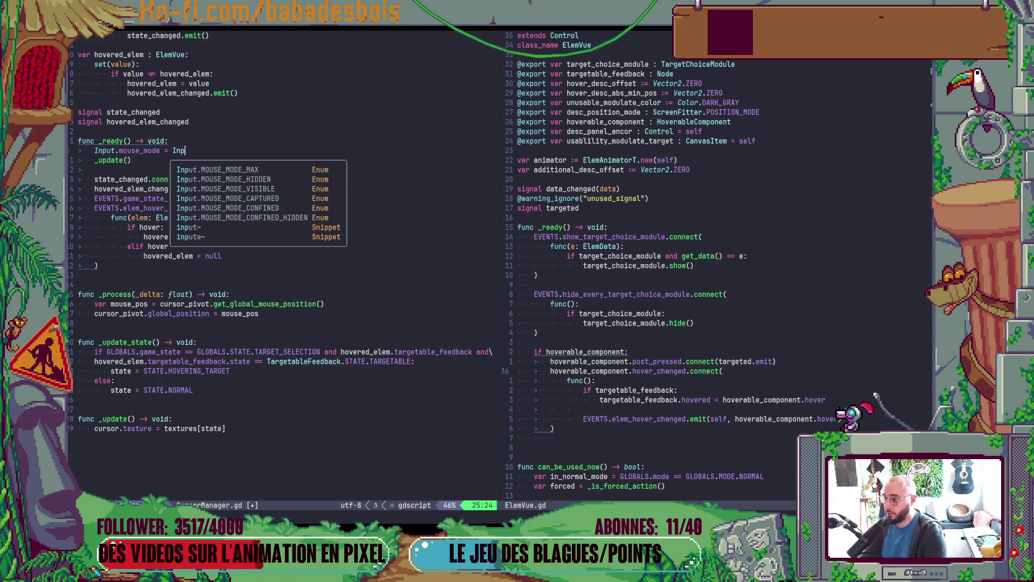
type("ut.M")
key("Tab")
key("Return")
type(".")
key("Down")
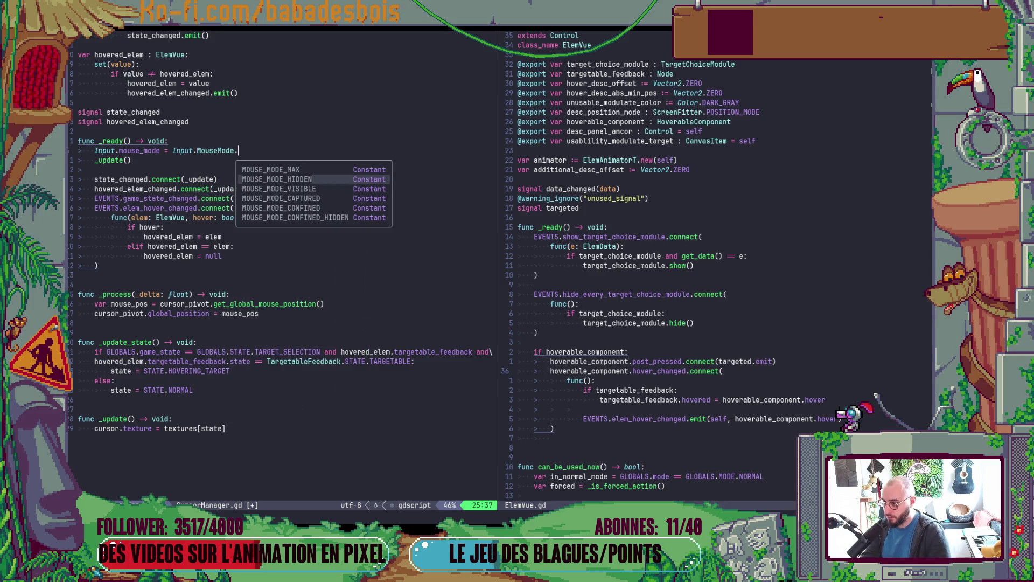
Step: Save CursorManager.gd and run the game in Godot
key("Return")
key("ctrl+s")
key("alt+Tab")
key("F5")
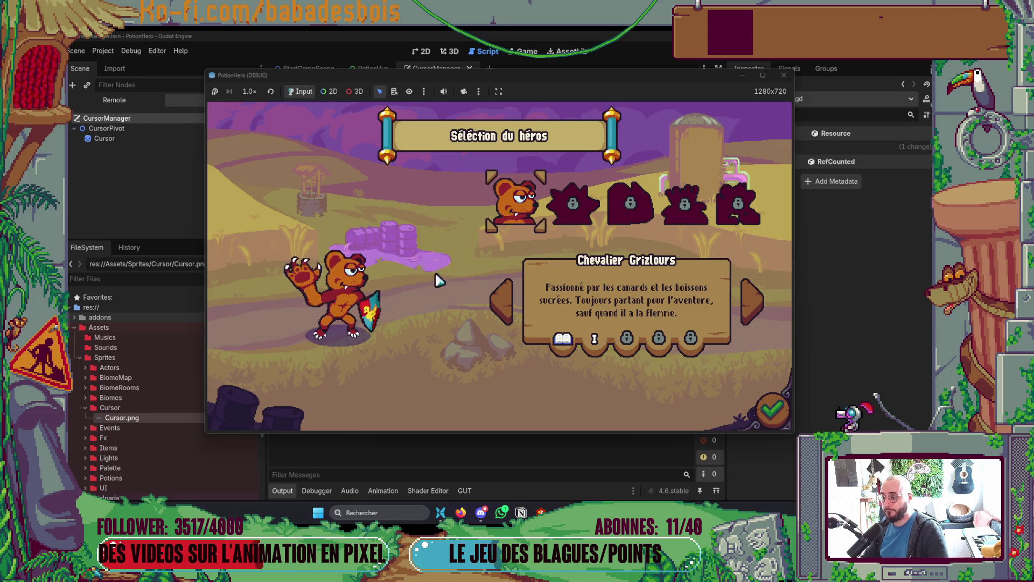
Step: Browse the heroes and confirm the bear, Chevalier Grizlours
left_click(591, 208)
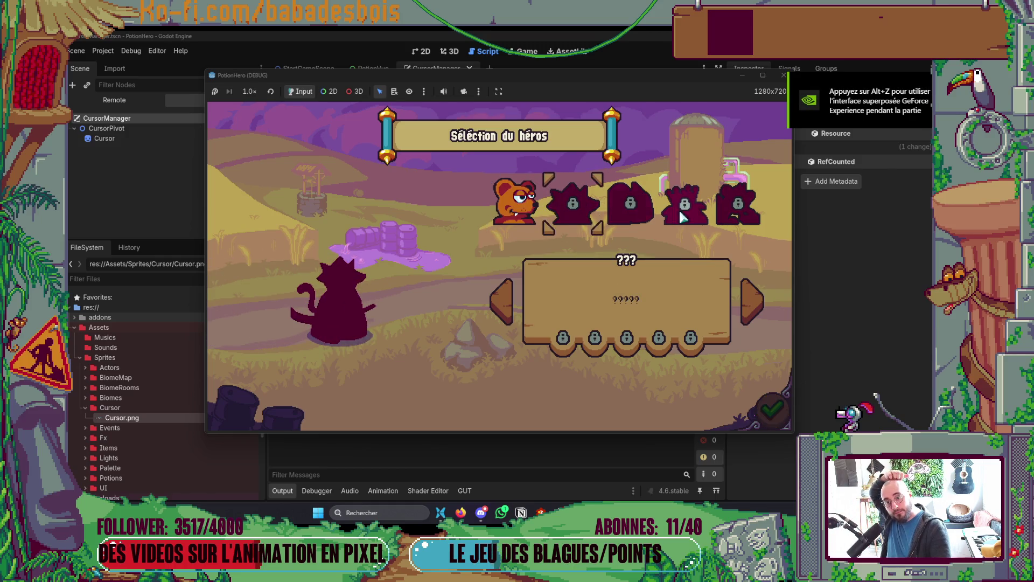
left_click(504, 205)
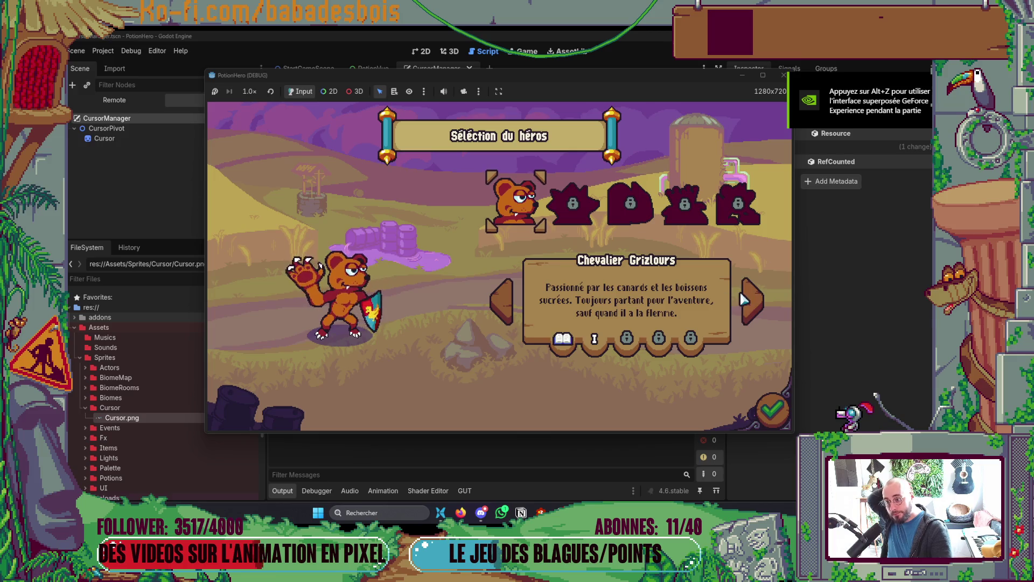
left_click(751, 311)
left_click(751, 311)
left_click(500, 314)
left_click(500, 314)
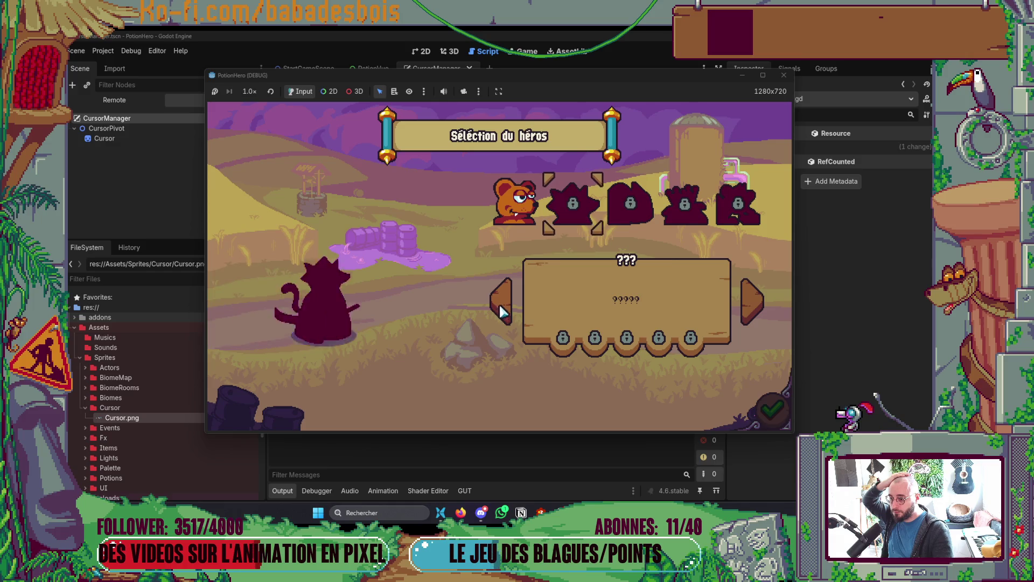
left_click(785, 408)
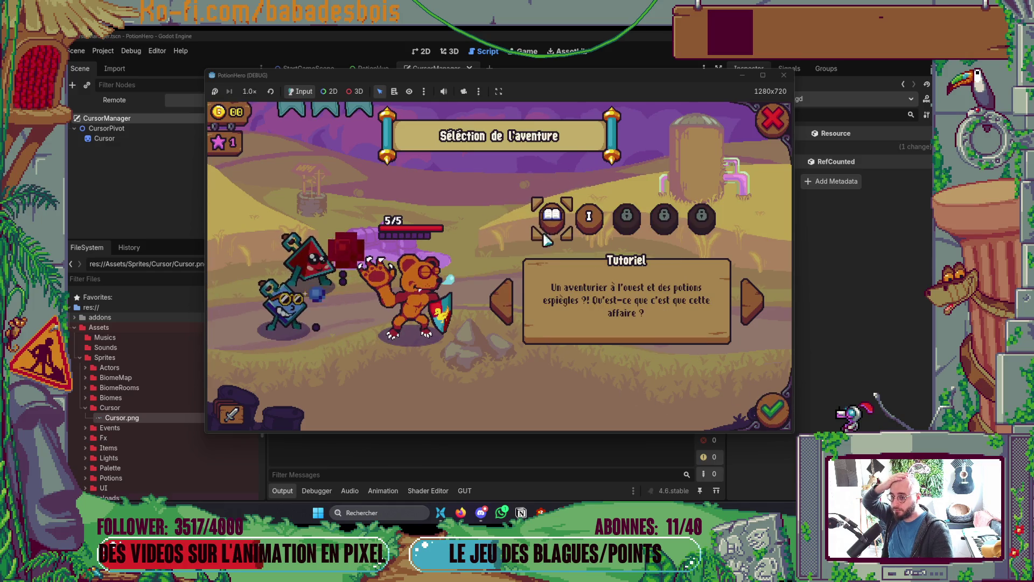
Step: Start Réveil de l'ours and play a battle card, triggering the Nil targetable_feedback error
left_click(591, 218)
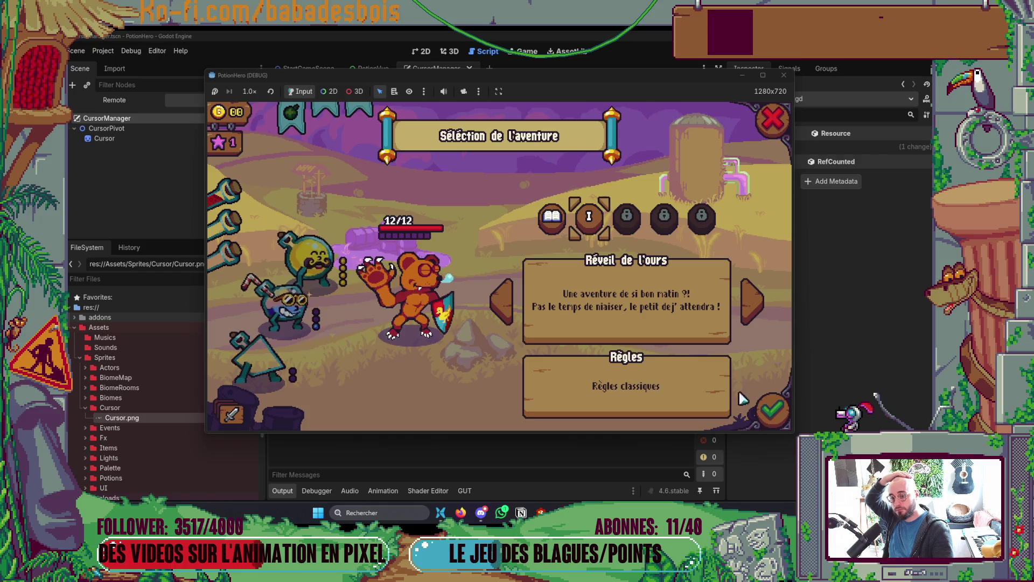
left_click(772, 409)
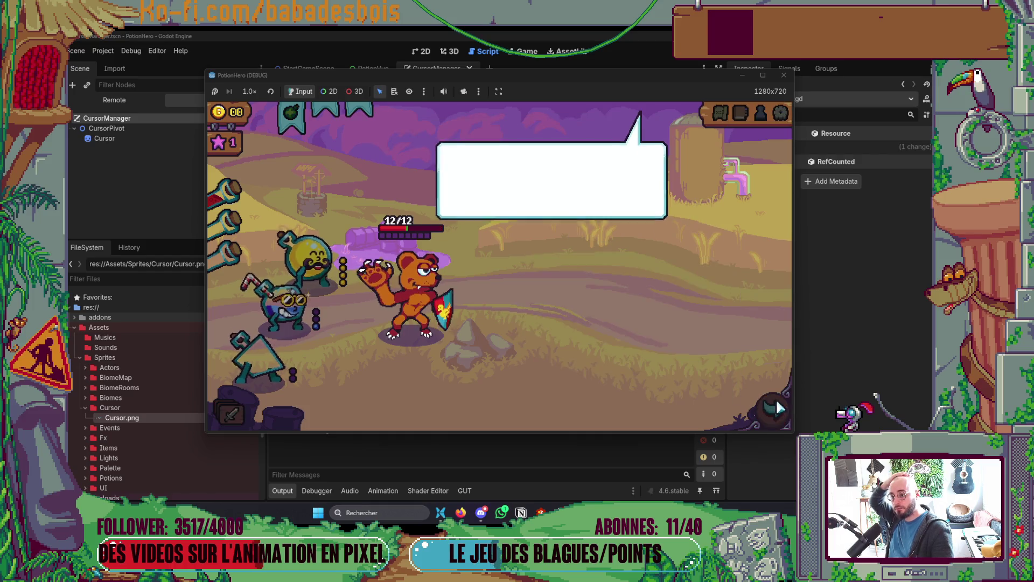
left_click(466, 306)
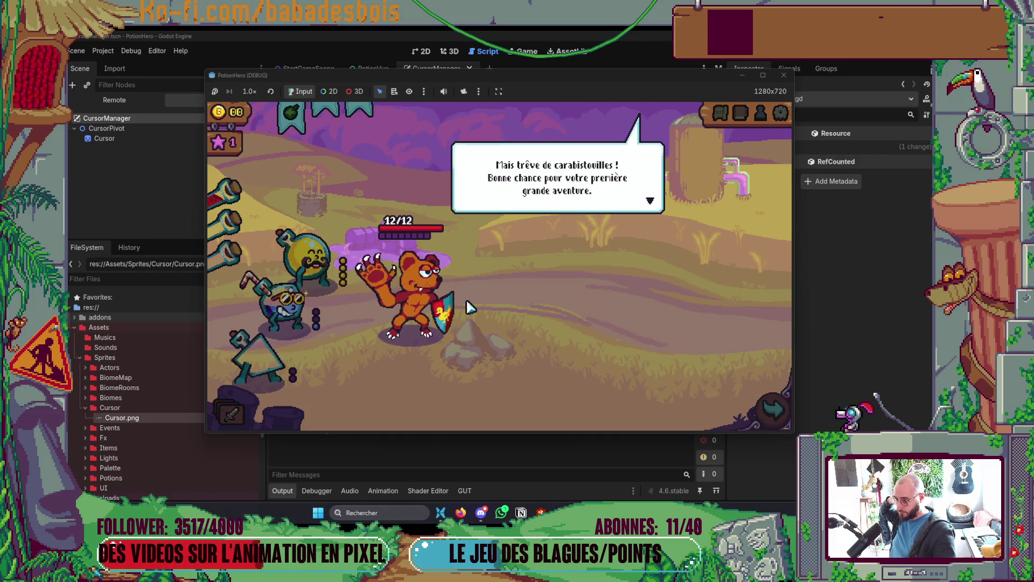
left_click(467, 304)
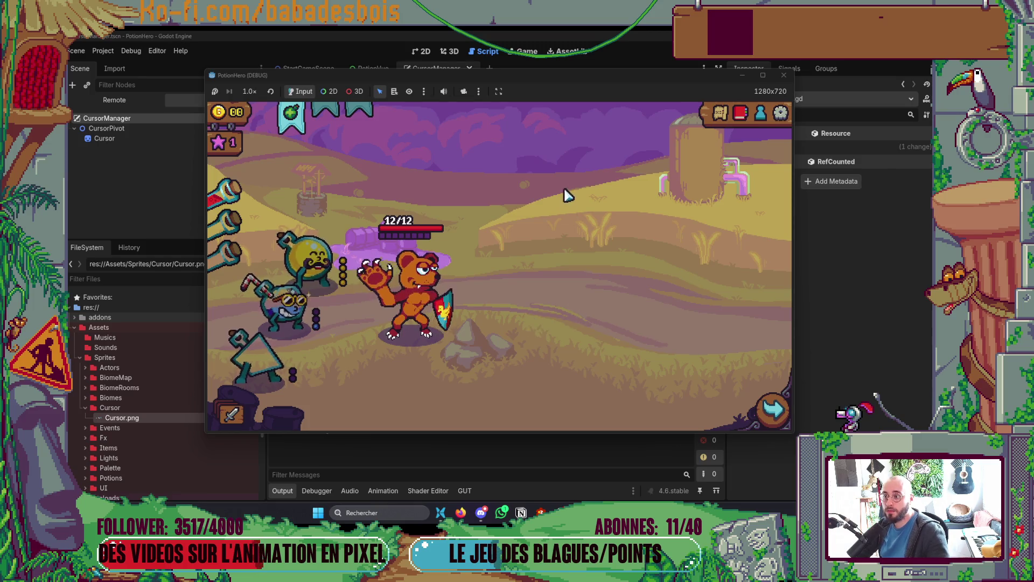
mouse_move(298, 130)
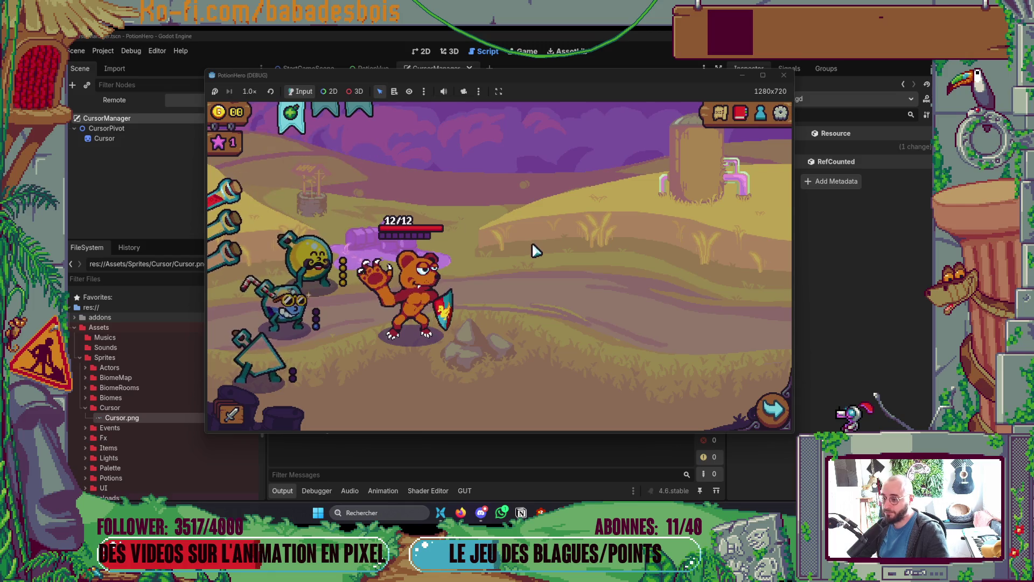
left_click(303, 262)
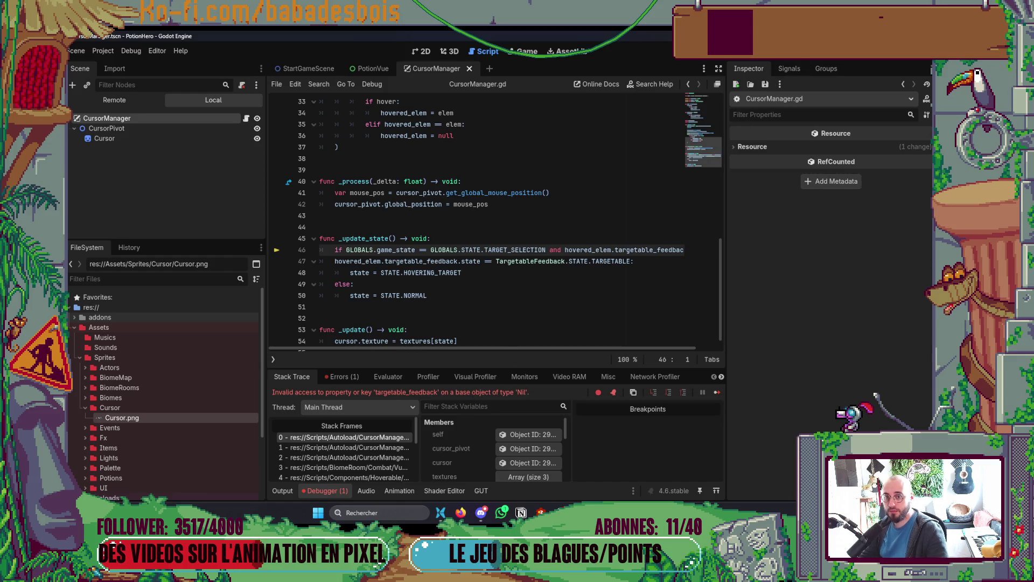
key("alt+Tab")
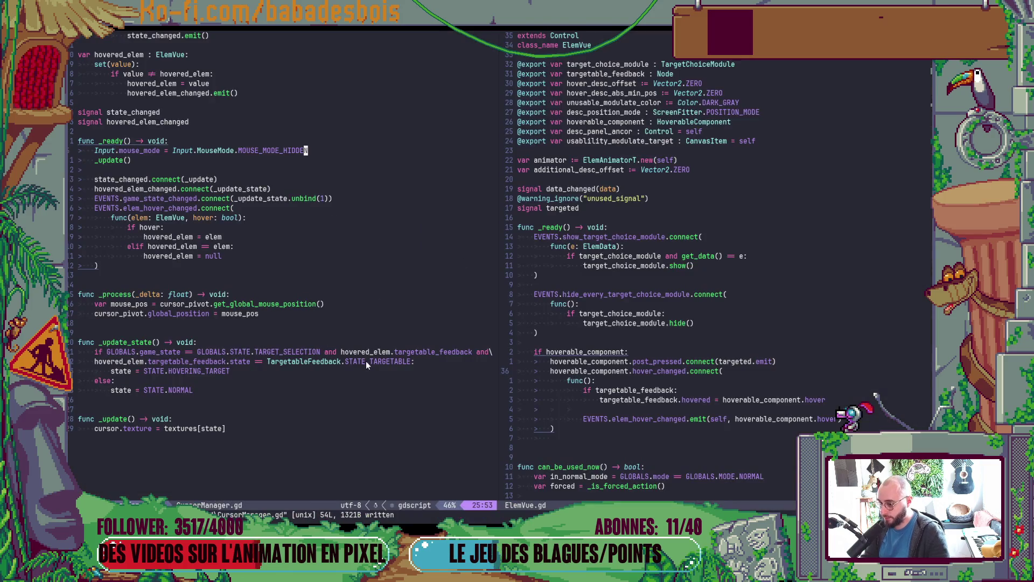
Step: Prefix the _update_state condition with 'hovered_elem and \', save with :w, and rerun
left_click(342, 352)
type("iho")
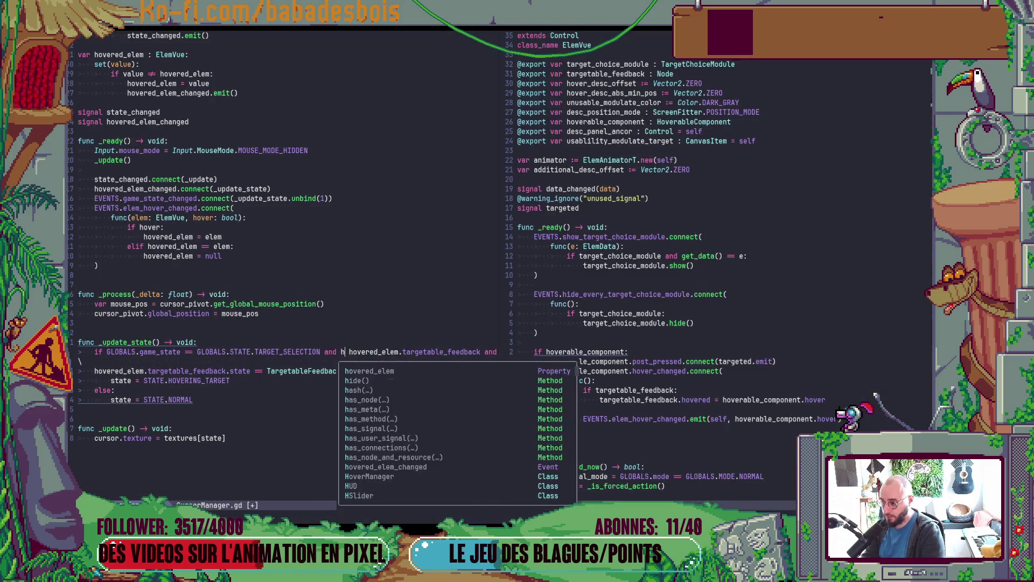
type("vered_elem and ")
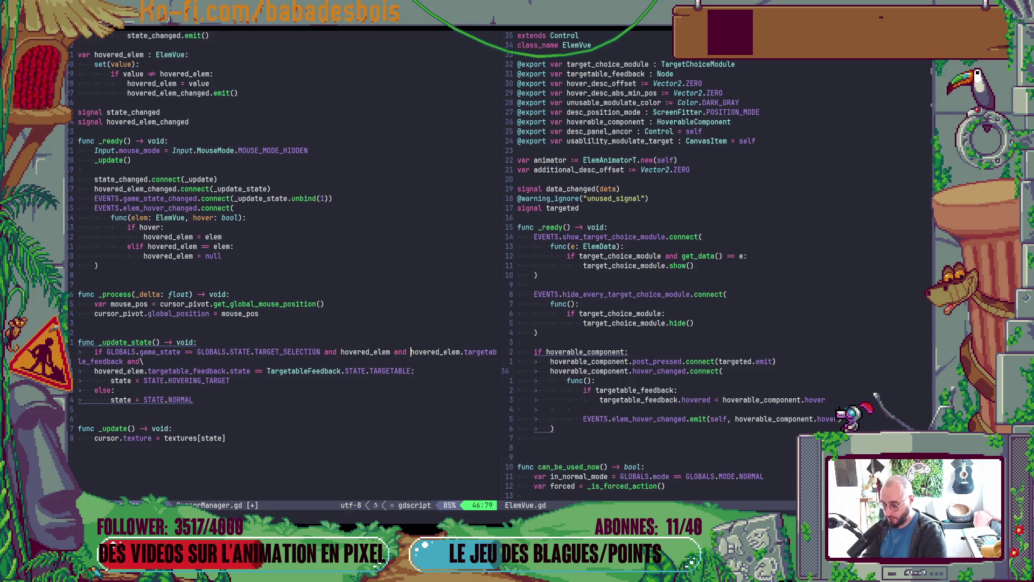
type("\\")
key("Return")
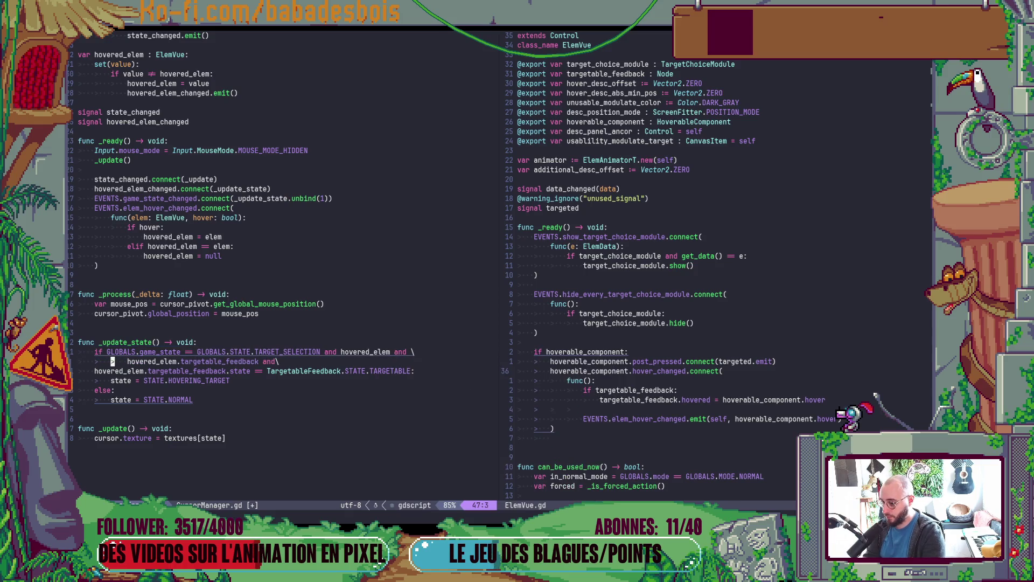
key("BackSpace")
key("BackSpace")
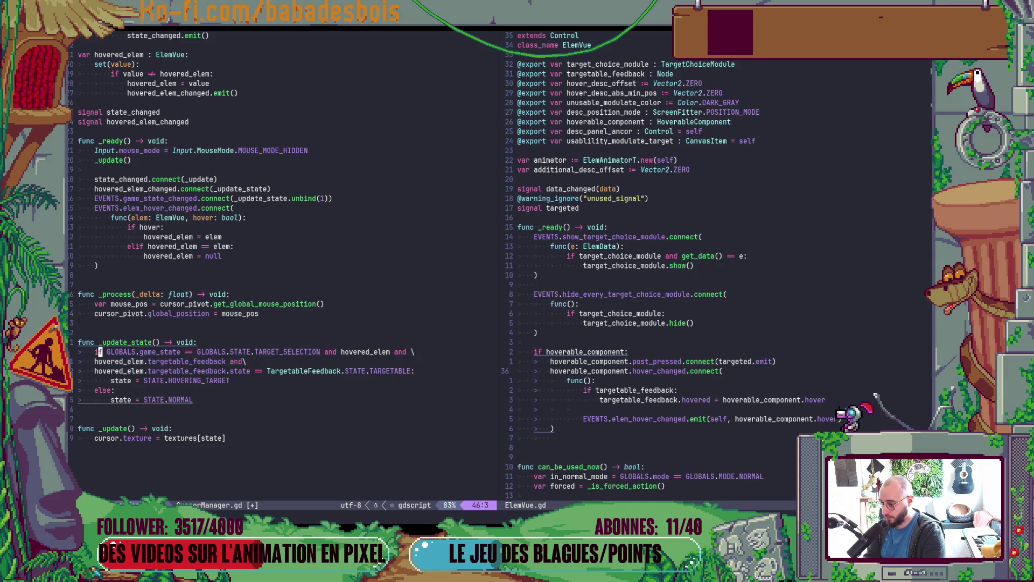
key("Escape")
type(":w")
key("Return")
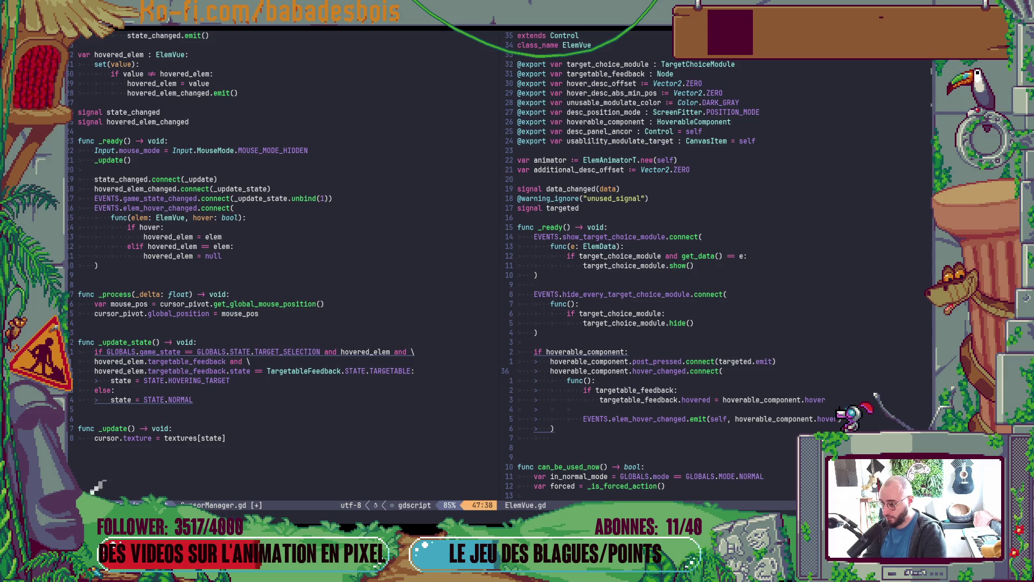
key("alt+Tab")
key("F5")
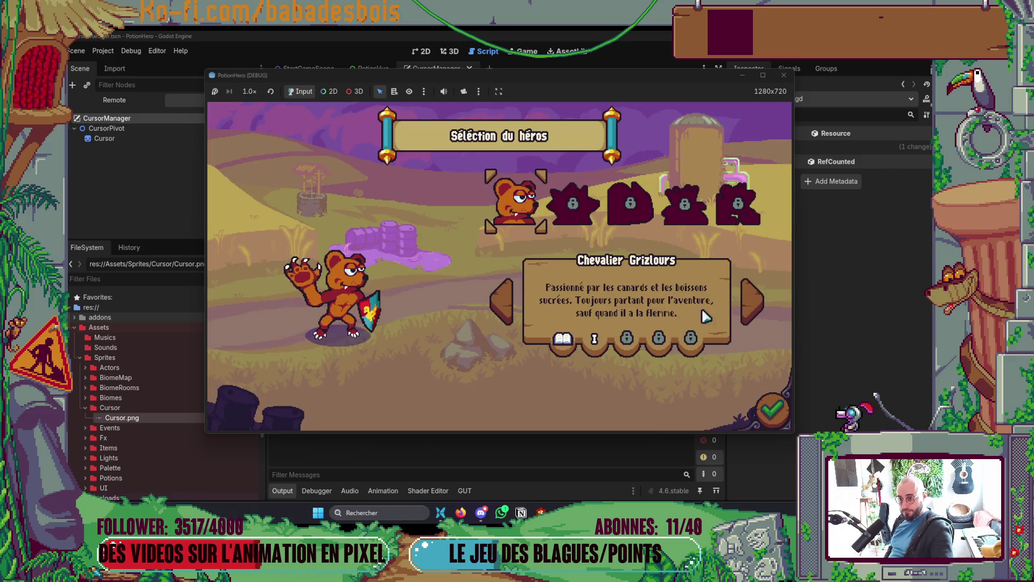
Step: Confirm the bear, start Réveil de l'ours, and advance to the Ferme malfamée map
left_click(772, 410)
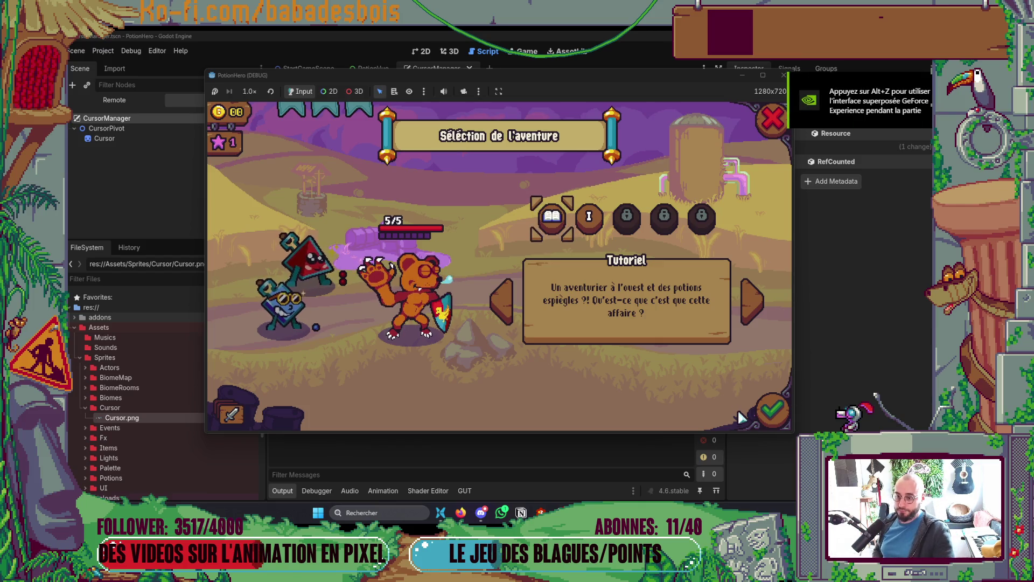
key("Right")
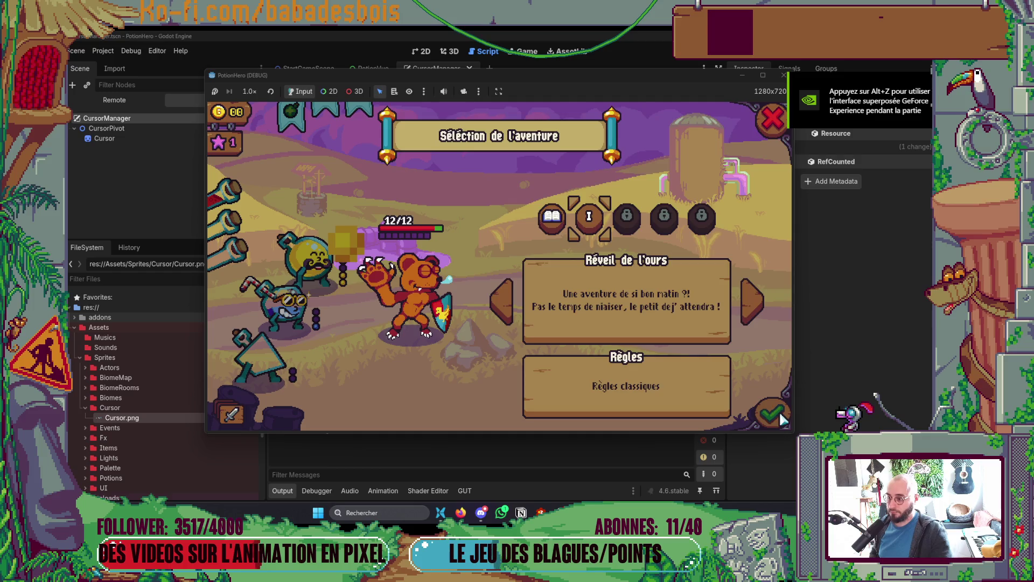
left_click(772, 414)
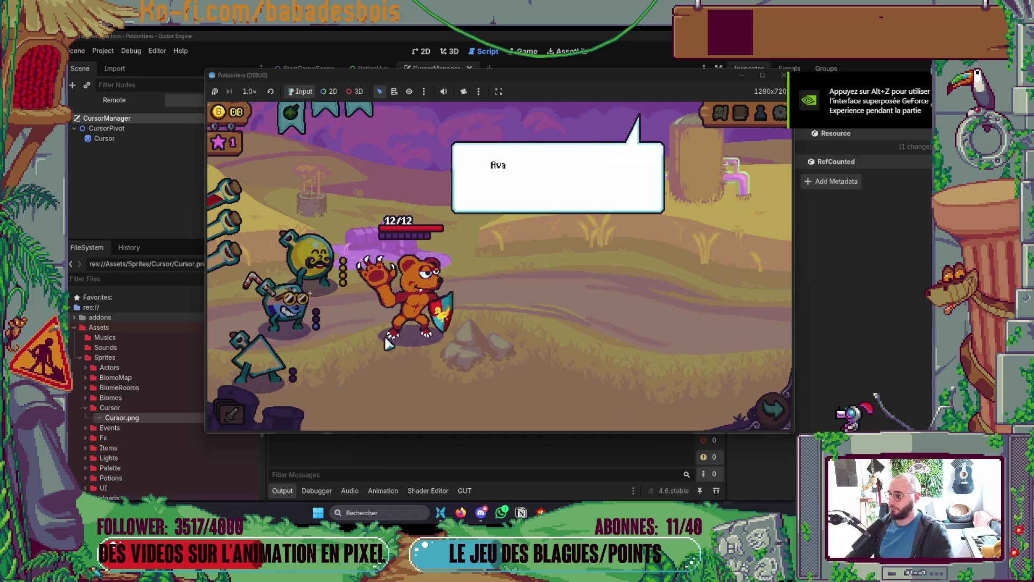
left_click(639, 314)
left_click(639, 314)
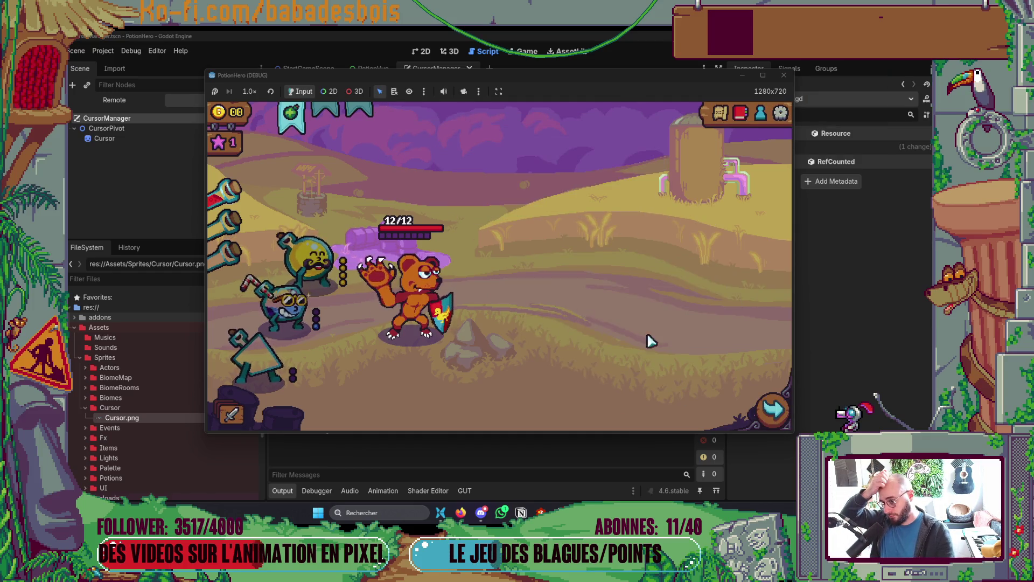
left_click(773, 409)
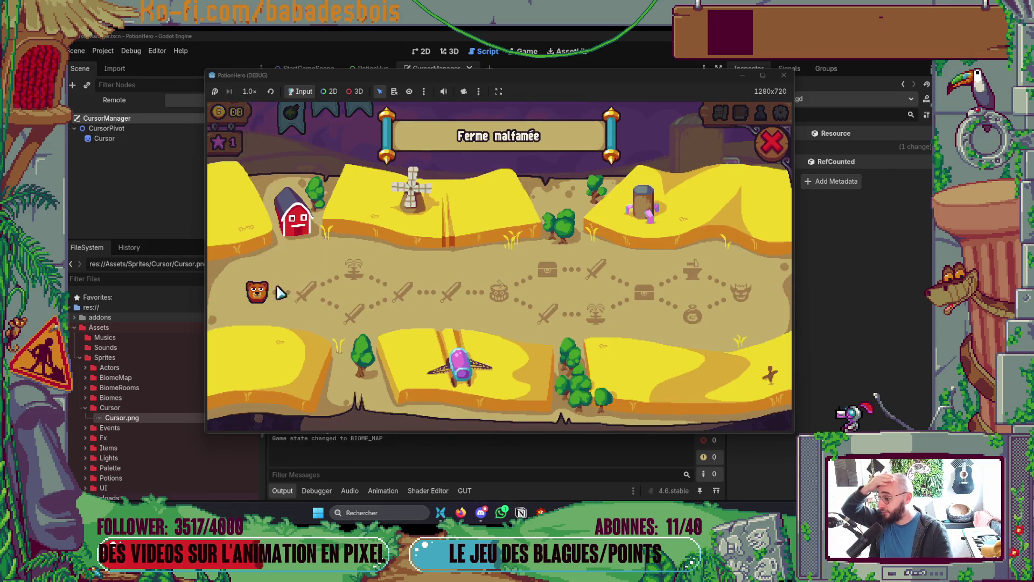
Step: Enter the first combat, reach target selection without error, then stop the game
left_click(311, 292)
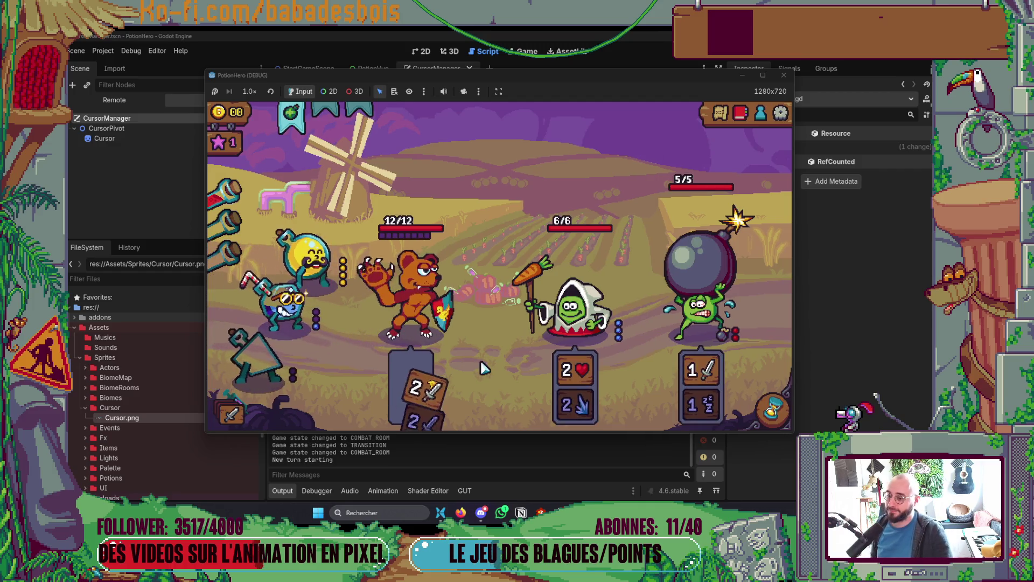
left_click(291, 299)
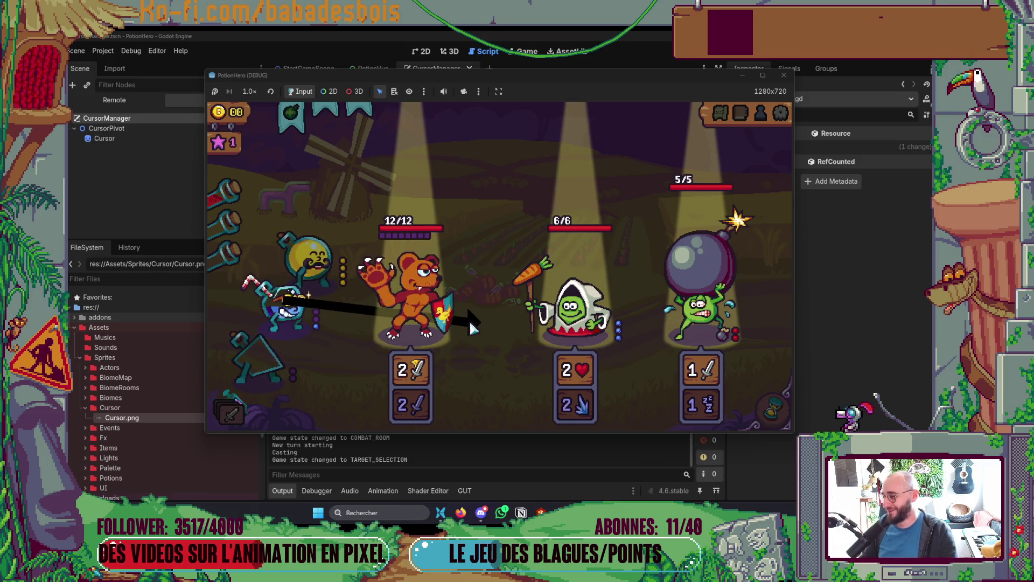
left_click(784, 75)
key("alt+Tab")
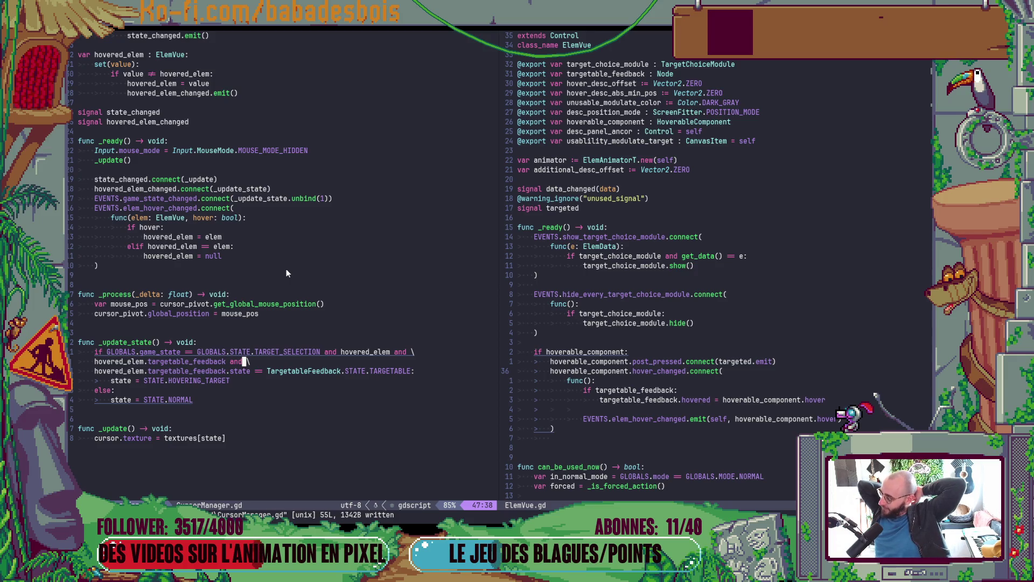
Step: Split state_changed.connect over lines and wrap _update() in an inline func():
left_click(184, 183)
key("a")
key("Return")
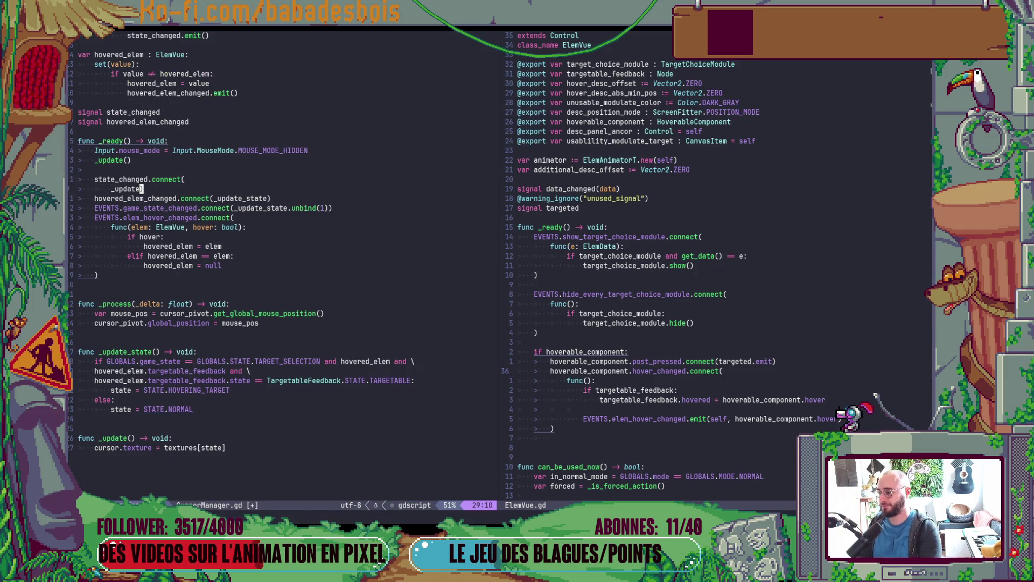
key("Return")
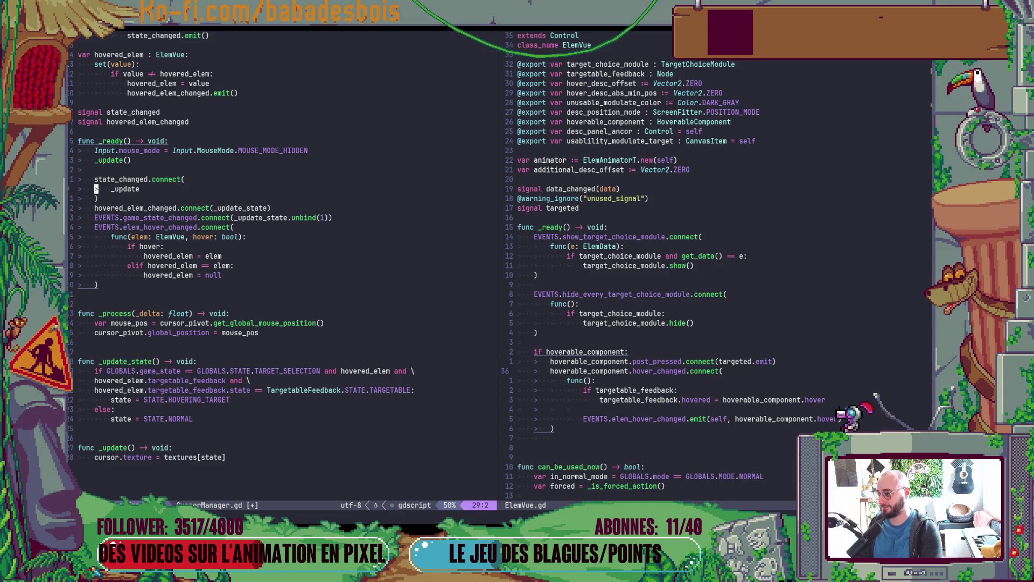
type("()")
key("Home")
key("Return")
key("Up")
type("func():")
key("Escape")
key("j")
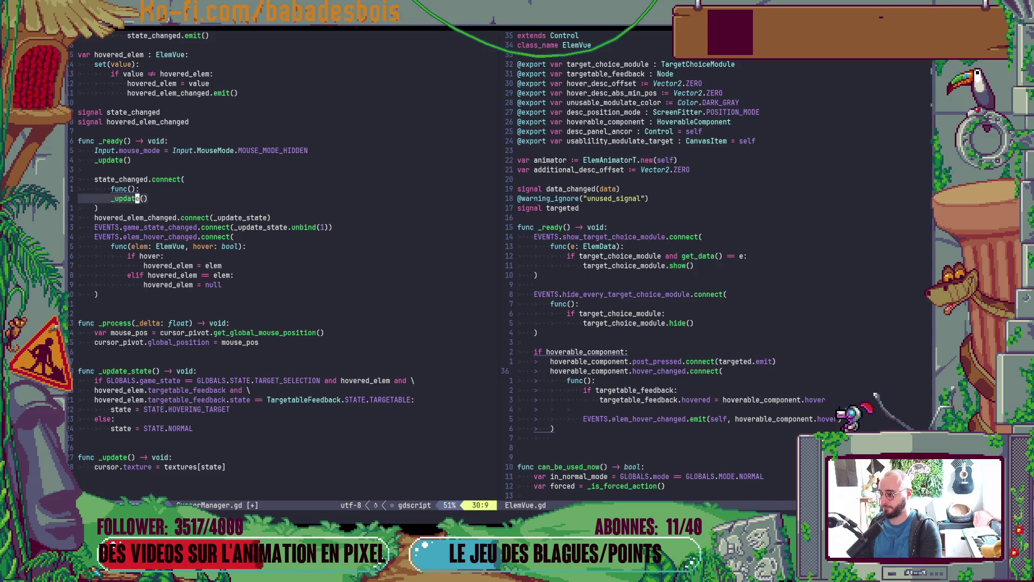
Step: Add a new line above _update() and begin typing AnimationUtils.co
key("I")
key("Return")
key("Up")
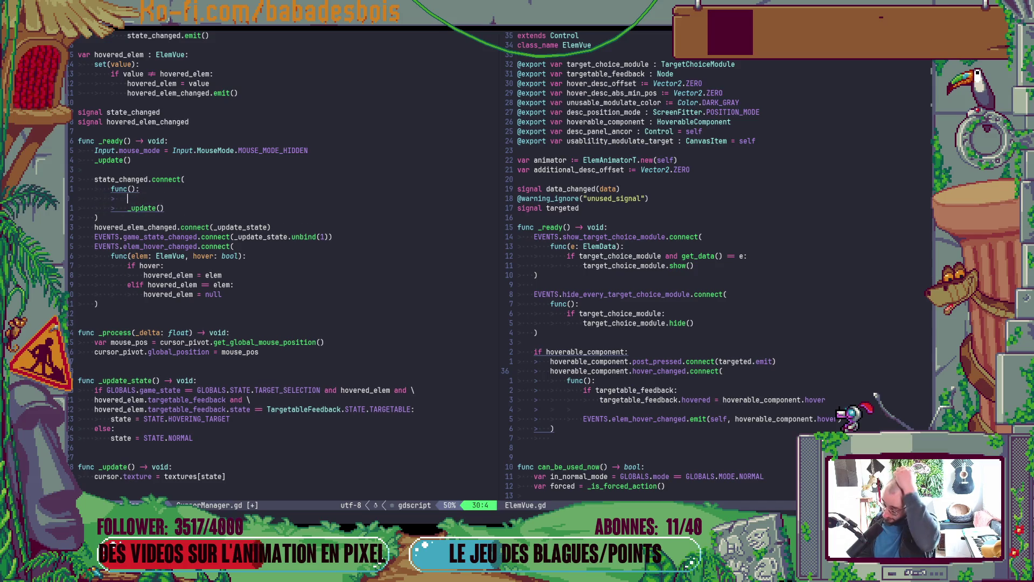
key("ctrl+space")
key("ctrl+e")
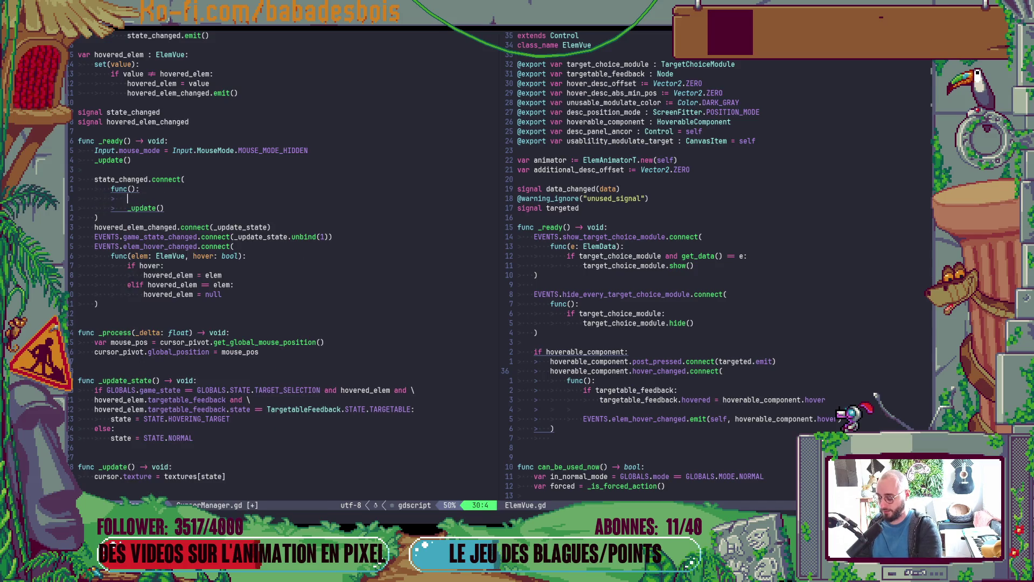
type("nimation")
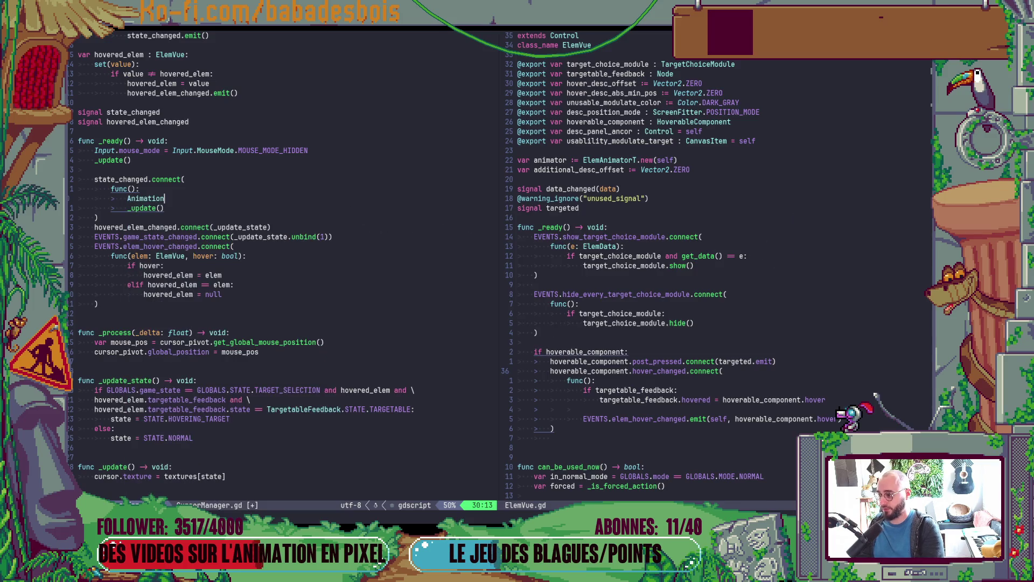
type("Utils.co")
Step: Complete the line as AnimationUtils.bounce(cursor, 1, 0.02, 0.1) and run the project
key("BackSpace")
type("b")
key("BackSpace")
key("BackSpace")
type("bou")
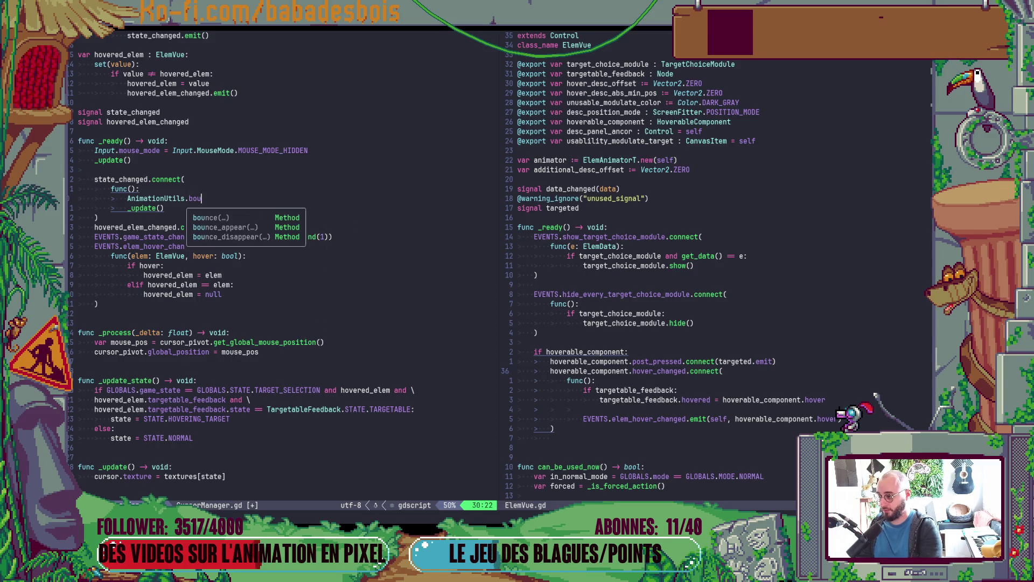
key("Return")
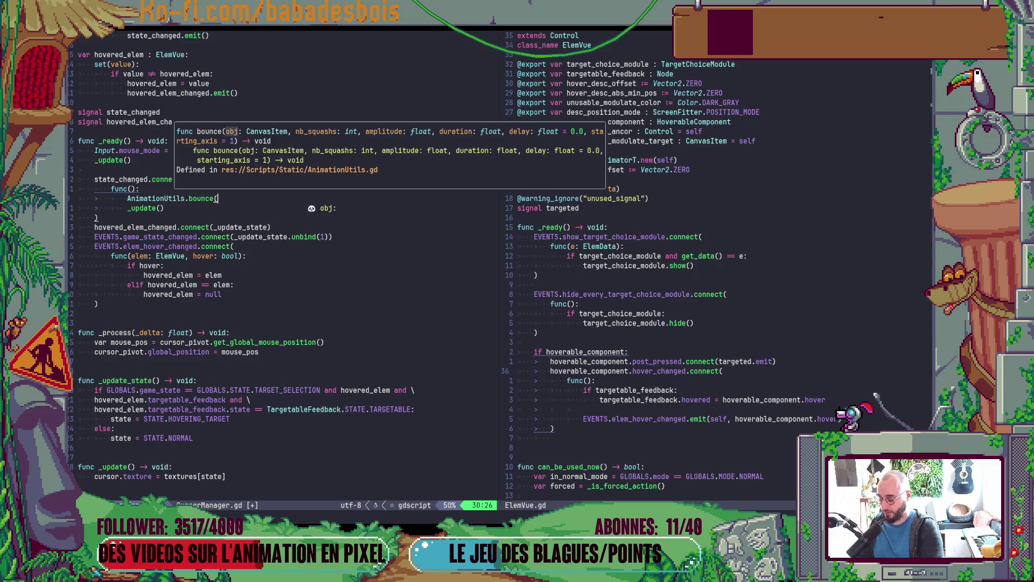
type("cursor, 1, 0.1")
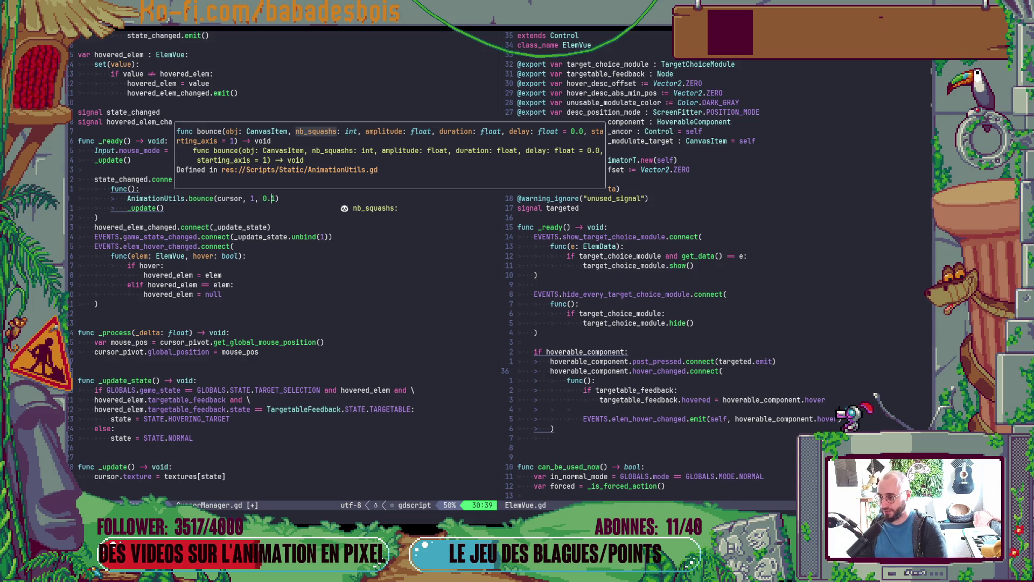
type("01")
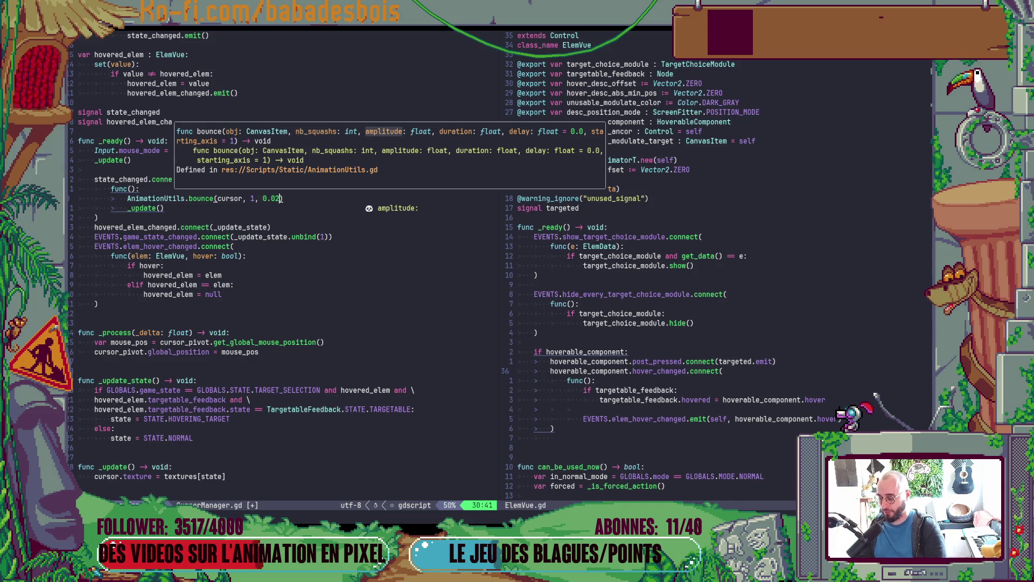
key("Escape")
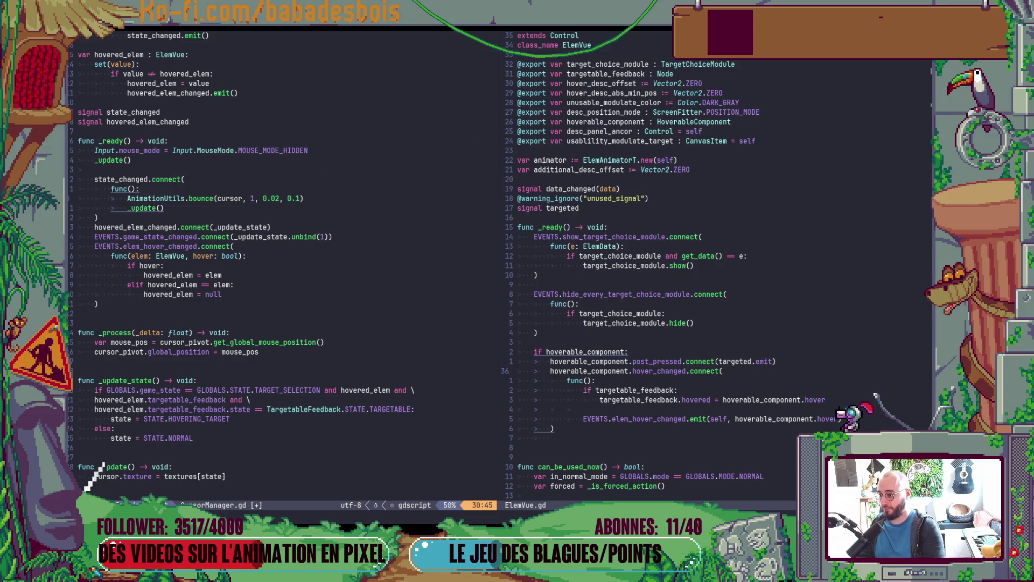
key("F5")
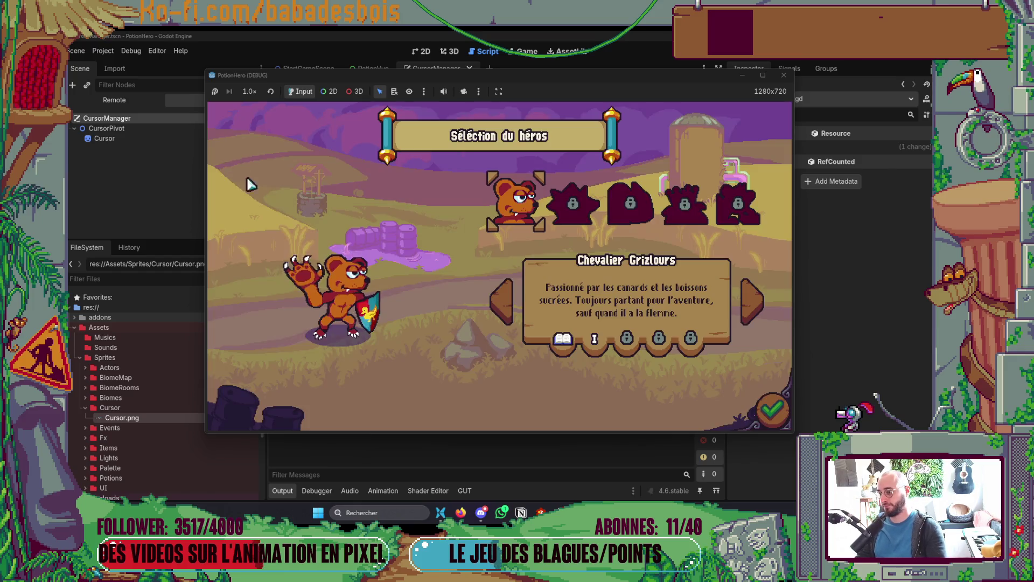
Step: Start the battle with the chosen hero and enter targeting with the green card
left_click(772, 412)
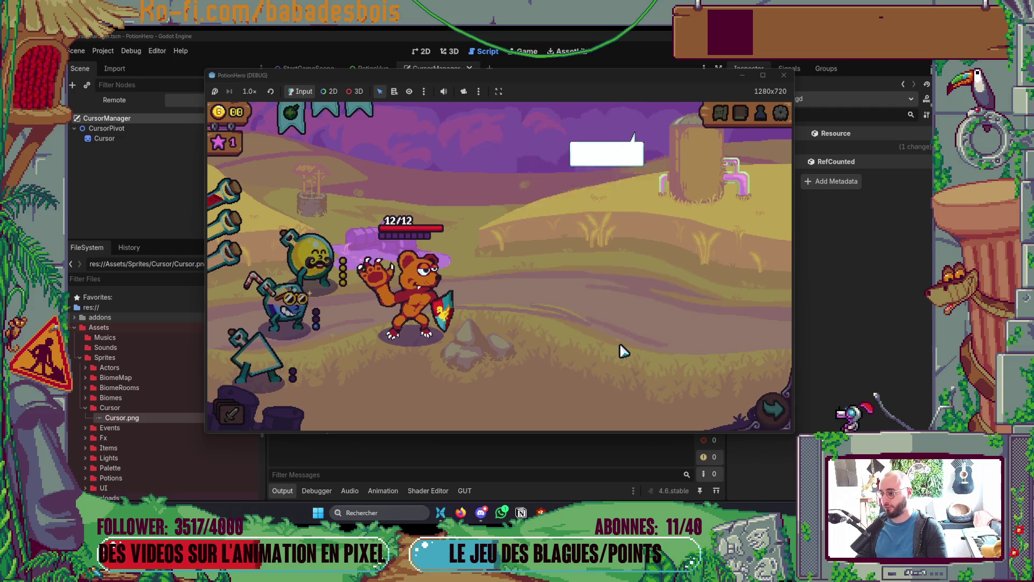
left_click(619, 351)
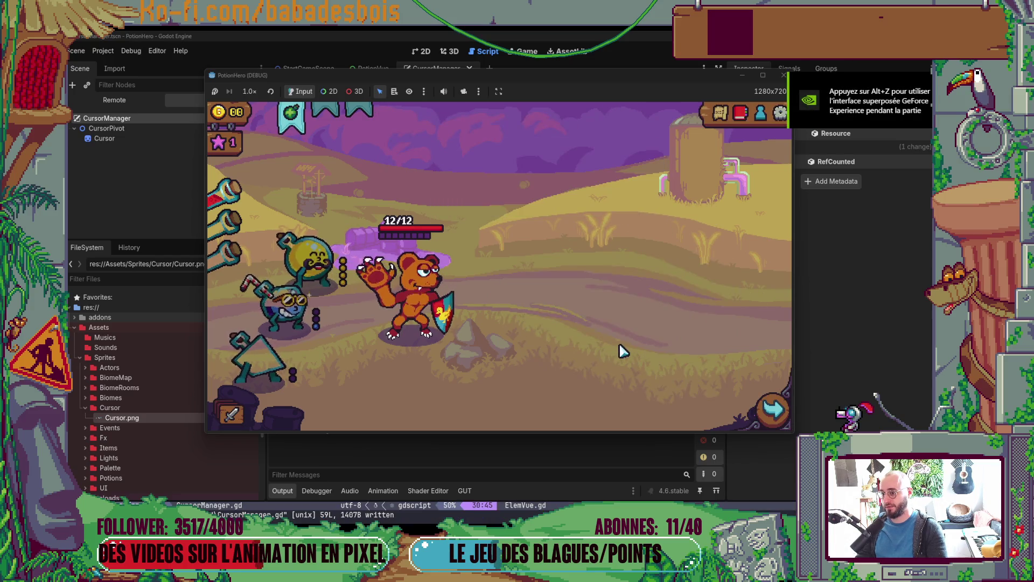
left_click(291, 117)
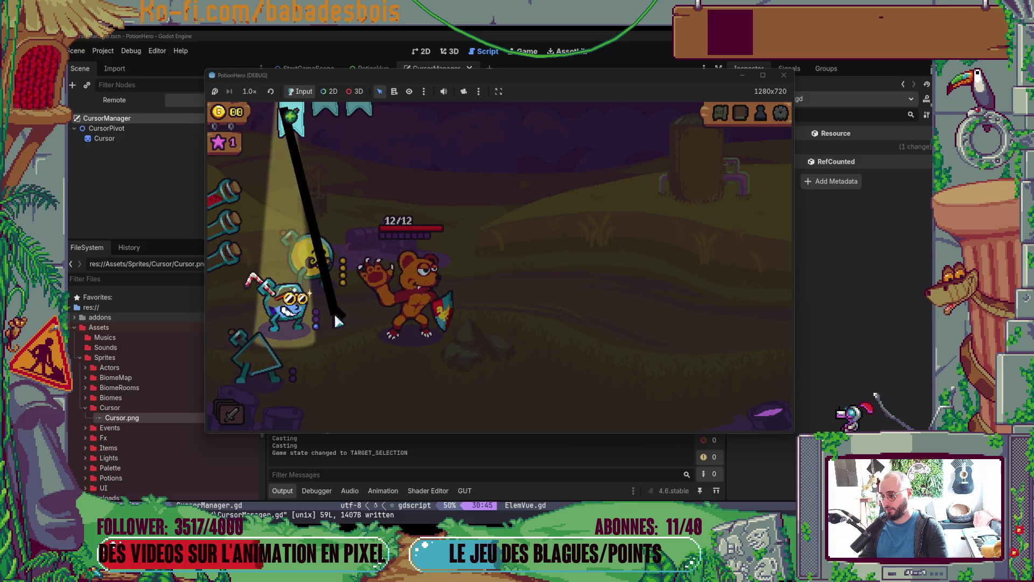
Step: Save the cursor manager script with the bounce amplitude raised from 0.02 to 0.2
key("alt+Tab")
key("alt+Tab")
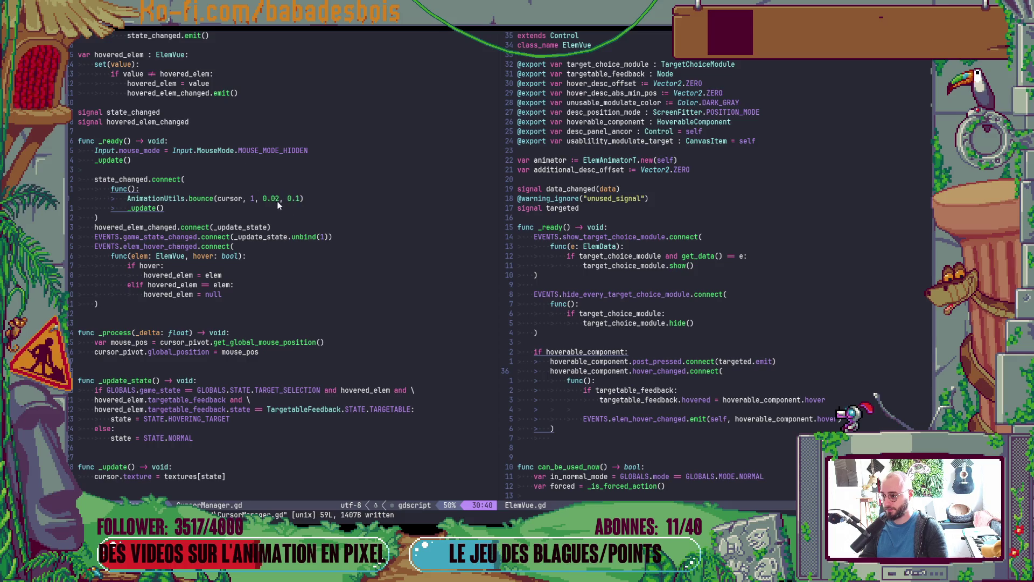
type(":w")
key("Return")
key("alt+Tab")
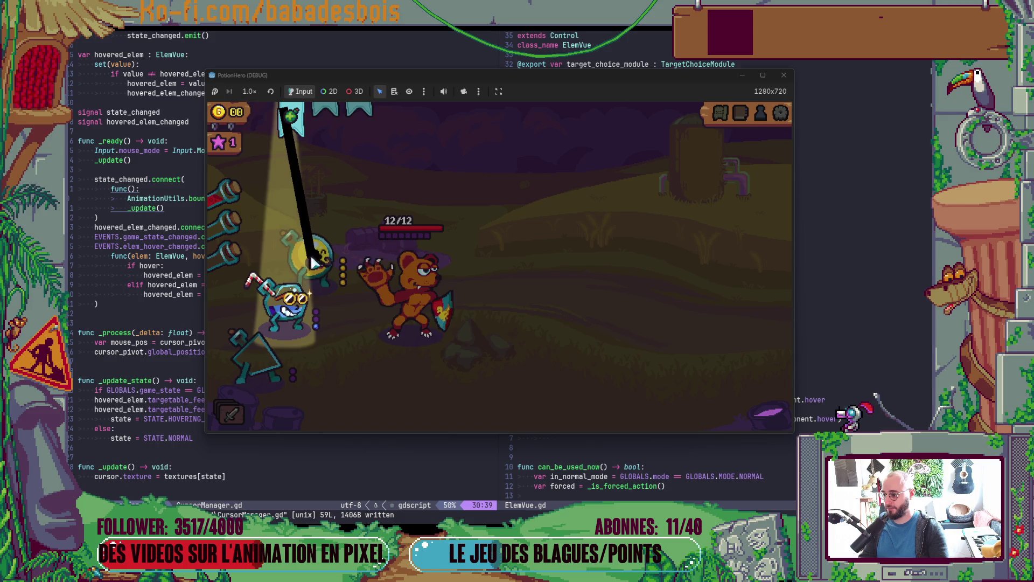
key("alt+Tab")
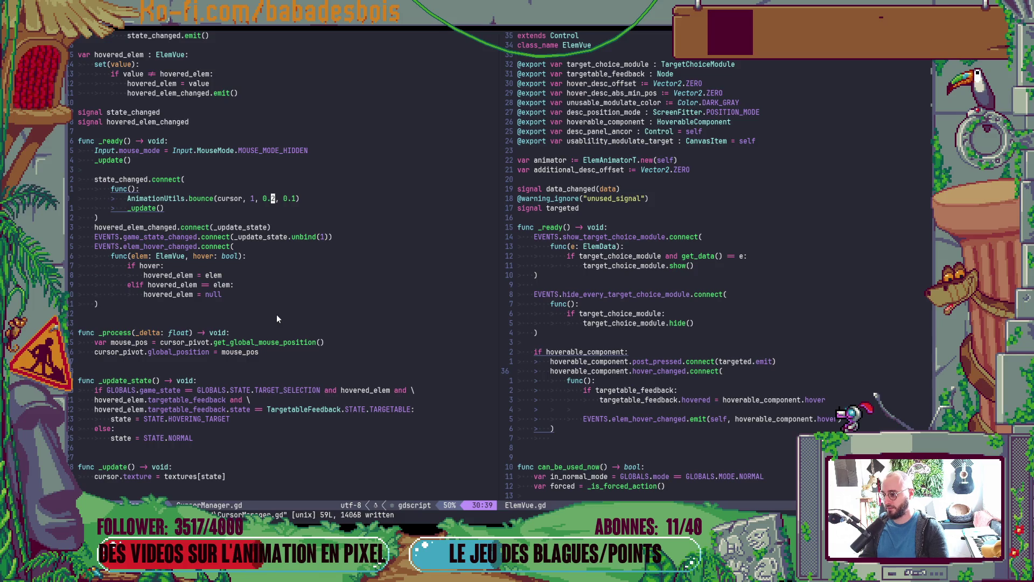
key("alt+Tab")
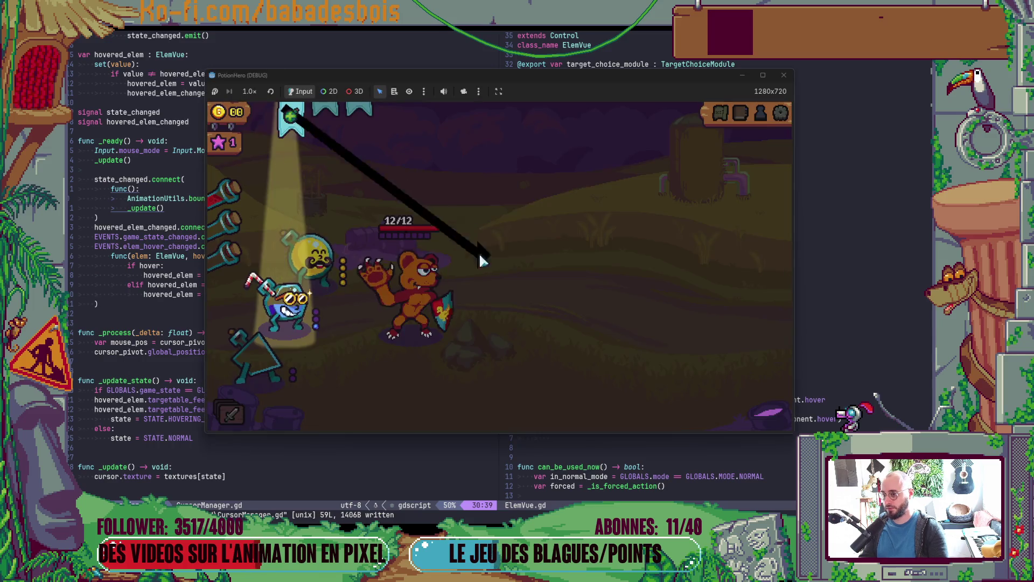
key("alt+Tab")
left_click(236, 284)
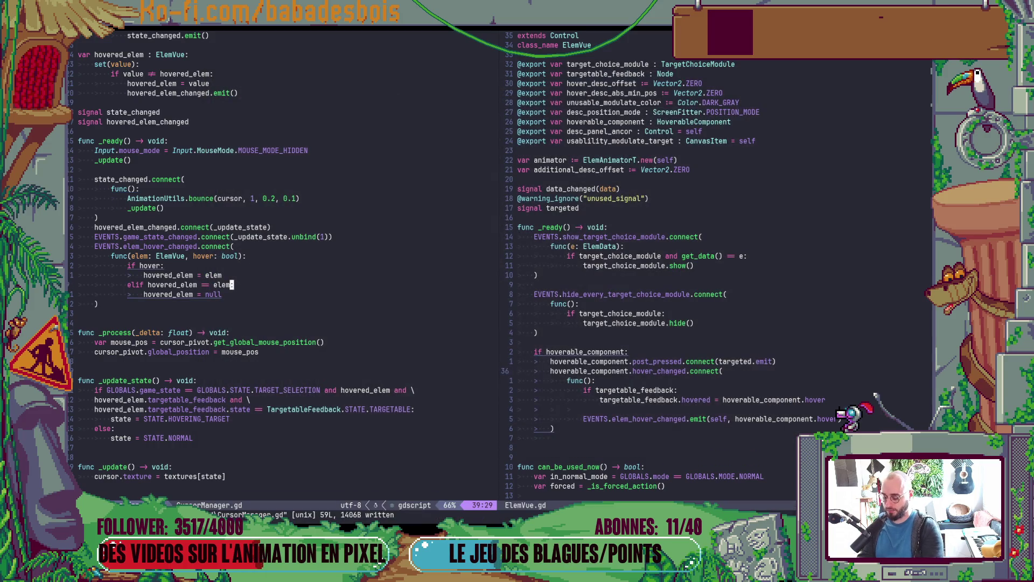
key("alt+Tab")
Step: Relaunch the game, start Réveil de l'ours, and target the bear with the flask card
key("F5")
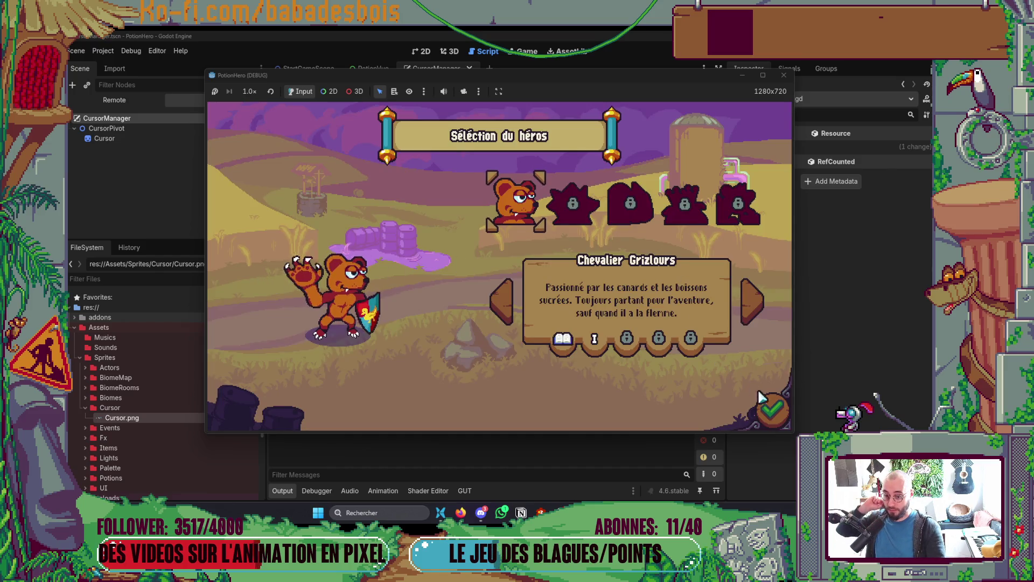
left_click(770, 406)
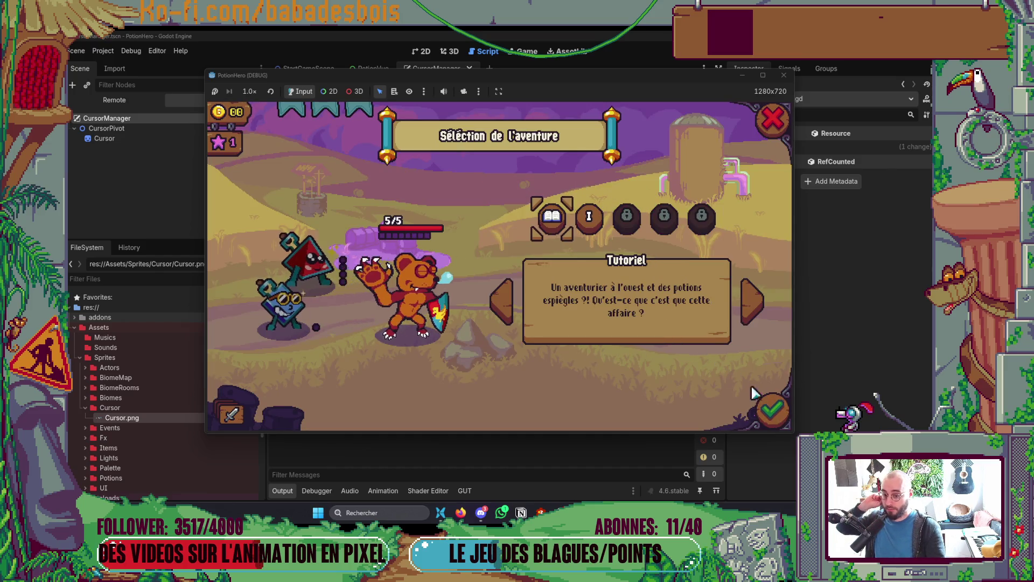
left_click(751, 301)
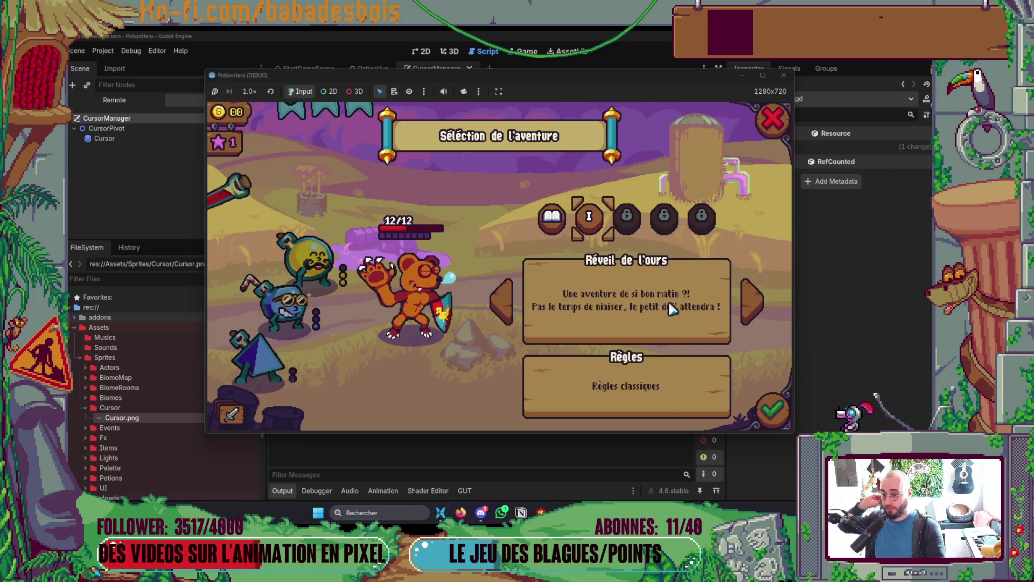
left_click(781, 408)
left_click(574, 327)
left_click(291, 114)
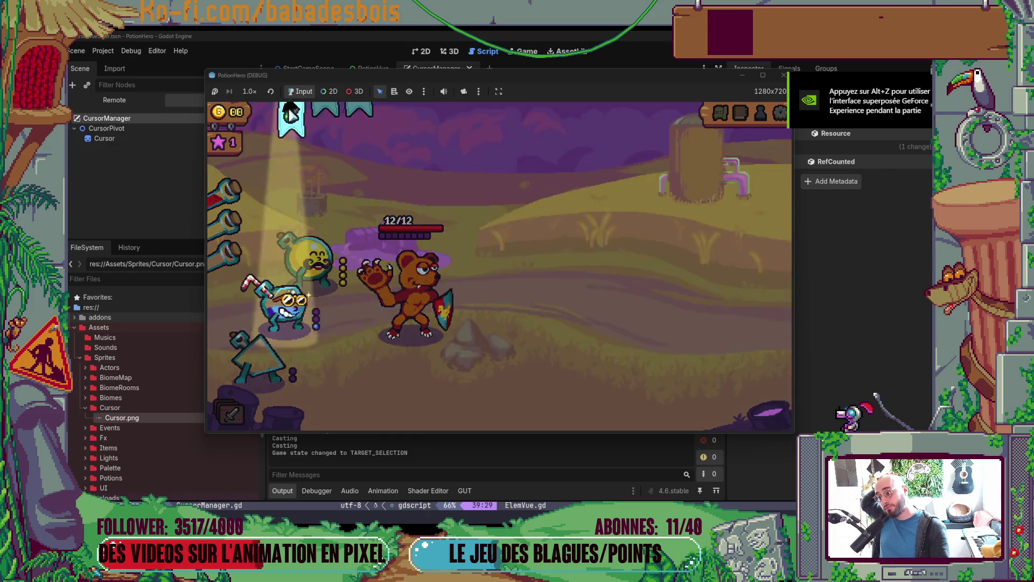
left_click(377, 268)
key("alt+Tab")
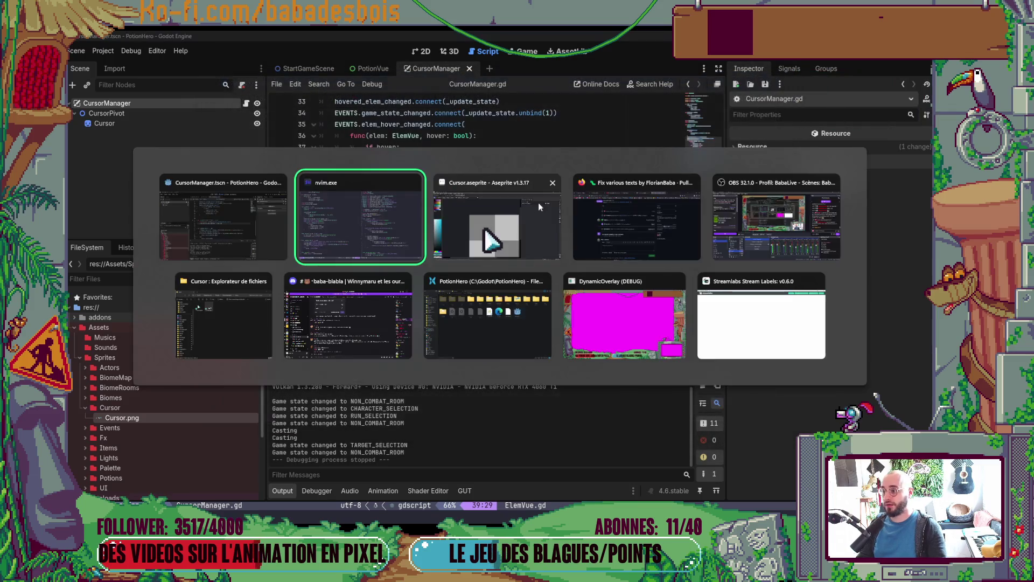
Step: Open the TargetChoiceModule scene via quick search and run the game with F6
key("Escape")
key("ctrl+F1")
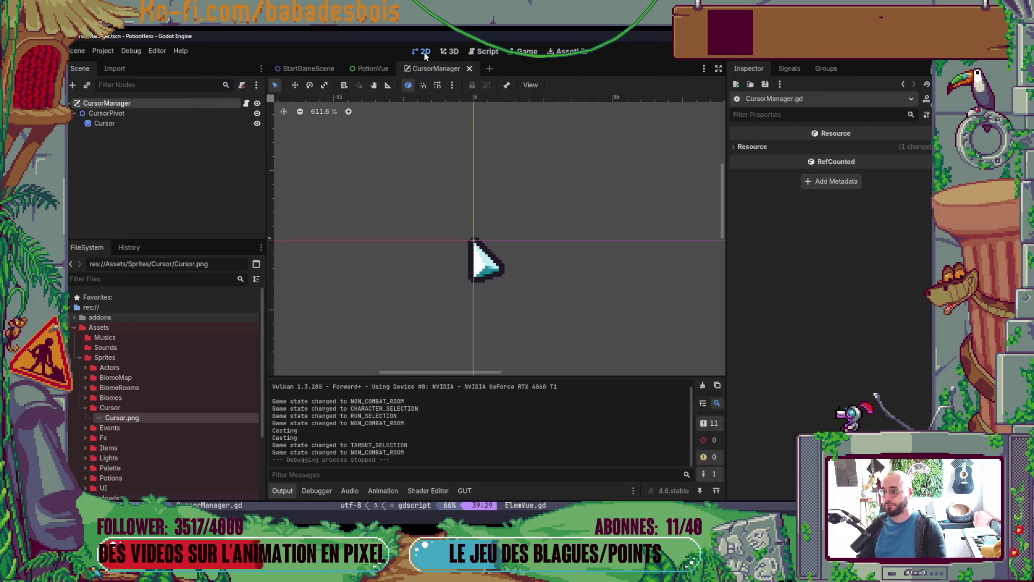
key("ctrl+shift+o")
type("Tar")
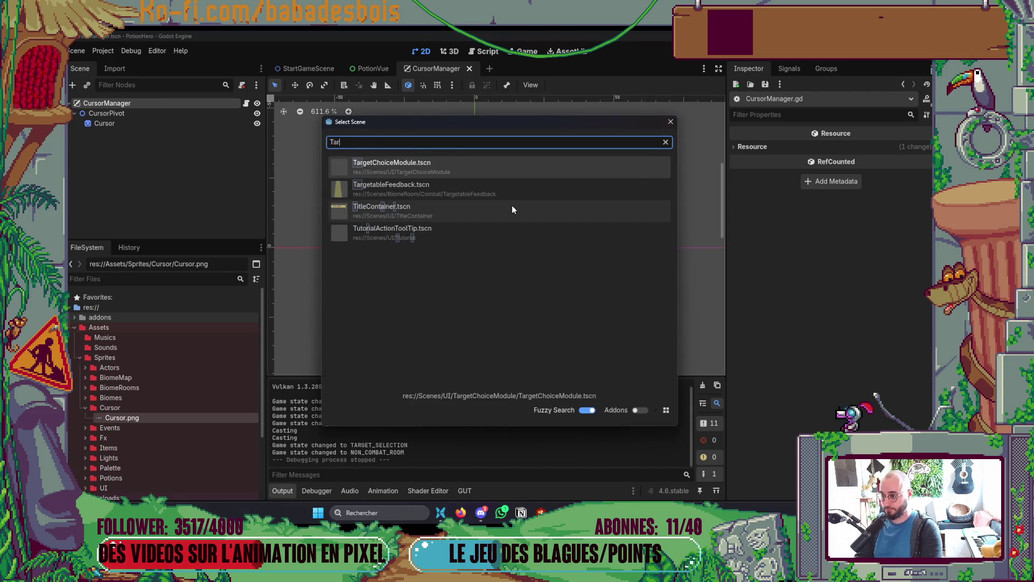
key("Return")
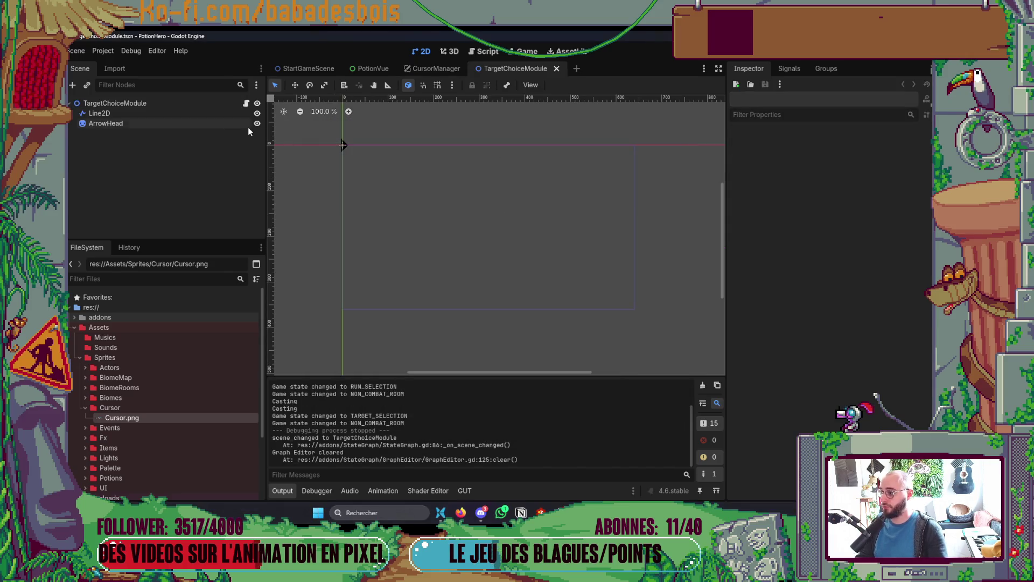
key("F6")
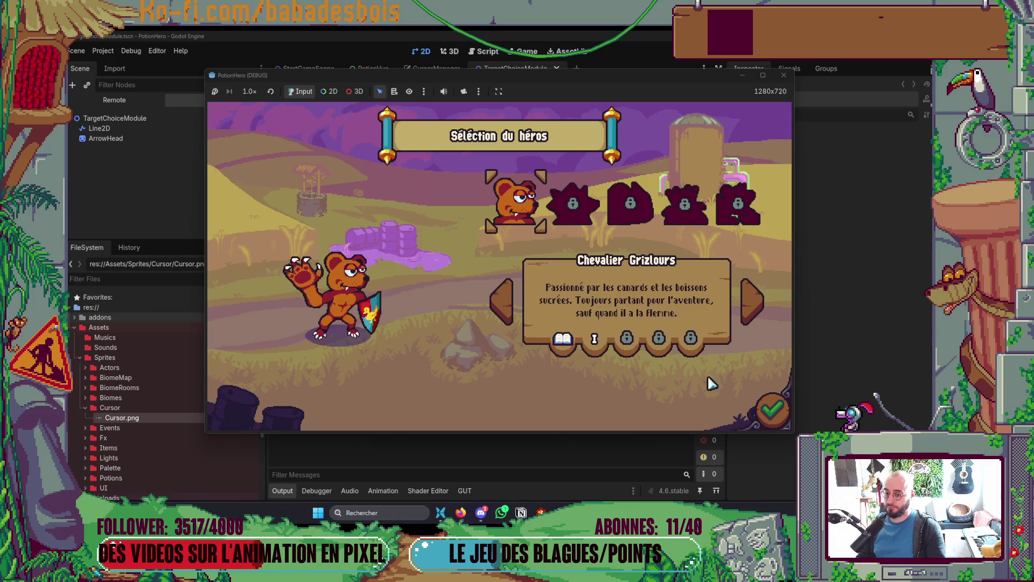
Step: Start the Réveil de l'ours adventure and apply the potion card to a target
left_click(772, 409)
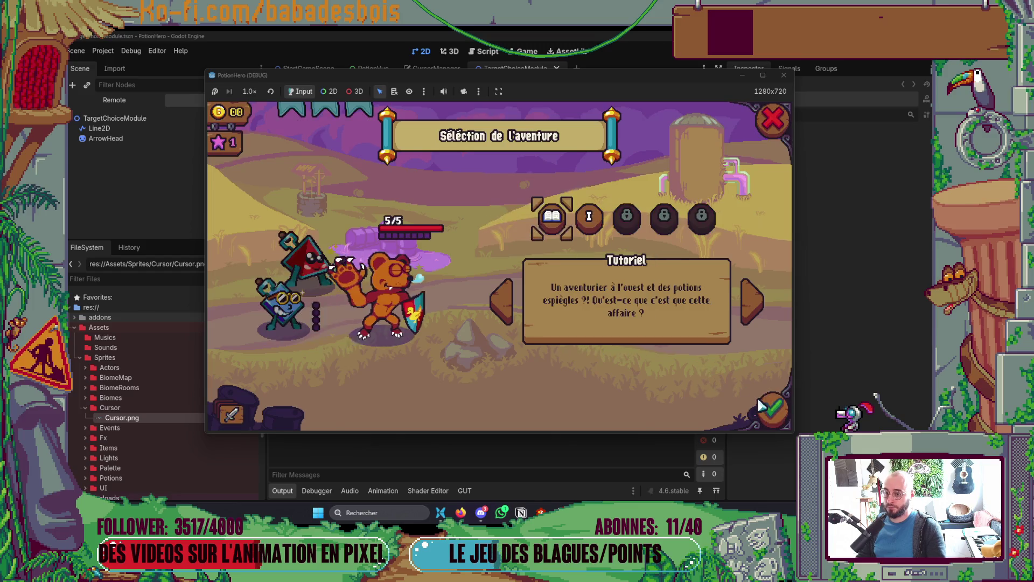
left_click(589, 216)
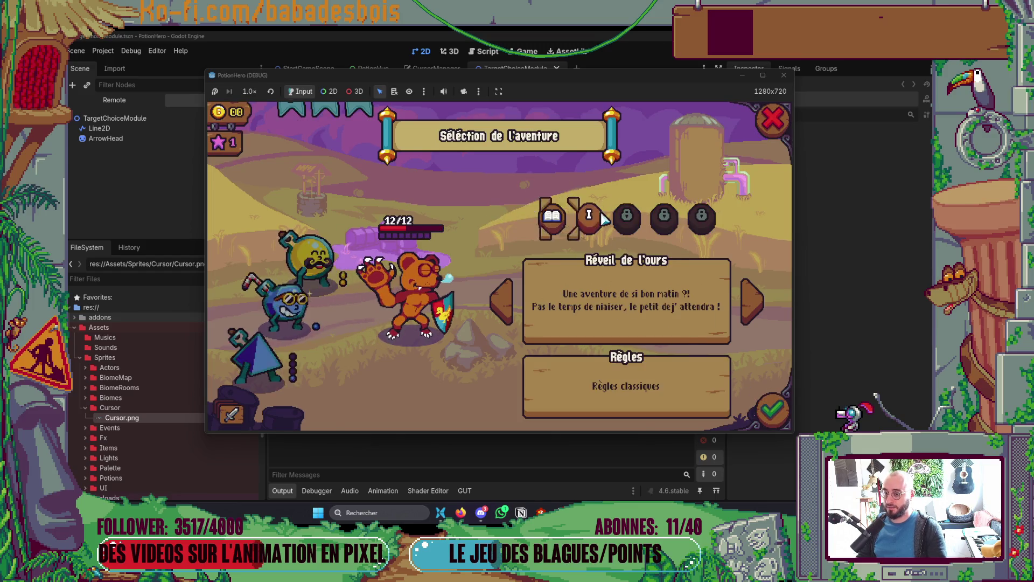
left_click(772, 412)
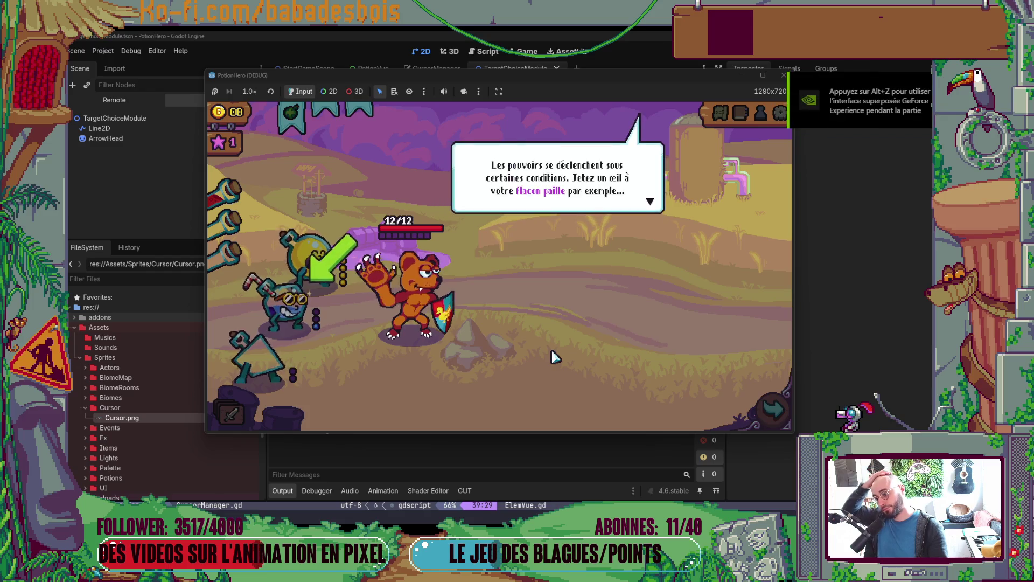
left_click(554, 356)
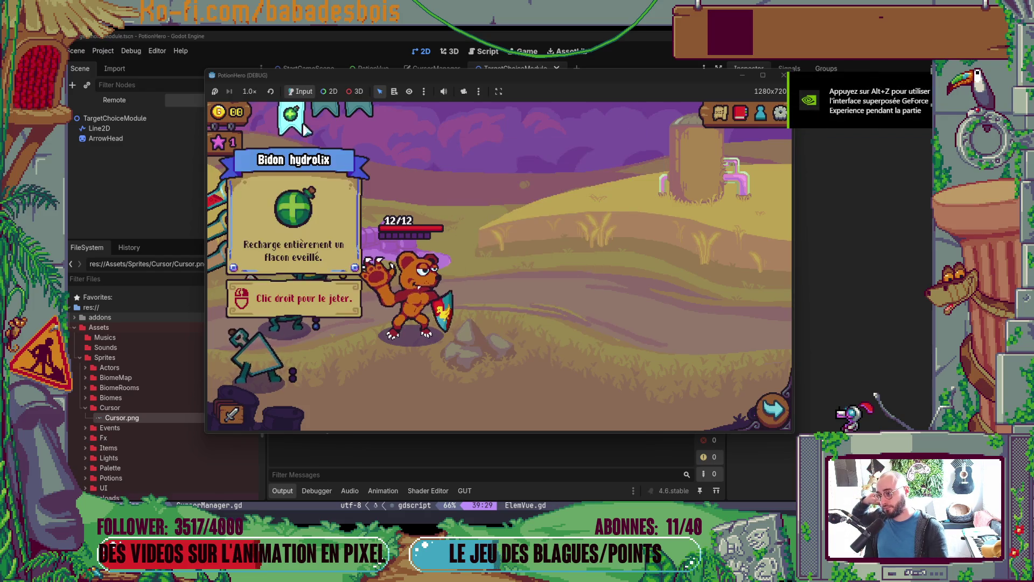
left_click(291, 118)
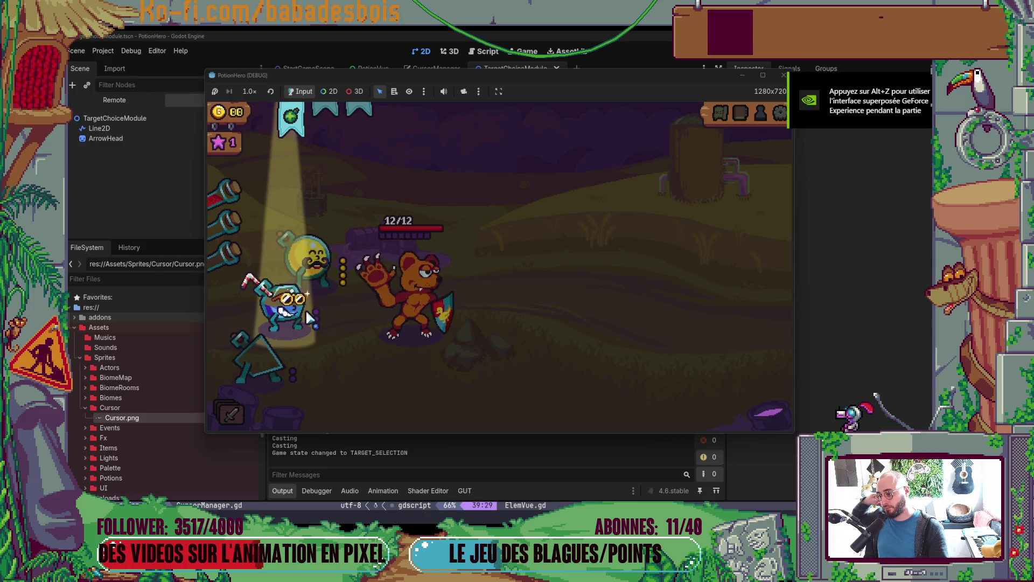
left_click(355, 308)
Step: Use the potion card on a target again, then close the game window
left_click(291, 121)
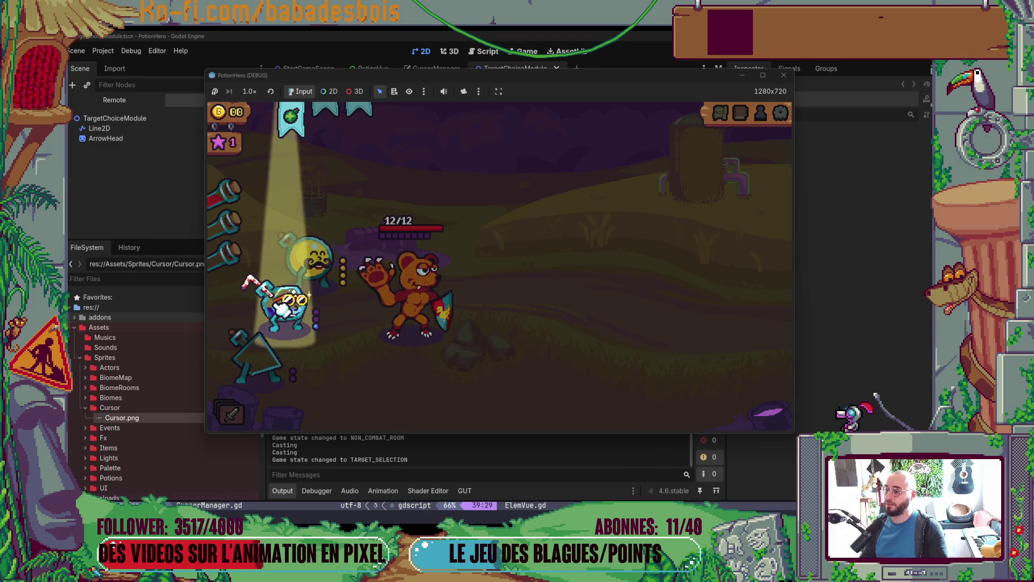
left_click(275, 310)
mouse_move(277, 308)
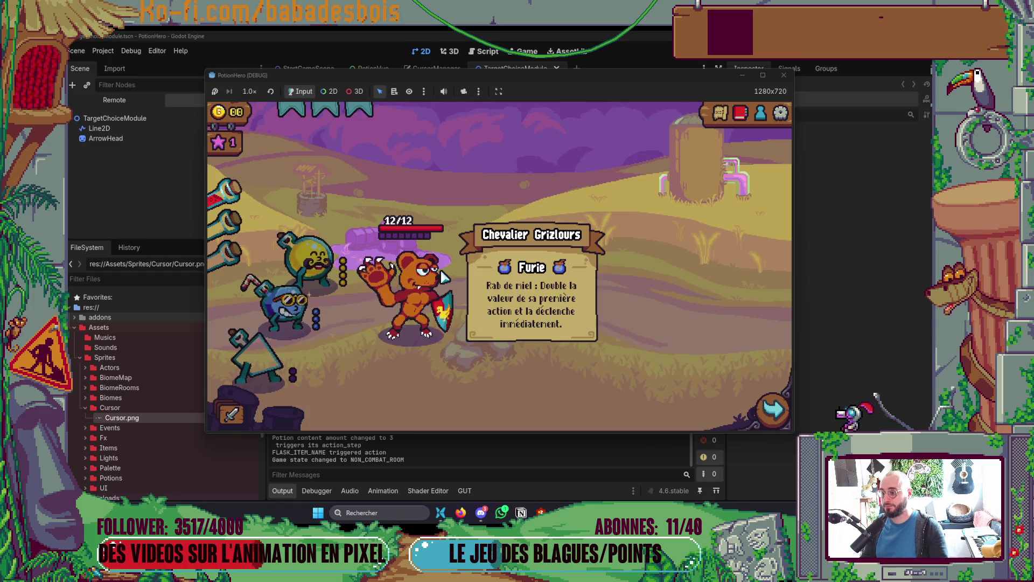
mouse_move(297, 278)
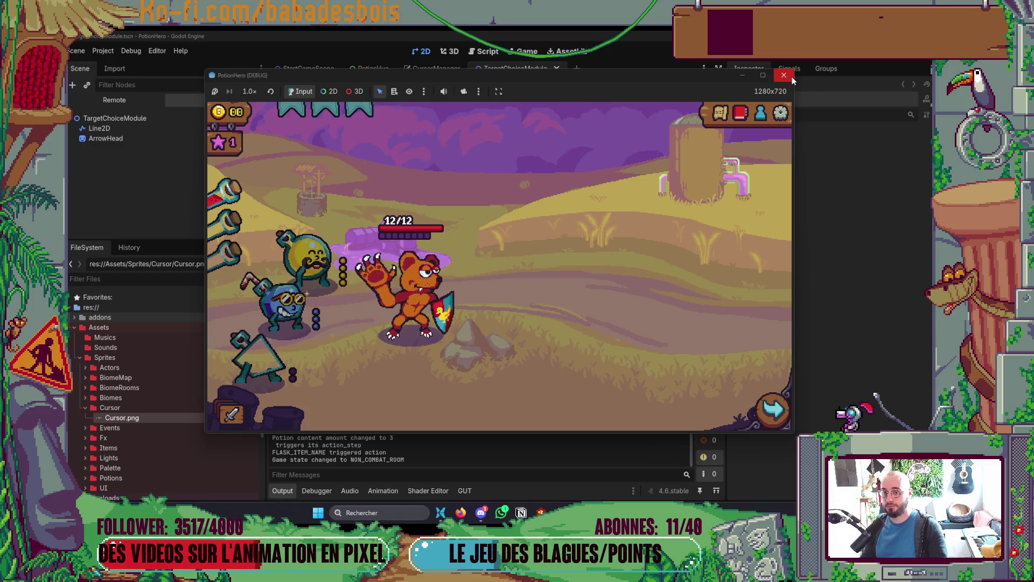
left_click(784, 76)
key("alt+Tab")
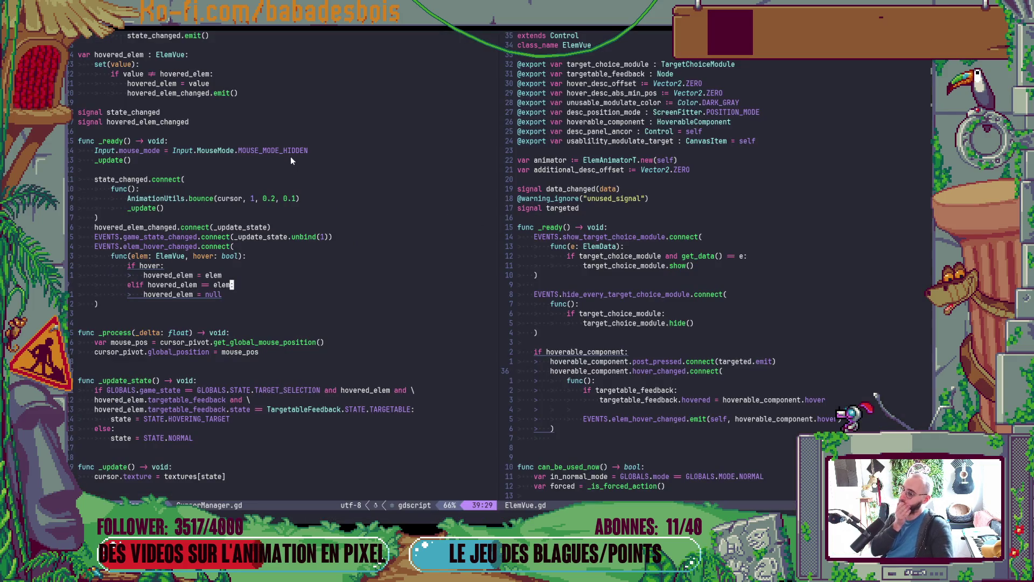
Step: Save CursorManager.gd with bounce amplitude 0.5 and relaunch the game with F5
scroll(167, 205, "up", 1)
key("ctrl+s")
key("alt+Tab")
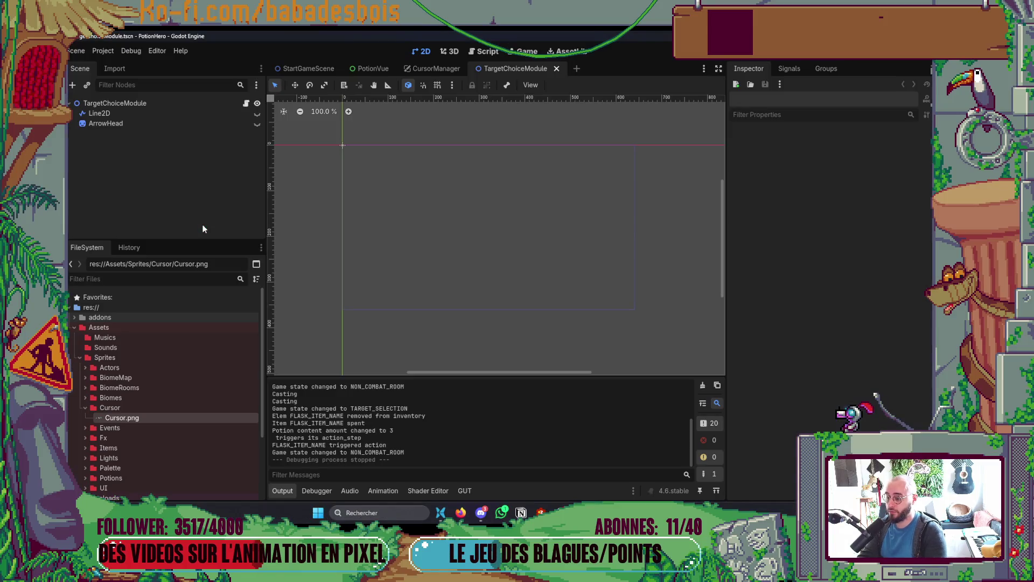
key("alt+Tab")
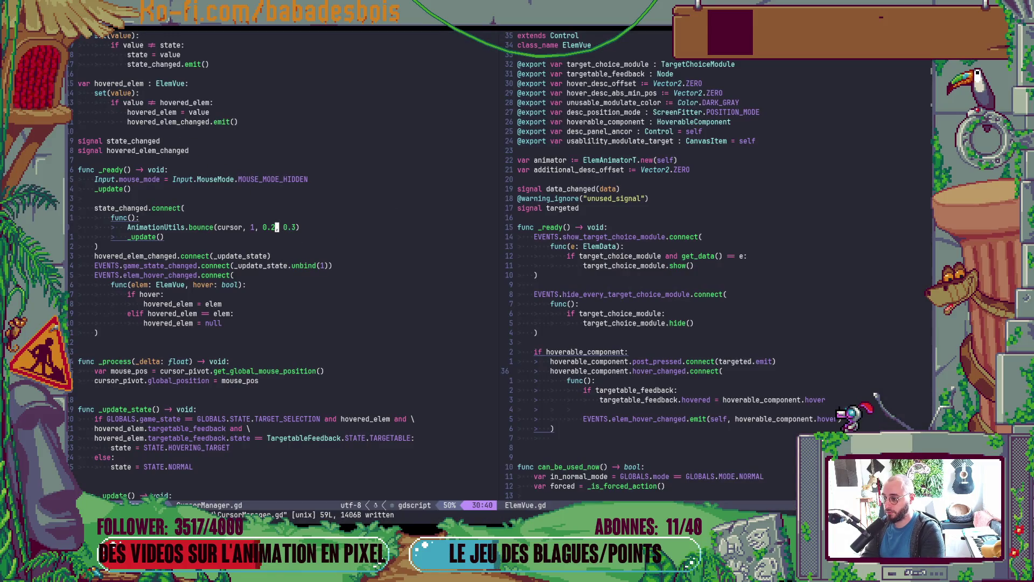
key("alt+Tab")
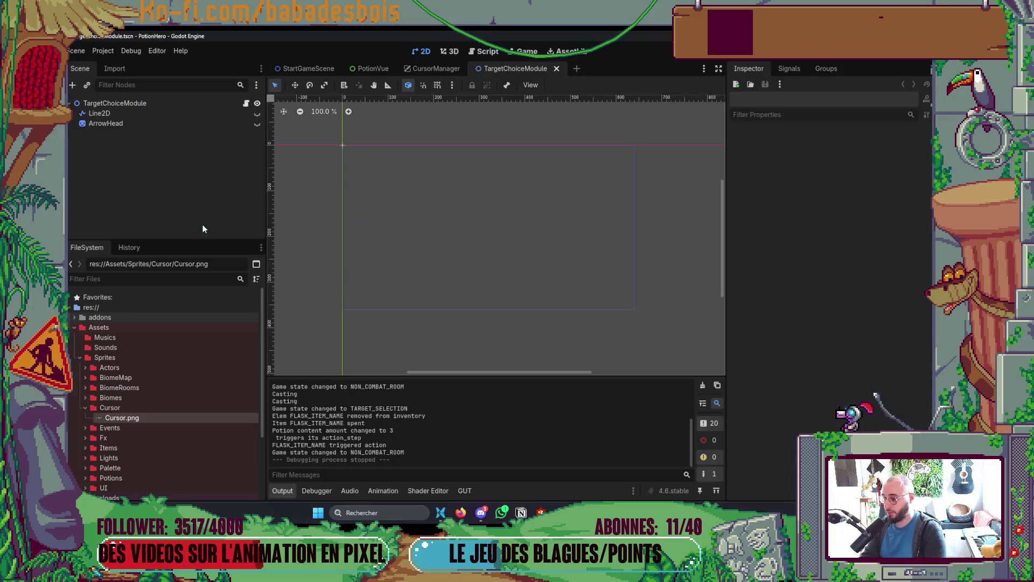
key("F5")
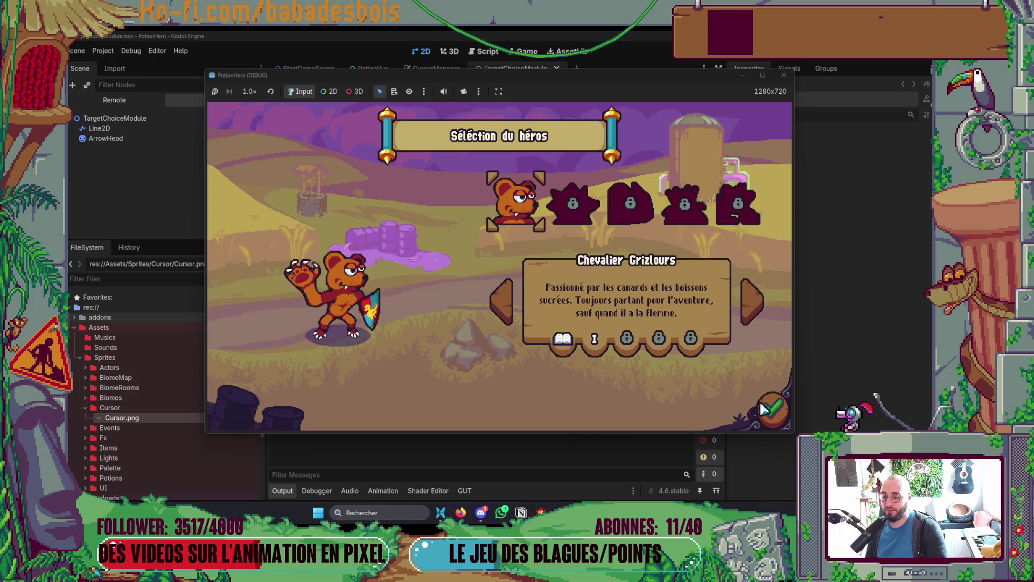
Step: Start the next adventure, clear the tutorial, and enter item target selection
left_click(770, 411)
key("Right")
key("Return")
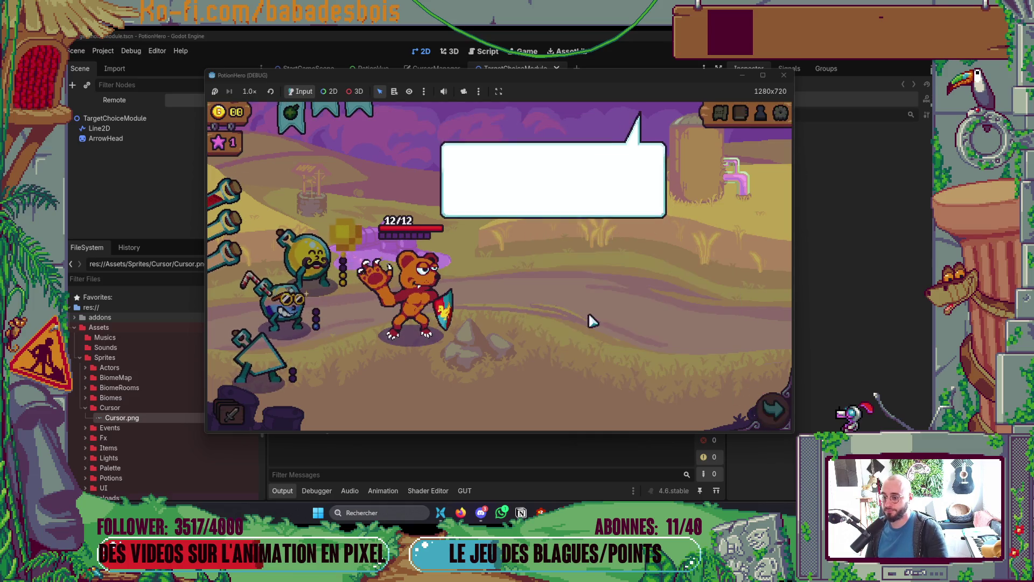
left_click(565, 293)
left_click(564, 293)
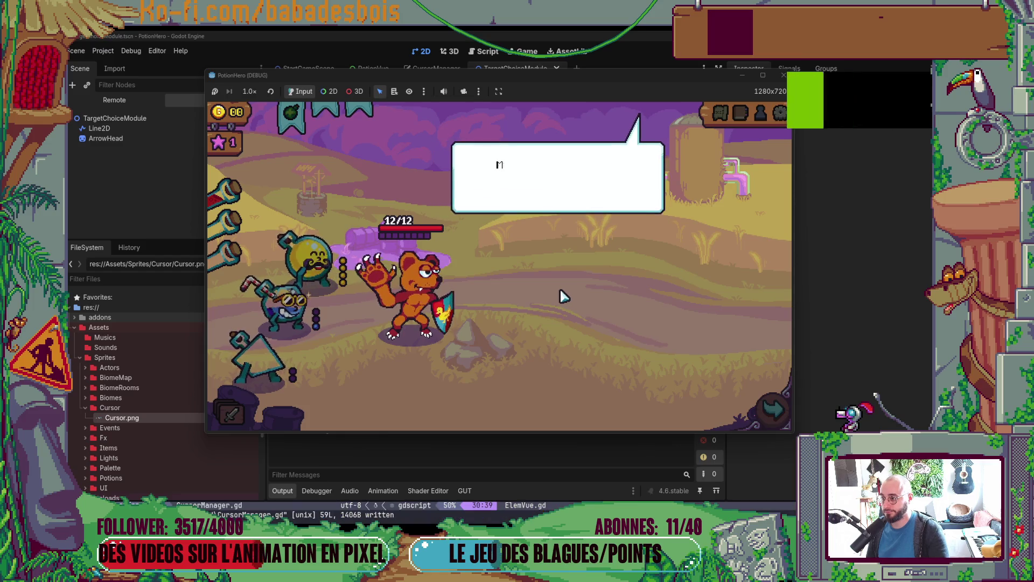
left_click(561, 292)
left_click(291, 116)
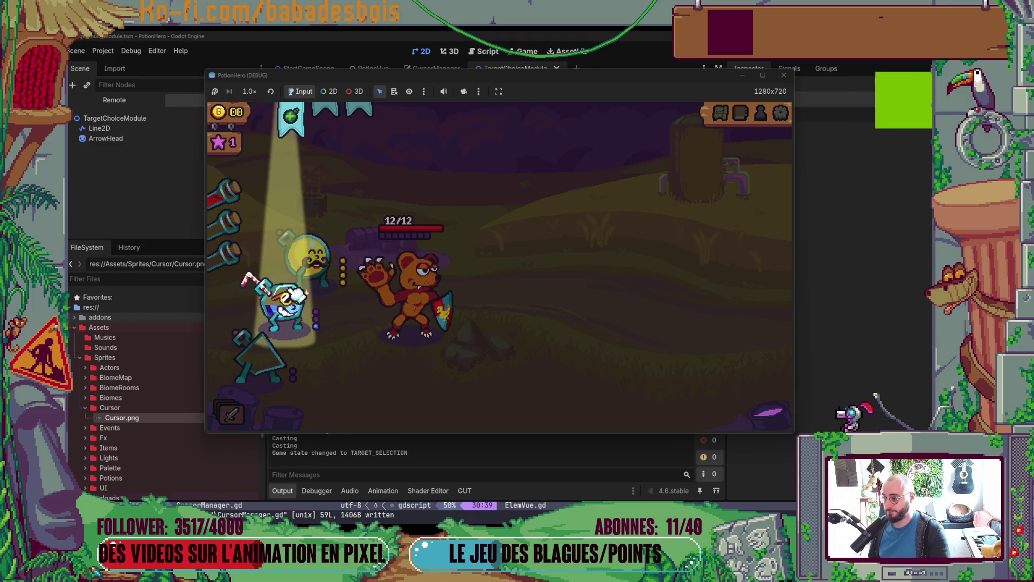
key("alt+Tab")
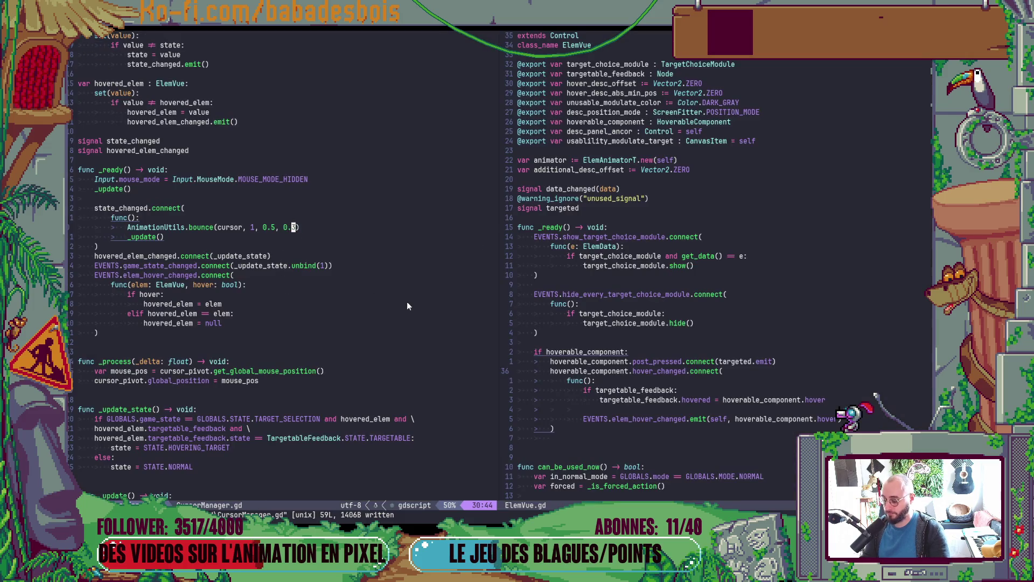
key("alt+Tab")
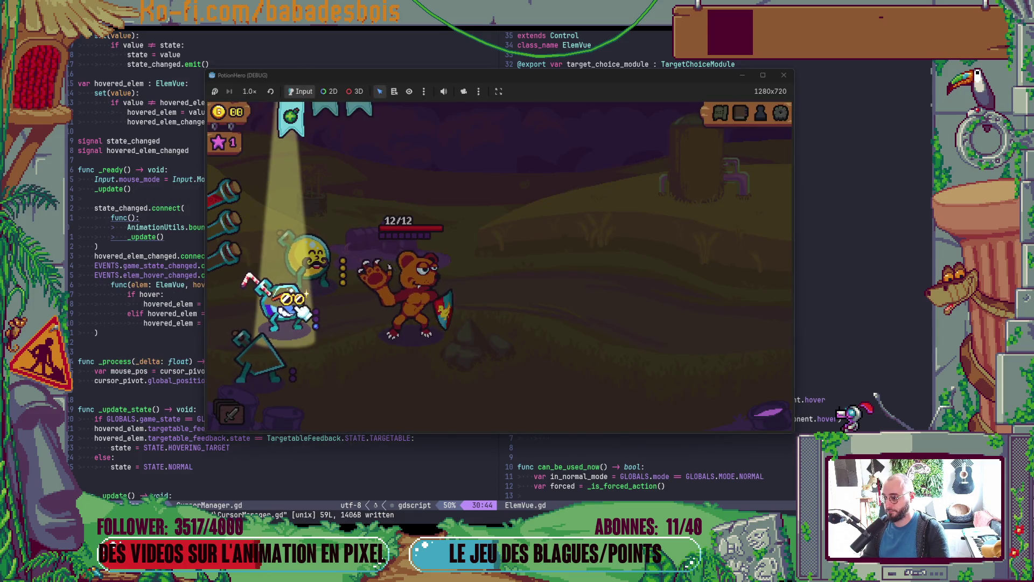
key("alt+Tab")
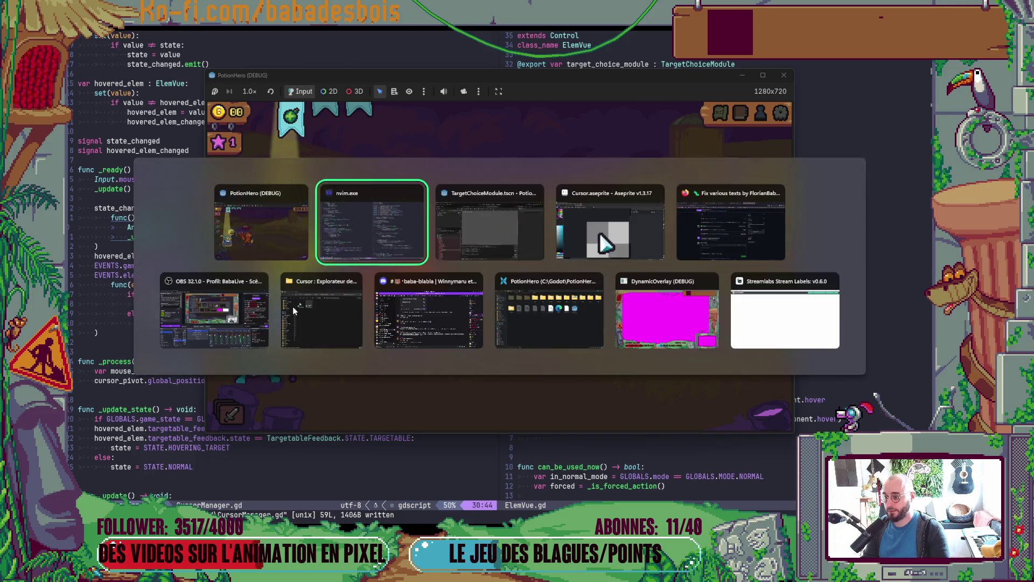
Step: In the CursorManager scene, add a Node2D child under CursorPivot
key("Tab")
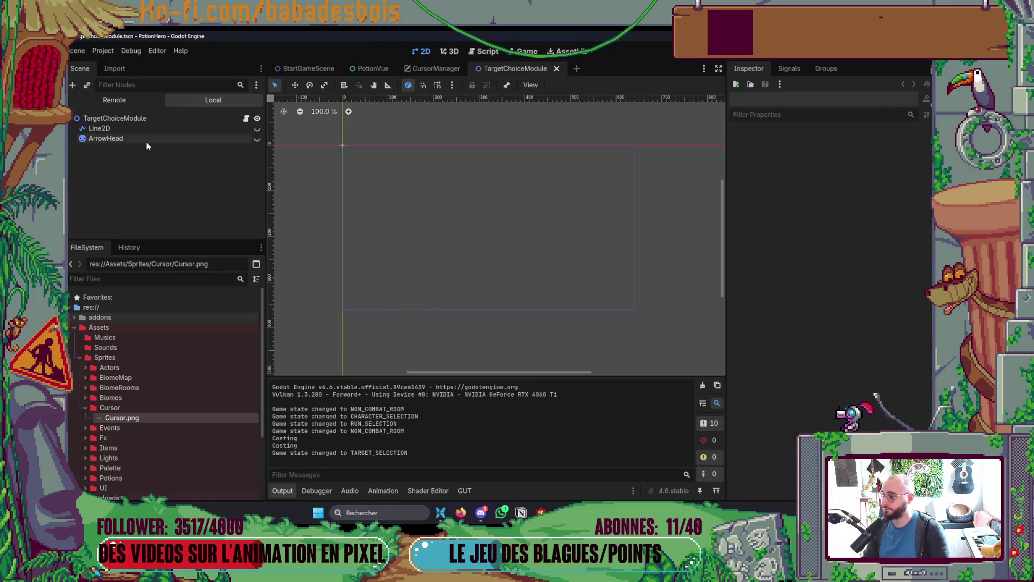
left_click(434, 69)
left_click(179, 138)
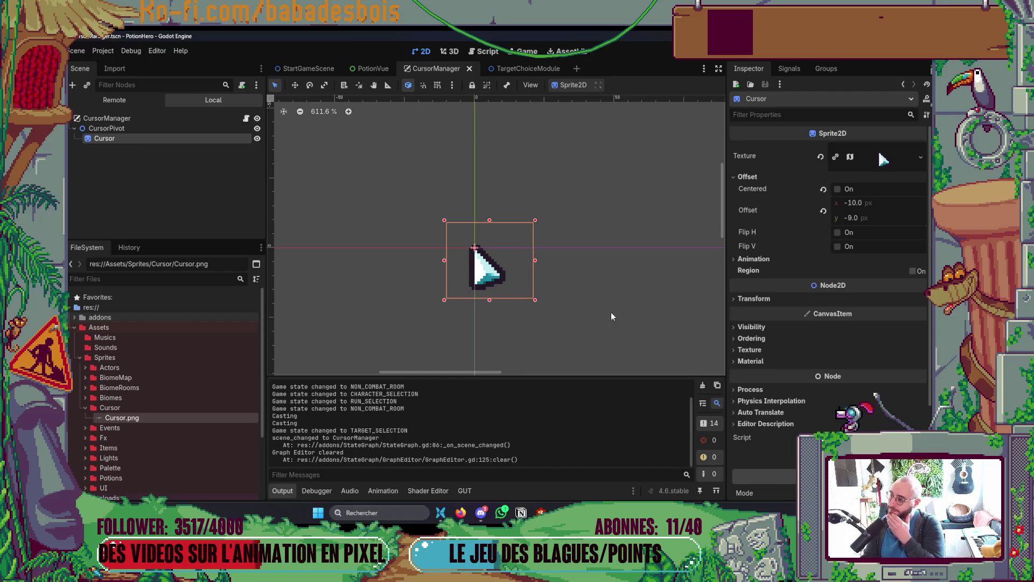
right_click(169, 130)
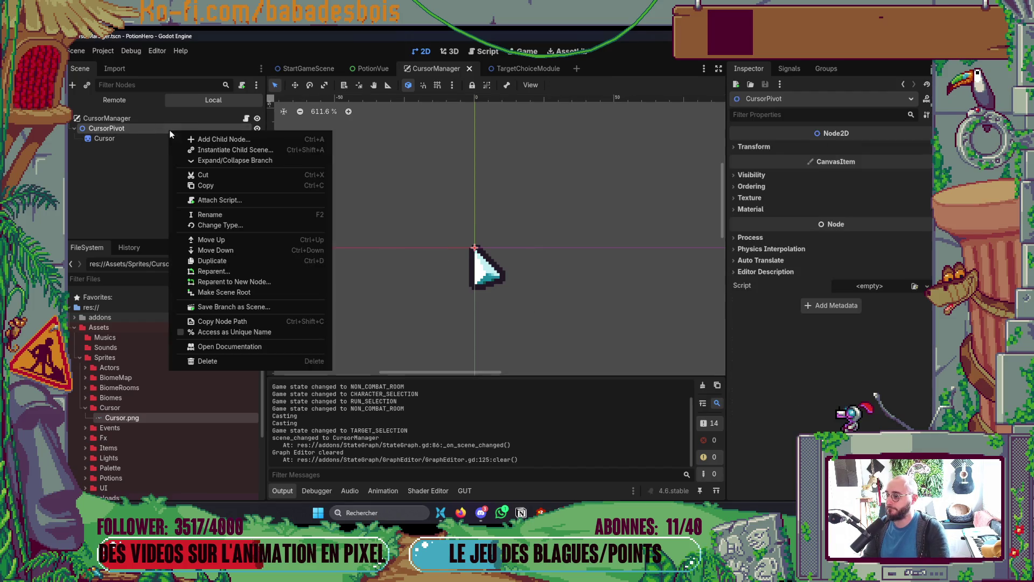
left_click(214, 138)
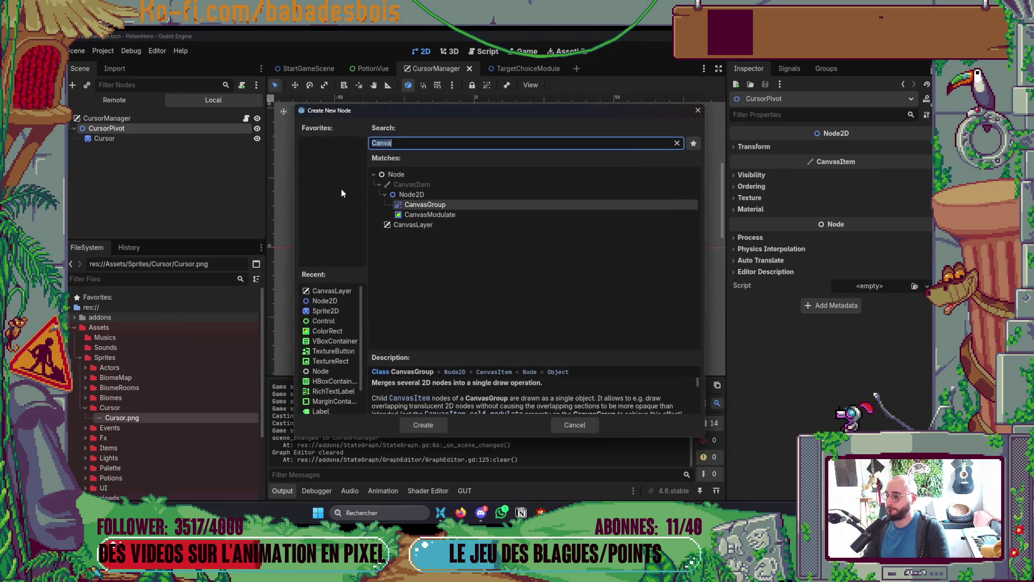
double_click(337, 300)
Step: Rename the new node ClickablePoint and nest the Cursor sprite inside it
double_click(121, 148)
type("Poi")
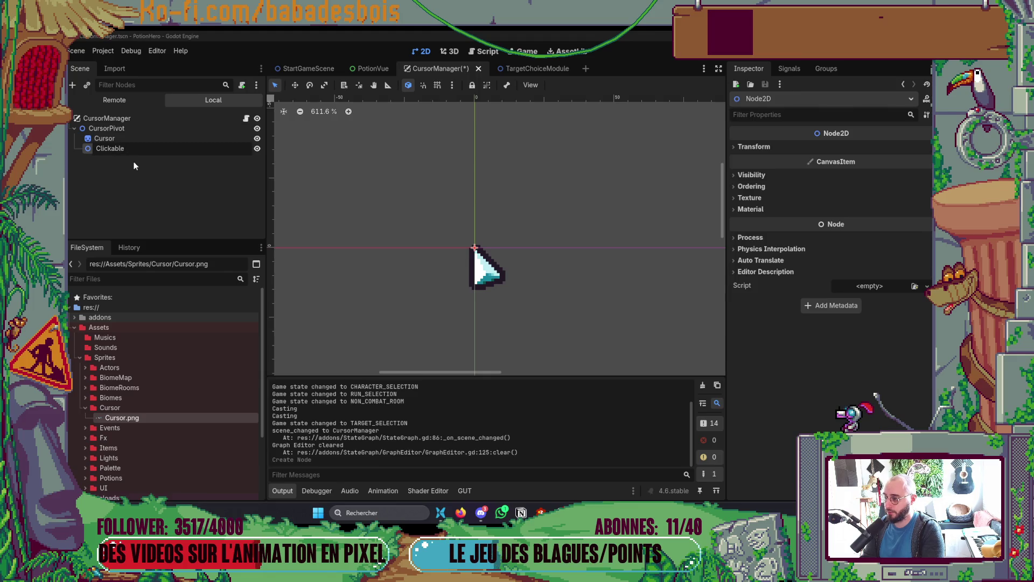
type("nt")
key("Return")
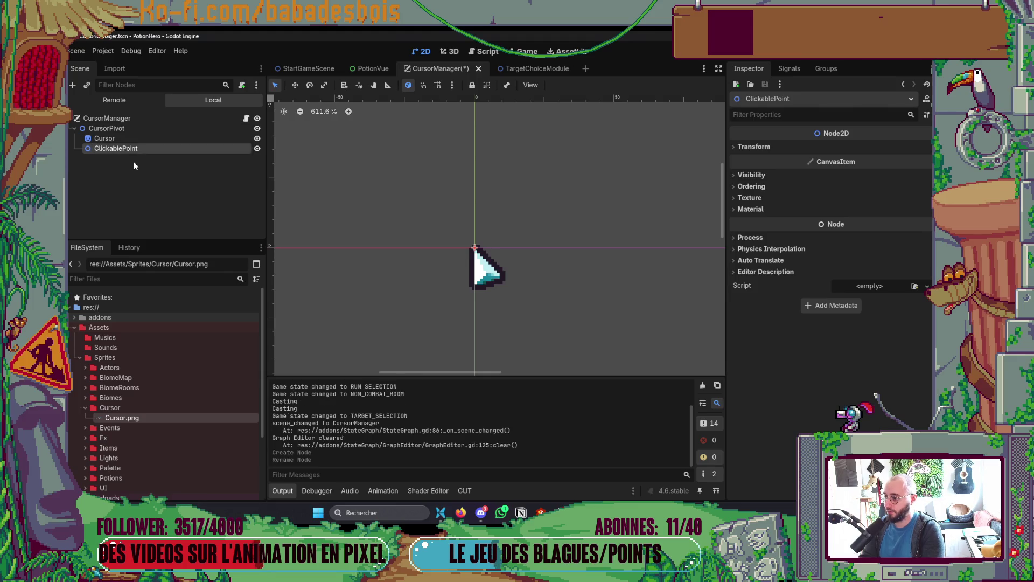
left_click(106, 138)
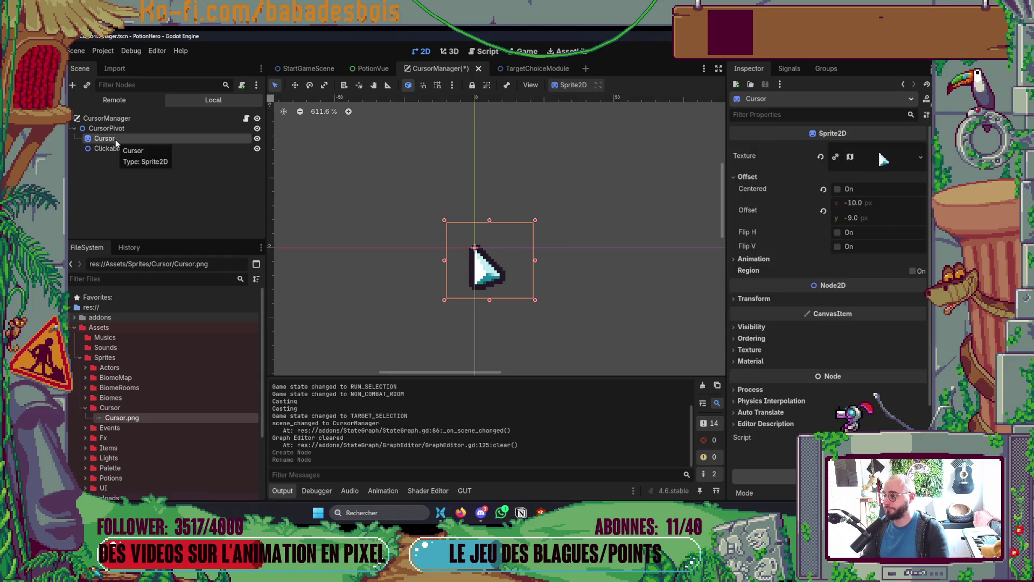
left_click_drag(140, 153, 141, 151)
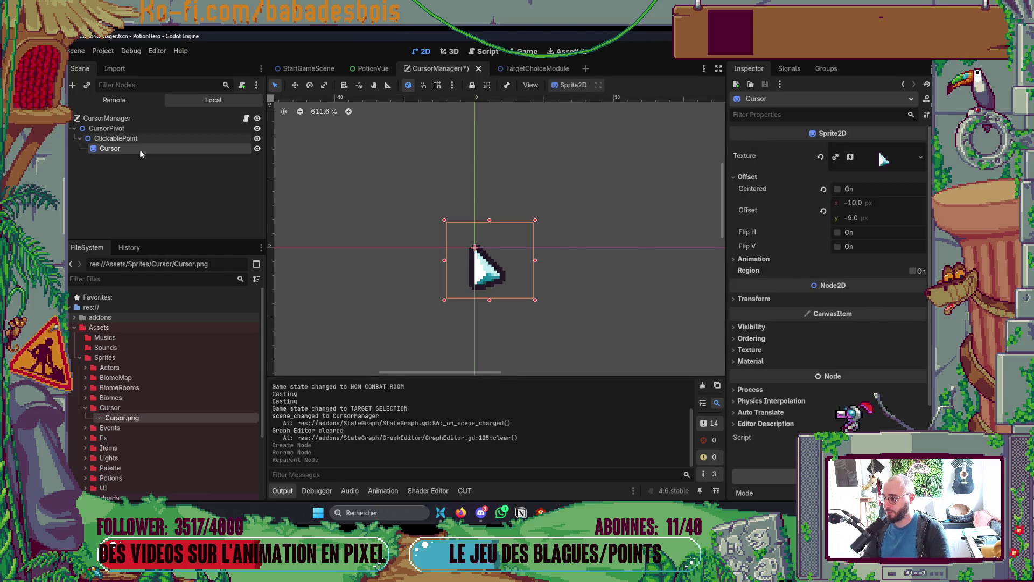
left_click(134, 140)
Step: Reset the Cursor sprite's offset and set its position to -10, -9
left_click(128, 147)
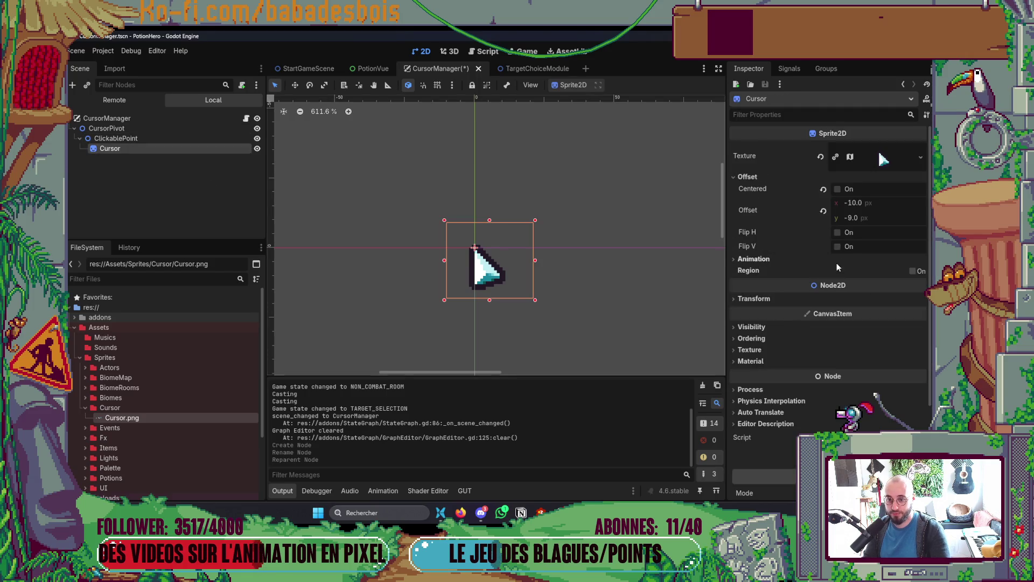
left_click(823, 210)
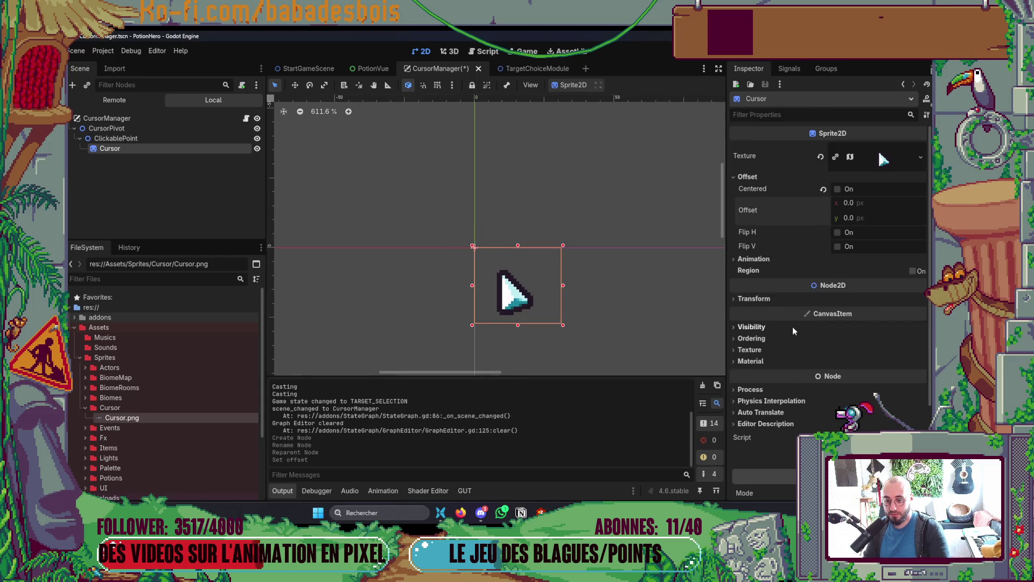
left_click(754, 299)
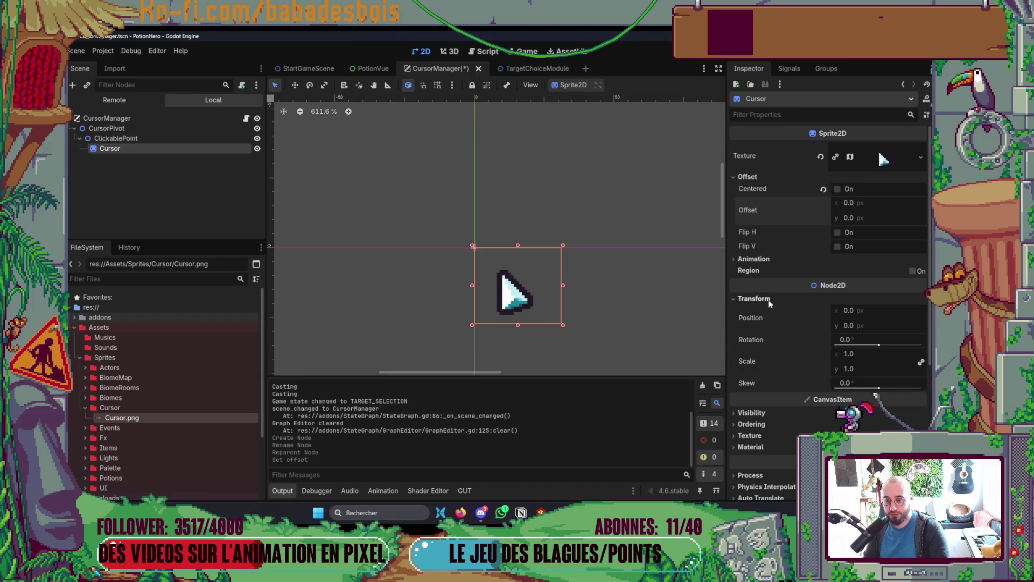
left_click(853, 311)
type("-10")
key("Tab")
type("-9")
key("Return")
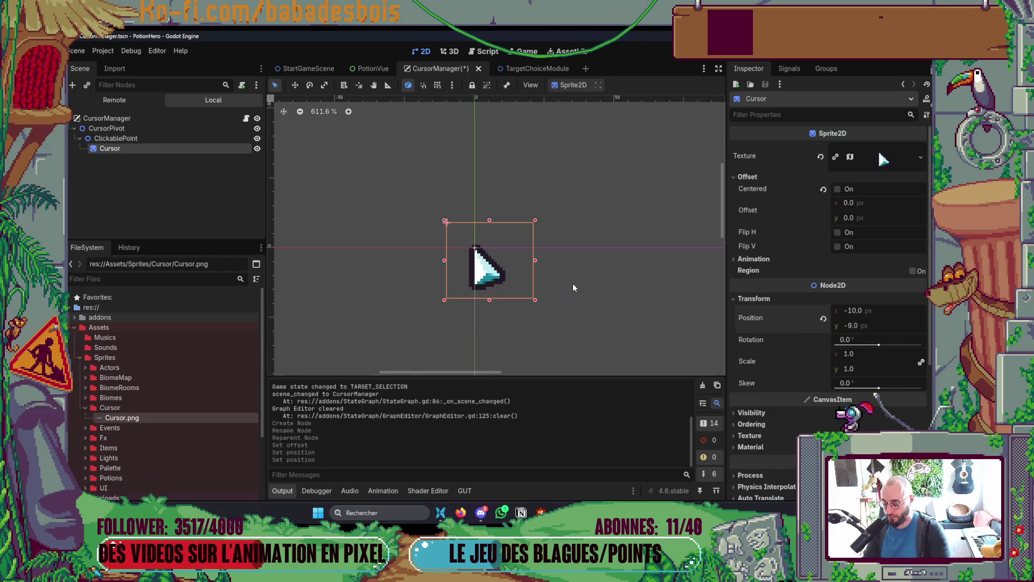
Step: Move the pivot onto the arrow's tip, save the CursorManager scene, and check the running game
scroll(487, 275, "up", 2)
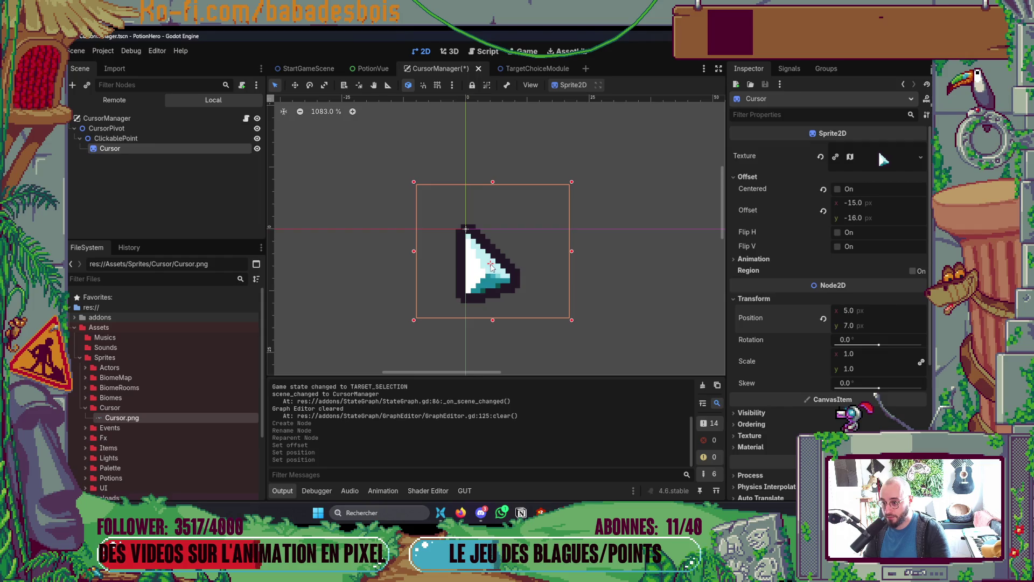
key("v")
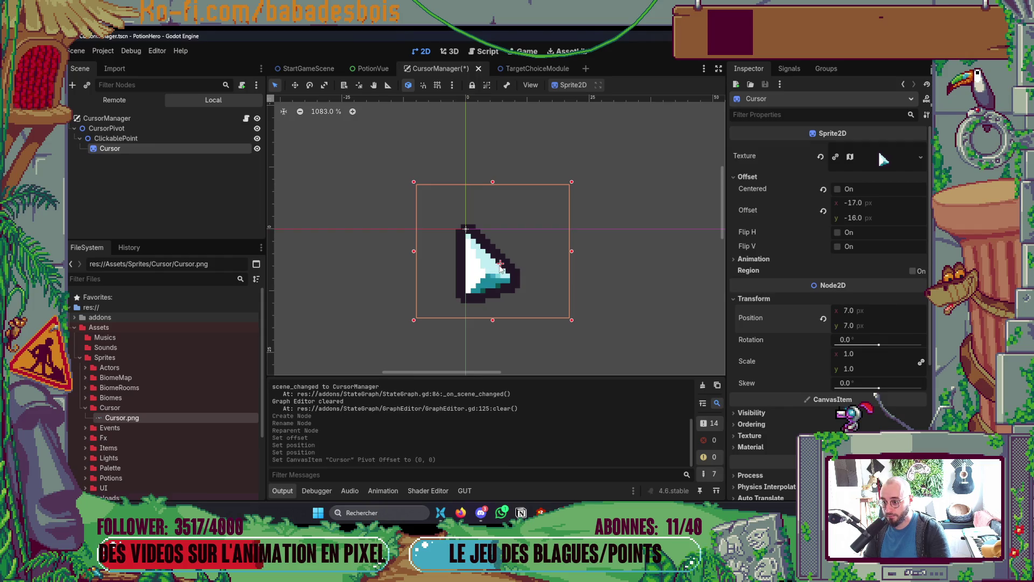
key("v")
scroll(508, 262, "down", 5)
key("ctrl+s")
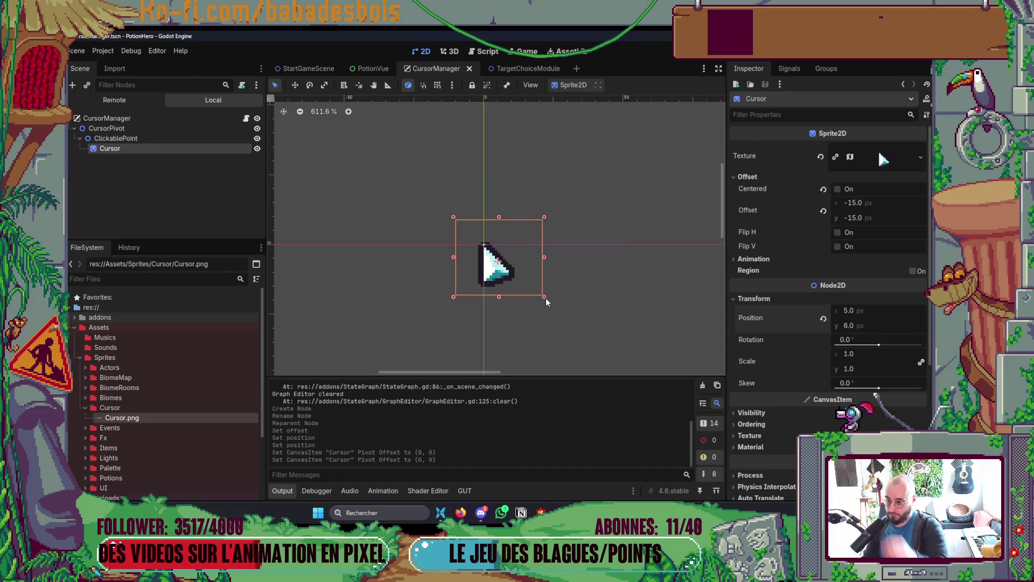
scroll(512, 277, "up", 3)
key("v")
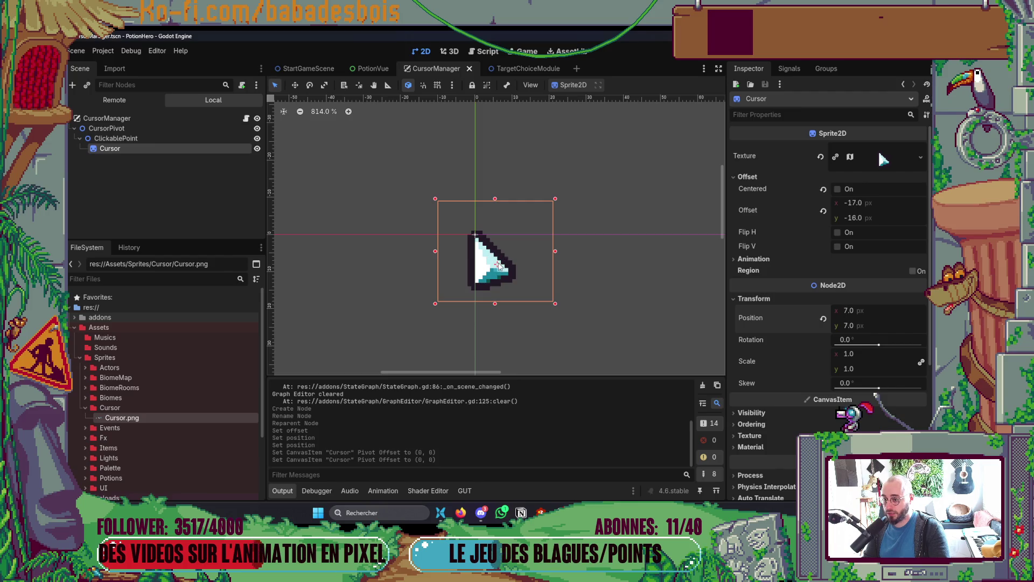
key("v")
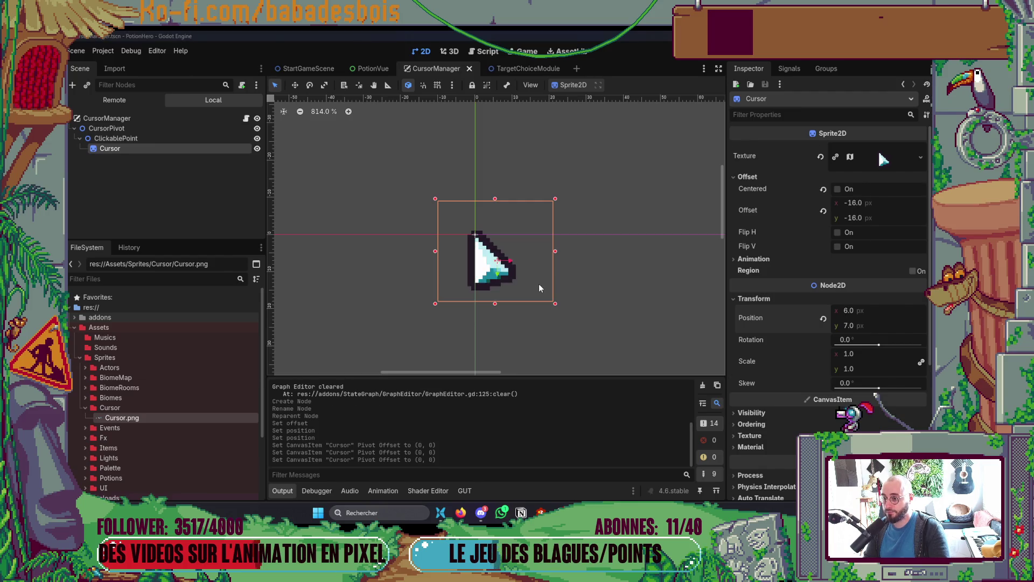
key("alt+Tab")
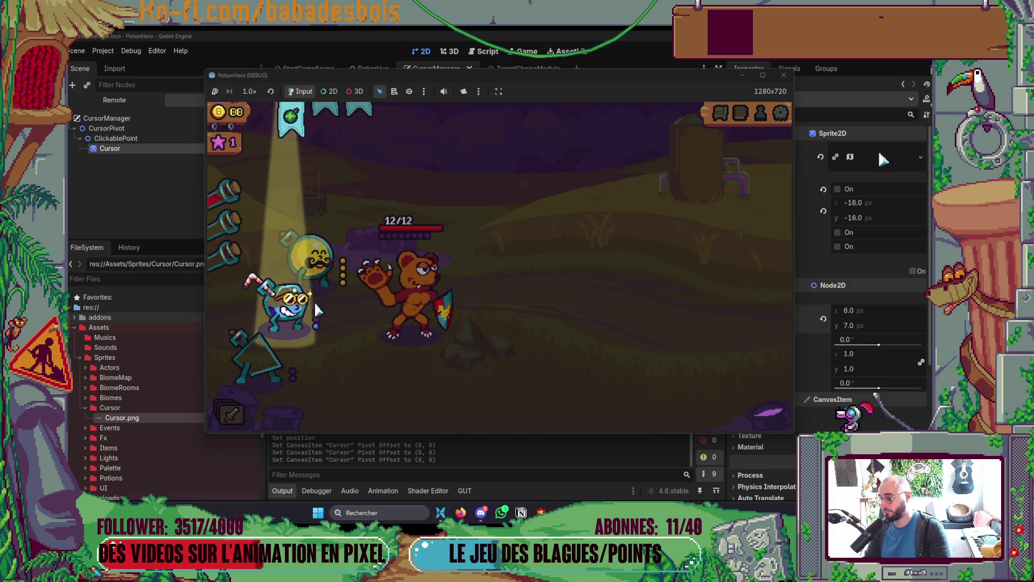
key("alt+Tab")
key("alt+Tab")
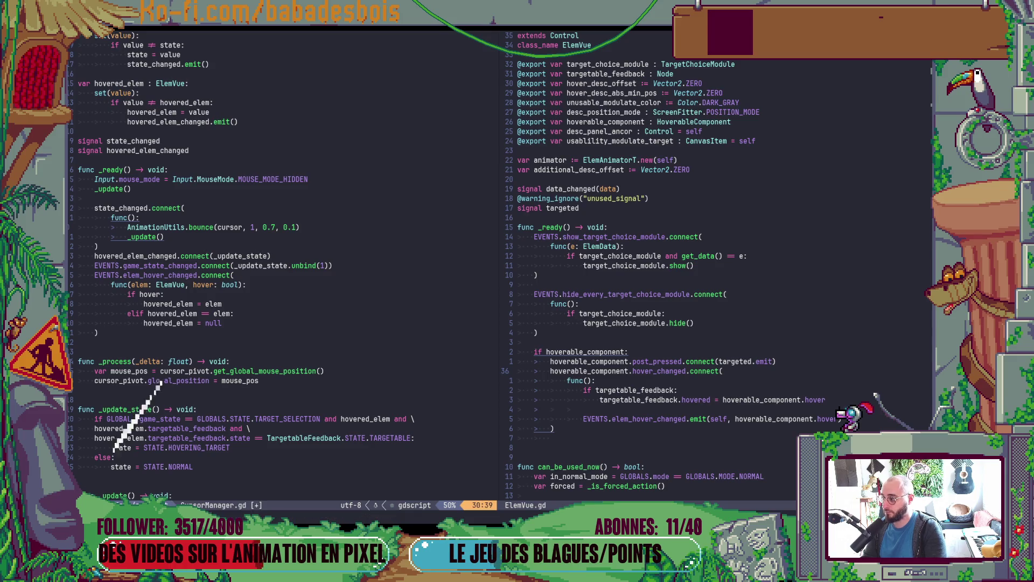
key("alt+Tab")
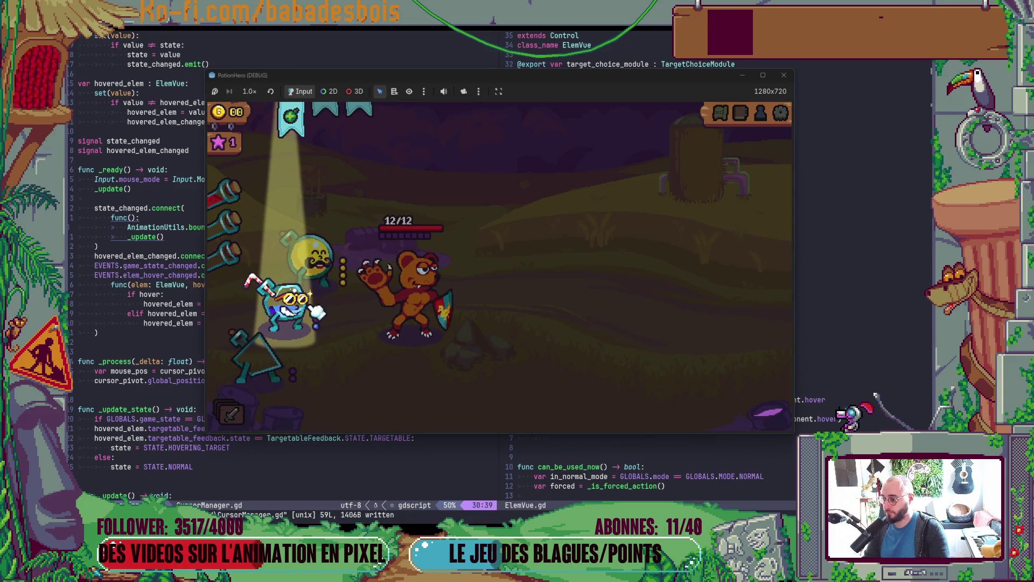
Step: Change the cursor bounce amplitude from 0.7 to 0.3 in nvim
key("alt+Tab")
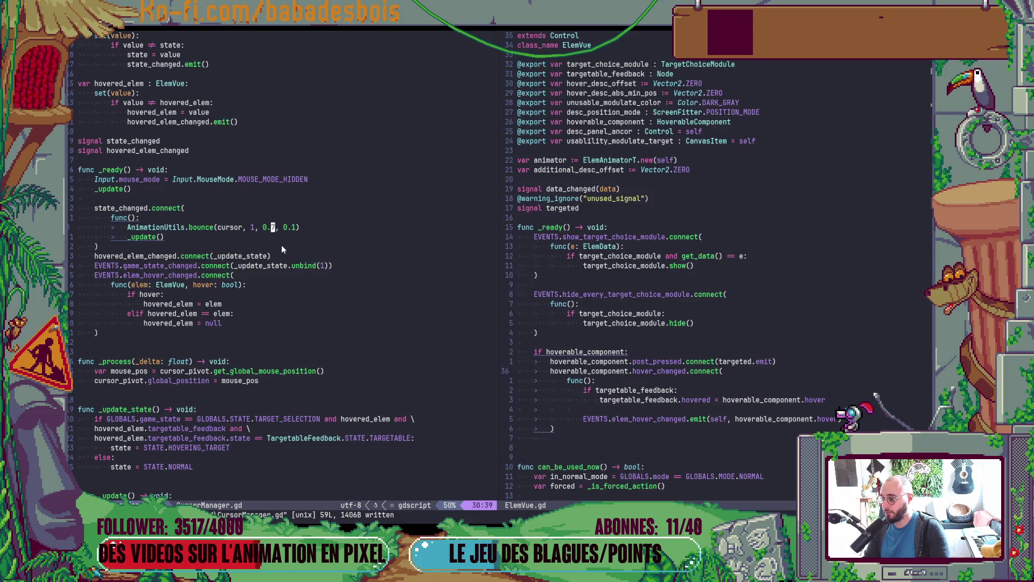
type("r3")
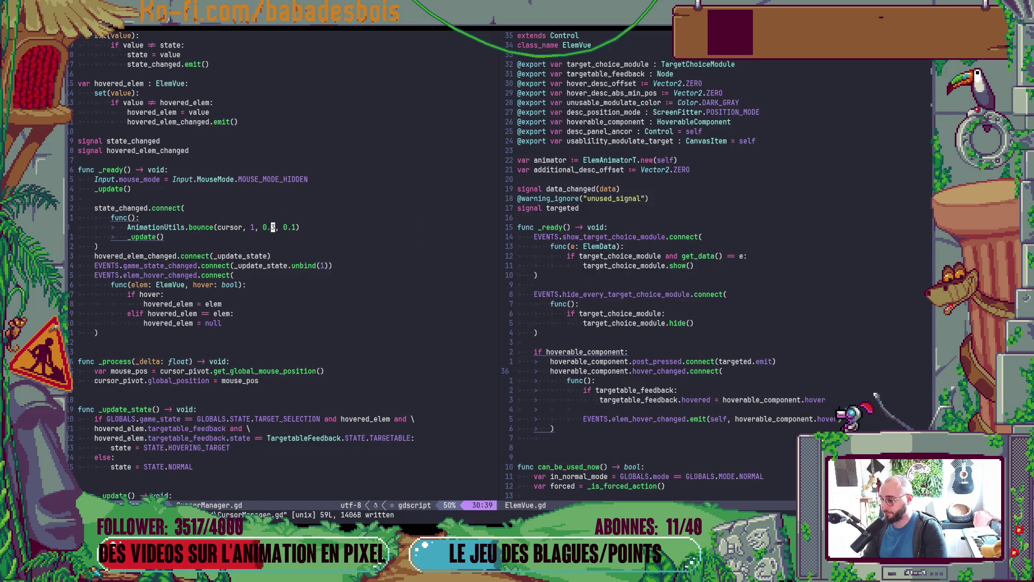
key("alt+Tab")
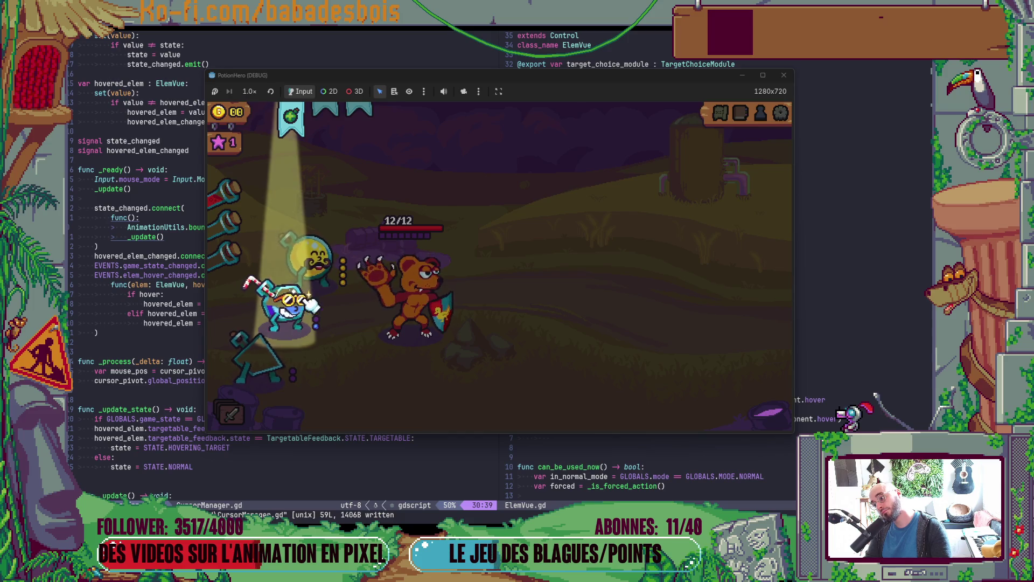
Step: Toggle potion targeting repeatedly to watch the bounce, use the red potion, then close the game
left_click(295, 312)
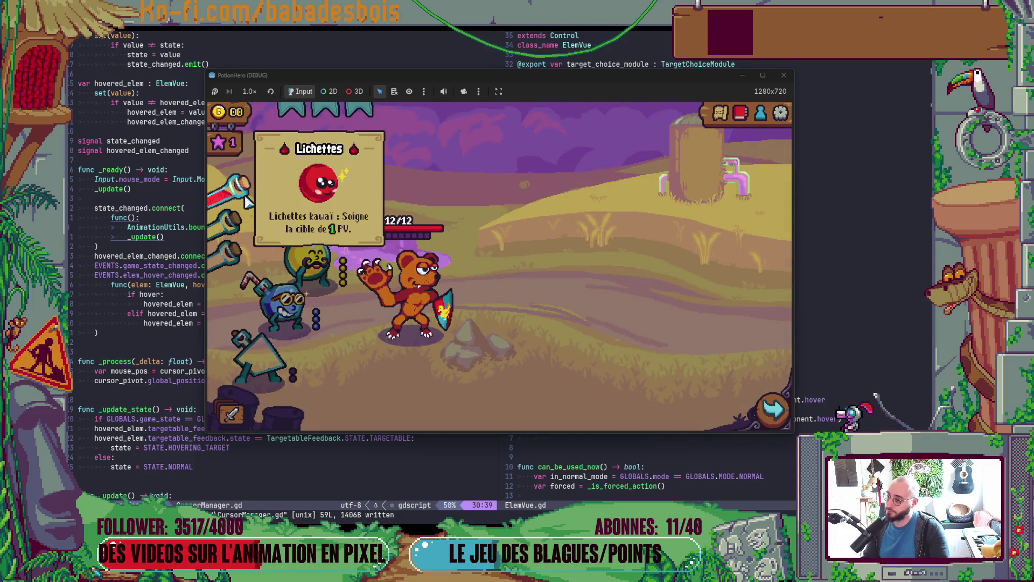
left_click(229, 191)
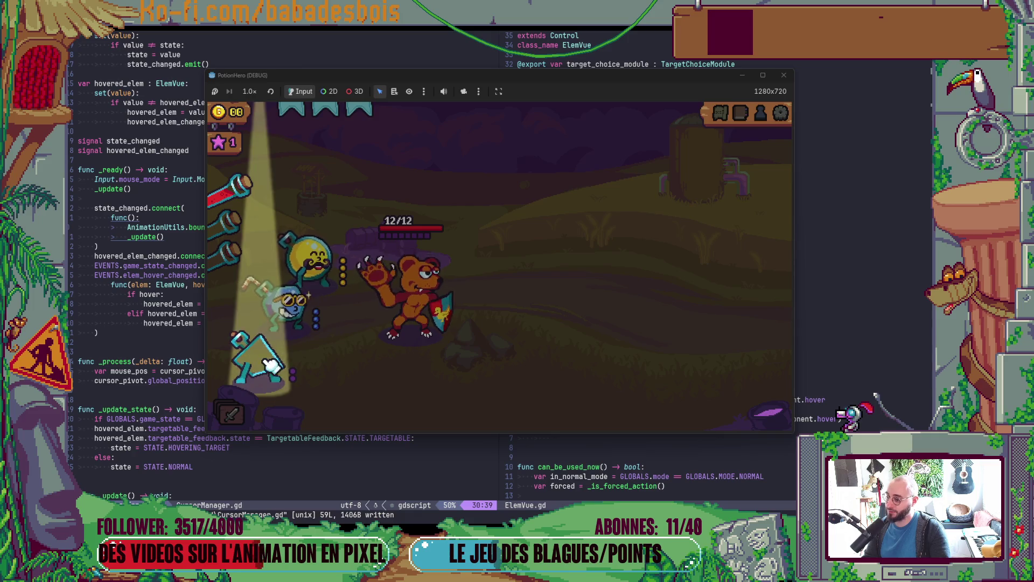
right_click(269, 366)
left_click(237, 194)
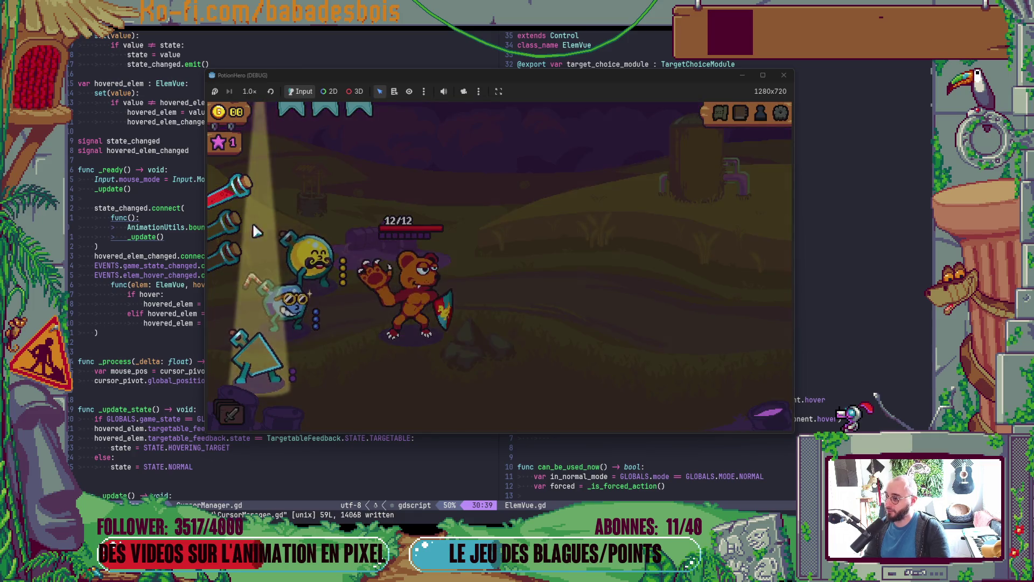
right_click(267, 369)
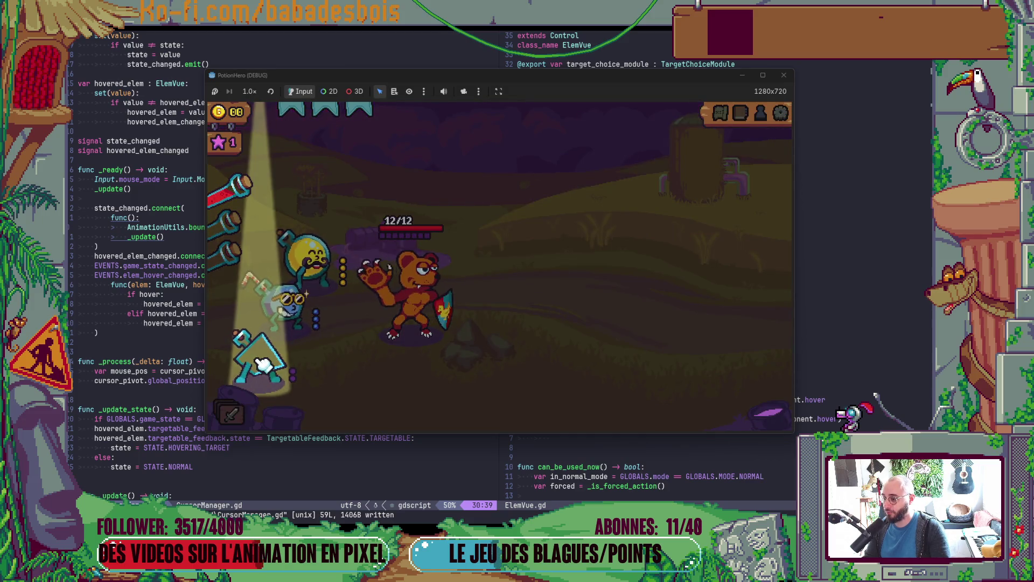
right_click(290, 270)
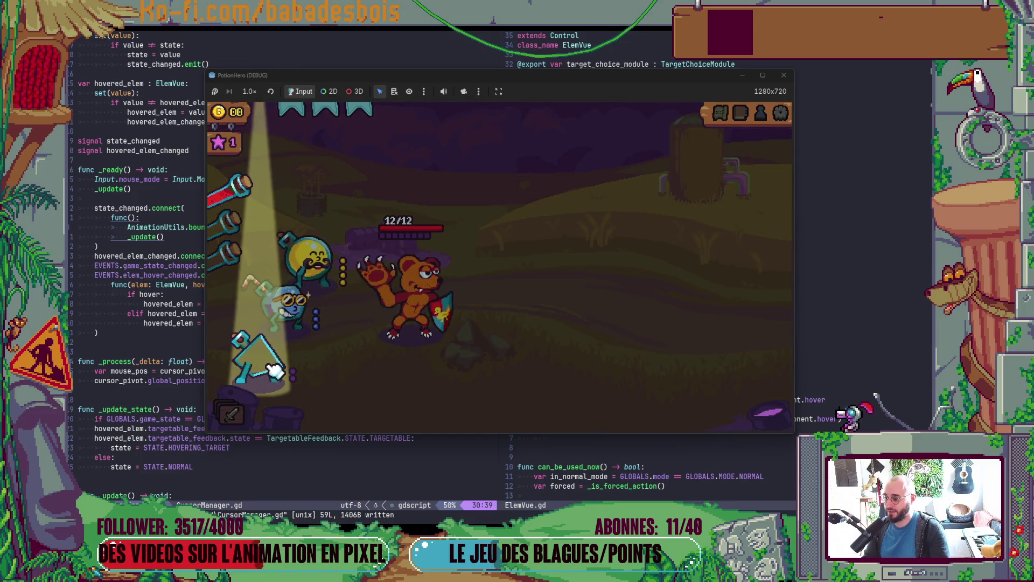
left_click(272, 368)
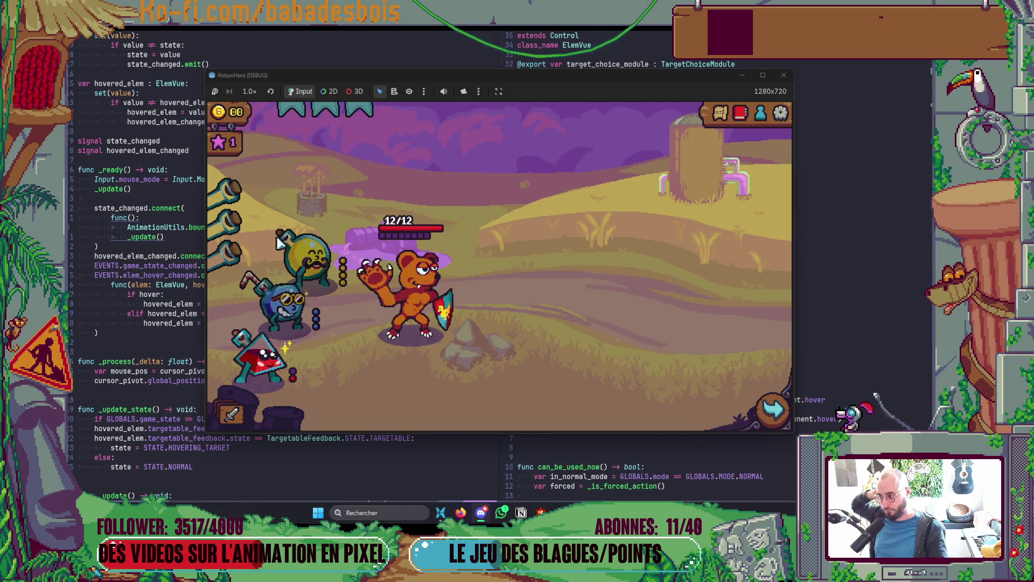
left_click(784, 74)
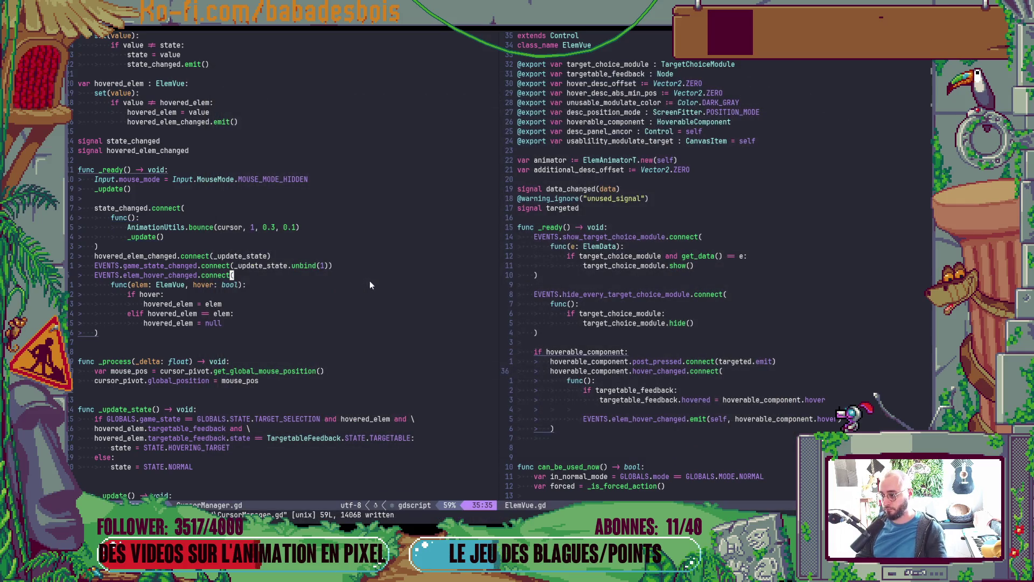
Step: Relaunch the game, start Réveil de l'ours, skip the tutorial, and pick a potion to target
key("alt+Tab")
key("Tab")
key("Tab")
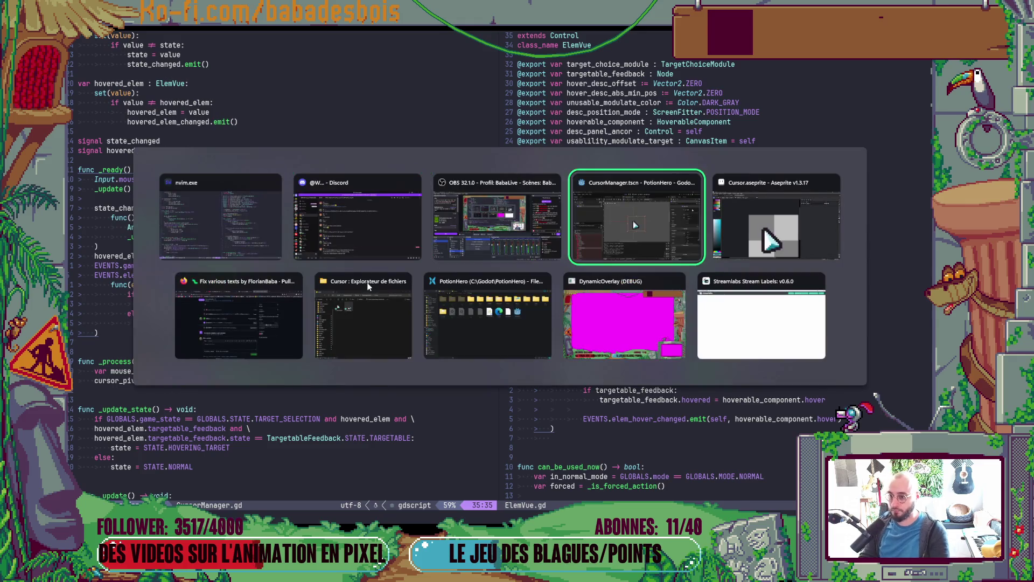
key("F5")
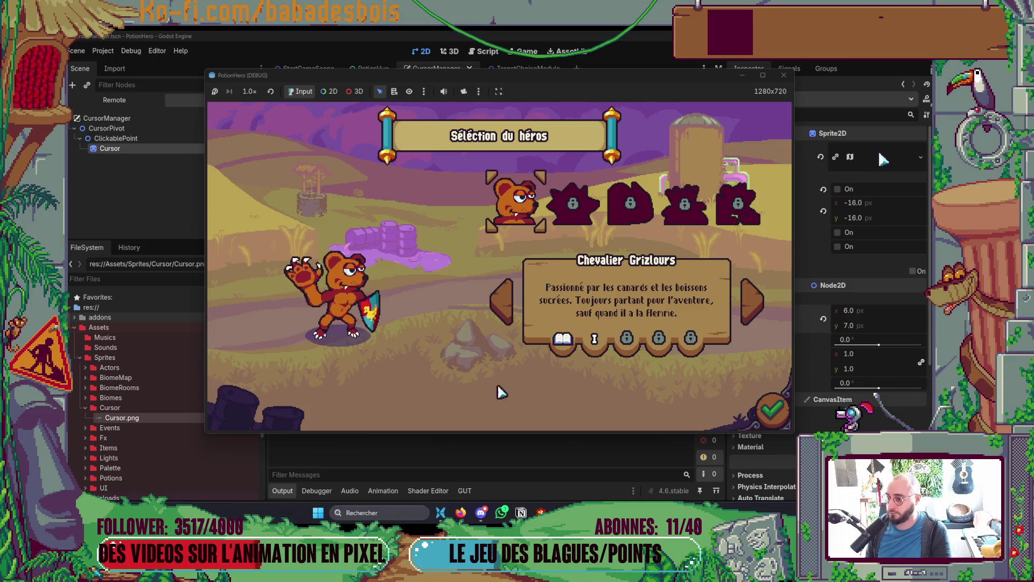
left_click(771, 410)
left_click(752, 301)
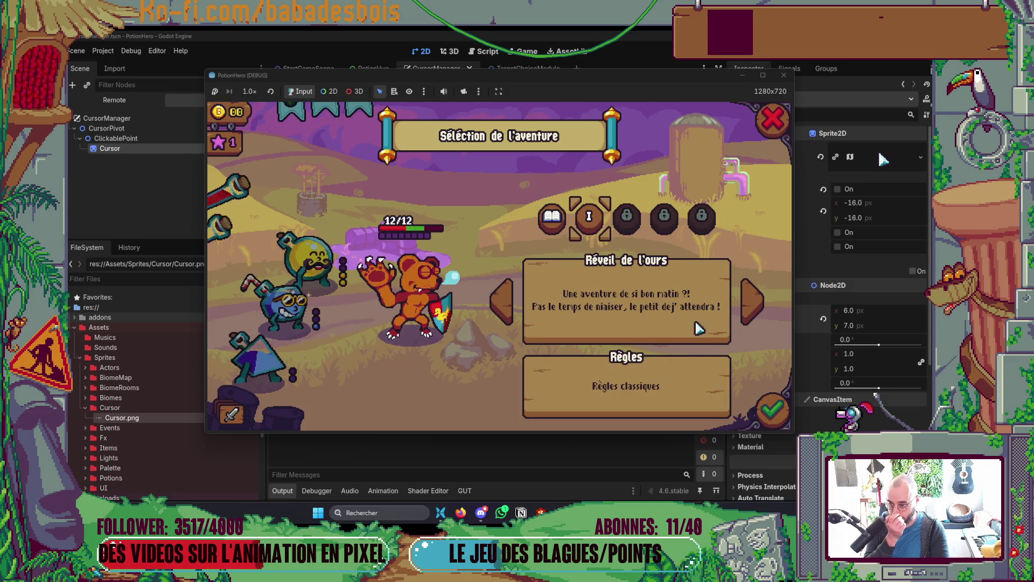
left_click(772, 410)
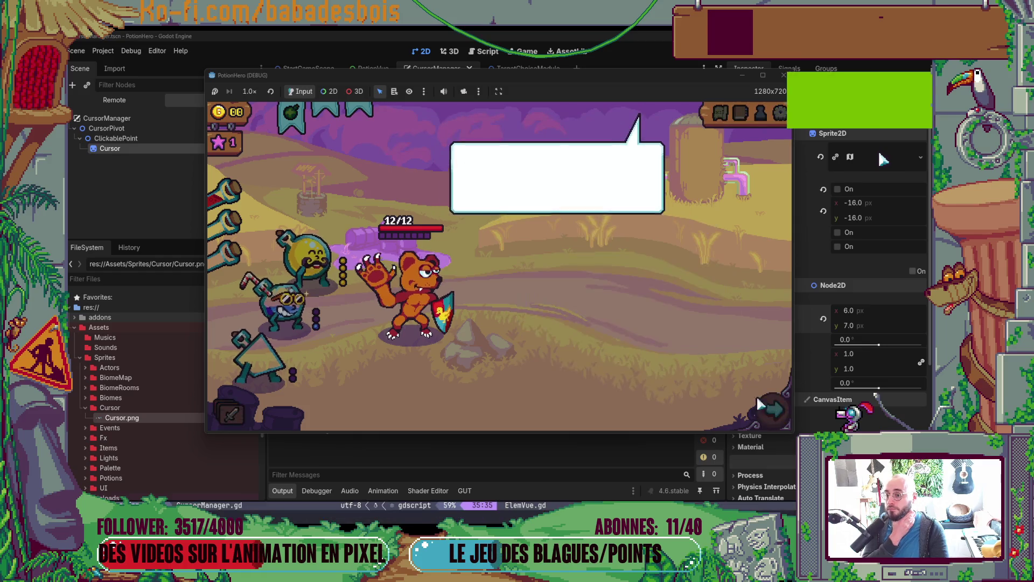
left_click(536, 261)
left_click(536, 261)
left_click(536, 262)
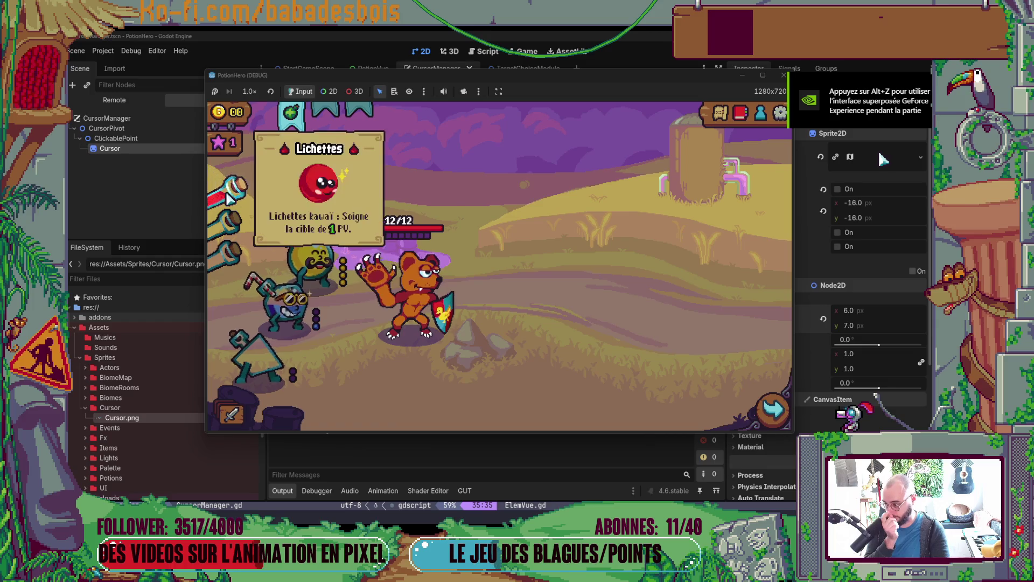
left_click(229, 188)
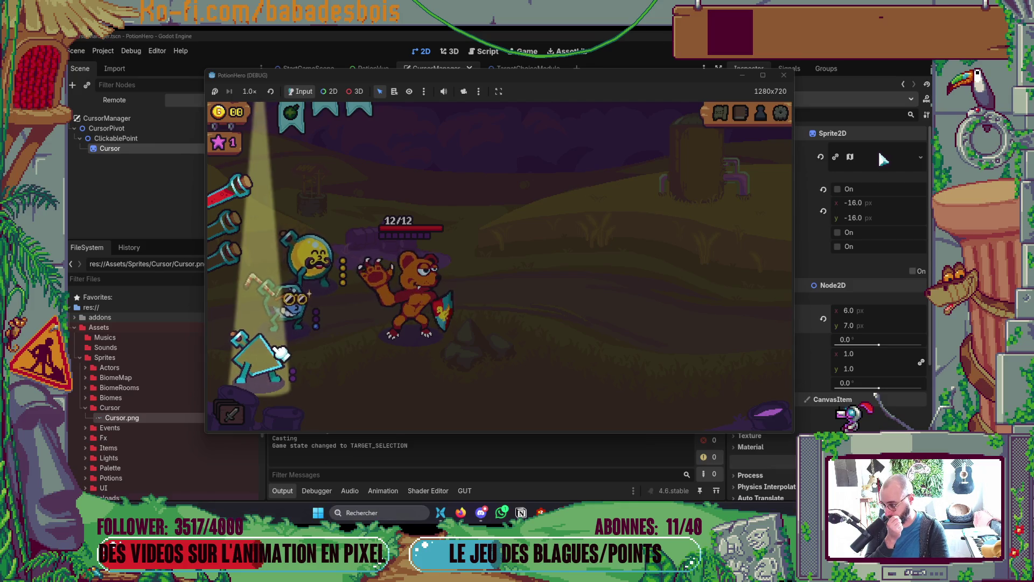
key("alt+Tab")
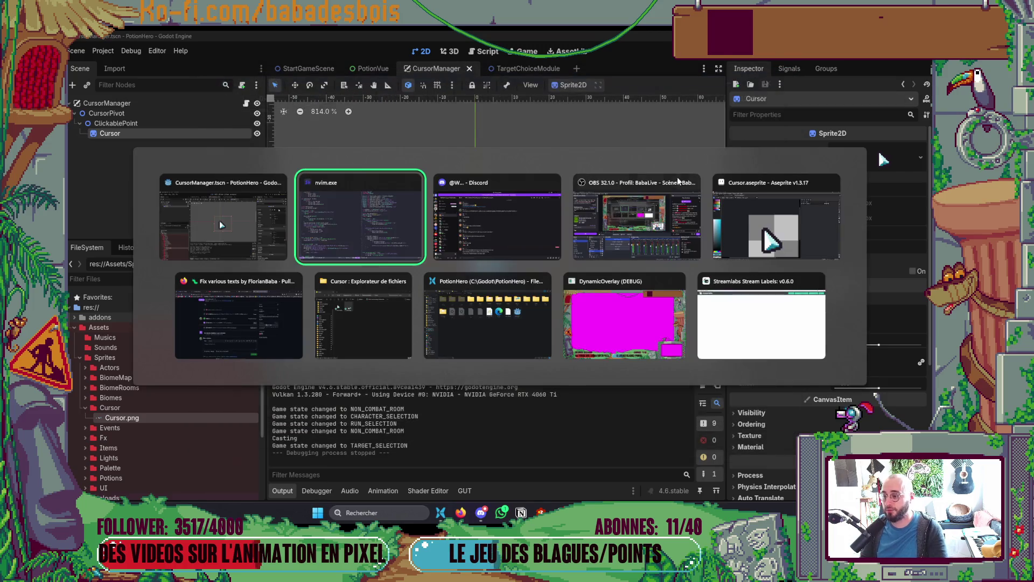
Step: Show the hover documentation for the bounce call in CursorManager.gd
left_click(309, 211)
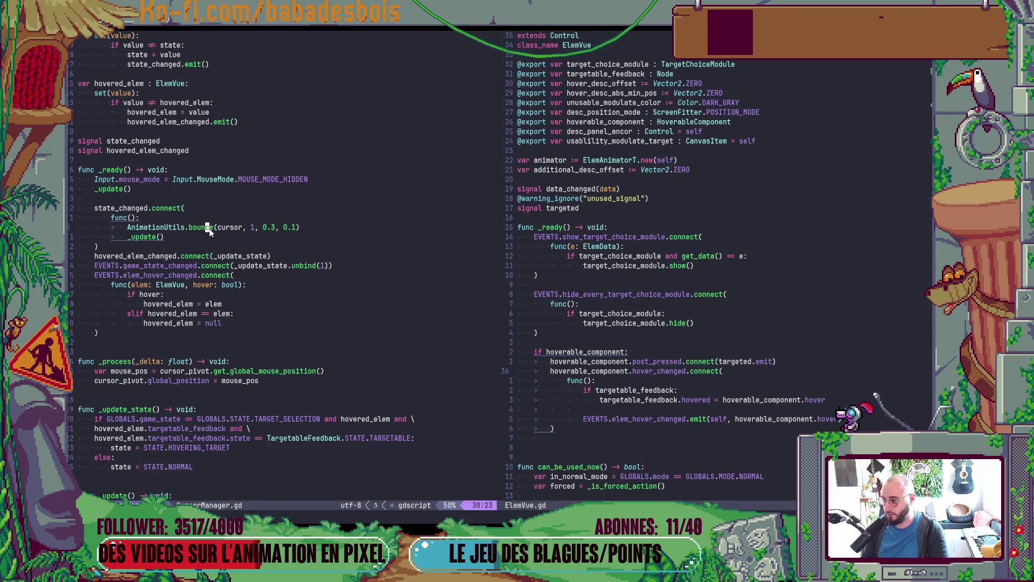
key("w")
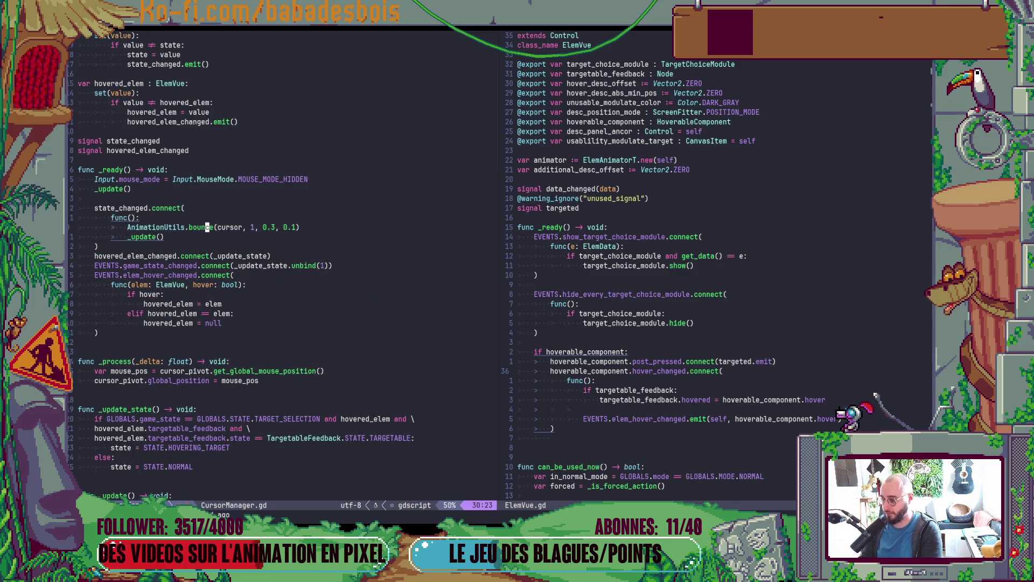
key("K")
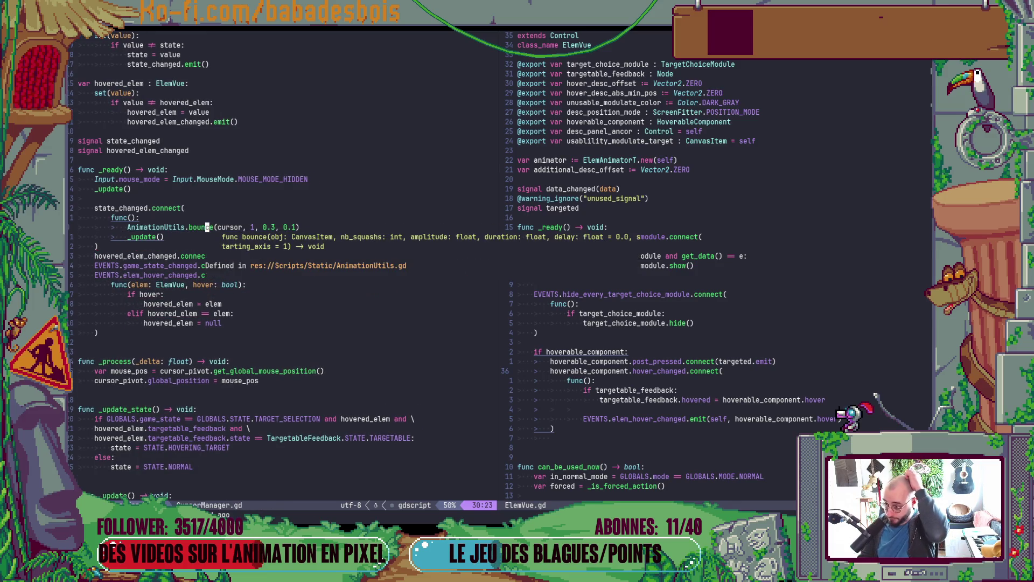
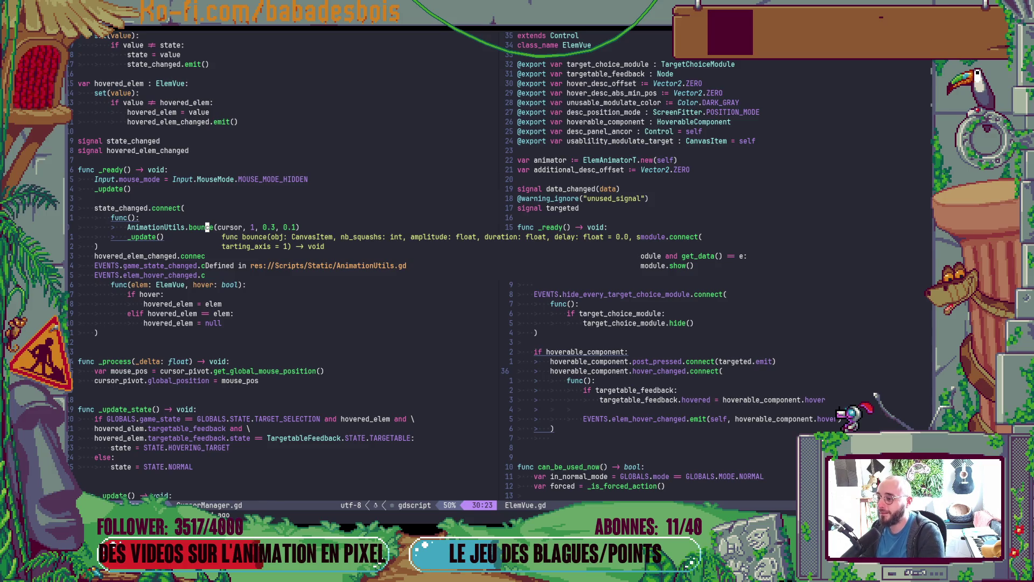
Step: Add 0.0 and AnimationUtils.AXIS.Y to the bounce call in CursorManager.gd, then launch the game
key("End")
key("i")
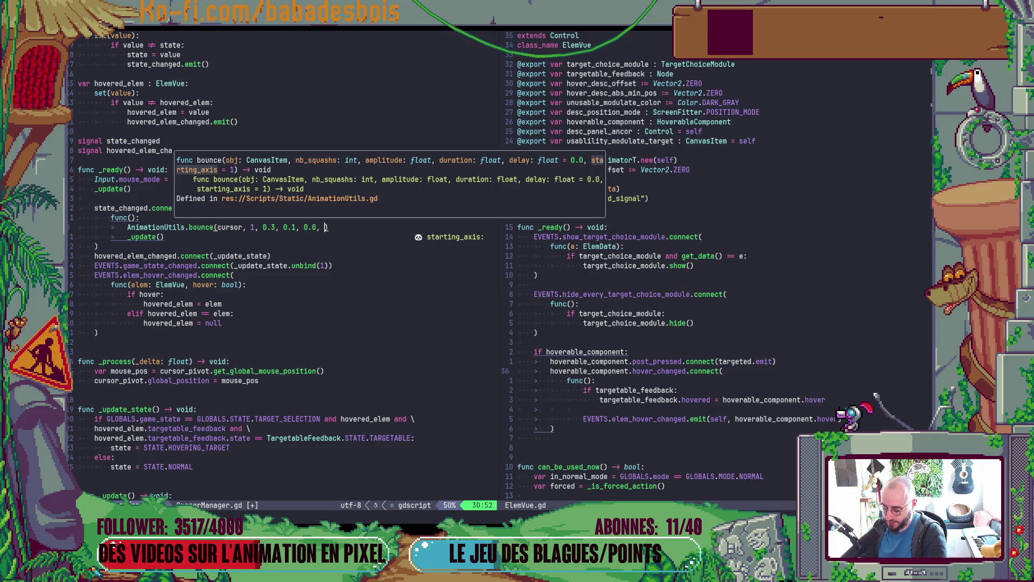
type("AnimationUtils.AX")
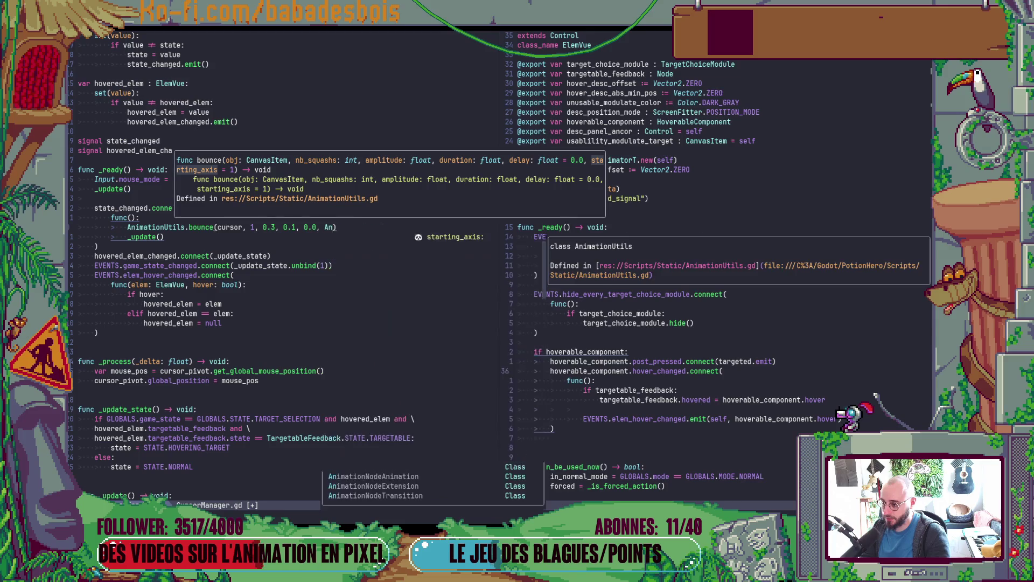
type("IS.Y")
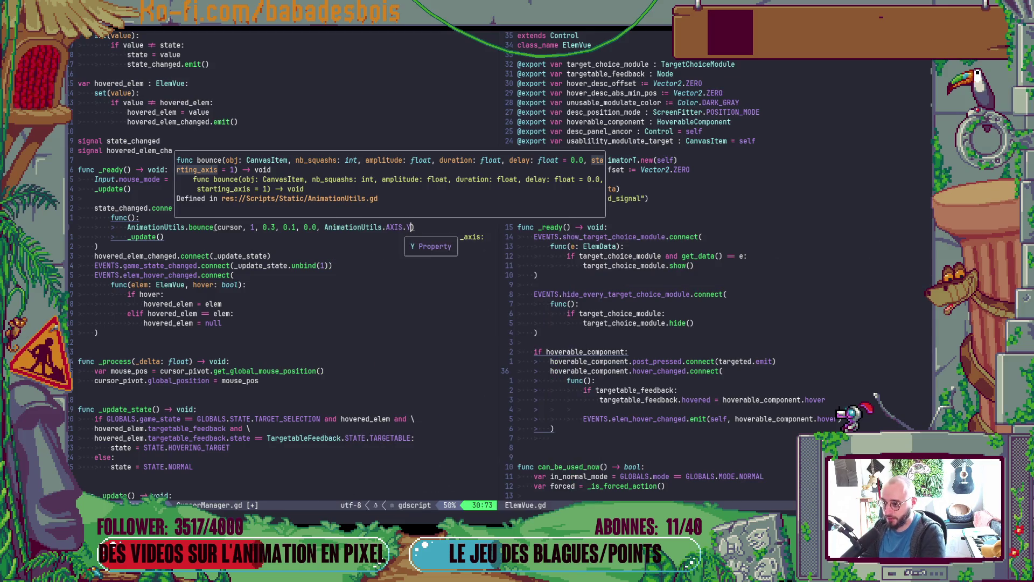
key("Escape")
key("alt+Tab")
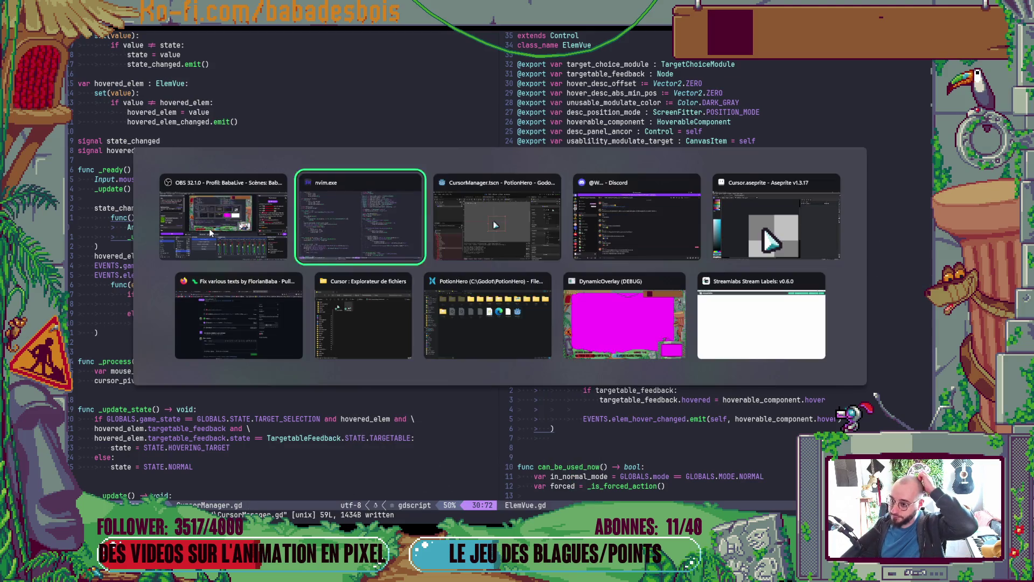
key("F5")
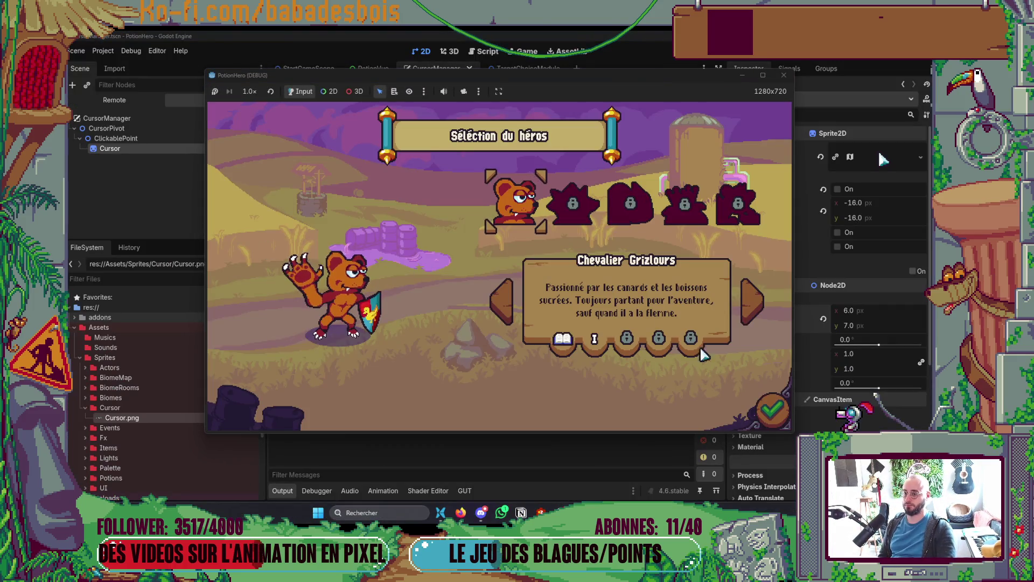
Step: Confirm the hero, start an adventure and dismiss the tutorial speech bubble
left_click(770, 412)
left_click(587, 218)
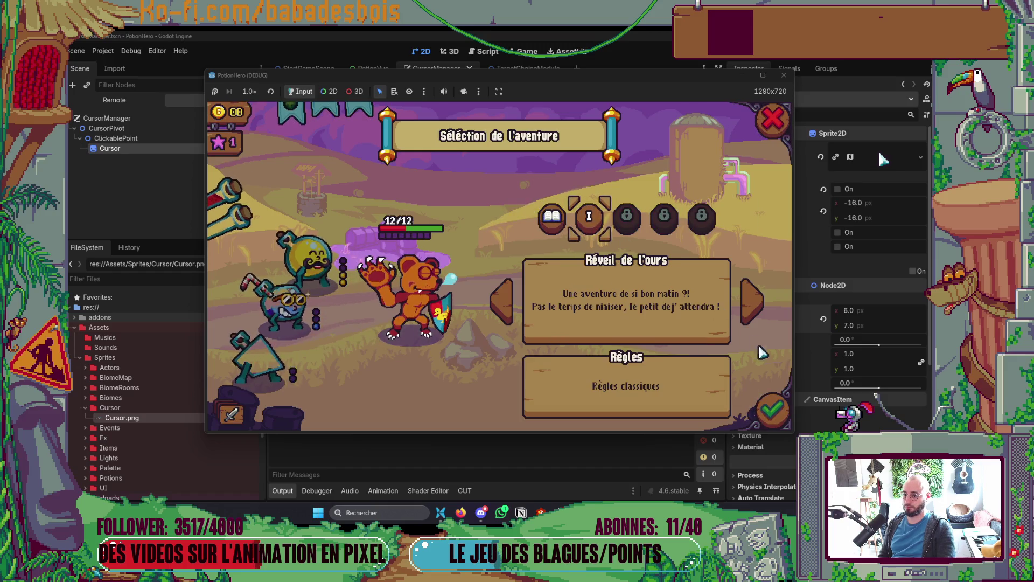
left_click(772, 410)
left_click(618, 360)
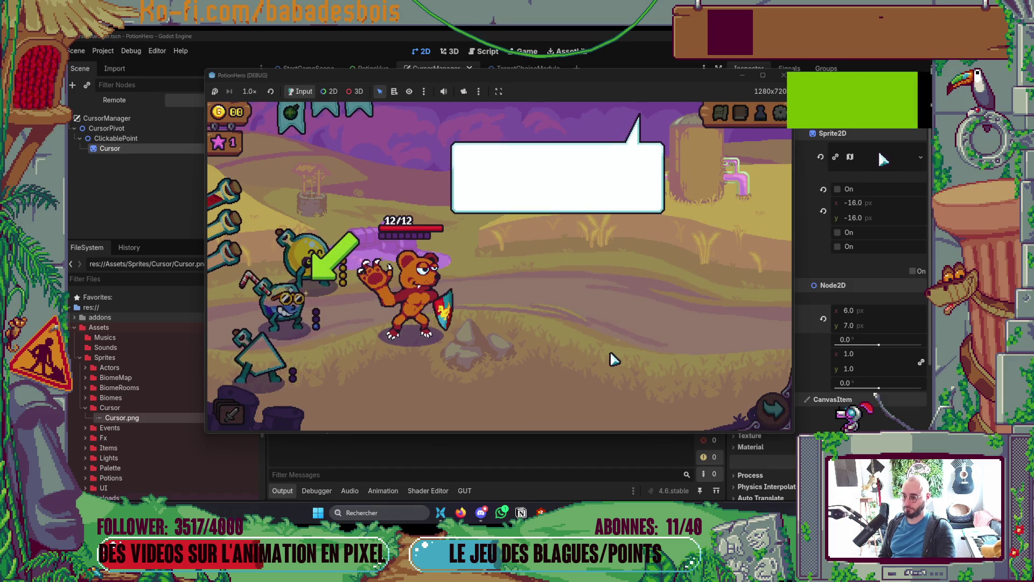
left_click(611, 356)
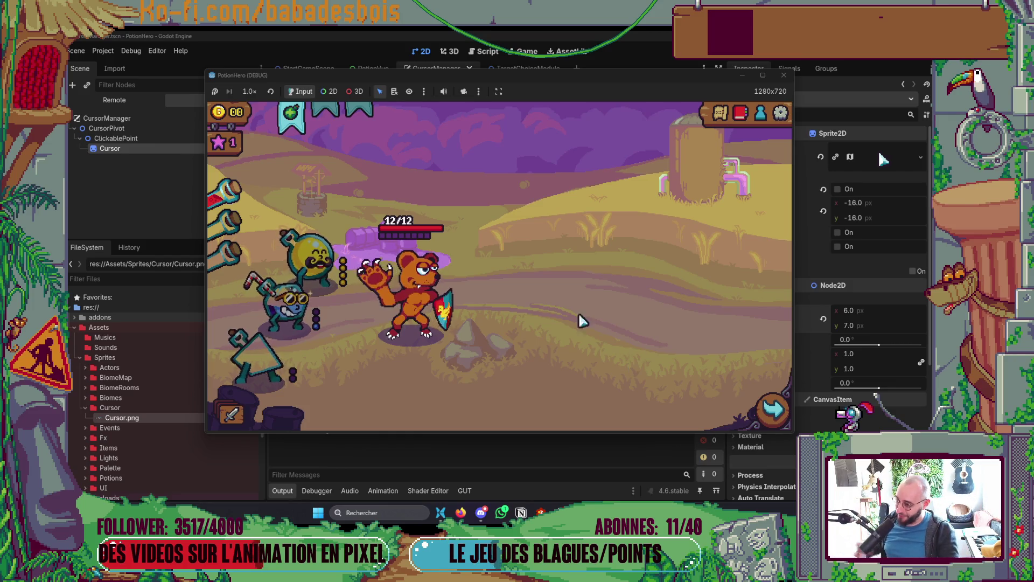
Step: Cast a flask potion on an ally to check the cursor bounce, then stop the game
key("1")
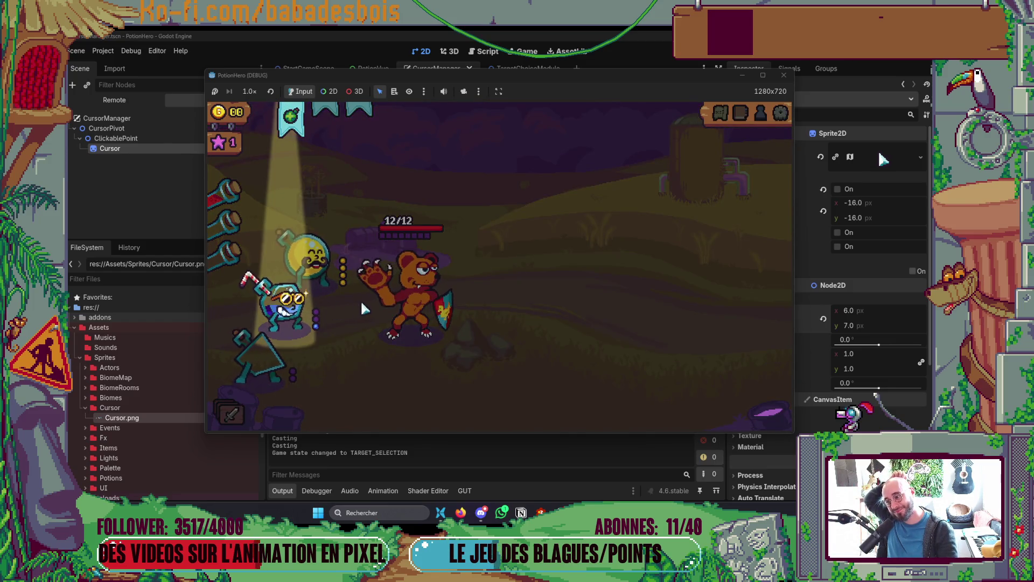
left_click(353, 329)
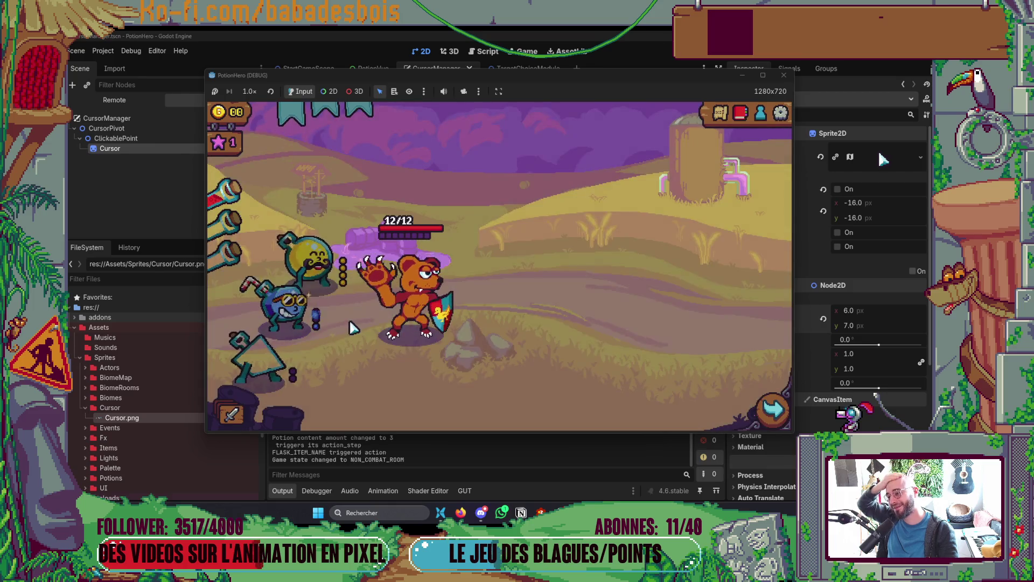
key("1")
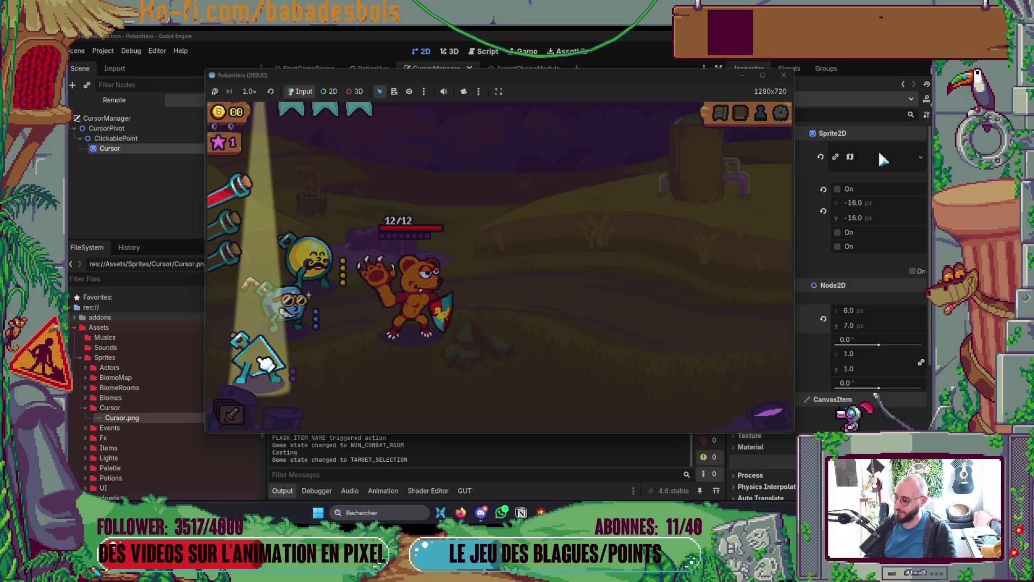
key("F8")
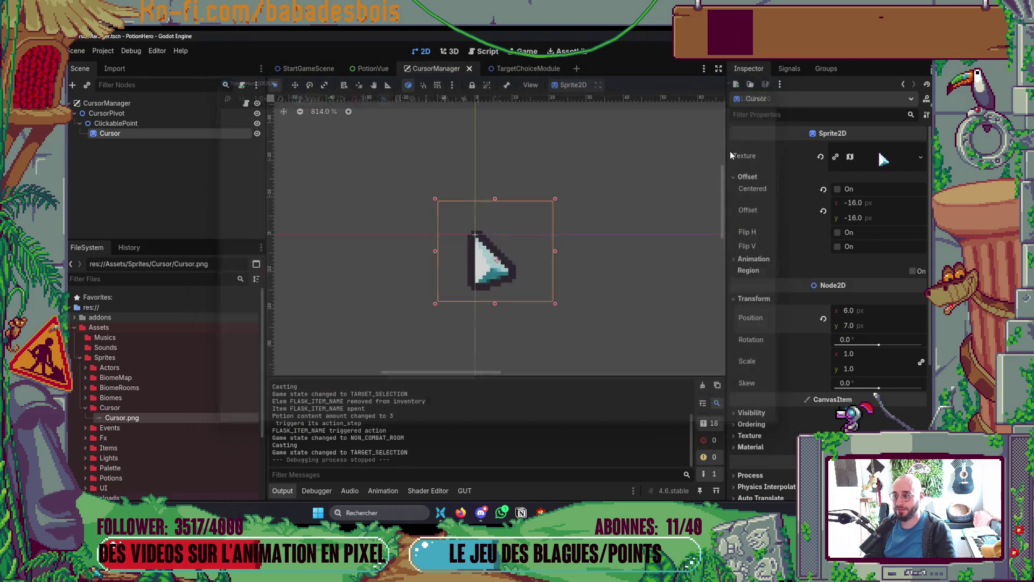
Step: Change the bounce call's nb_squashs argument from 1 to 2 in CursorManager.gd
key("alt+Tab")
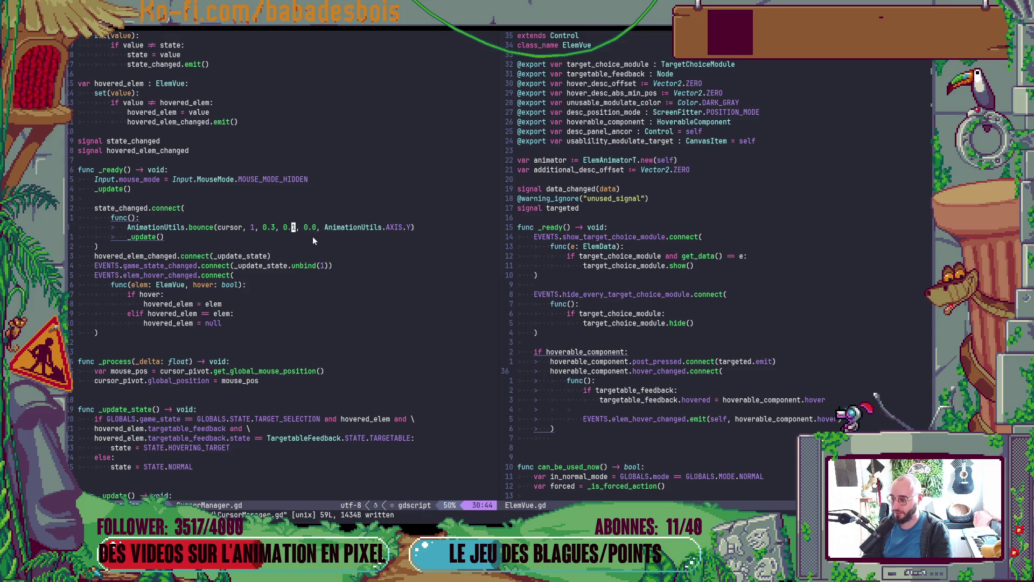
key("h")
key("h")
key("h")
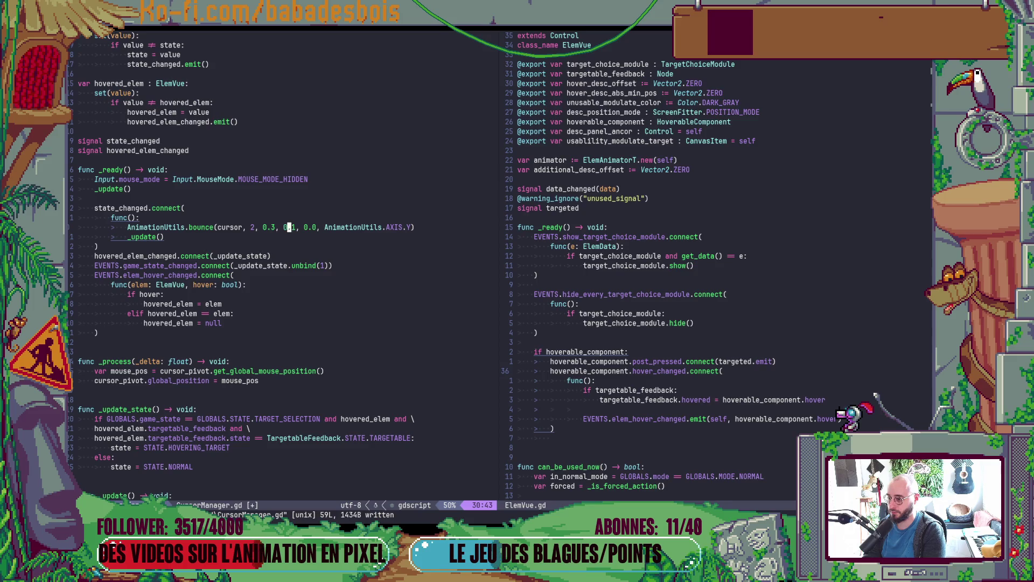
key("alt+Tab")
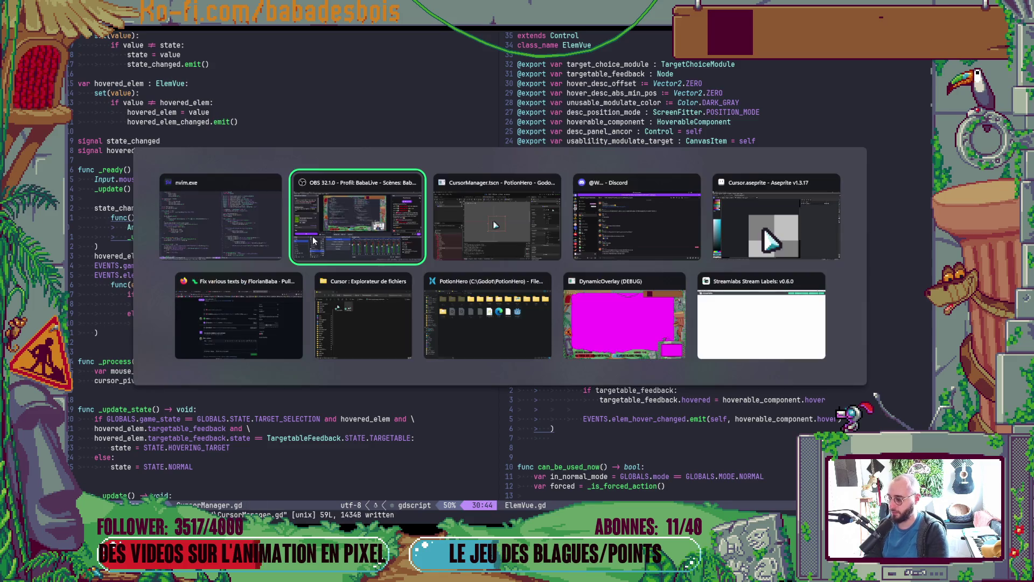
Step: Run the game, start an adventure and use a skill to watch the double bounce in target selection
key("F5")
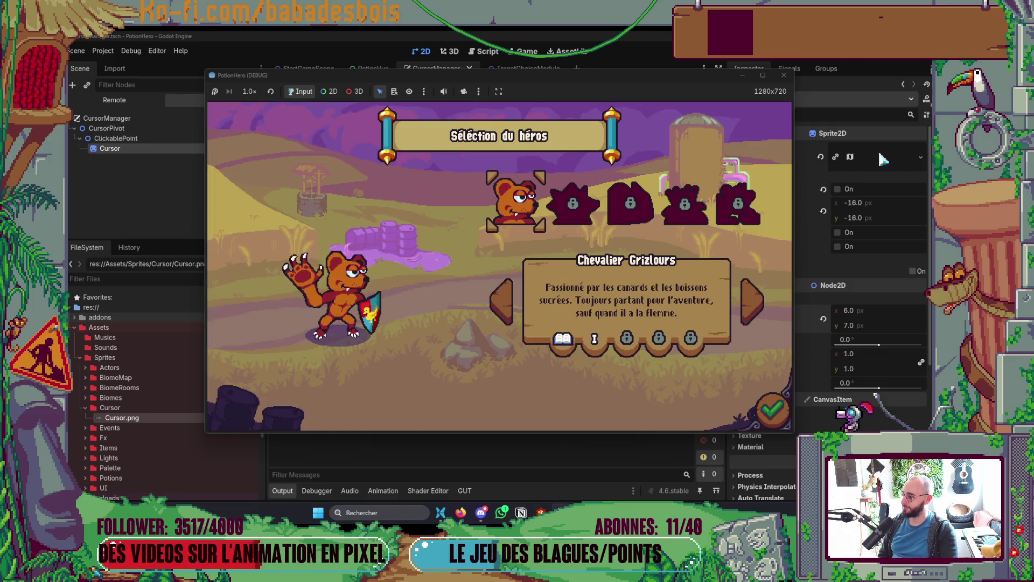
left_click(776, 413)
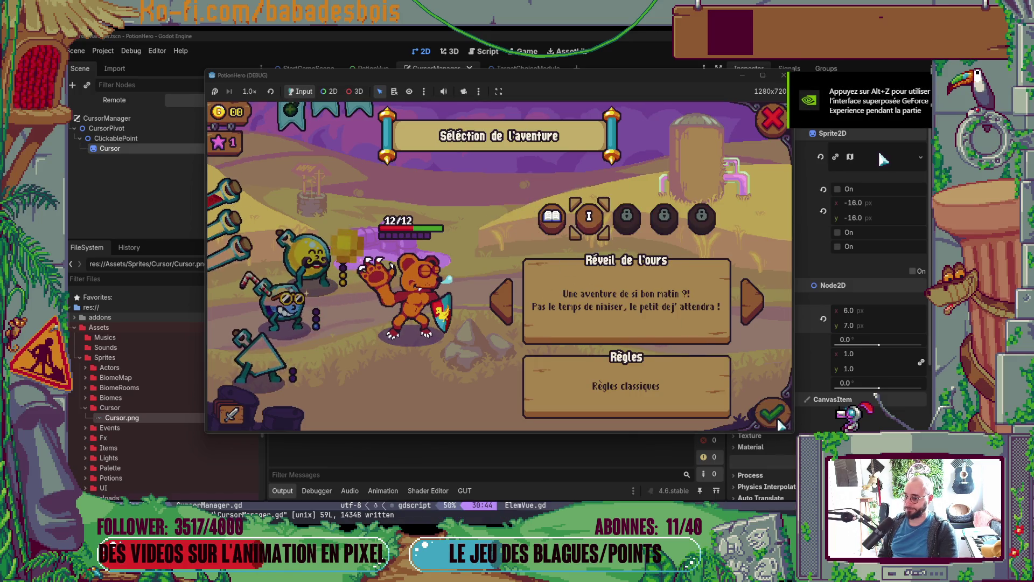
left_click(774, 412)
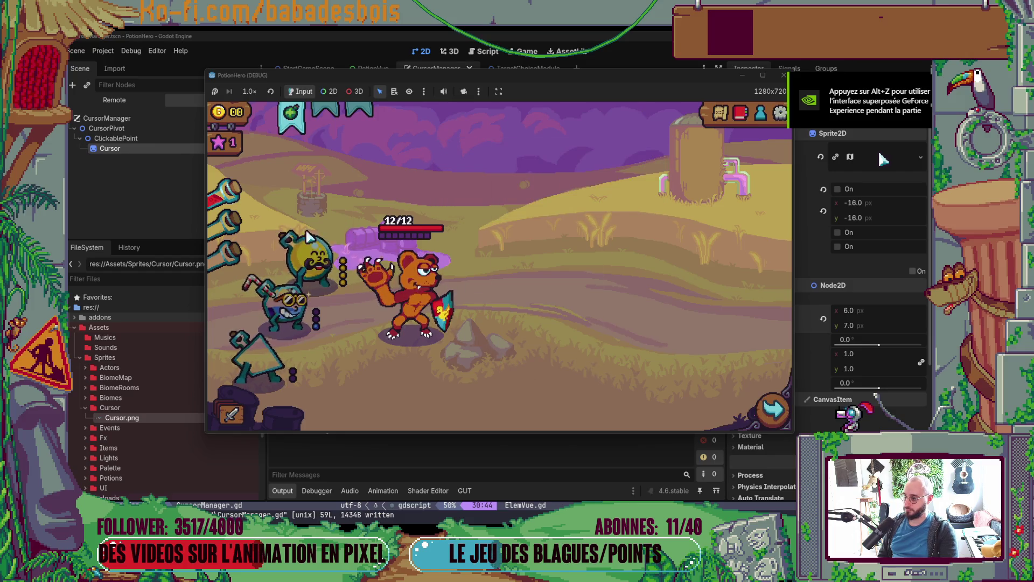
left_click(291, 115)
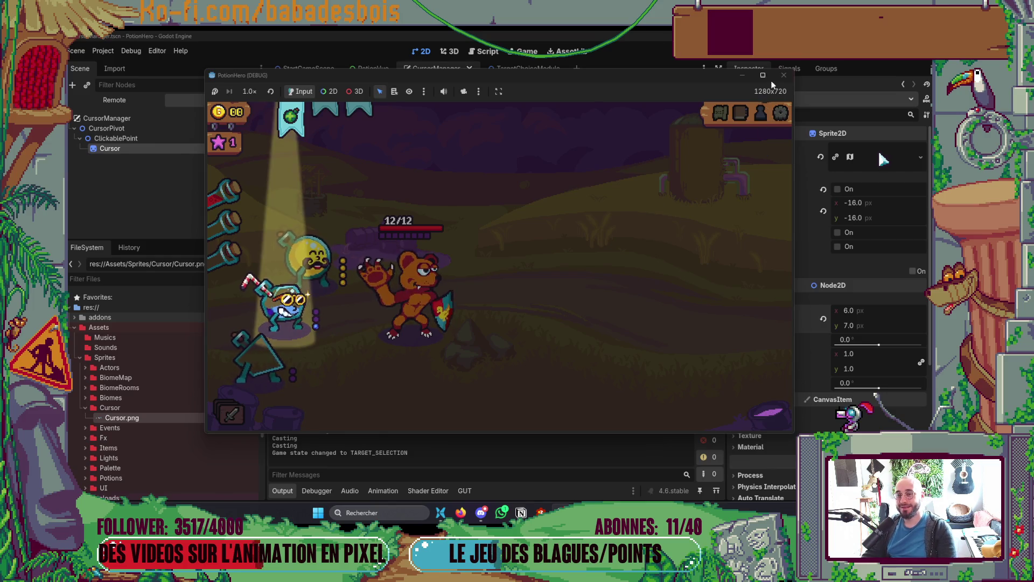
key("alt+Tab")
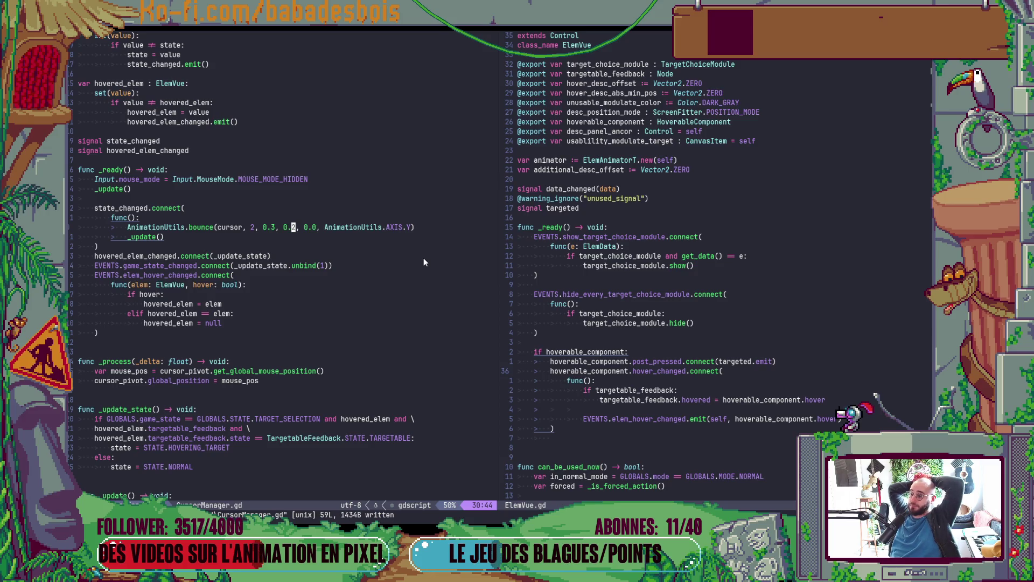
Step: Save CursorManager.gd with bounce(cursor, 2, 0.2, 0.2, 0.0, AXIS.Y) and relaunch the game
key("h")
key("h")
key("h")
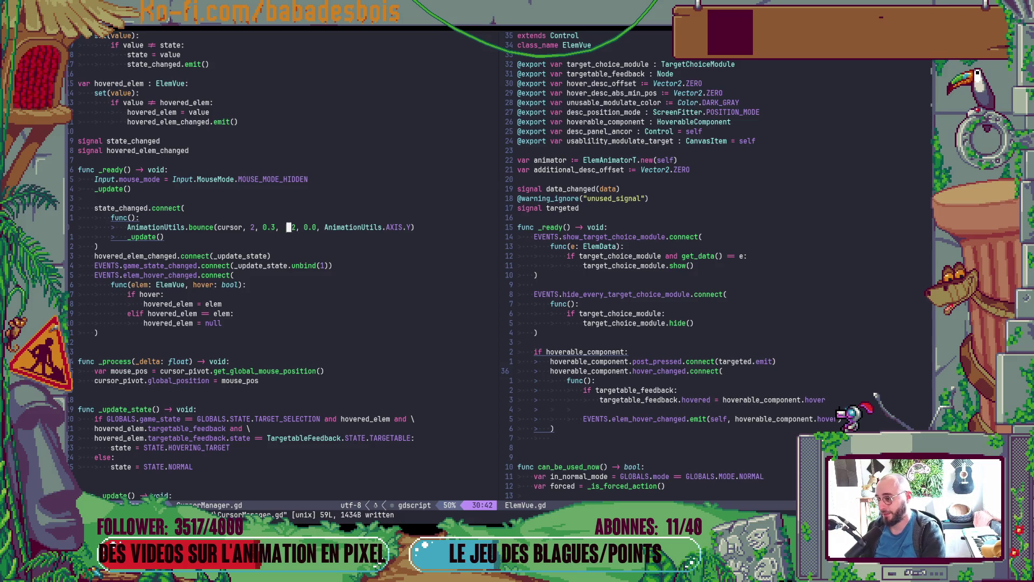
type(":w")
key("Return")
key("alt+Tab")
key("F5")
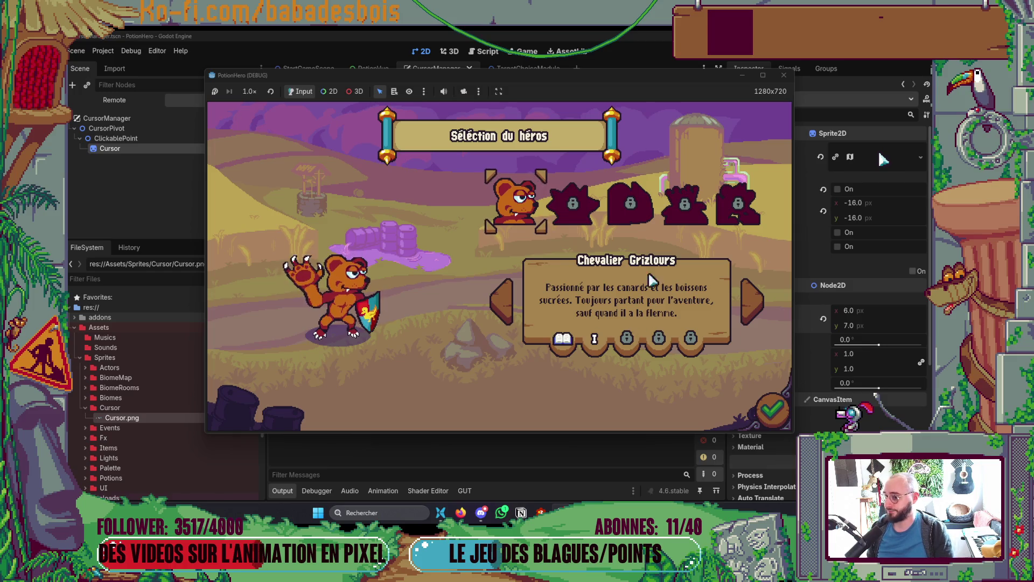
Step: Confirm the hero and start the adventure battle to review the cursor bounce in target selection
key("Return")
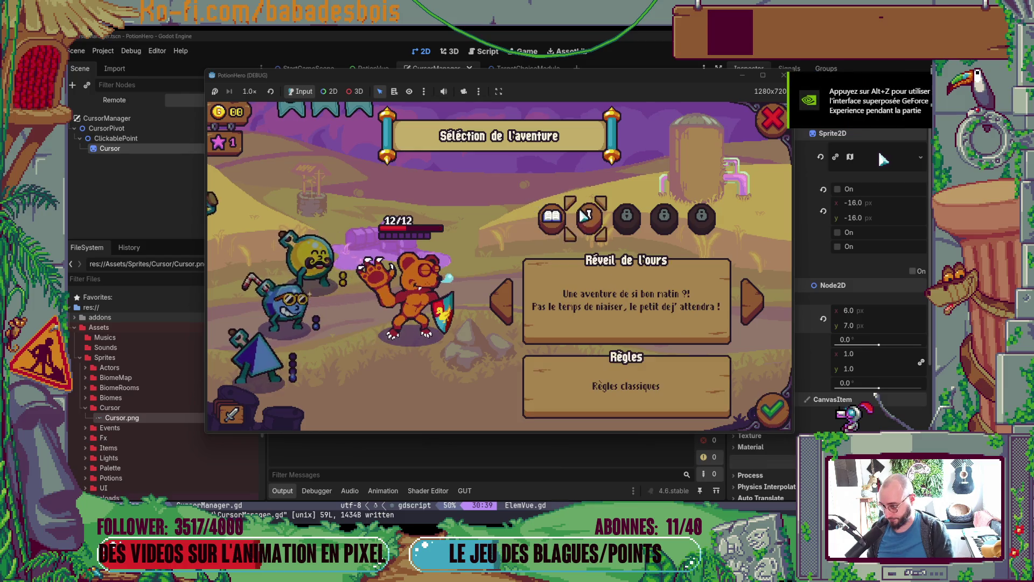
left_click(773, 409)
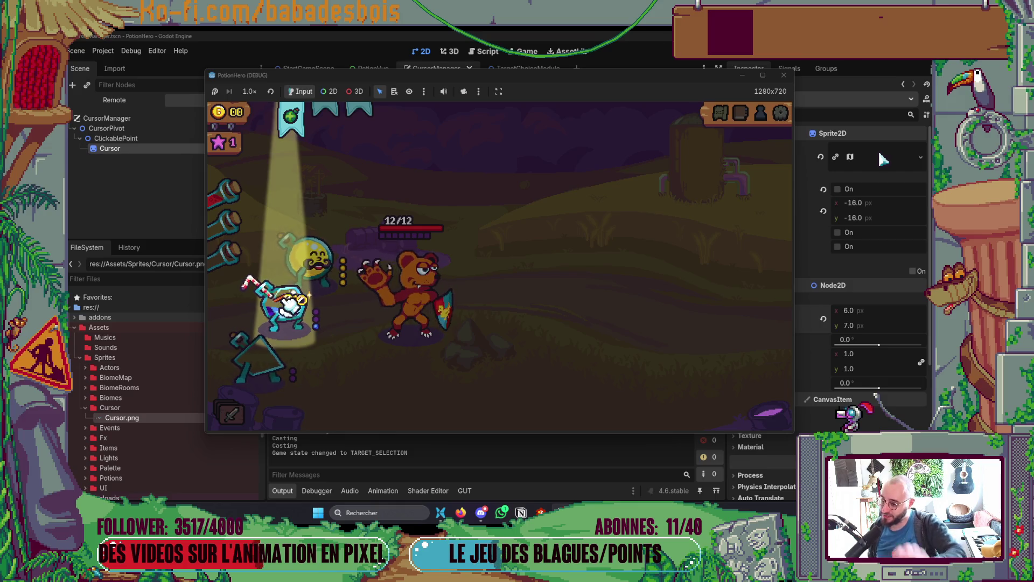
key("alt+Tab")
key("alt+Tab")
key("alt+Tab")
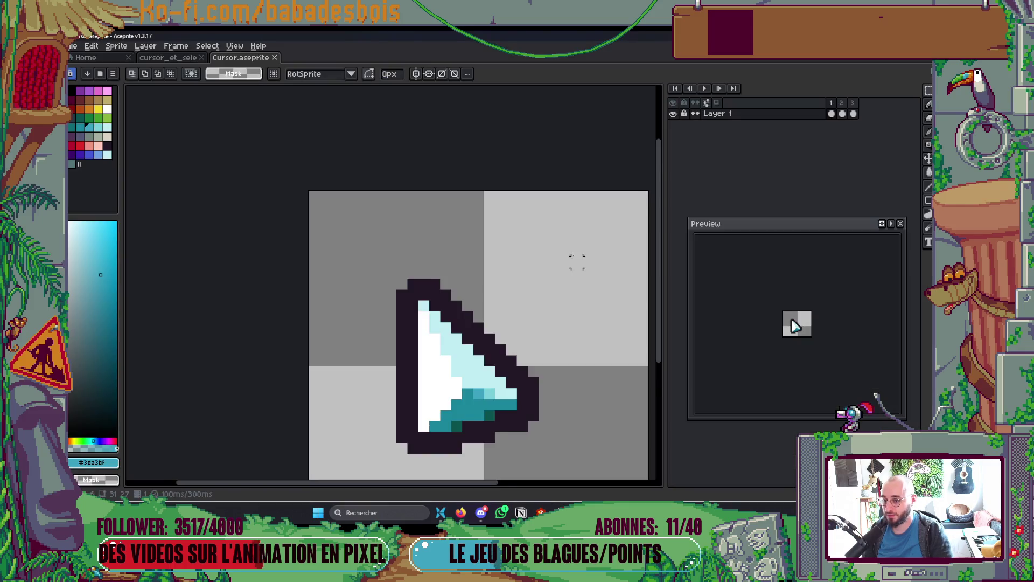
Step: Nudge the hand cursor frame two pixels up-left in the Cursor sprite
left_click_drag(577, 262, 539, 208)
key("Right")
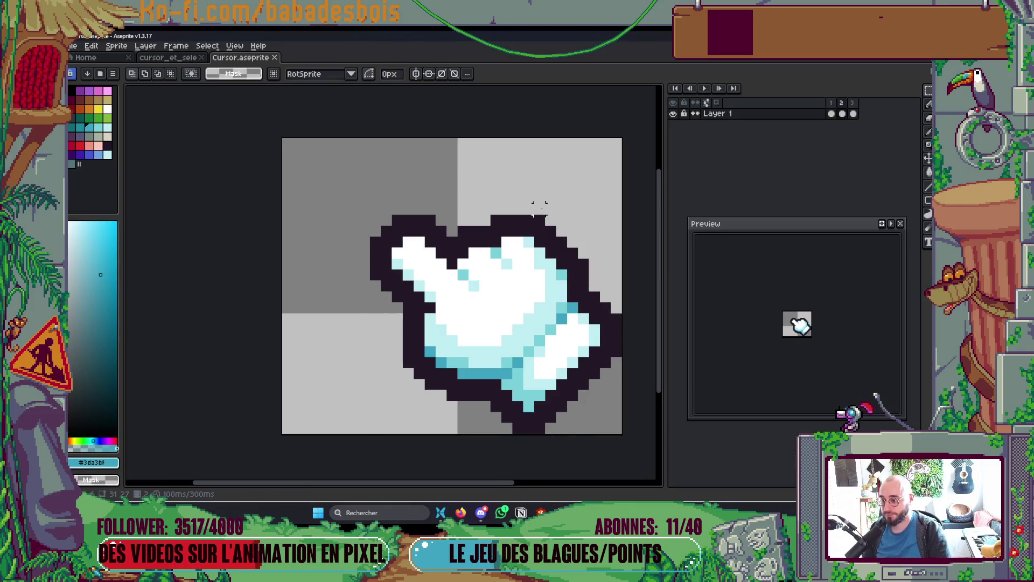
key("v")
left_click_drag(521, 288, 498, 270)
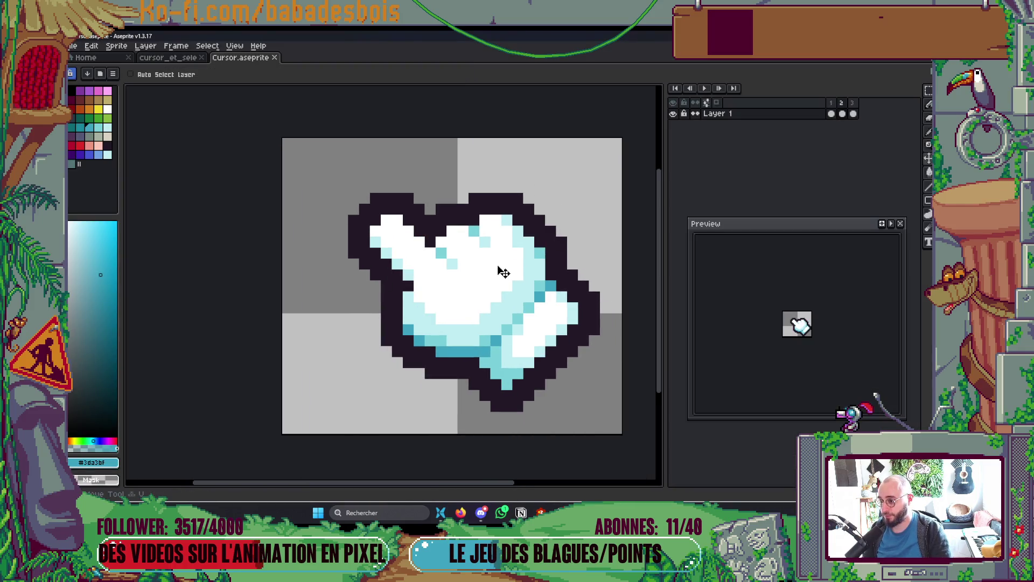
Step: Save Cursor.aseprite and re-export the sprite sheet, overwriting Cursor.png
key("ctrl+s")
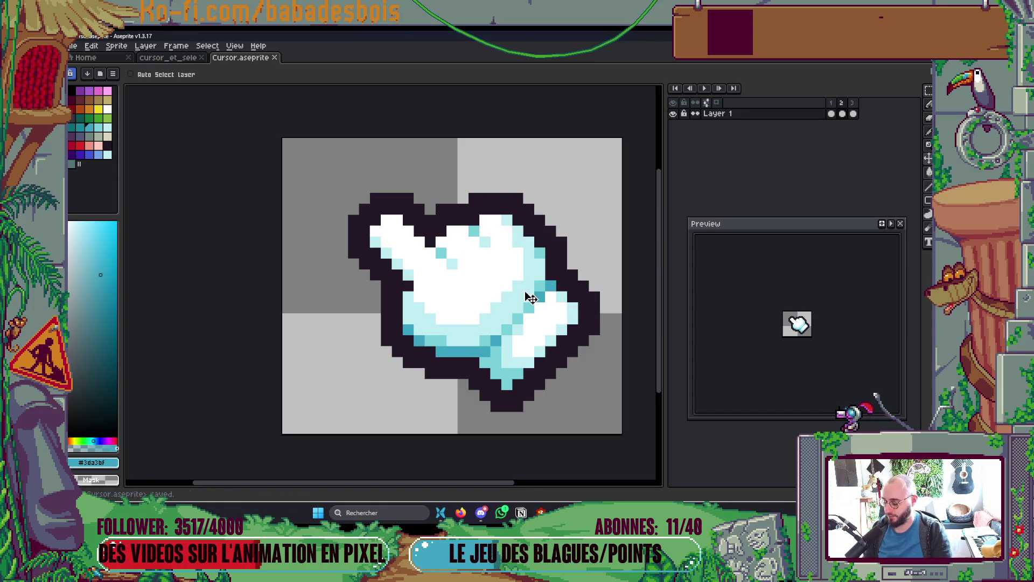
key("ctrl+e")
left_click(766, 252)
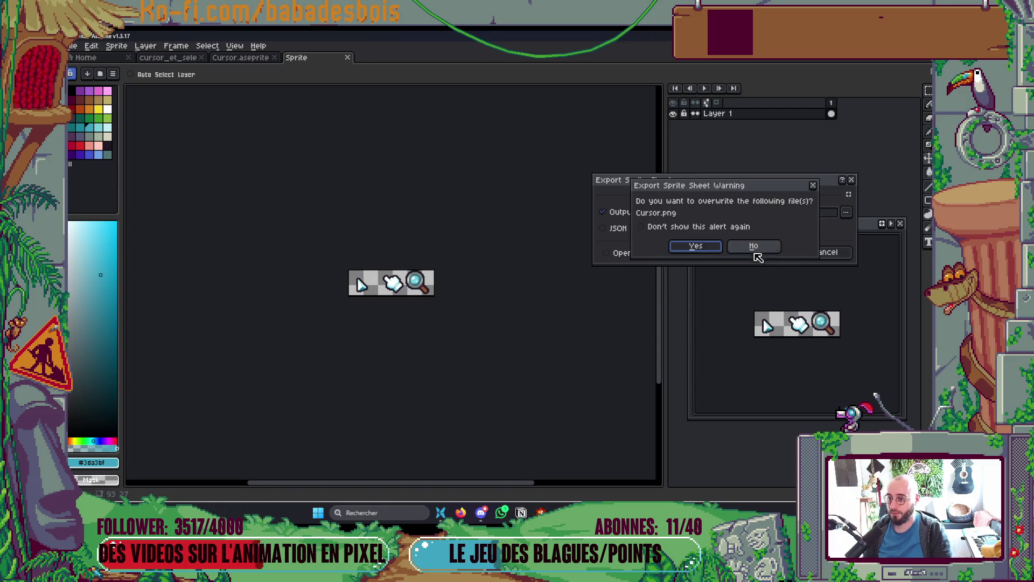
left_click(697, 251)
Step: Return to the Godot editor's CursorManager scene
key("alt+Tab")
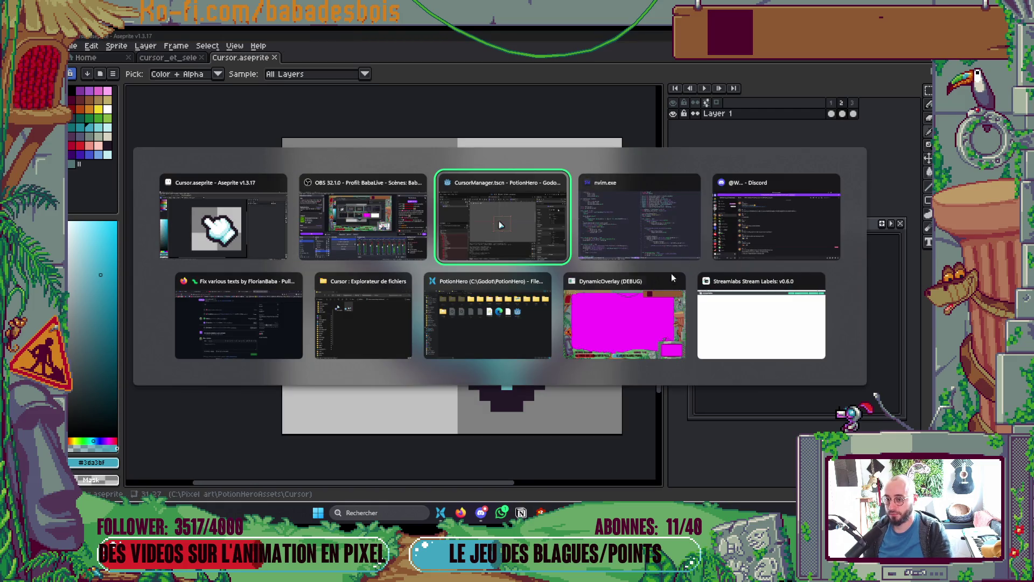
left_click(371, 308)
key("alt+Tab")
key("Tab")
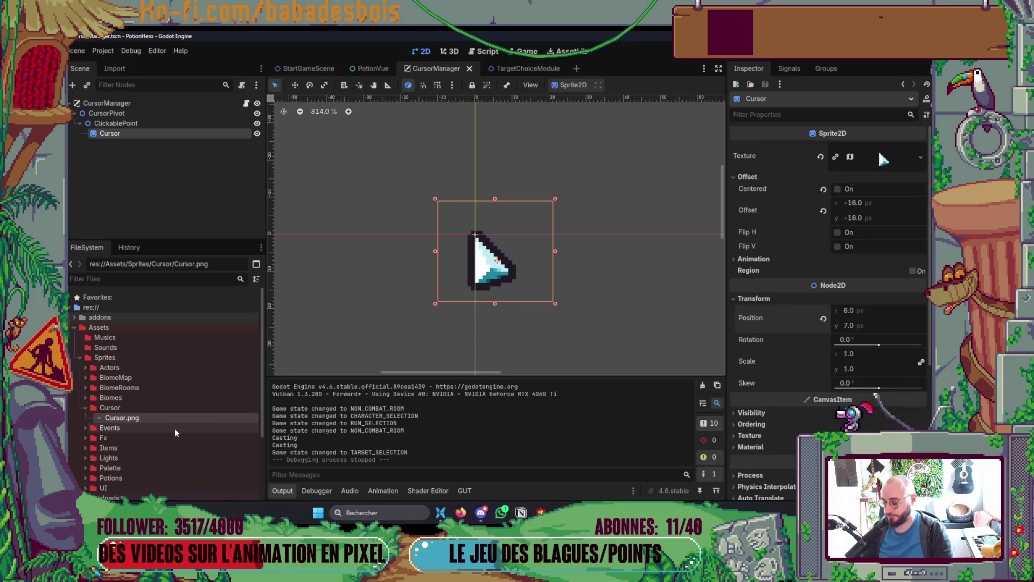
Step: Run PotionHero, start the second adventure and close the tutorial dialogue
key("F5")
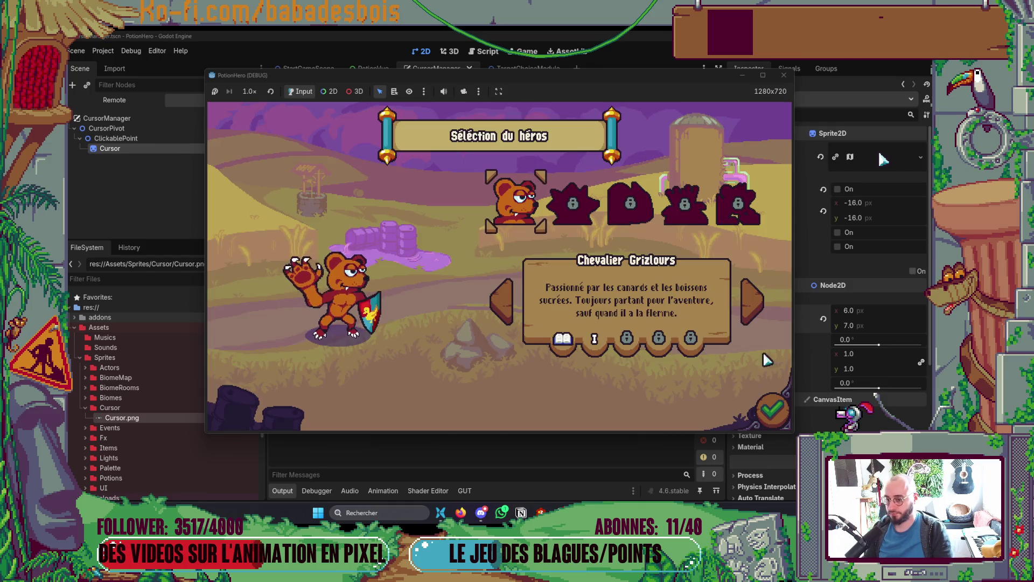
left_click(772, 409)
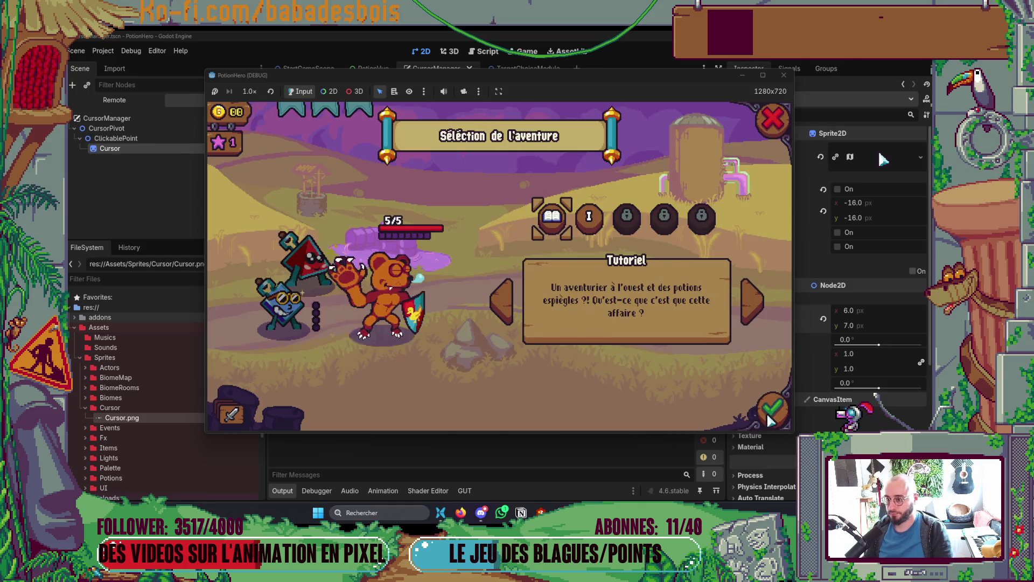
left_click(588, 216)
left_click(590, 216)
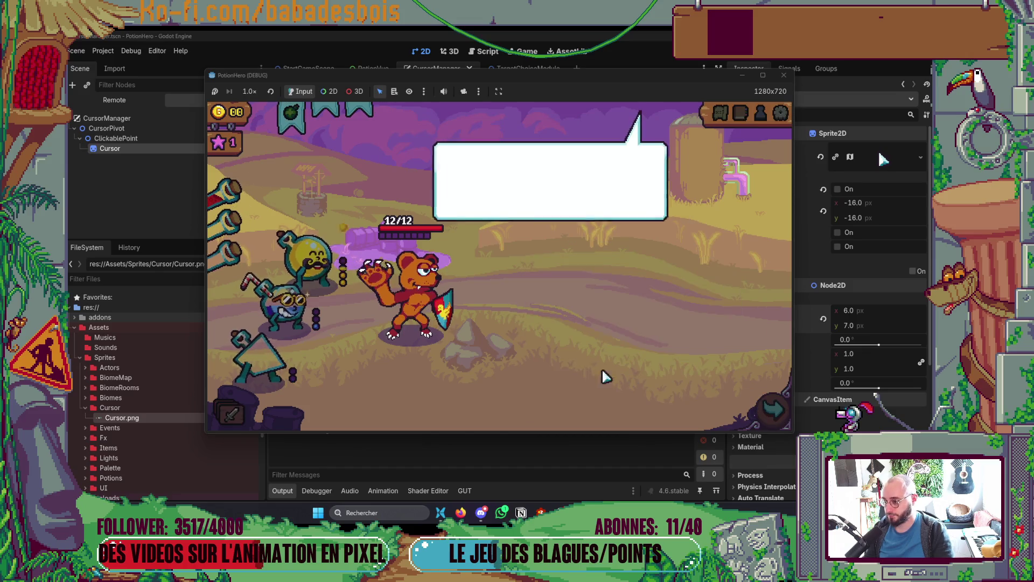
left_click(545, 350)
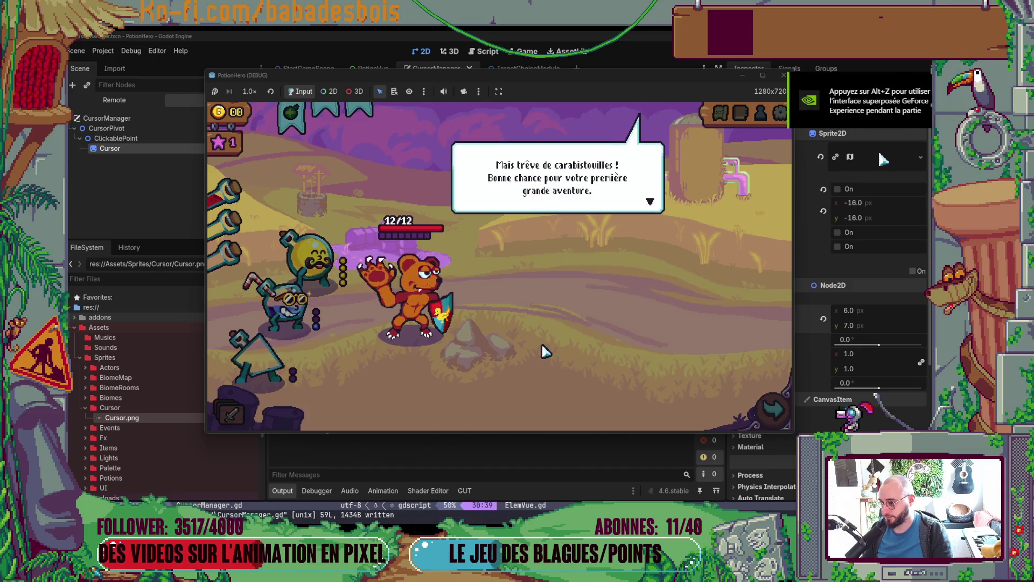
left_click(545, 350)
Step: Use the red flask on the triangle ally and cast another potion to test the hand cursor
left_click(226, 190)
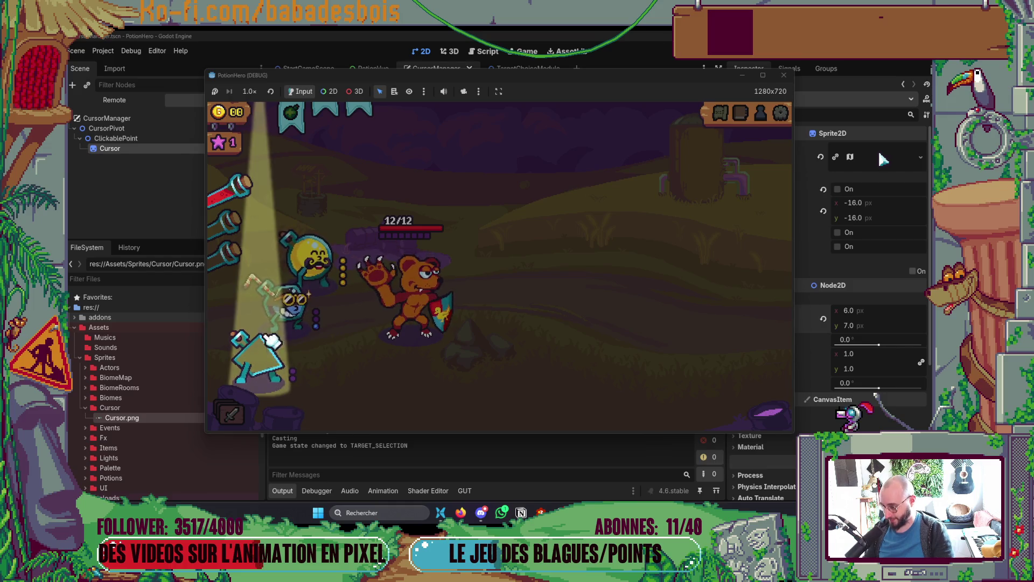
left_click(259, 356)
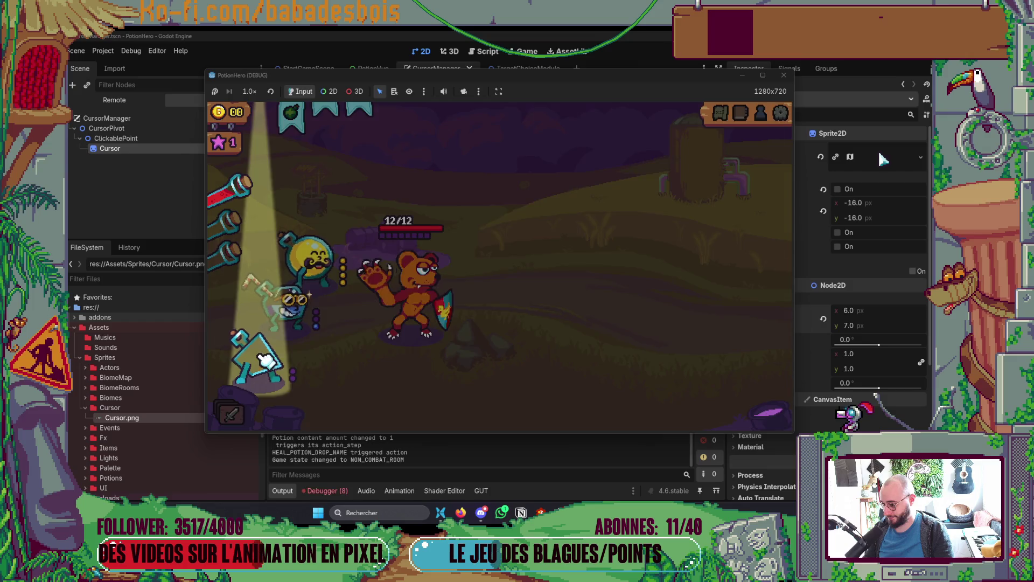
left_click(291, 122)
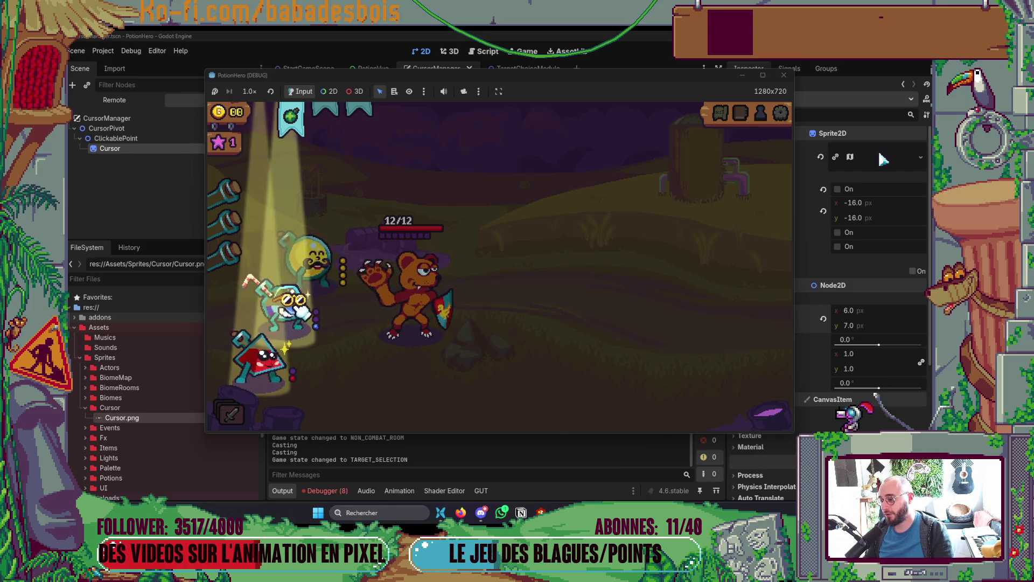
key("alt+Tab")
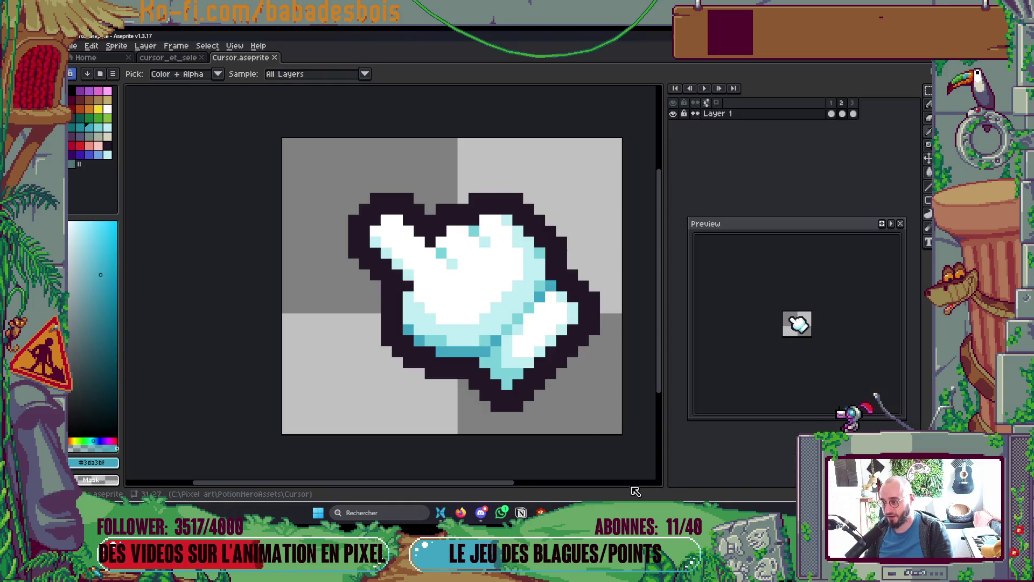
Step: View the cursor_et_selection sheet zoomed out over the battle mockup, then return to Godot
left_click(168, 57)
scroll(311, 248, "right", 5)
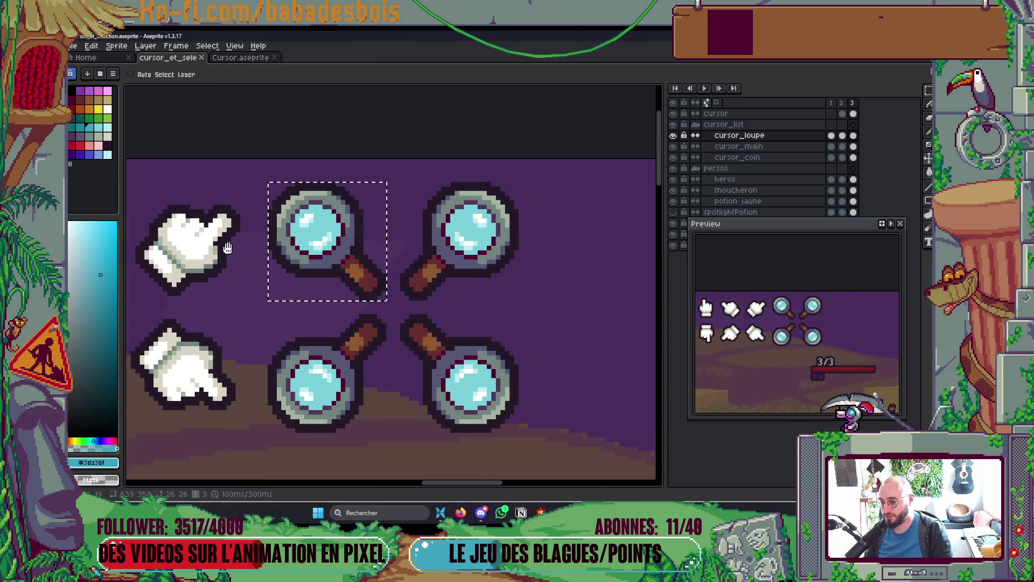
scroll(311, 247, "down", 4)
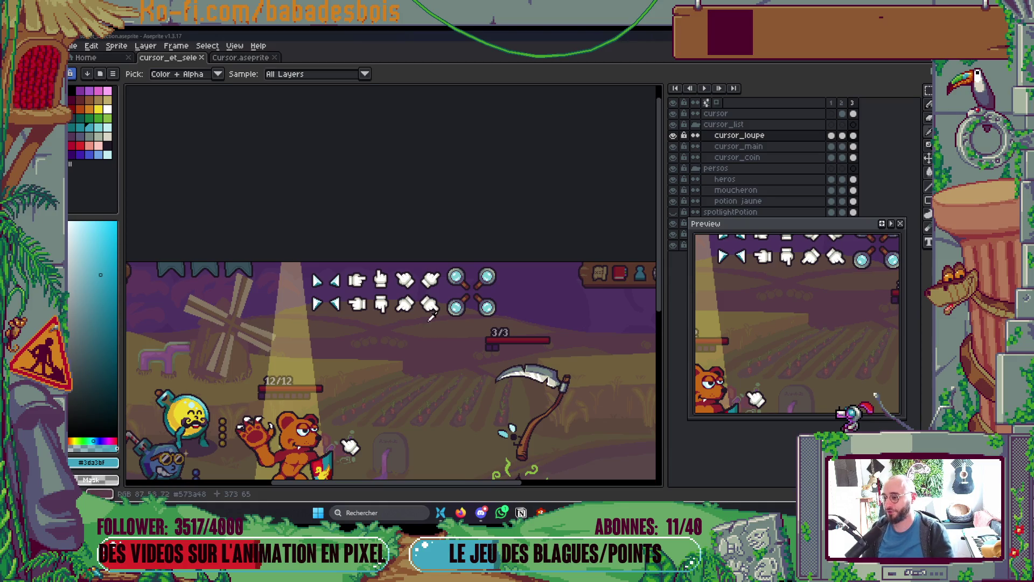
key("alt+Tab")
key("alt+Tab")
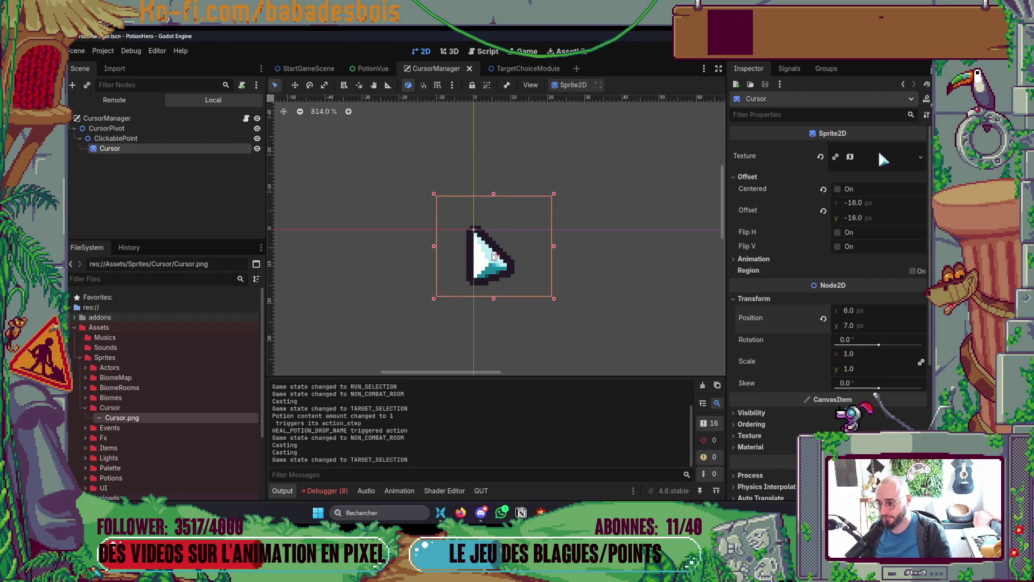
Step: Shift the Cursor sprite's offset x to -14, rerun the game and start the second adventure
key("v")
key("F5")
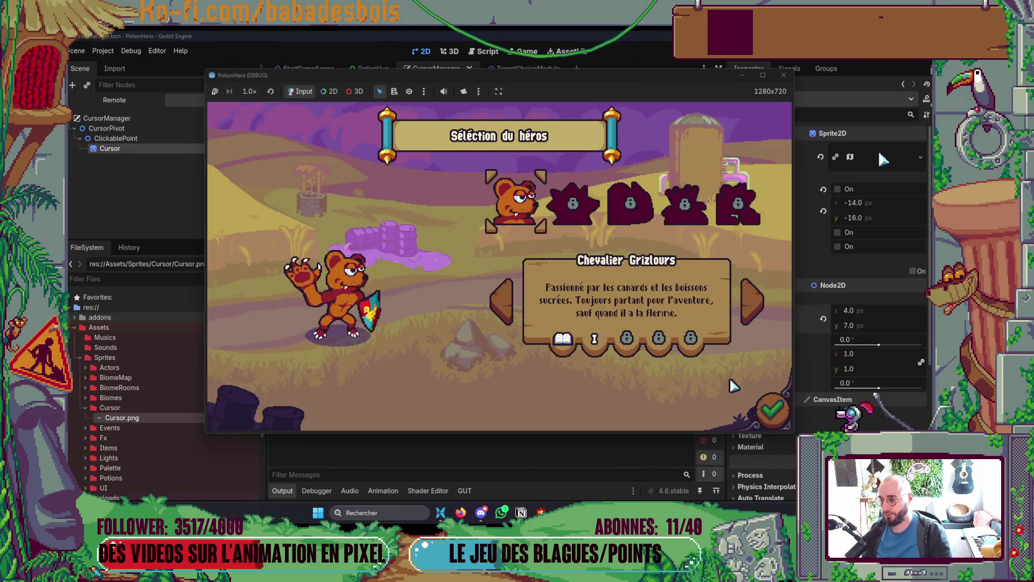
left_click(763, 409)
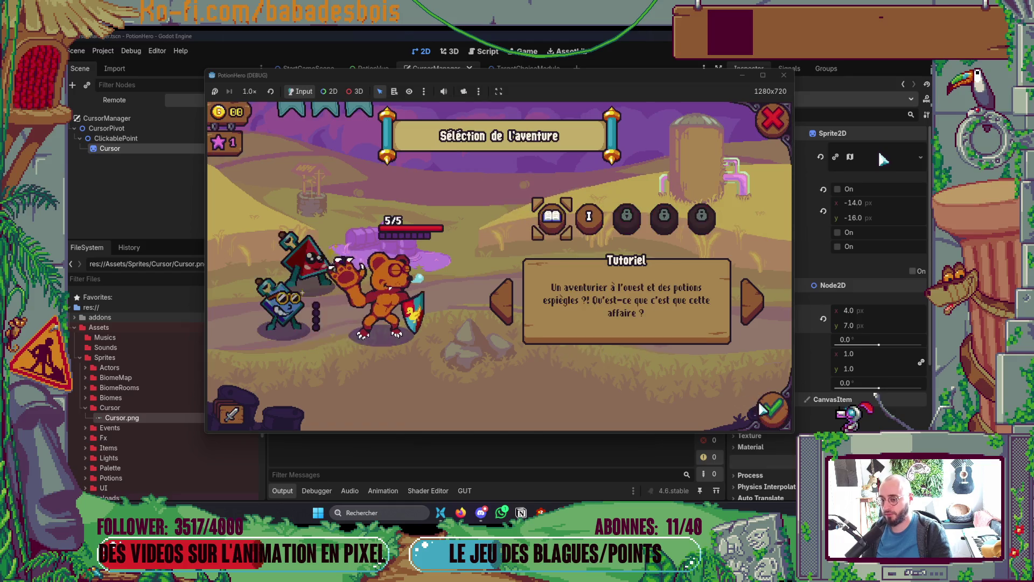
left_click(589, 230)
left_click(773, 412)
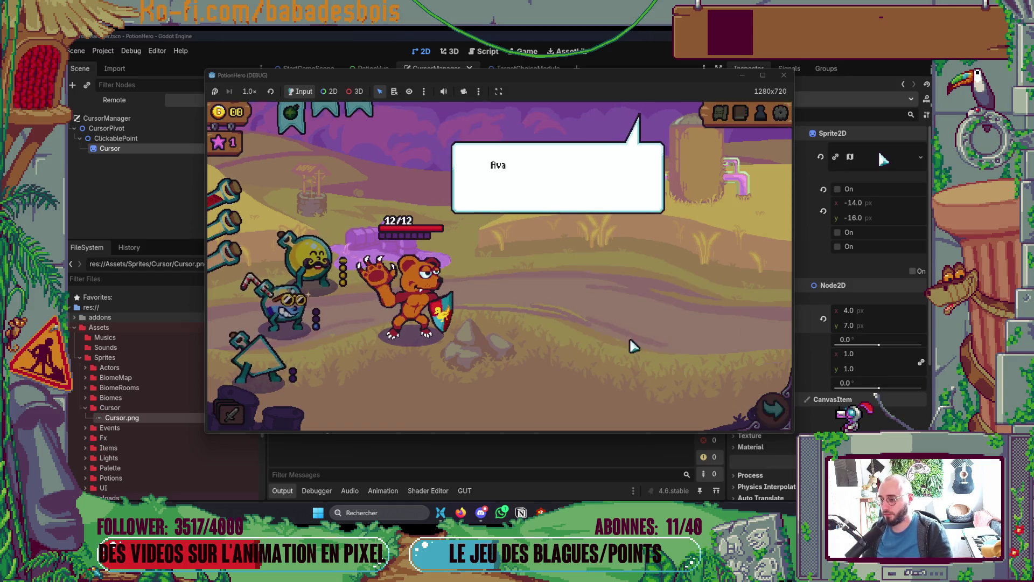
Step: Cast the Flacon paille M potion on the teal ally, then close the game and collapse Output
mouse_move(273, 307)
left_click(293, 323)
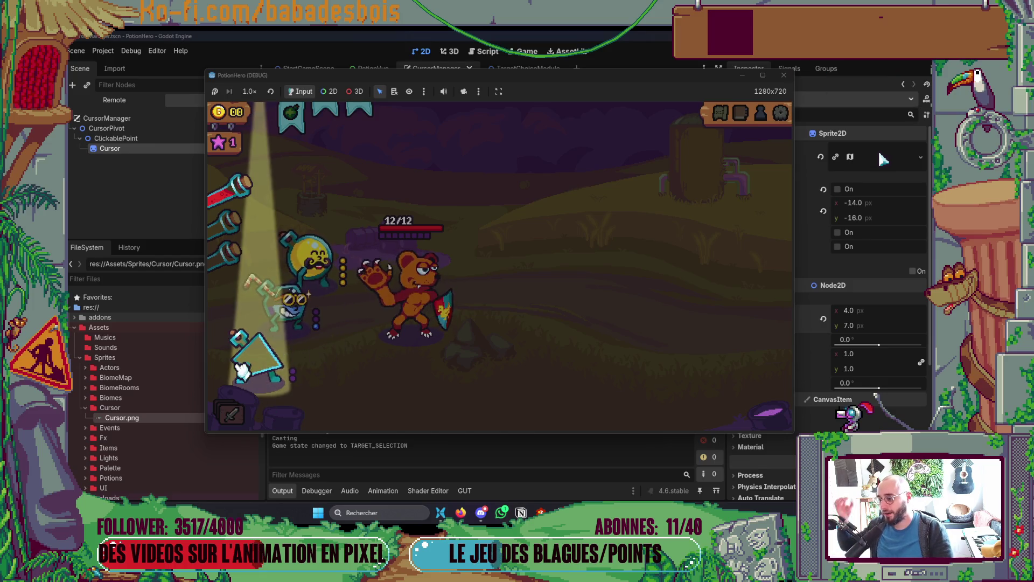
left_click(251, 366)
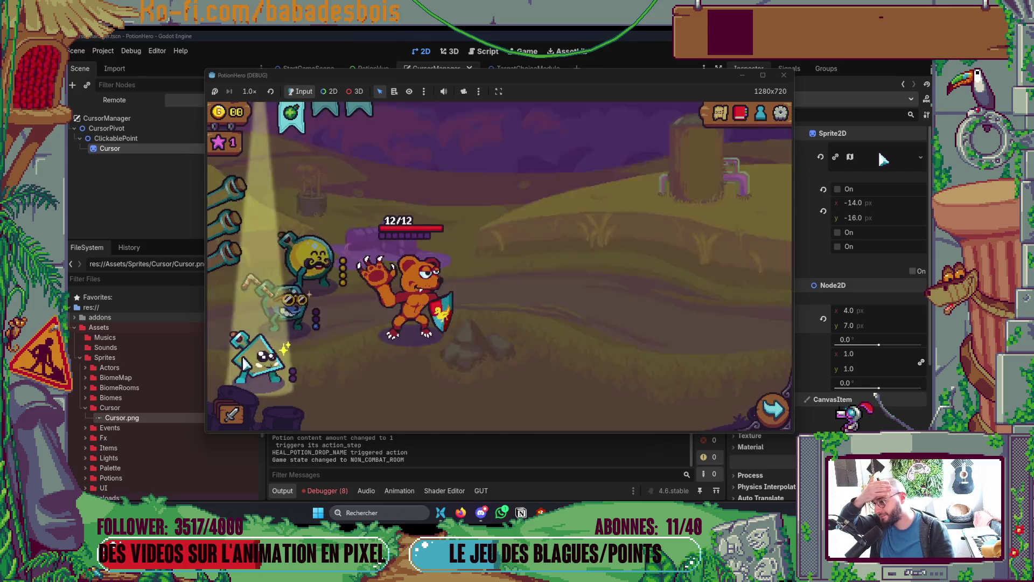
left_click(784, 75)
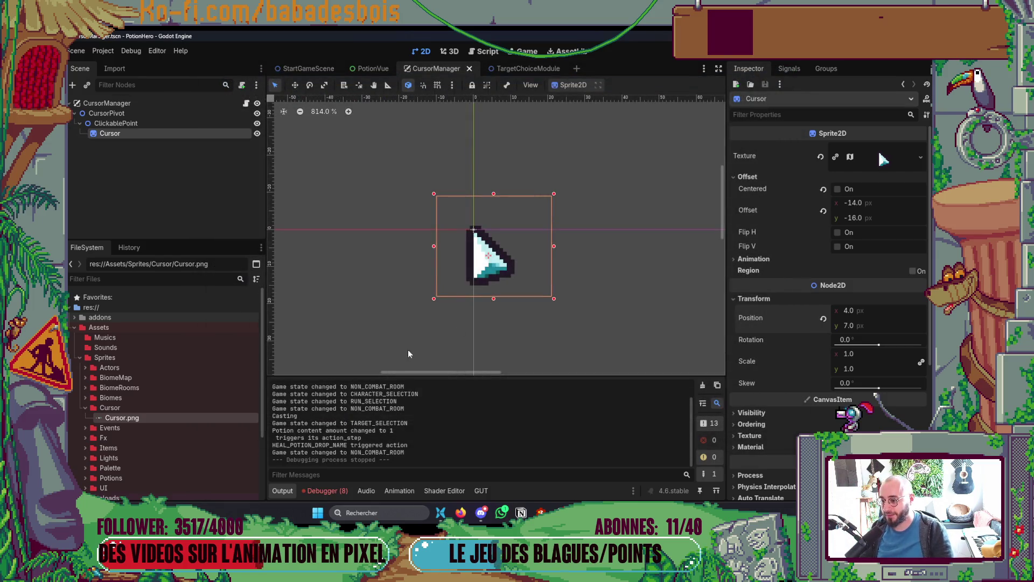
left_click(290, 490)
key("alt+Tab")
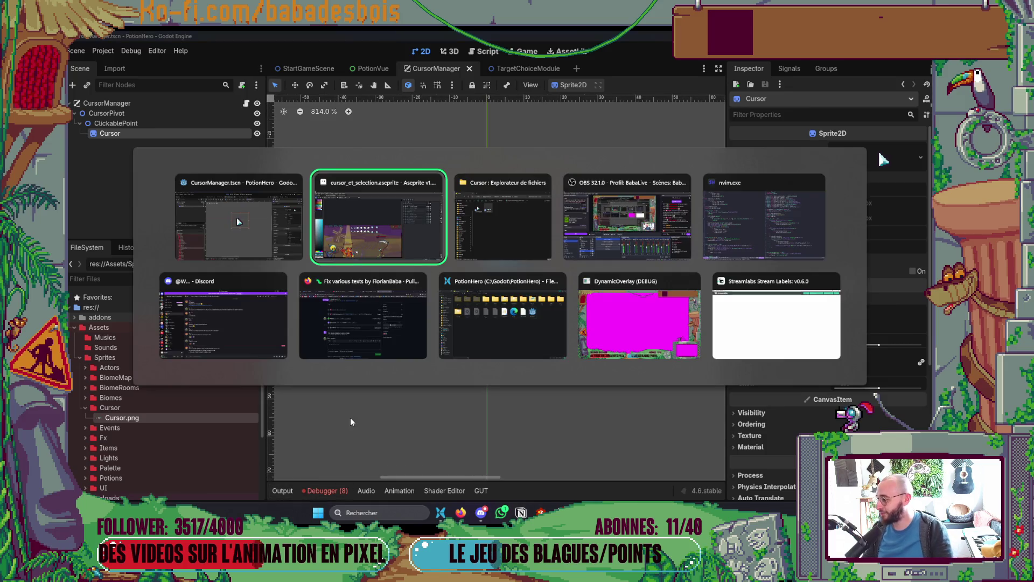
Step: In CursorManager.gd, add an 'elif hovered_elem:' branch above the else in _update_state
key("alt+Tab")
key("alt+Tab")
key("alt+Tab")
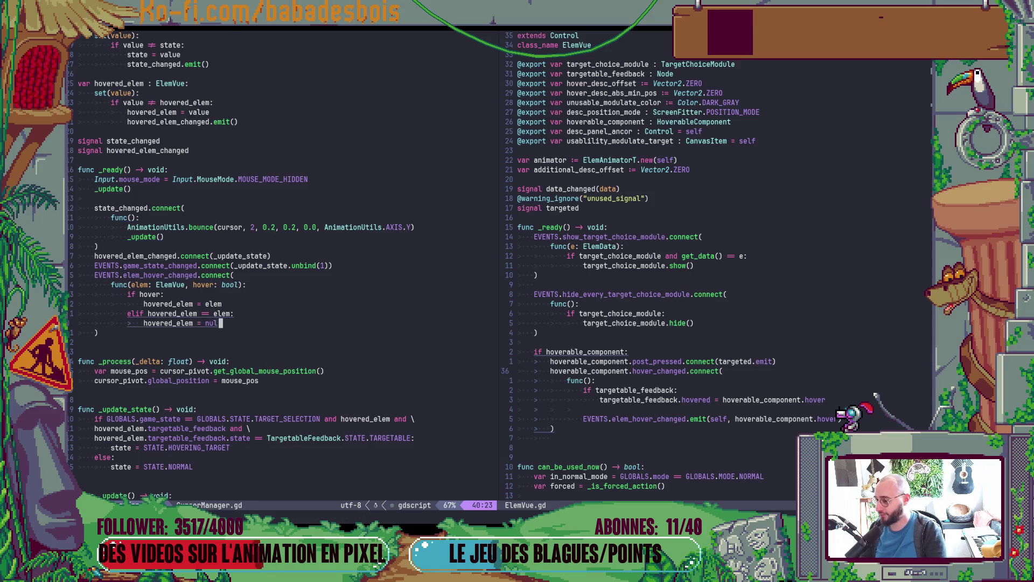
key("G")
key("ctrl+o")
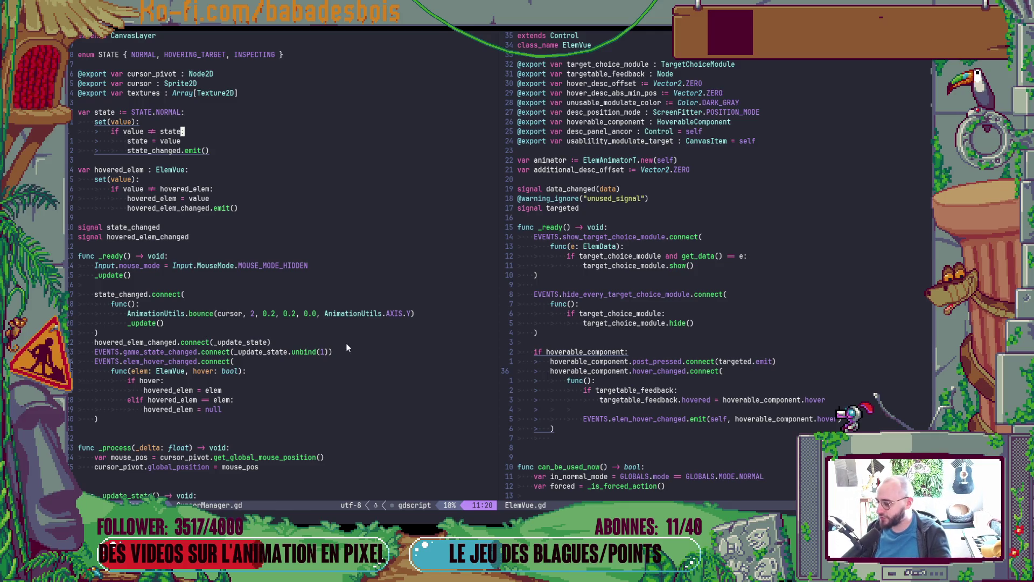
scroll(347, 347, "down", 4)
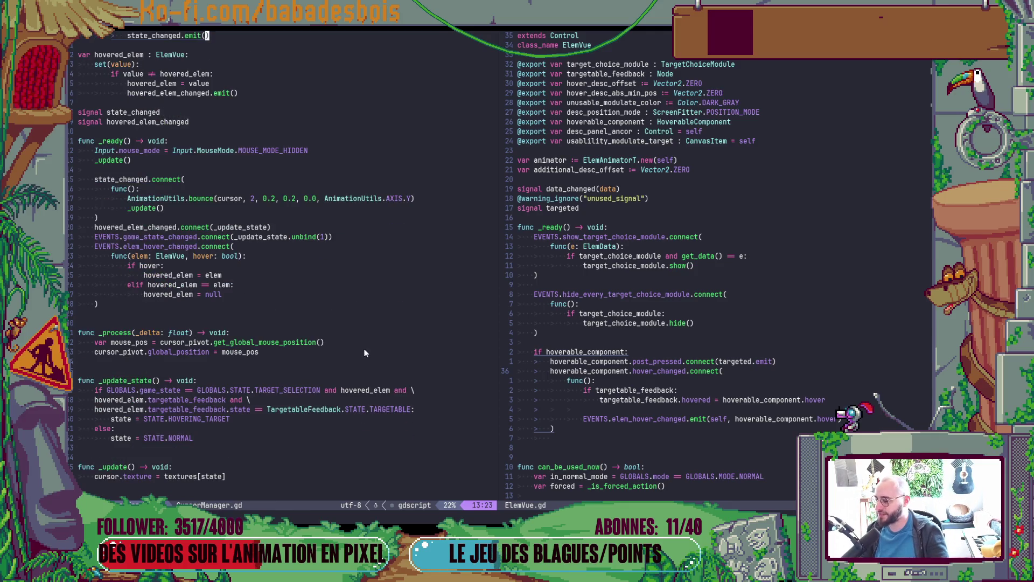
left_click(205, 431)
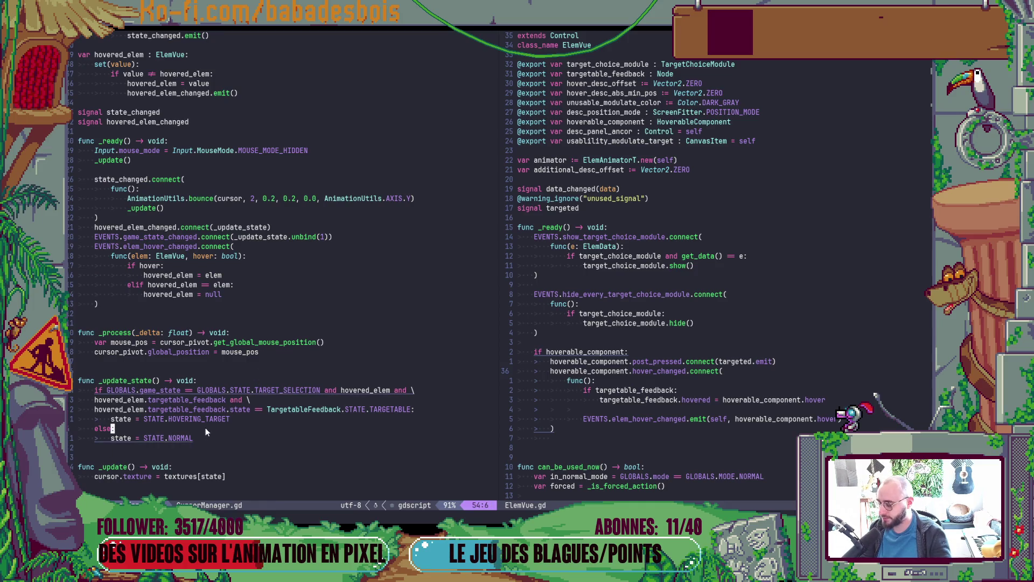
type(":")
key("O")
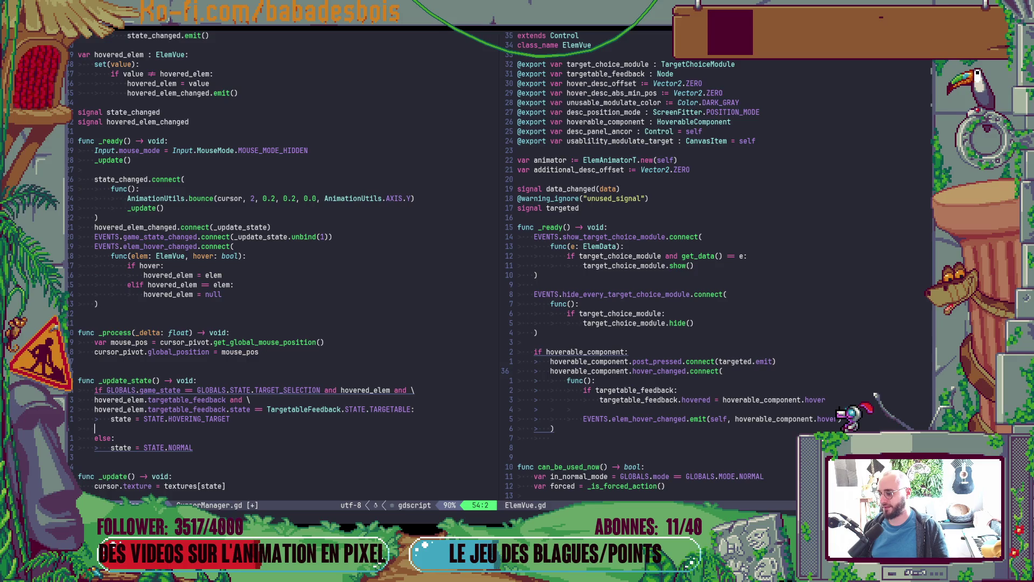
type("eli")
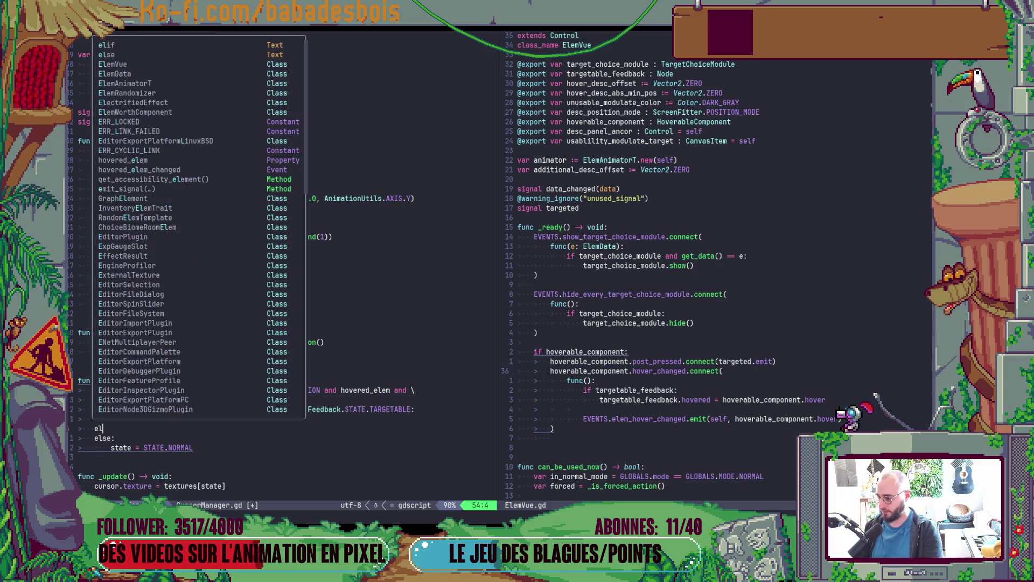
key("BackSpace")
type("f hove")
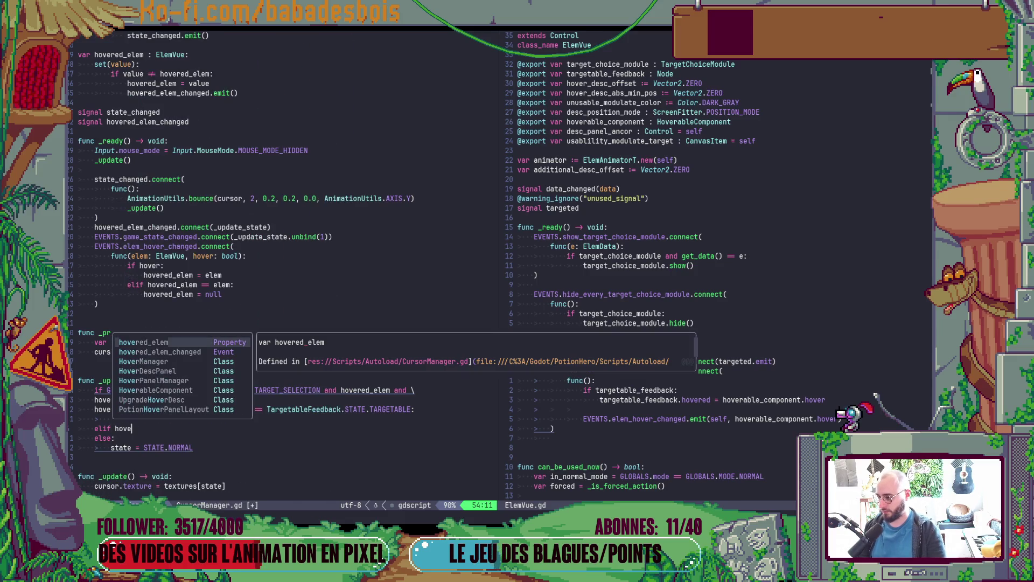
key("Return")
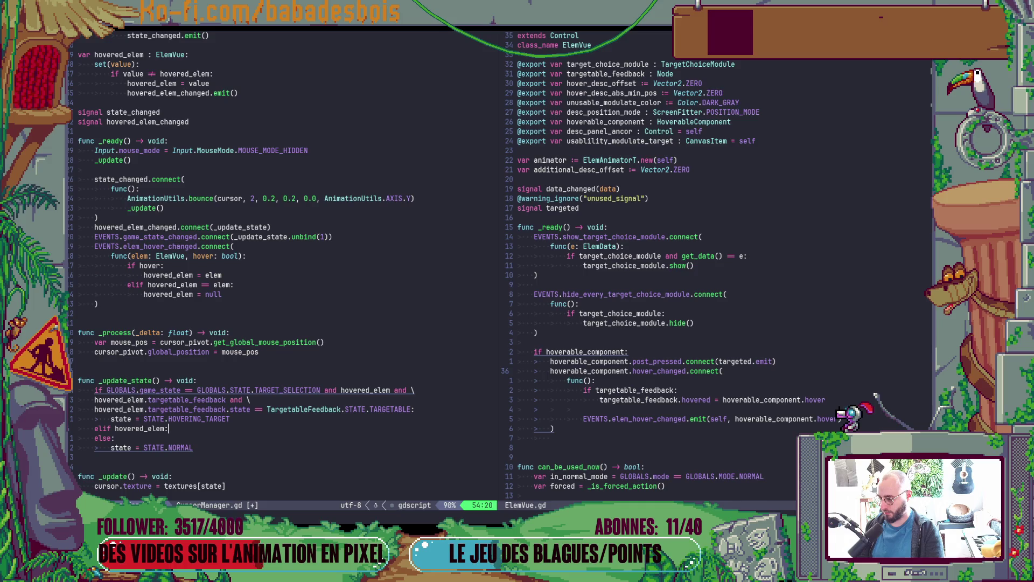
key("Return")
Step: Set 'state = STATE.INSPECTING' in that branch and run the game with F5
type("state =")
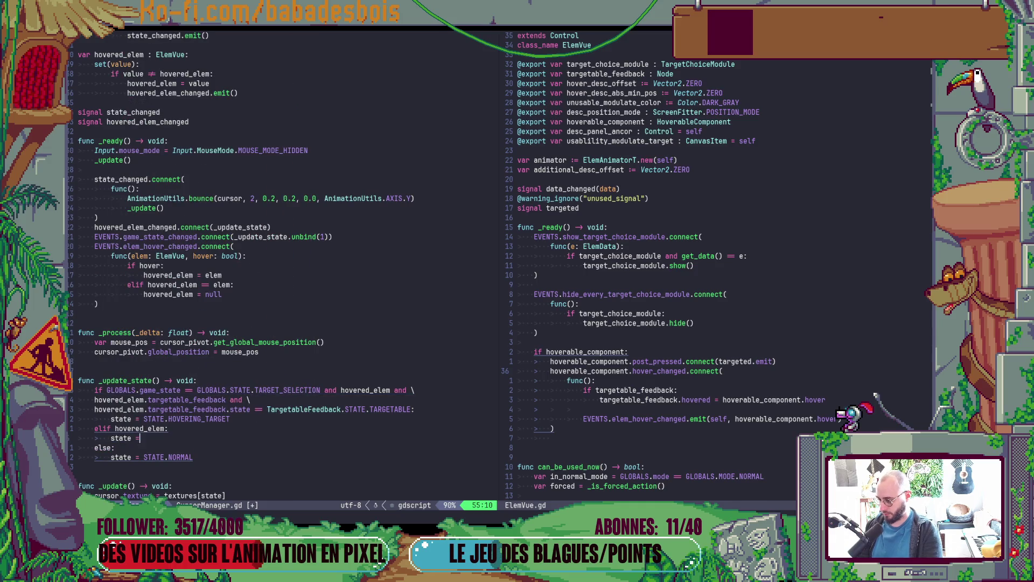
type(" STATE.")
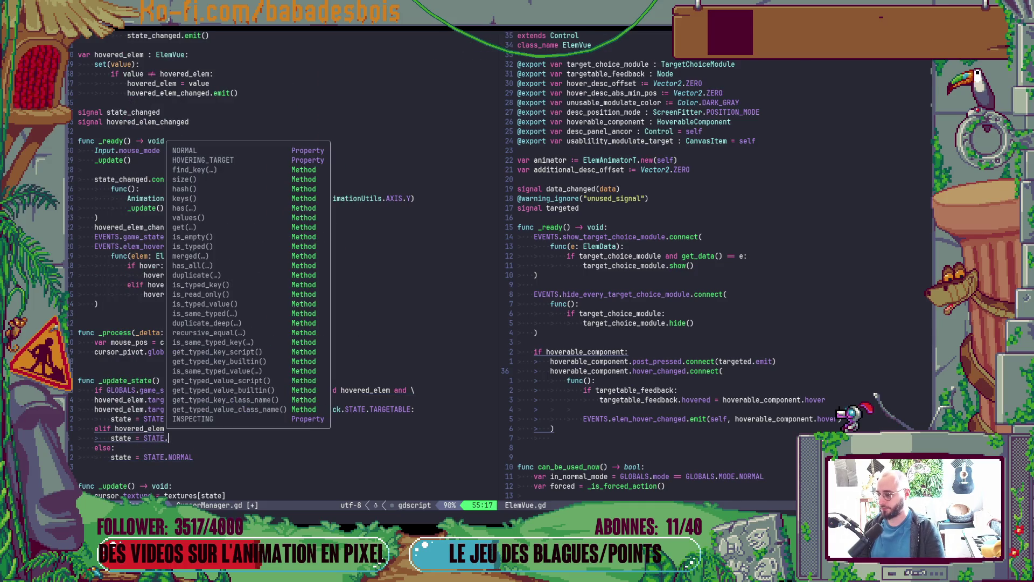
key("Down")
key("Down")
key("Return")
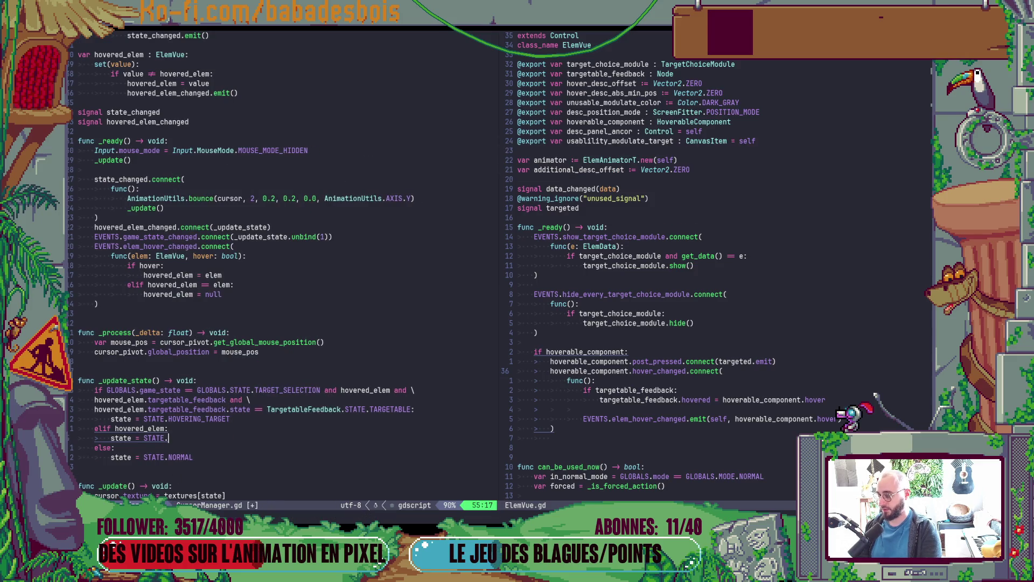
type("INSPECTING")
key("Escape")
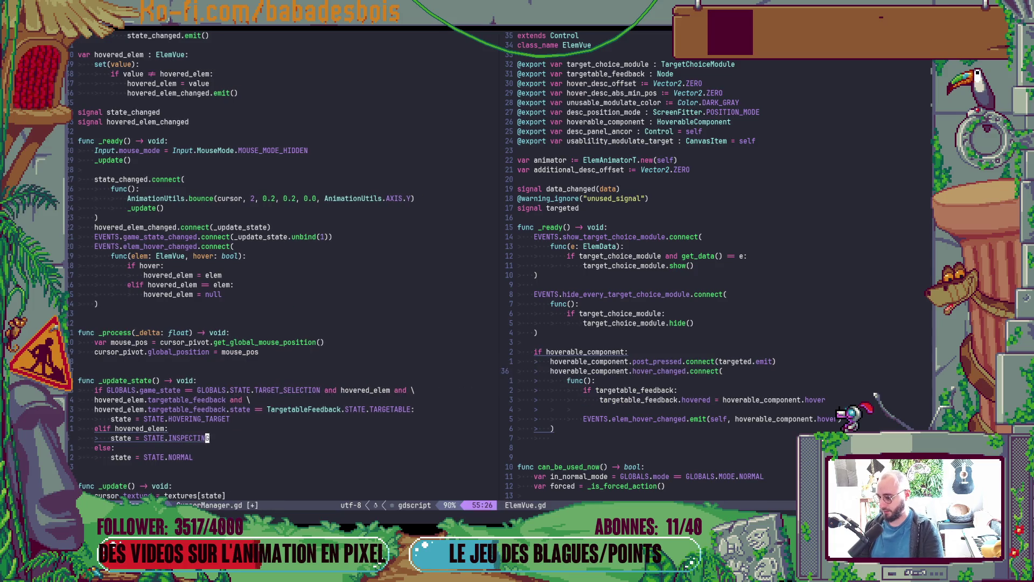
key("alt+Tab")
key("F5")
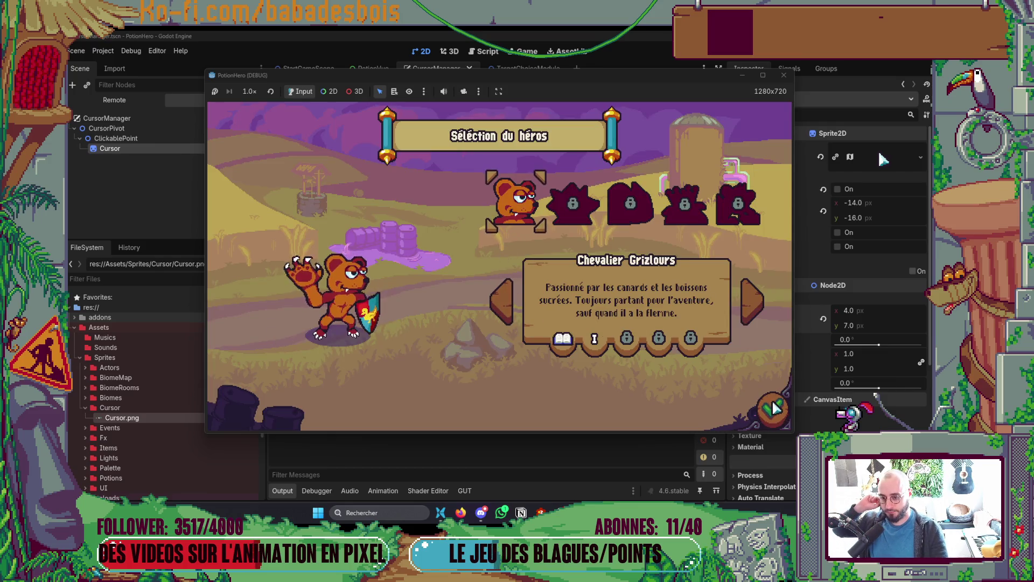
Step: Confirm Chevalier Grizlours and check the magnifier cursor over the characters
key("Return")
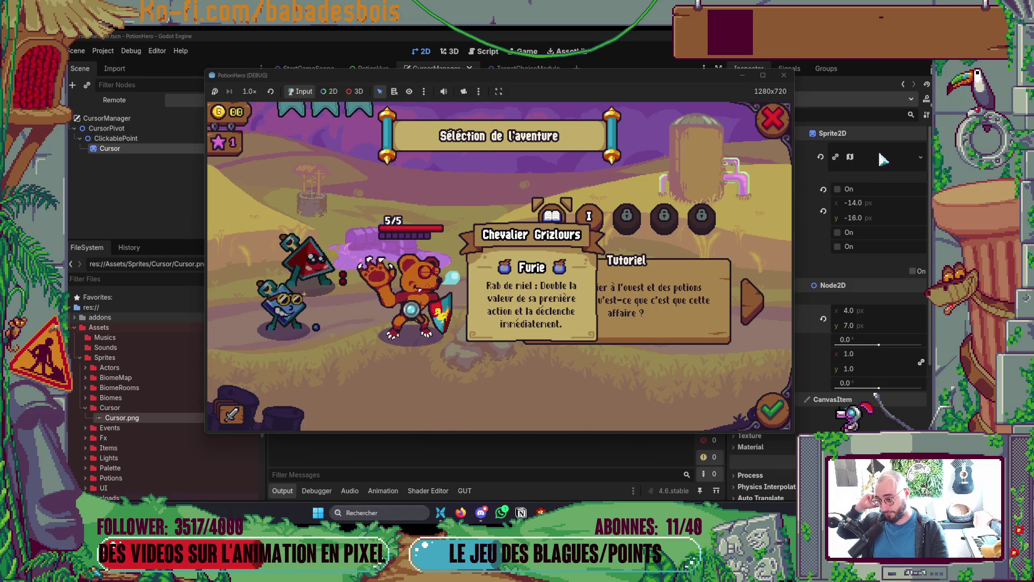
mouse_move(303, 264)
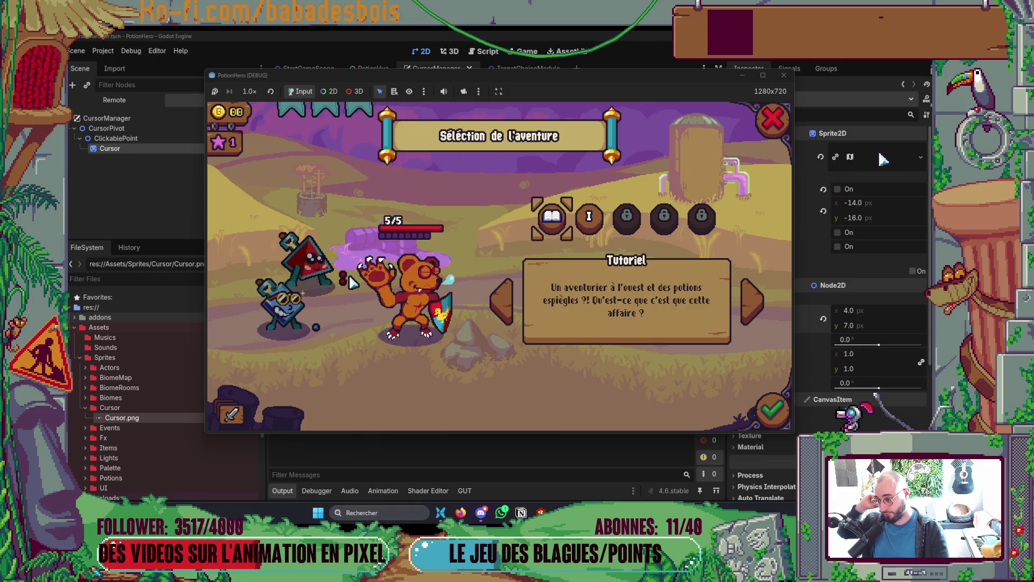
mouse_move(281, 314)
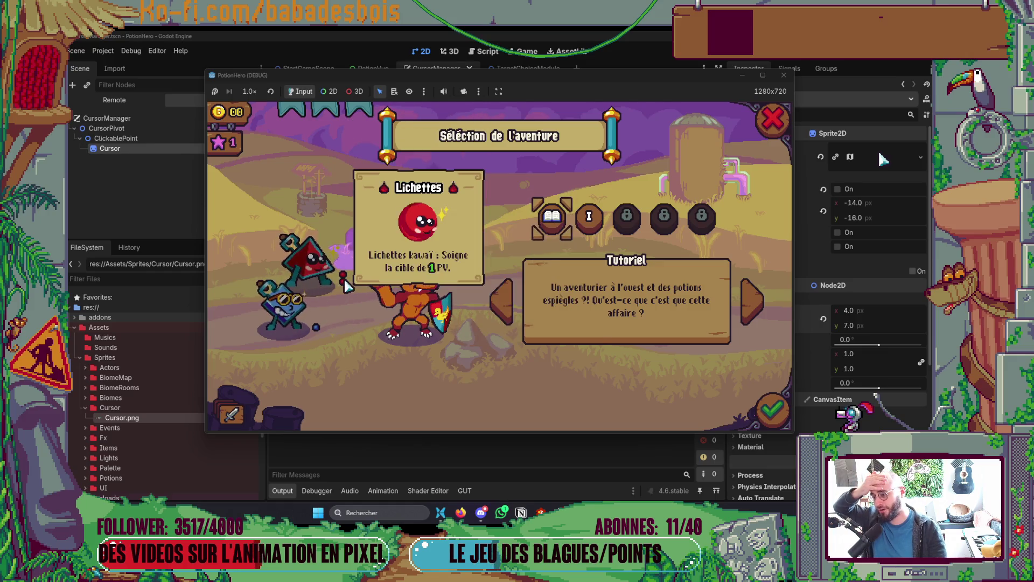
mouse_move(414, 307)
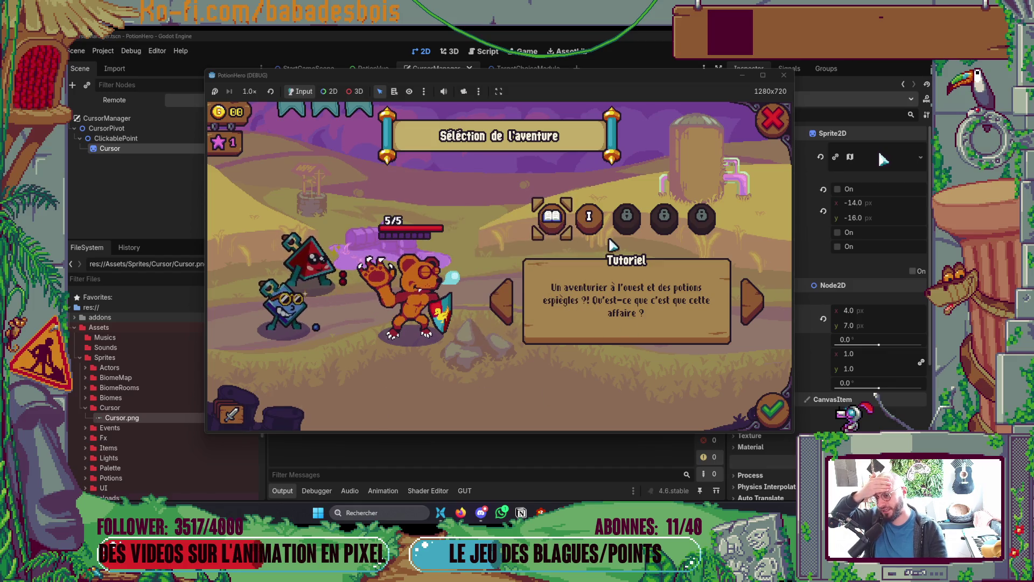
Step: Select the second adventure, Réveil de l'ours
left_click(590, 218)
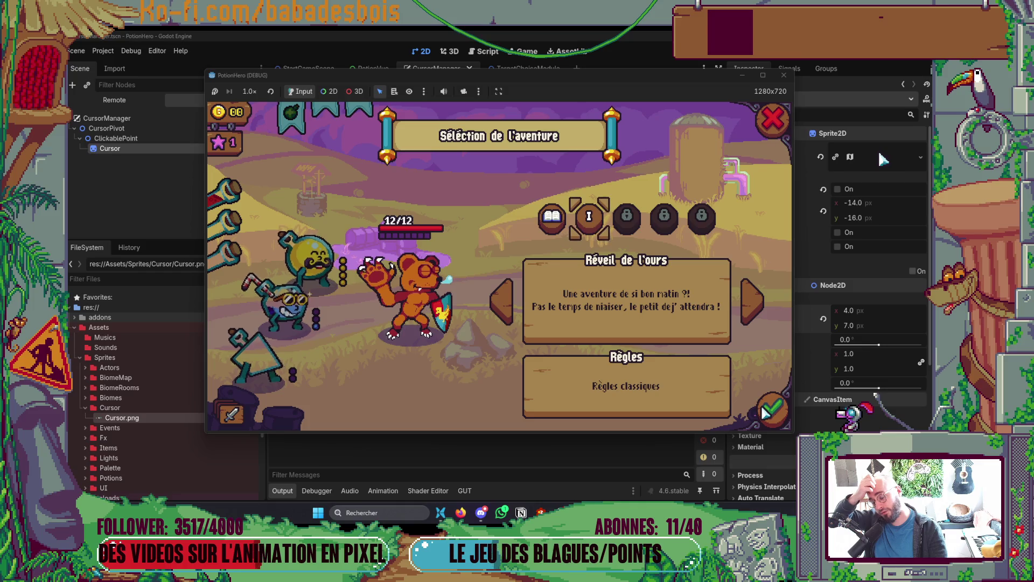
mouse_move(255, 372)
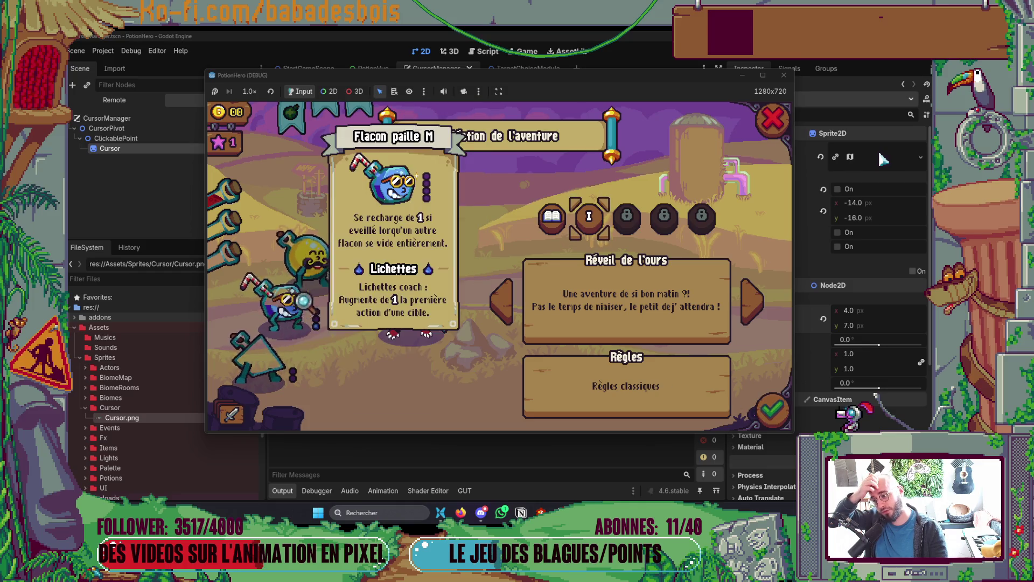
mouse_move(232, 192)
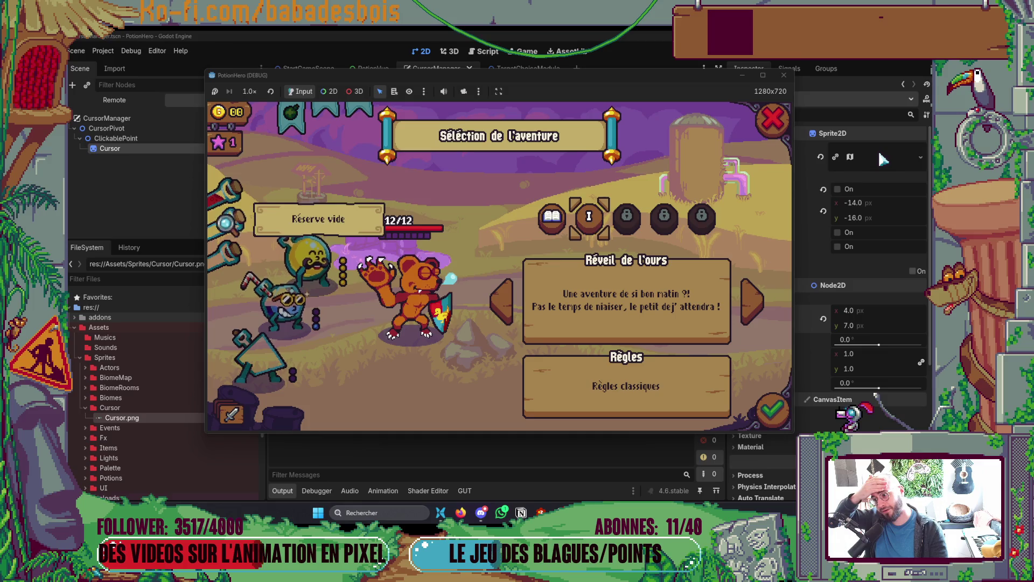
mouse_move(318, 322)
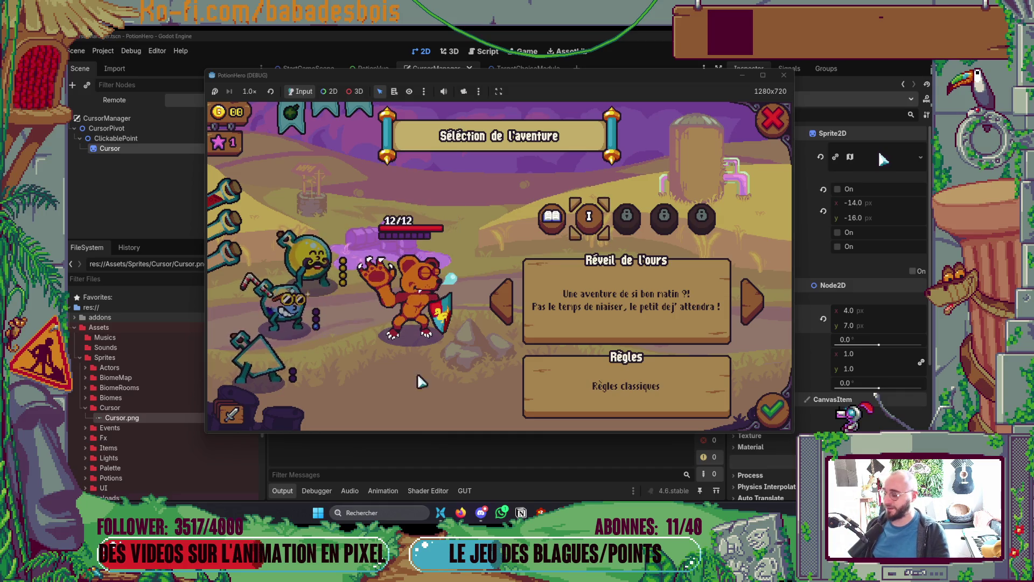
Step: Start Réveil de l'ours, skip the three intro speech bubbles into the fight, and return to Neovim
left_click(771, 410)
left_click(610, 338)
left_click(613, 344)
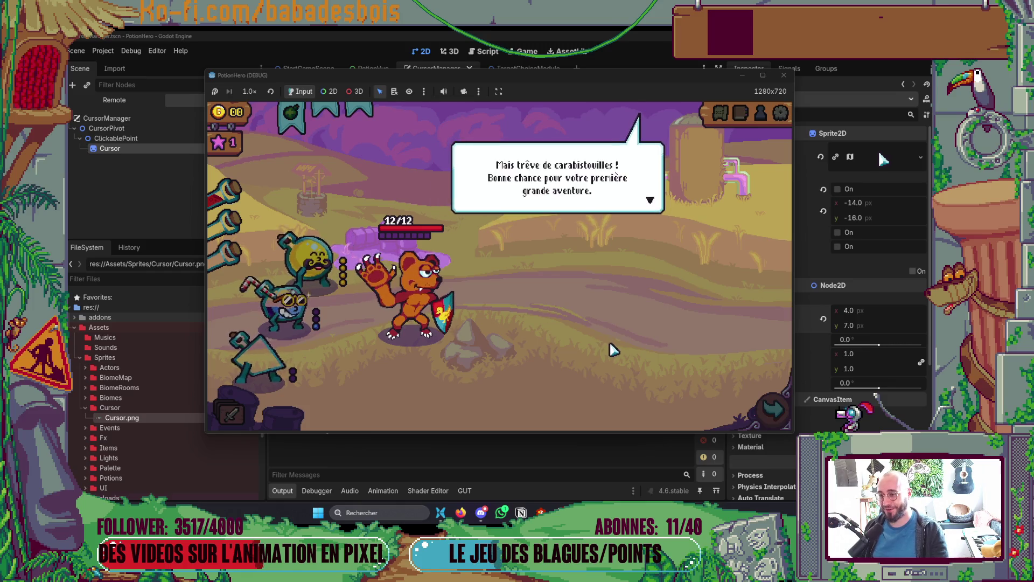
left_click(613, 347)
left_click(773, 409)
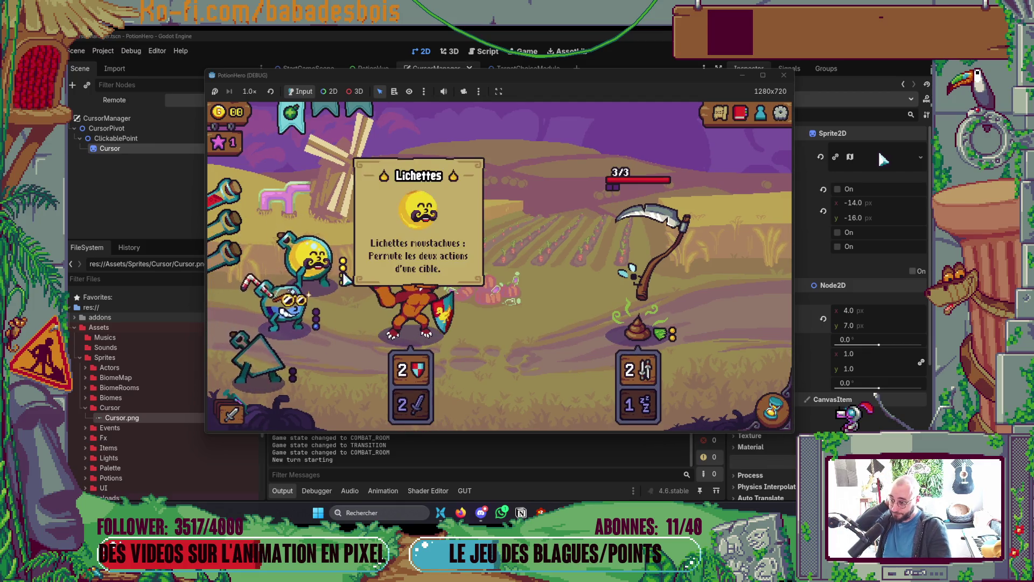
mouse_move(411, 313)
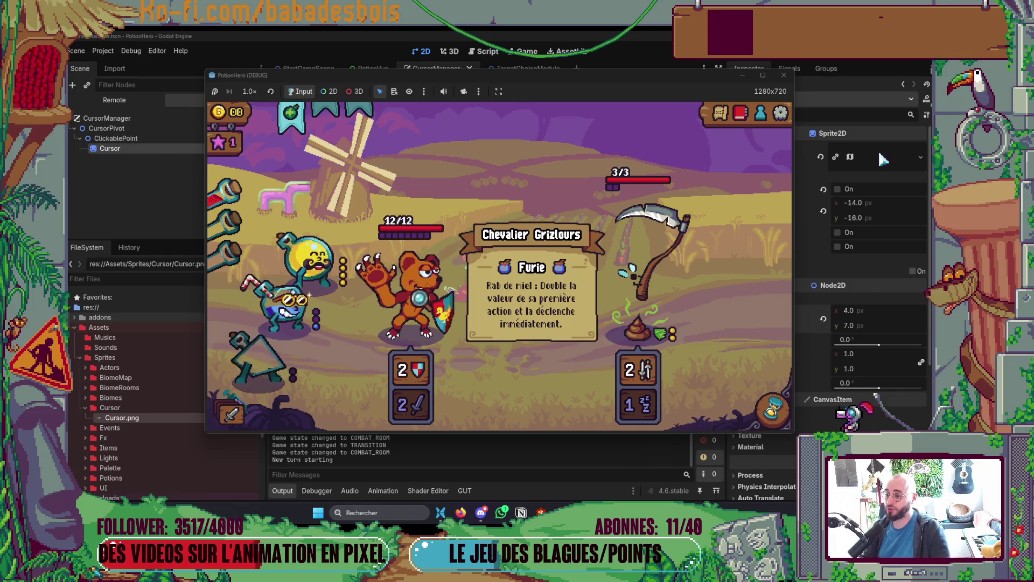
key("alt+Tab")
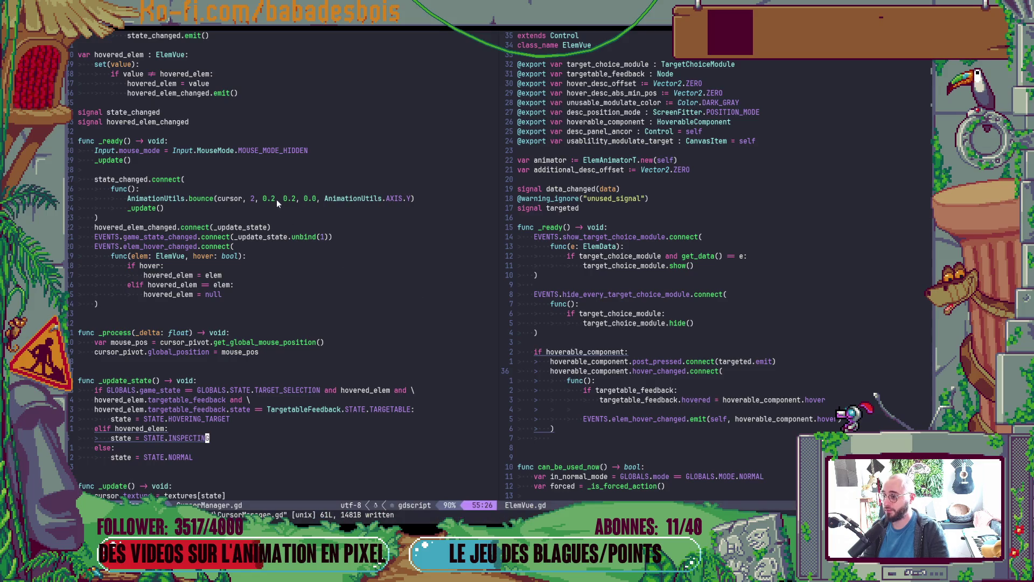
Step: Save CursorManager.gd with :w and return to the running game
type(":w")
key("Return")
key("alt+Tab")
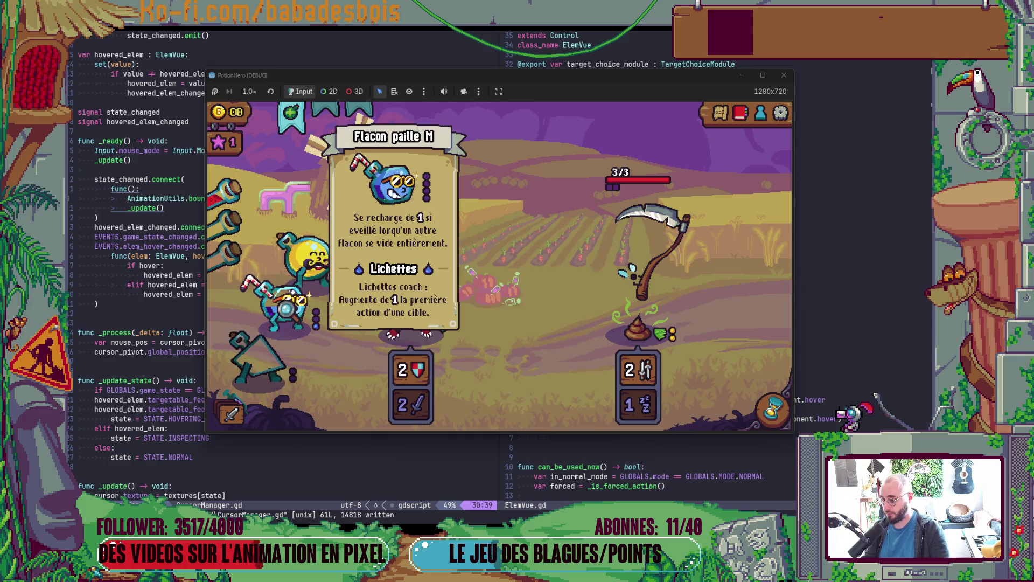
mouse_move(306, 244)
key("alt+Tab")
key("alt+Tab")
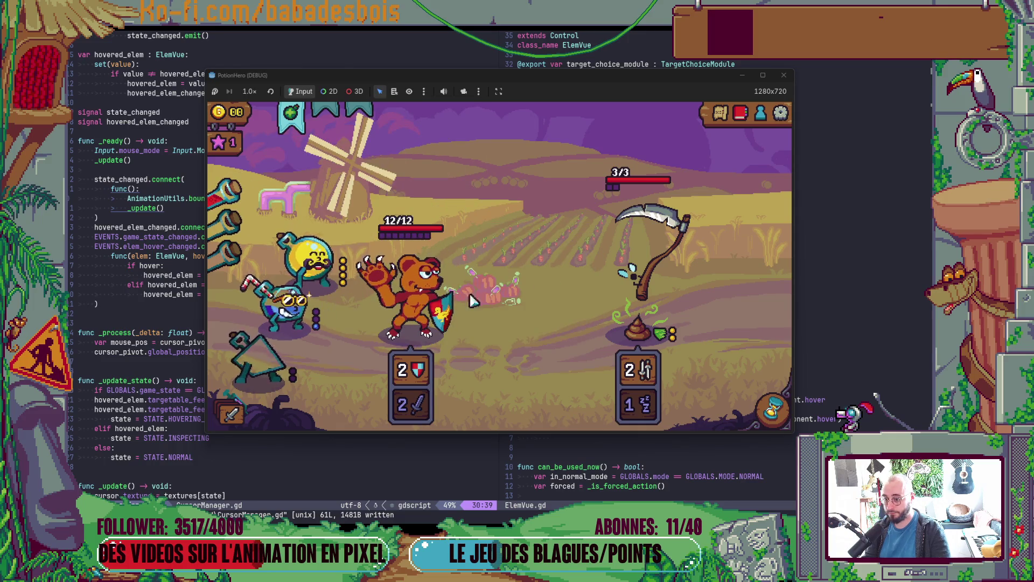
Step: Try Bidon hydrolix targeting and the inspect cursor on enemies, then close the game window
left_click(303, 120)
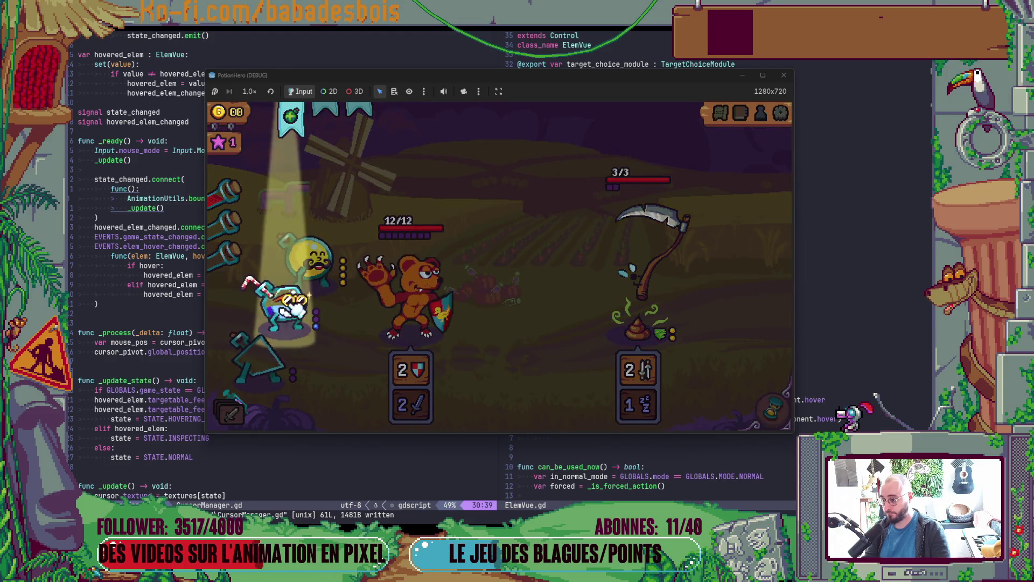
left_click(285, 306)
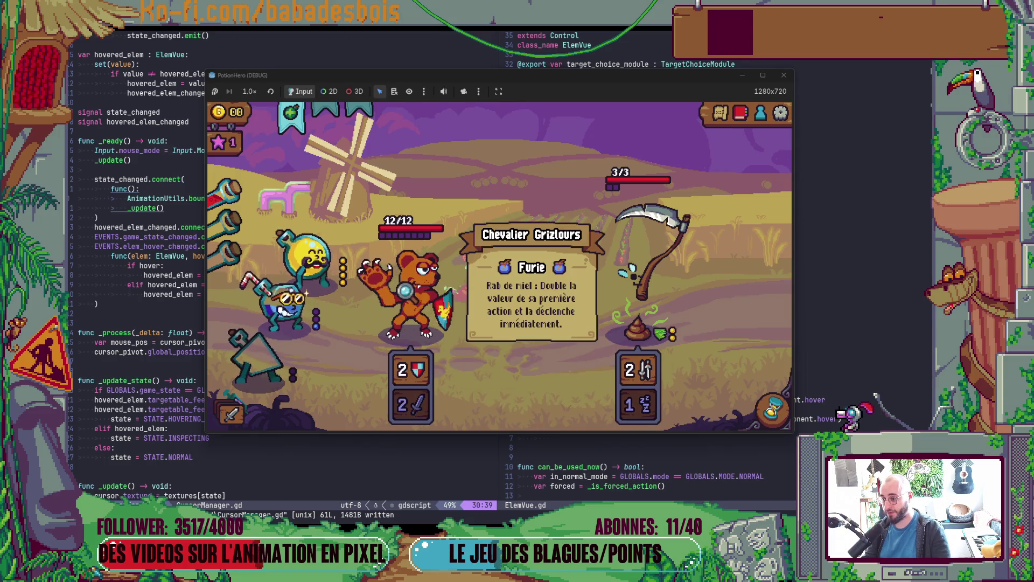
mouse_move(636, 320)
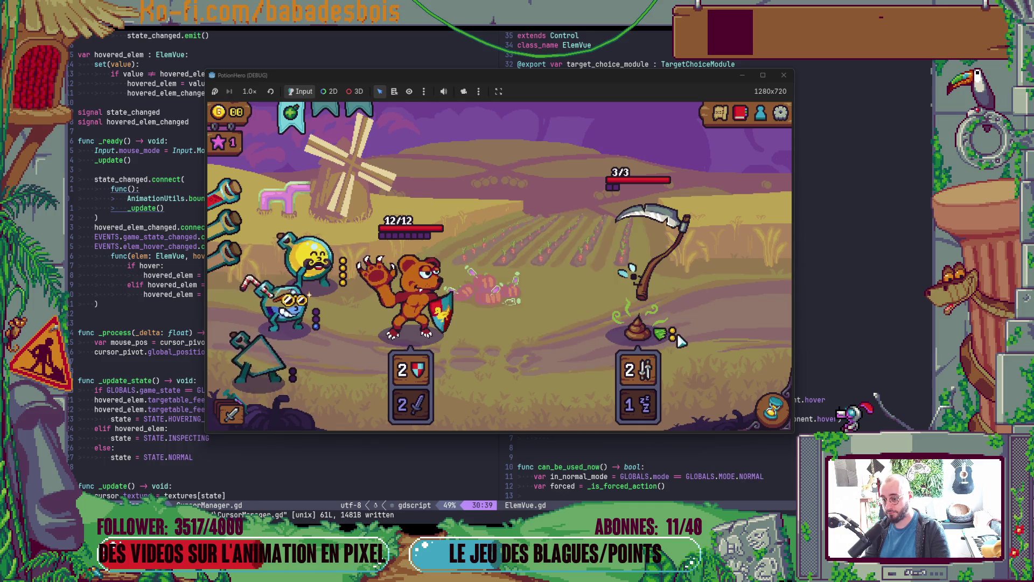
mouse_move(672, 334)
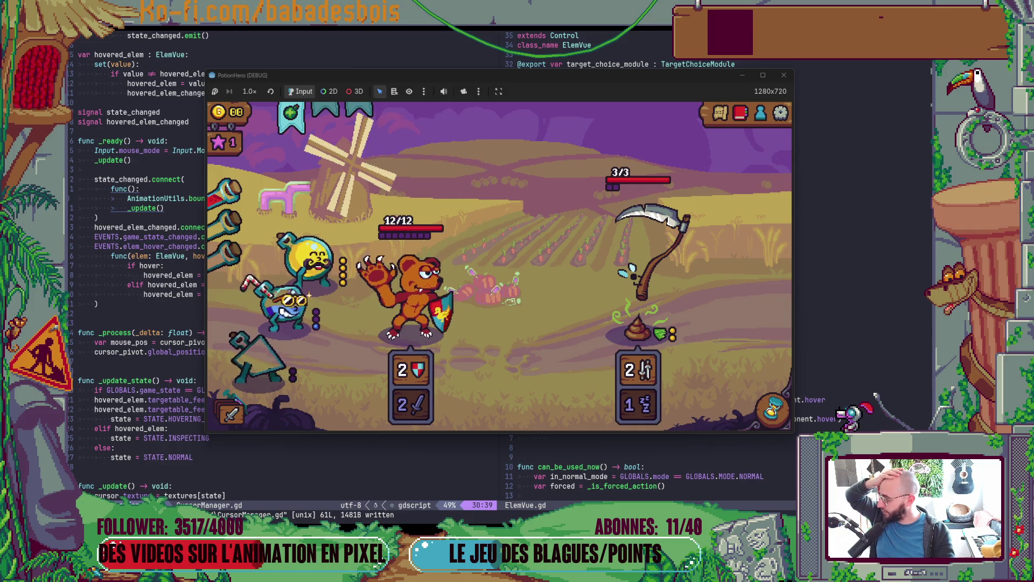
mouse_move(410, 520)
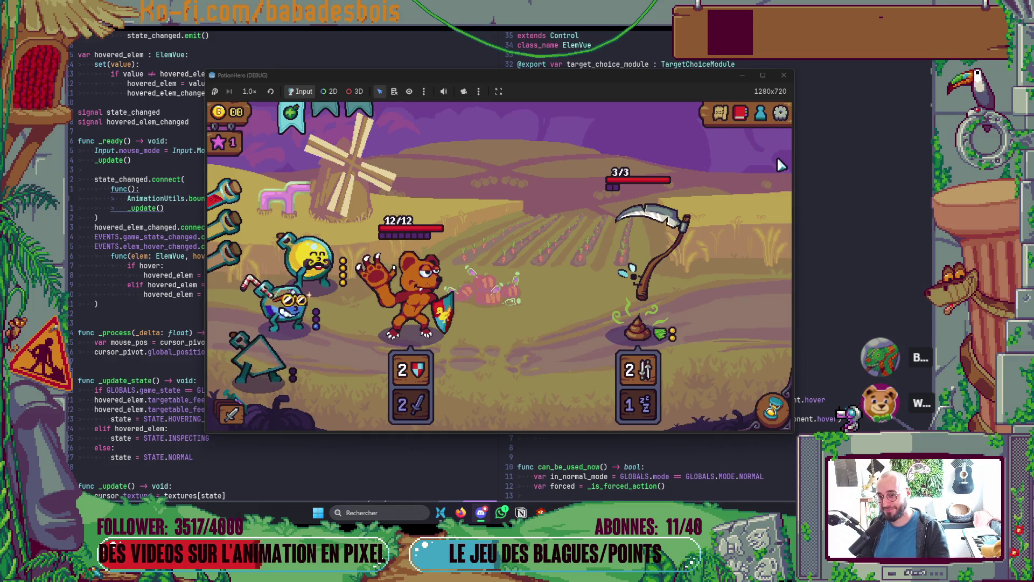
left_click(784, 76)
key("alt+Tab")
key("alt+Tab")
key("alt+Tab")
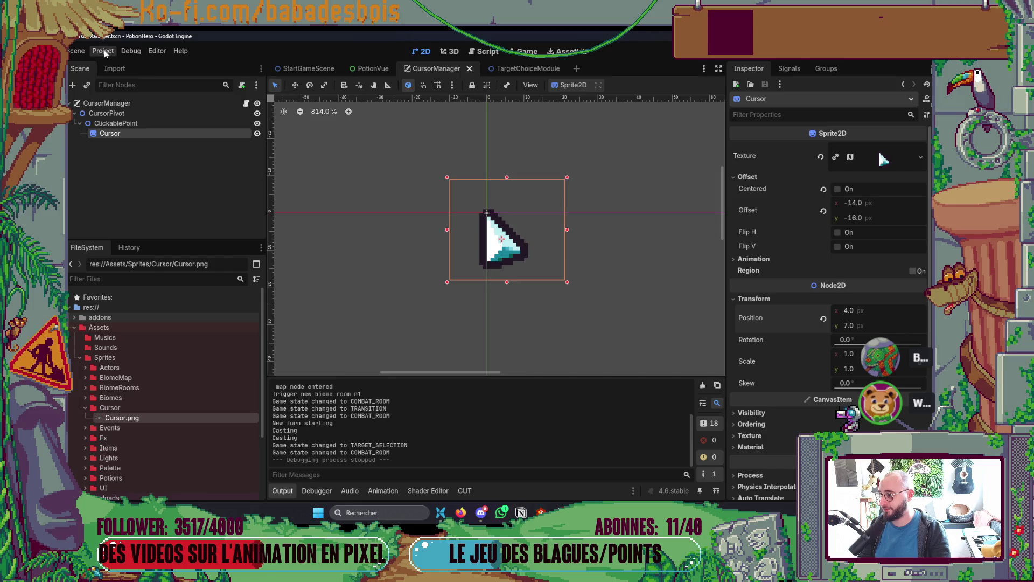
Step: In Project Settings, clear the search filter and browse the Display Window, Server and Mouse Cursor sections
left_click(103, 51)
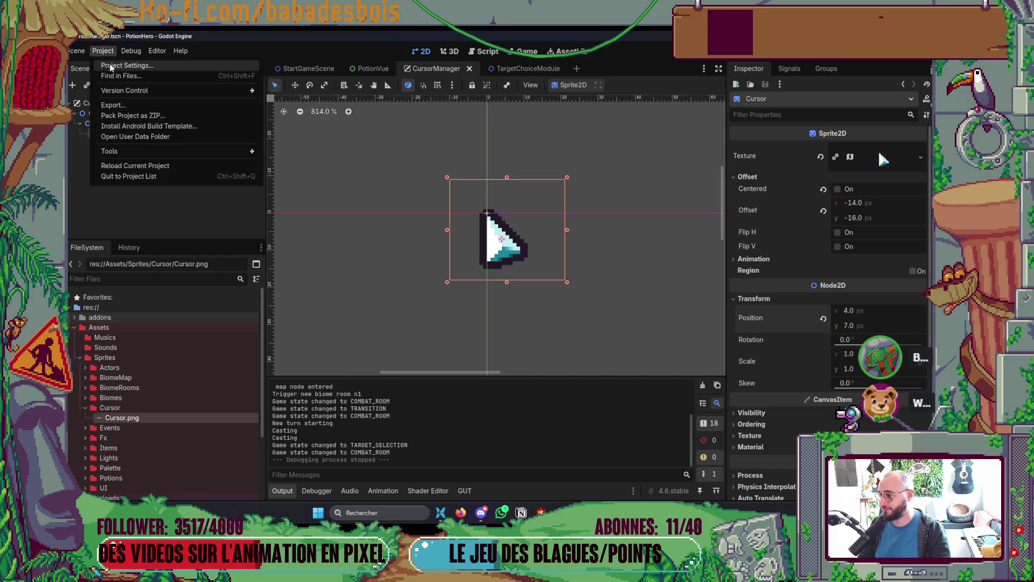
left_click(111, 64)
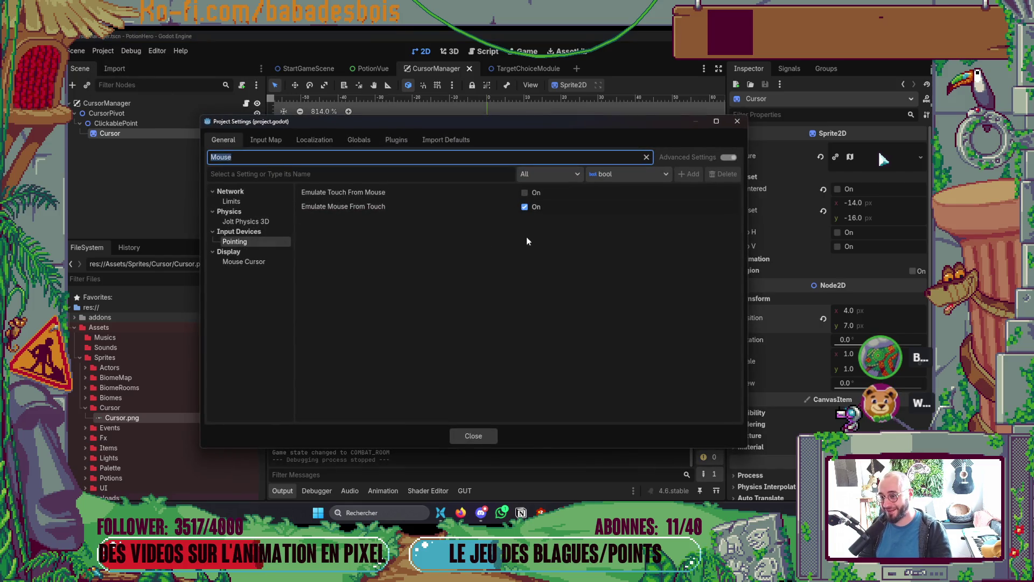
left_click(646, 157)
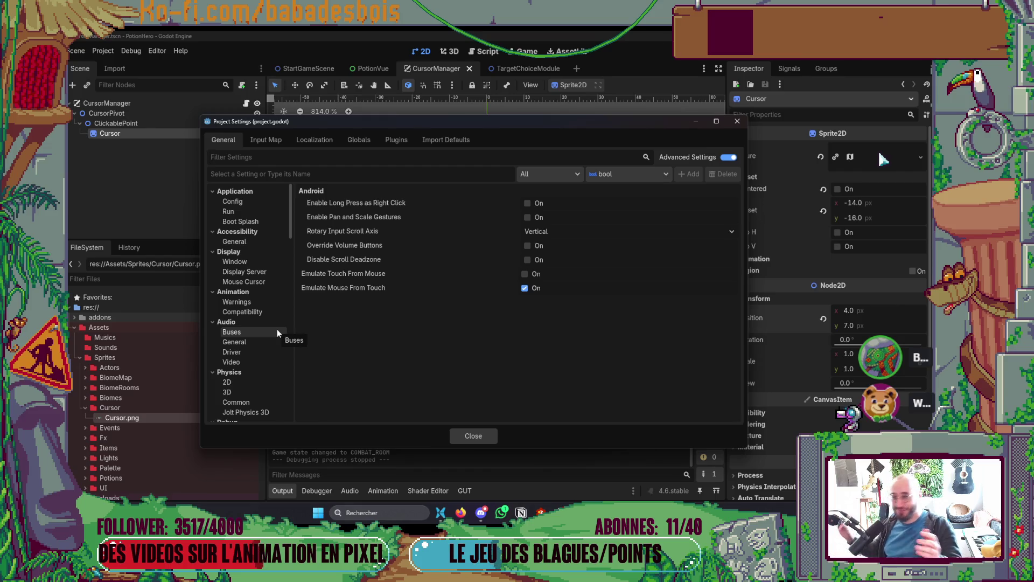
scroll(267, 270, "down", 6)
scroll(277, 263, "up", 4)
scroll(289, 236, "up", 3)
scroll(280, 258, "down", 8)
scroll(280, 259, "up", 10)
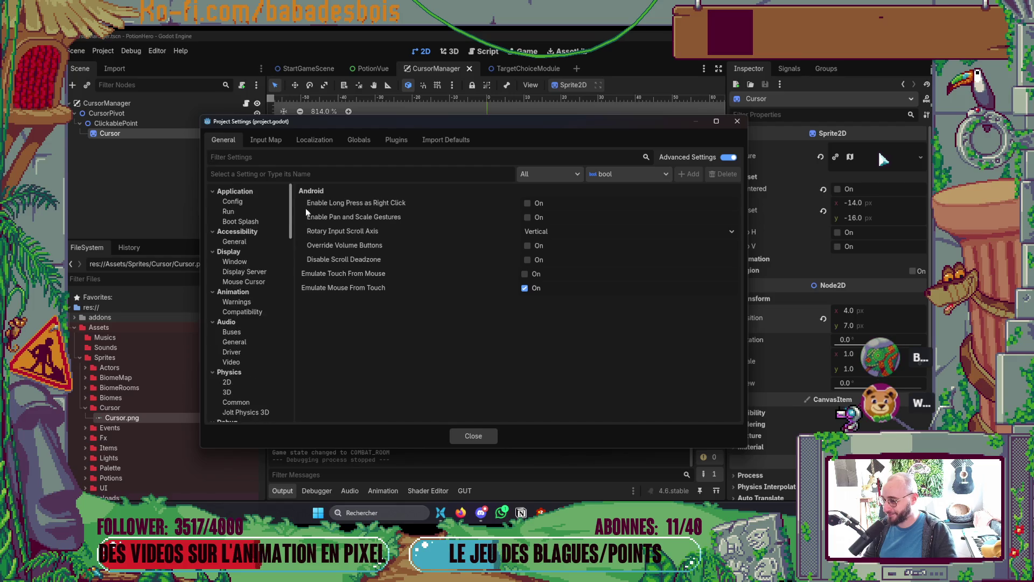
left_click(267, 263)
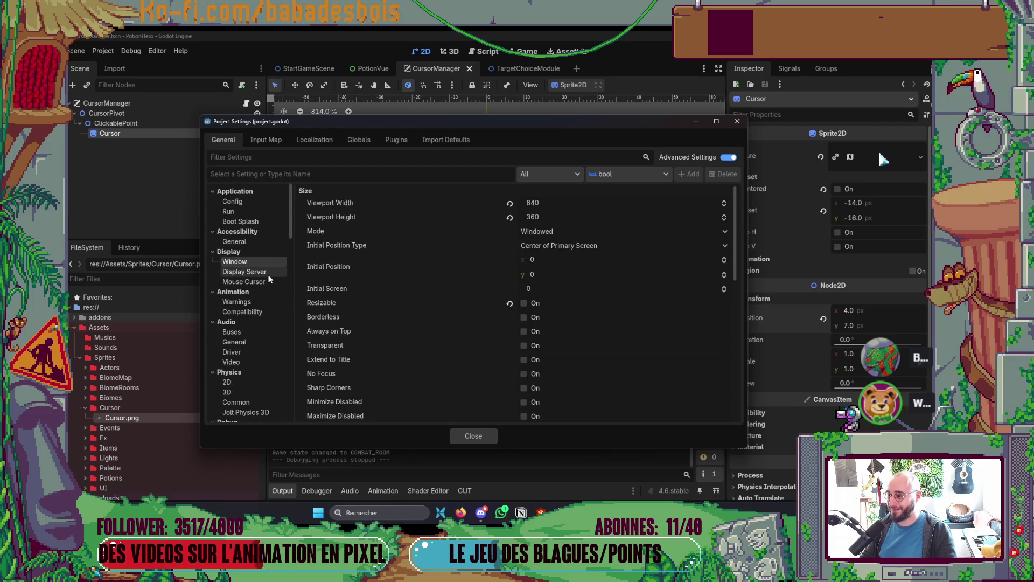
left_click(269, 274)
left_click(268, 281)
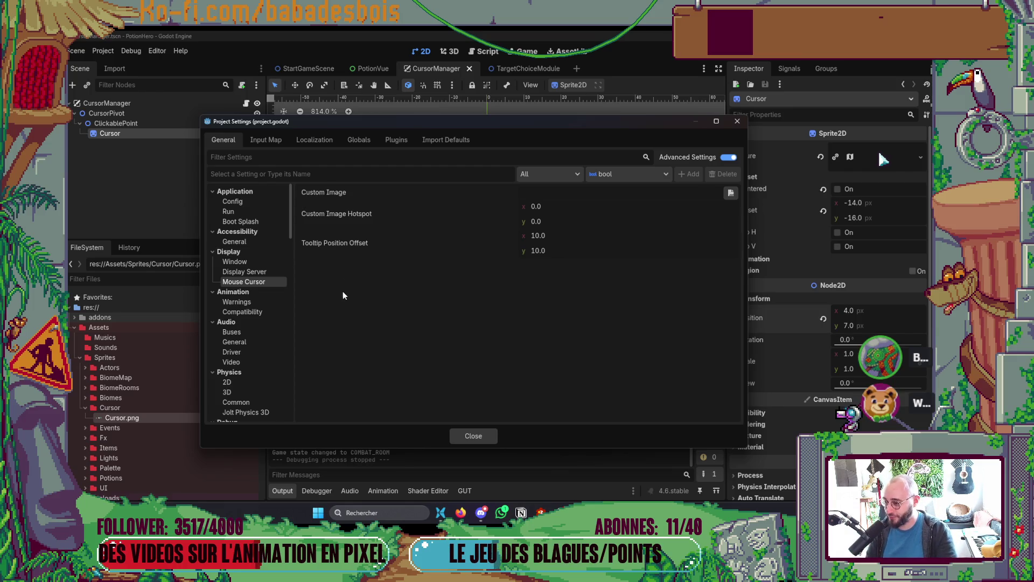
left_click_drag(293, 232, 295, 419)
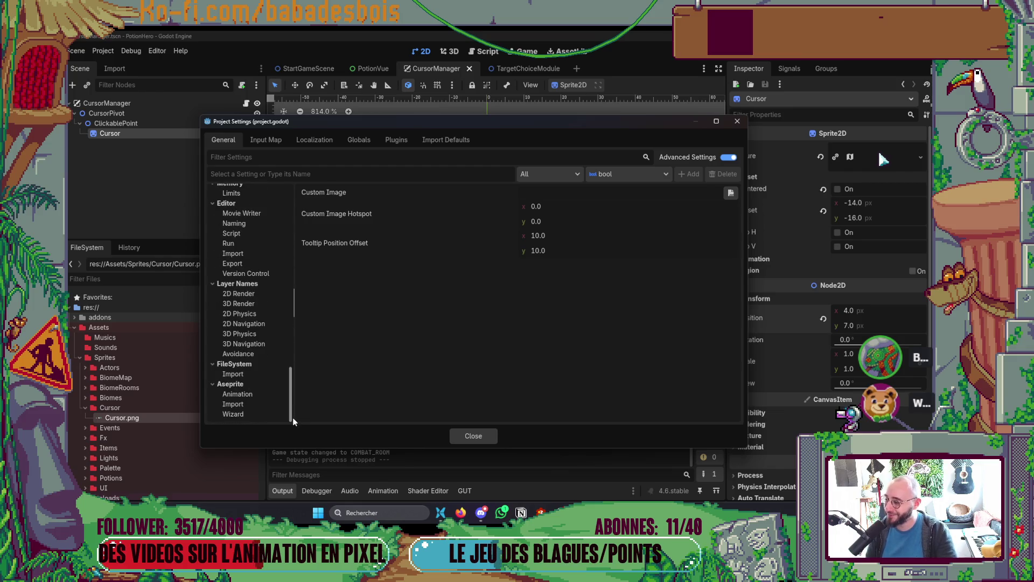
left_click_drag(289, 413, 300, 216)
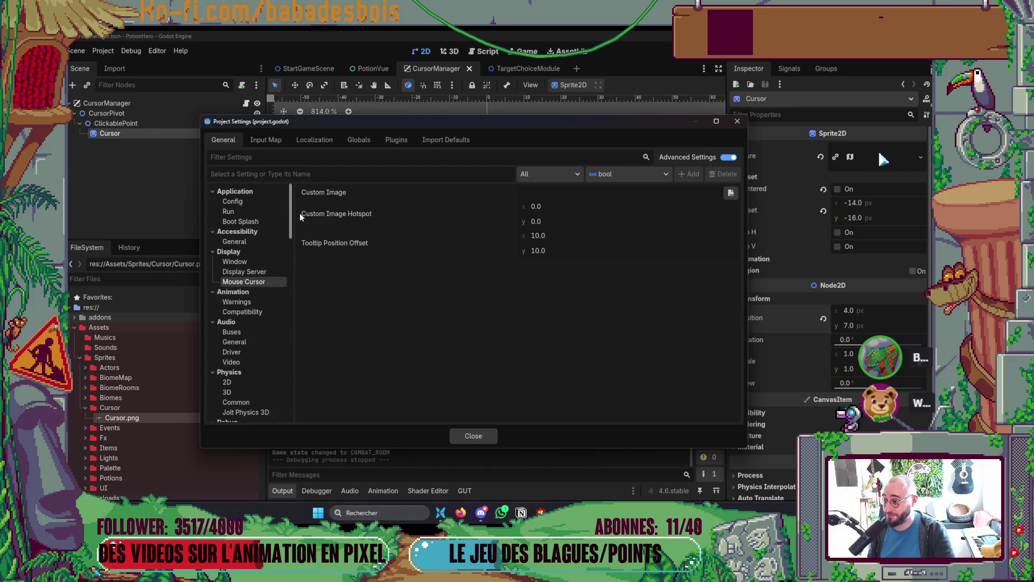
Step: Set Display > Window Mode to Fullscreen with Resizable ticked, then run the project
left_click(262, 263)
left_click(548, 236)
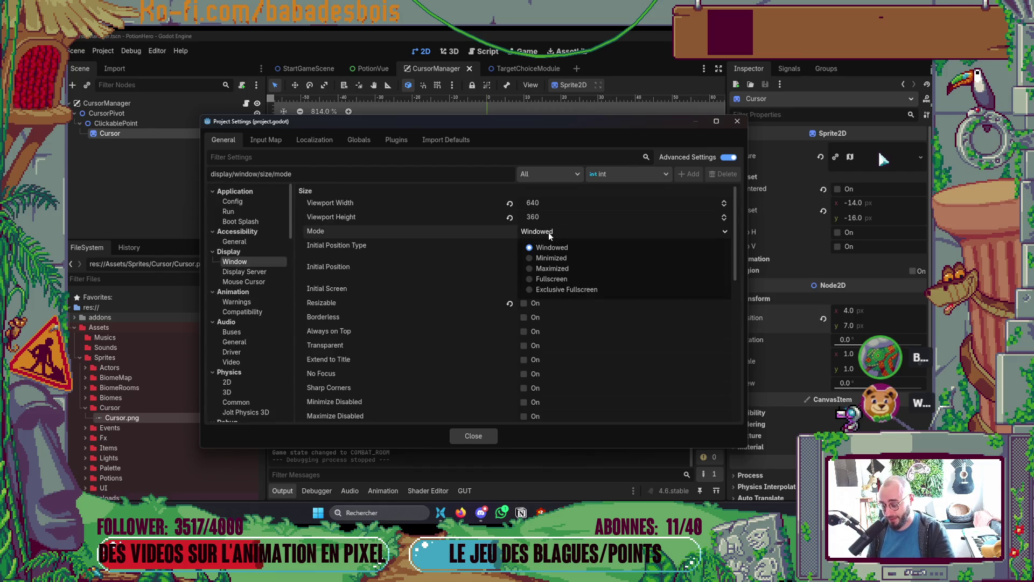
left_click(554, 285)
left_click(523, 303)
left_click(481, 437)
key("F5")
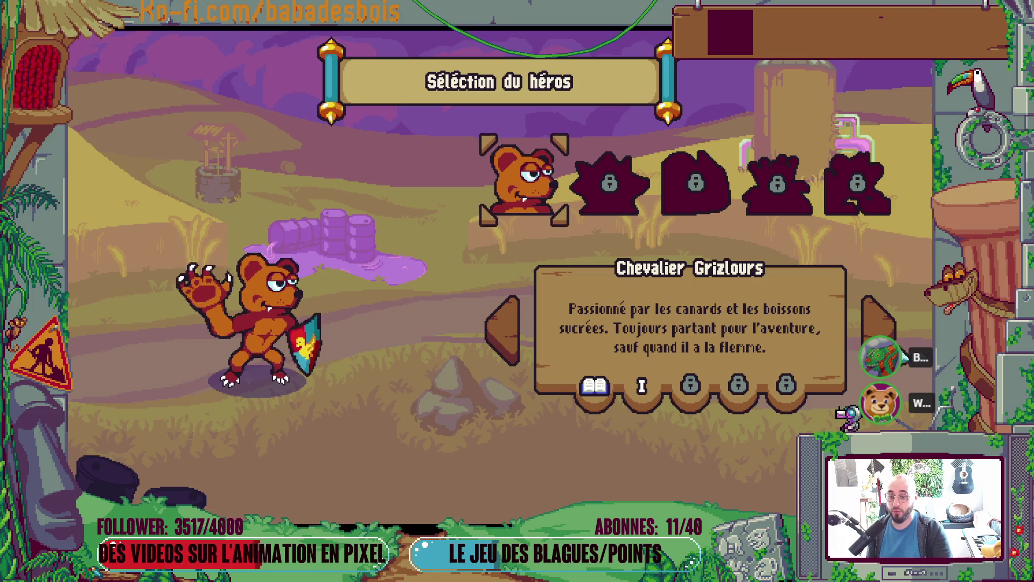
Step: Confirm the hero, then hover the enemies and the bear to check the inspect cursor and info cards
key("Return")
mouse_move(415, 345)
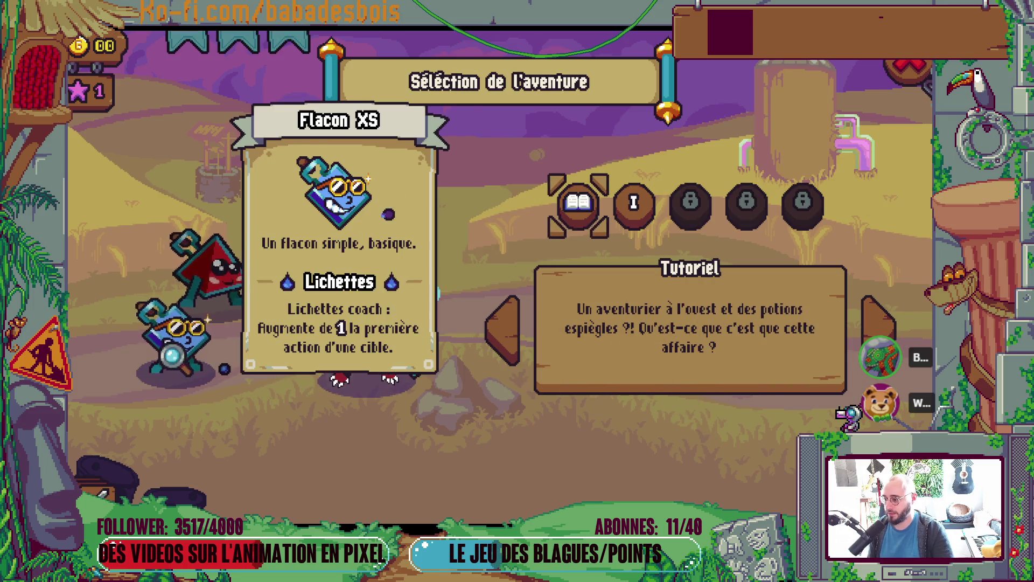
mouse_move(214, 269)
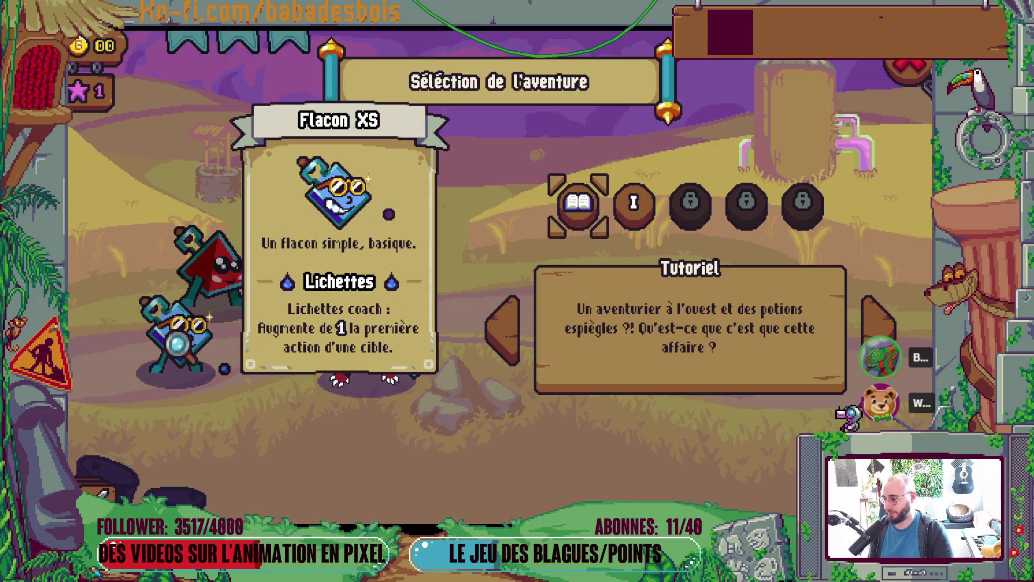
mouse_move(176, 338)
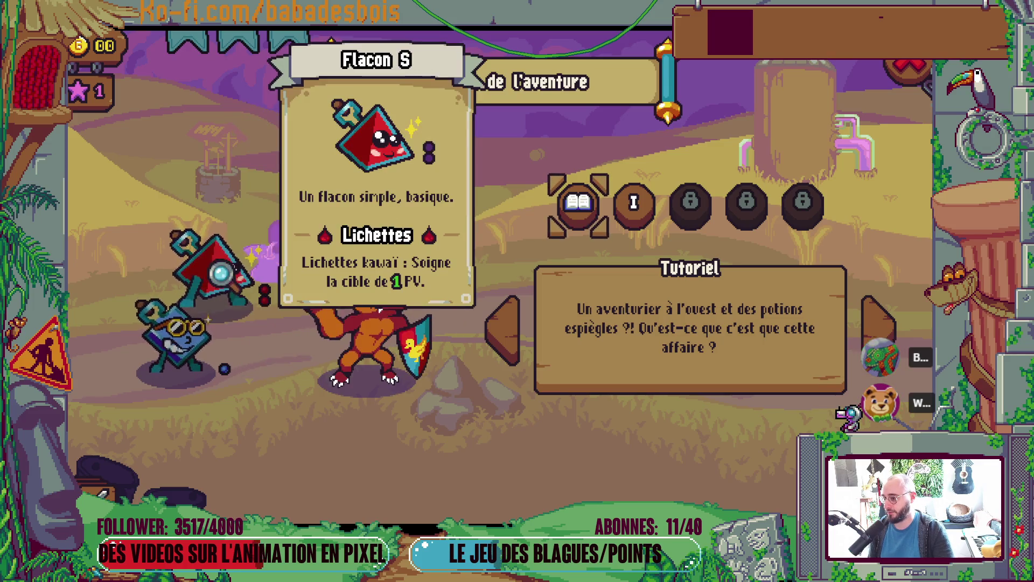
mouse_move(372, 323)
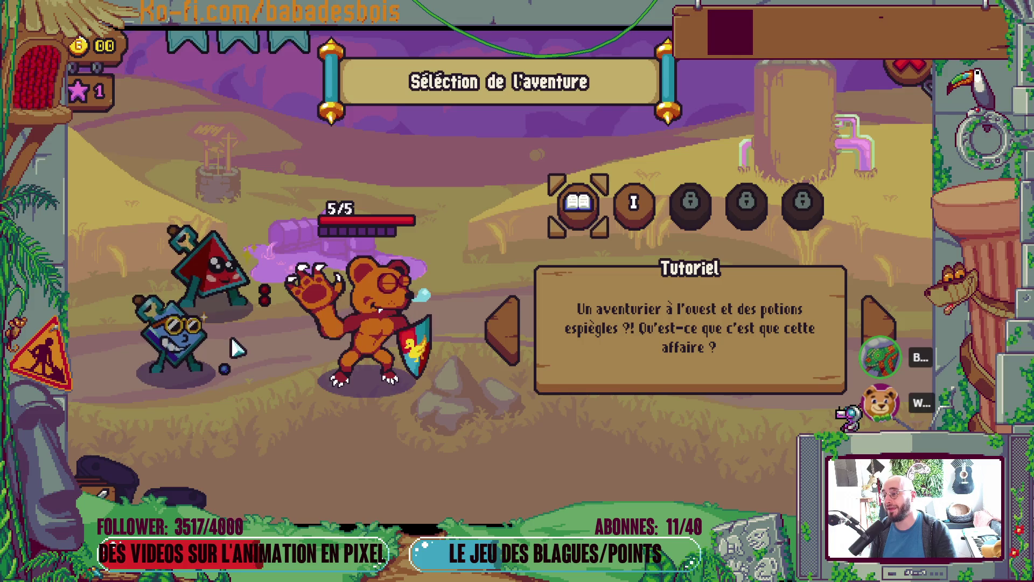
mouse_move(265, 303)
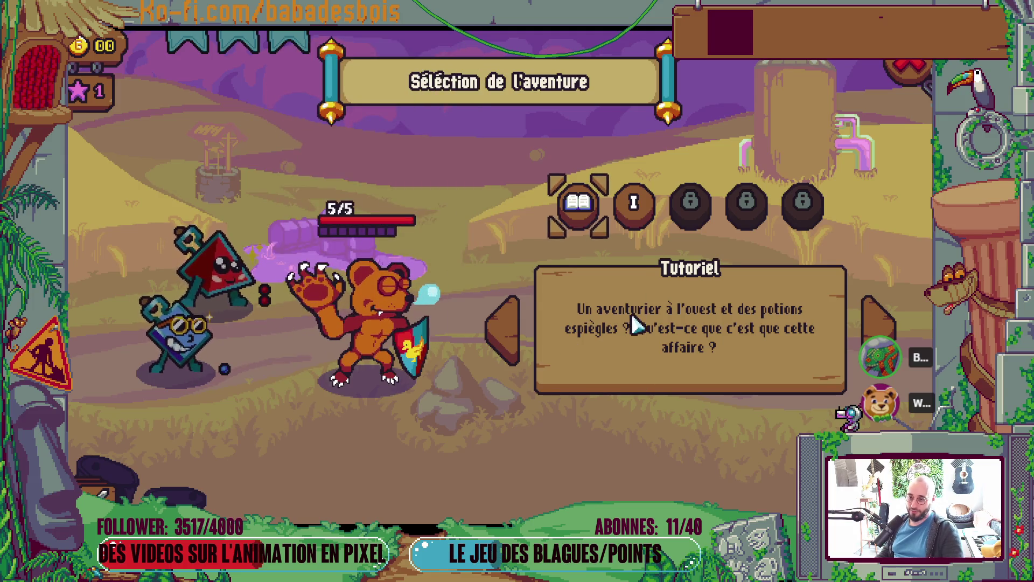
mouse_move(217, 274)
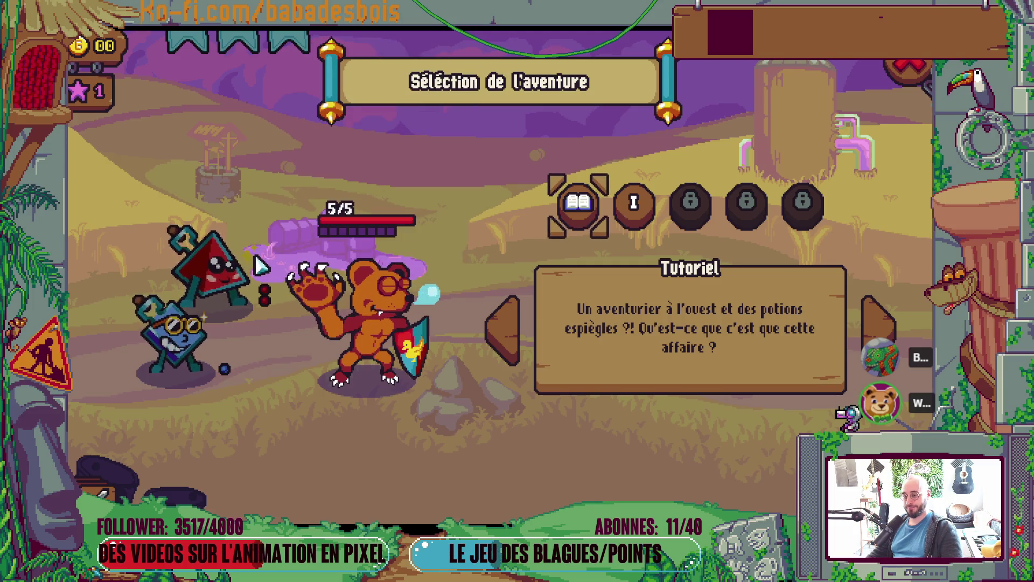
Step: Choose and launch the 'I' adventure, clicking through its three opening speech bubbles
left_click(636, 232)
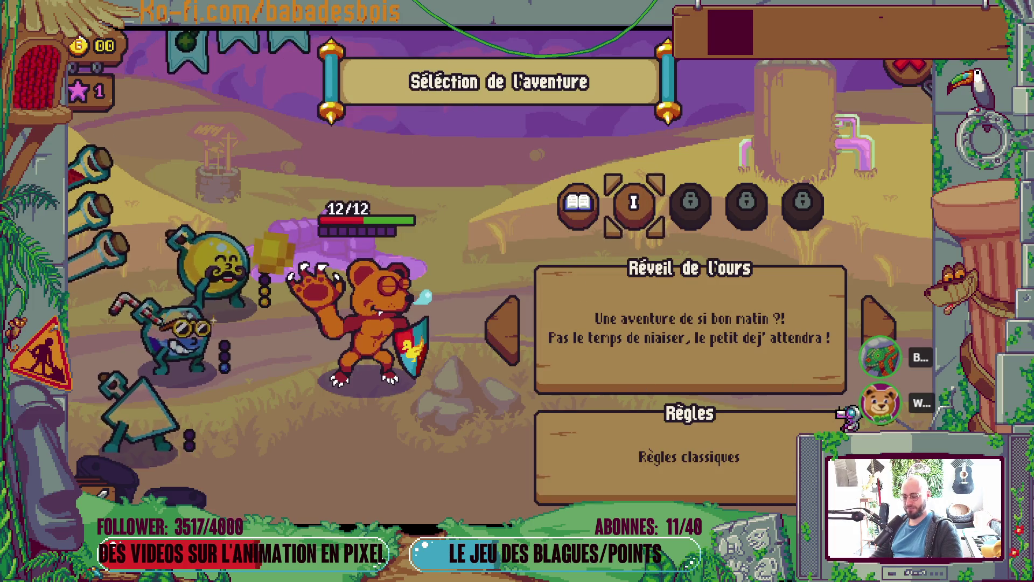
left_click(643, 221)
left_click(616, 397)
left_click(618, 400)
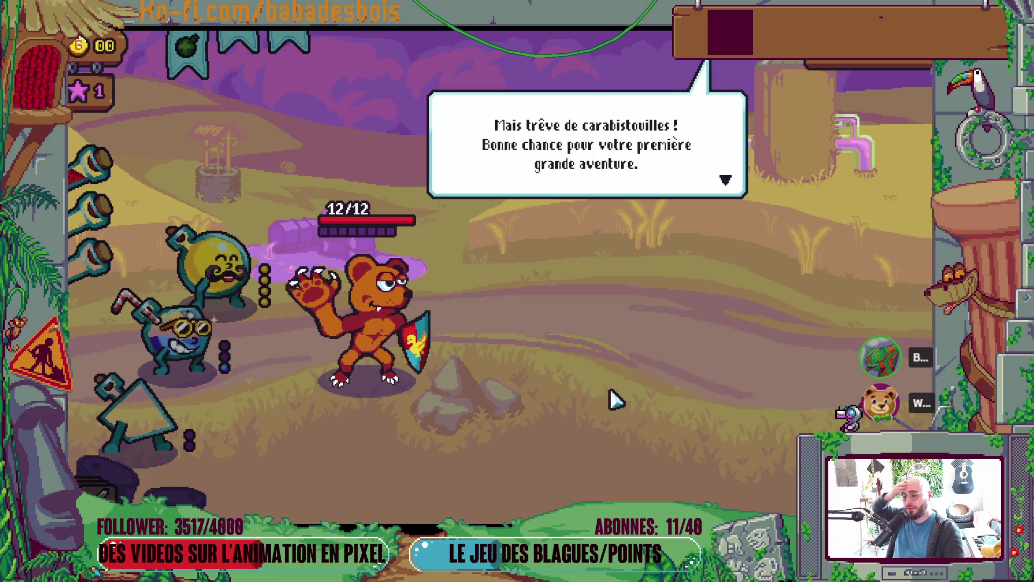
left_click(614, 396)
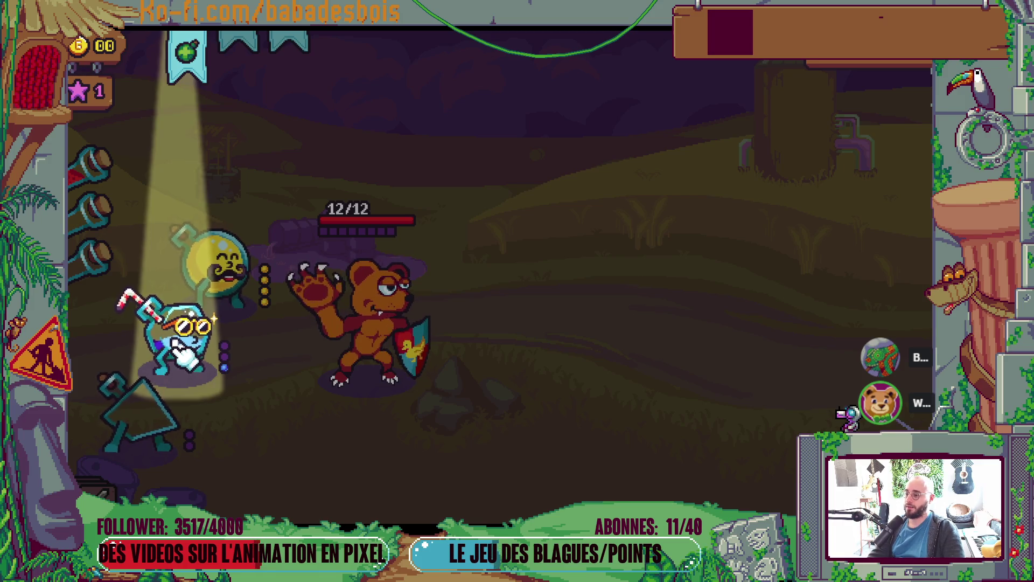
key("alt+Tab")
key("alt+Tab")
key("alt+Tab")
key("alt+Tab")
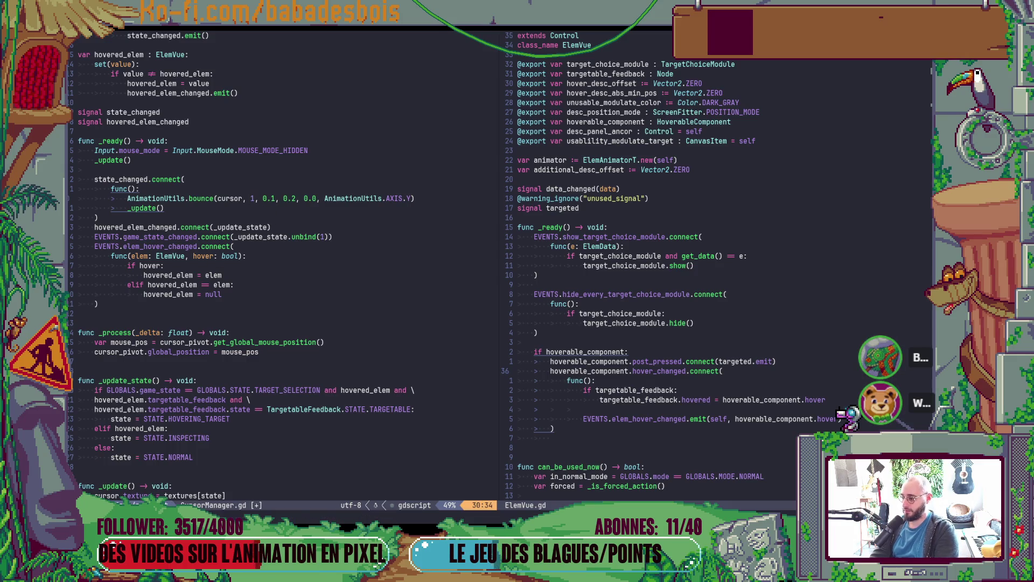
Step: After reviewing CursorManager.gd and ElemVue.gd, bring the running PotionHero game back to front
key("alt+Tab")
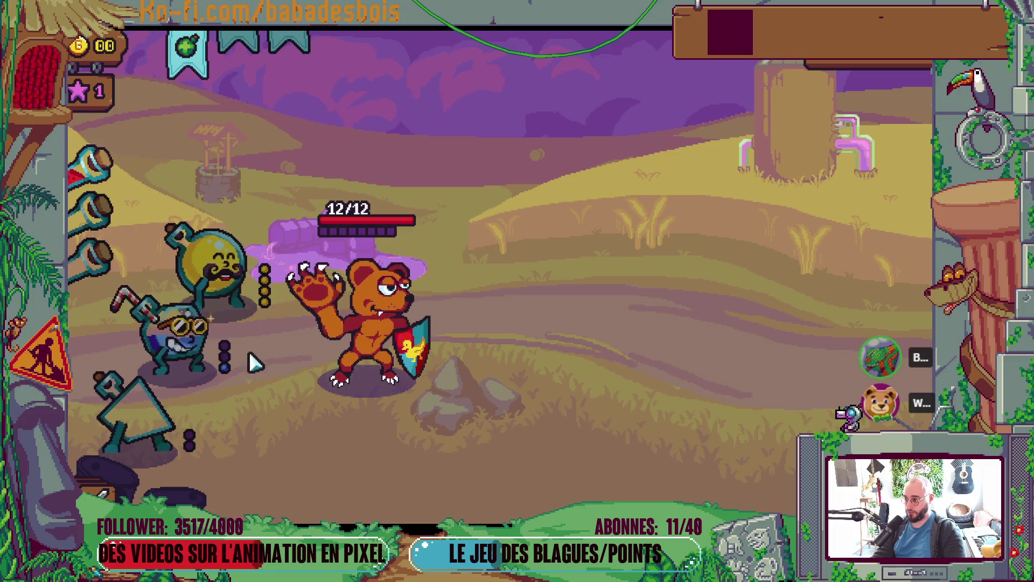
Step: Start Bidon hydrolix and green potion targeting, cancelling each with a right-click
mouse_move(223, 371)
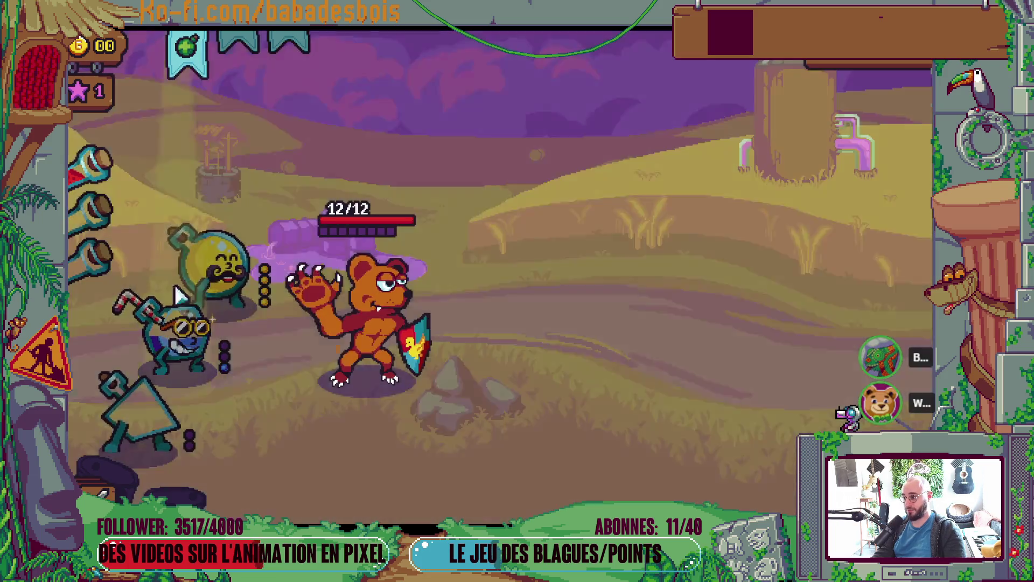
mouse_move(115, 170)
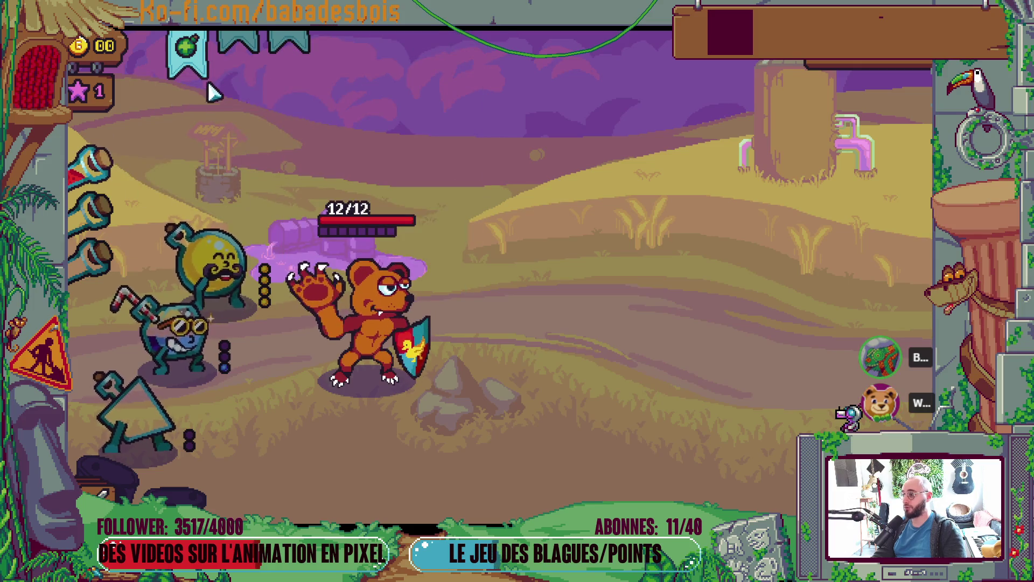
mouse_move(206, 70)
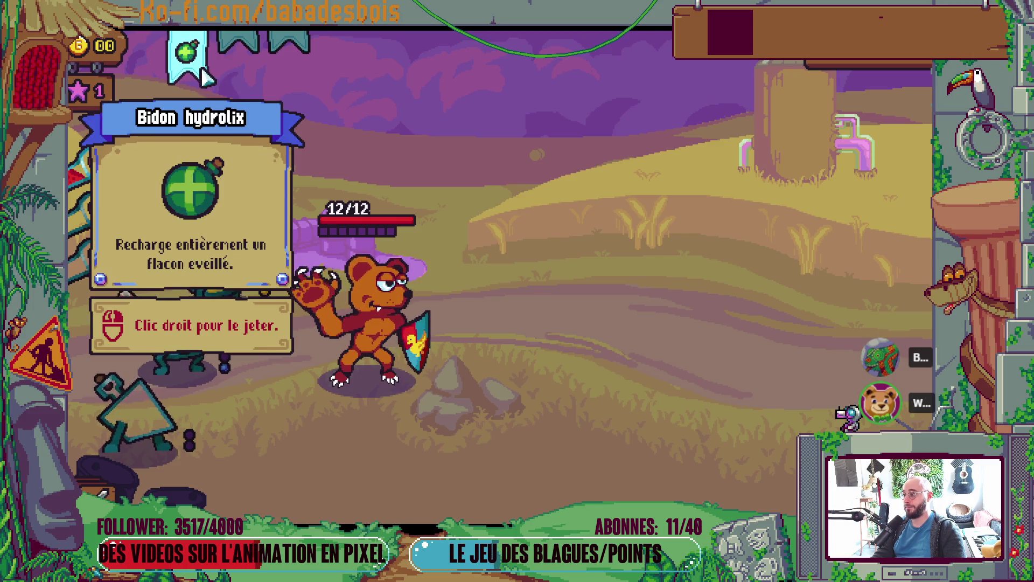
left_click(204, 78)
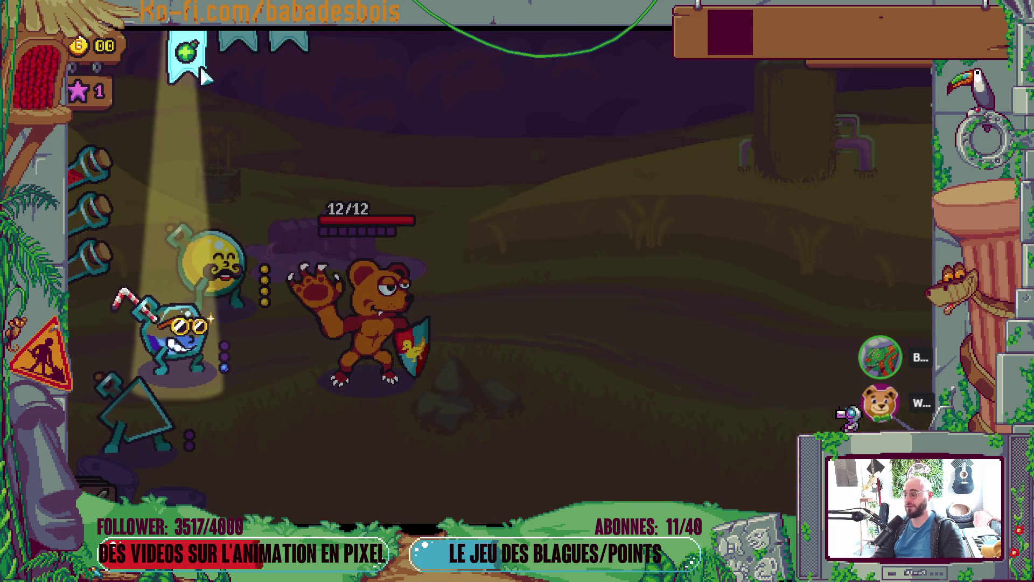
right_click(238, 95)
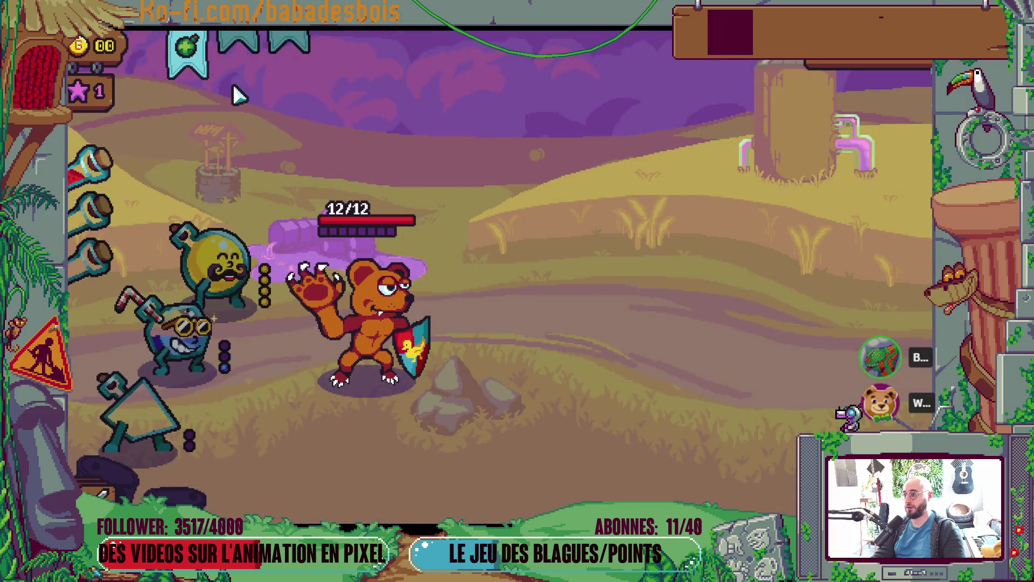
key("1")
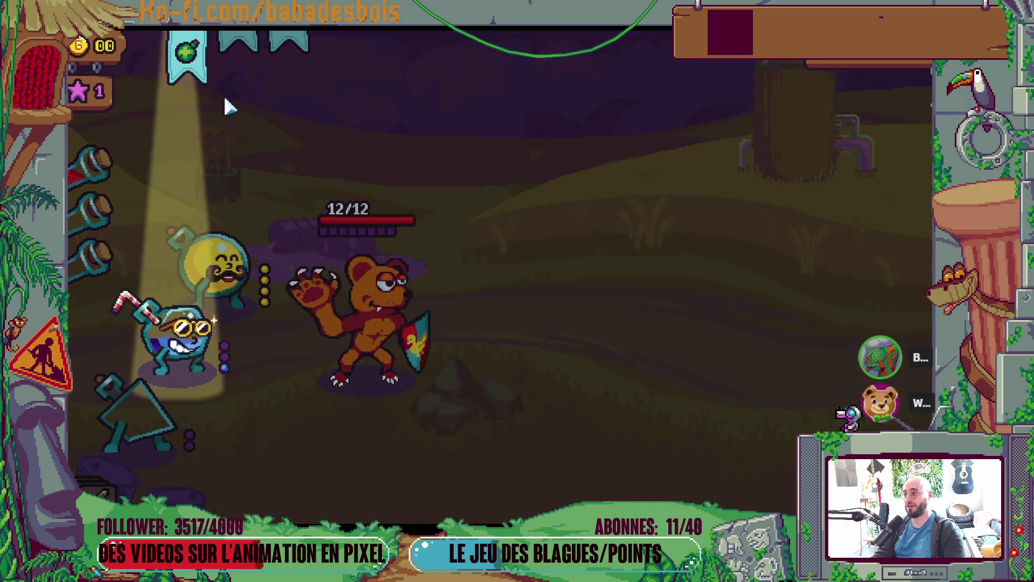
right_click(241, 119)
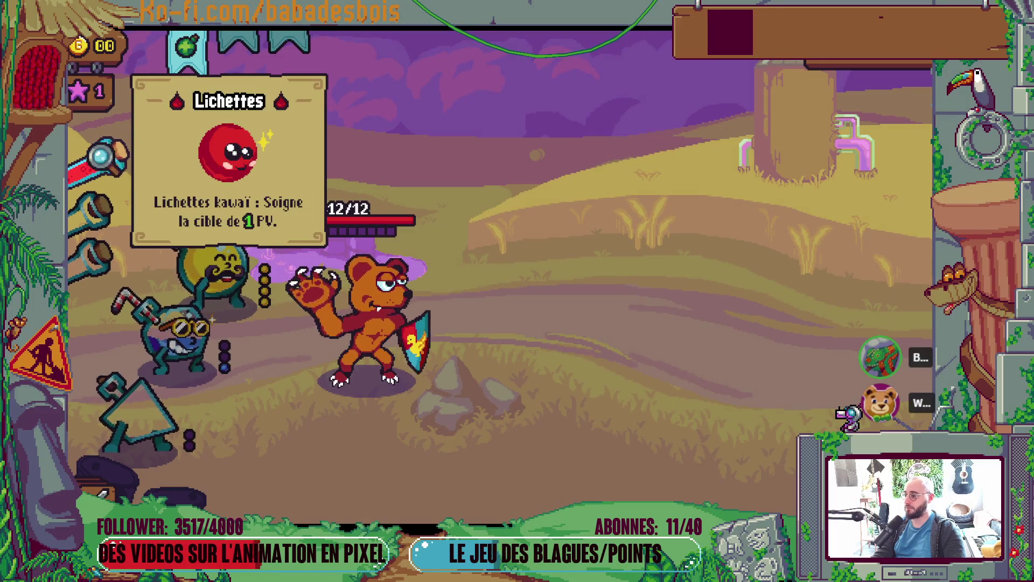
Step: Use the top Lichettes flask on a target
left_click(111, 157)
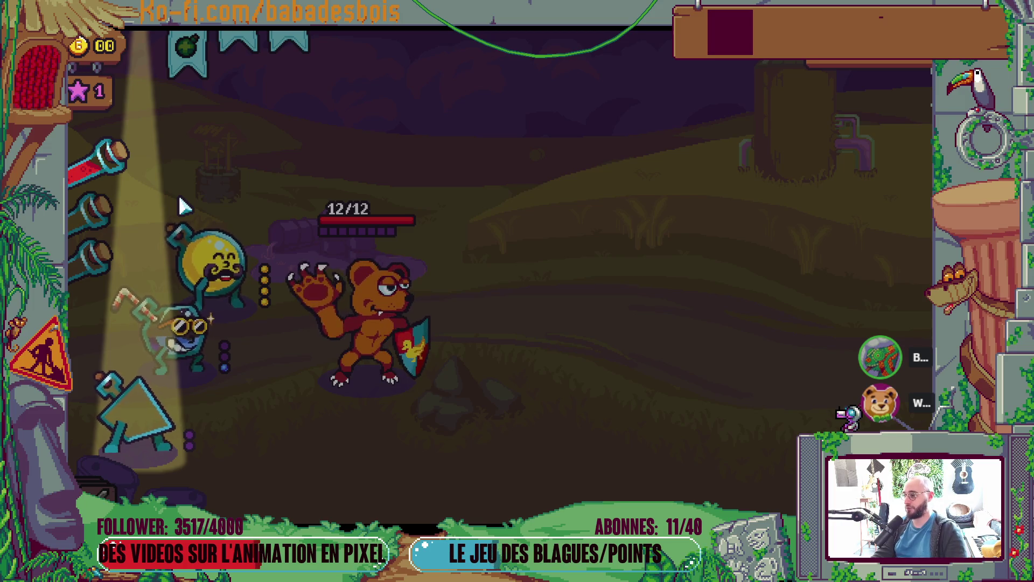
left_click(111, 157)
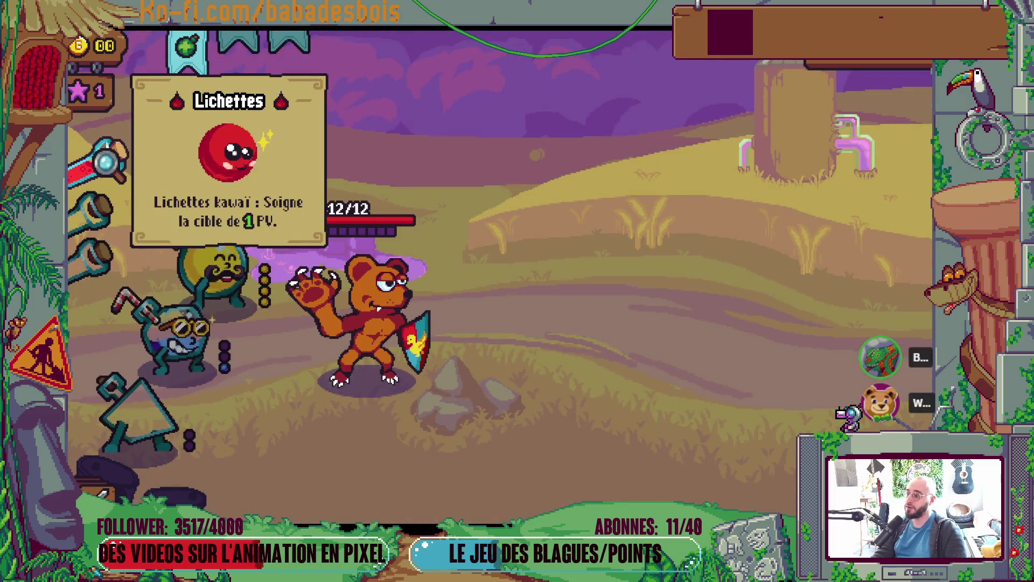
left_click(111, 160)
left_click(116, 172)
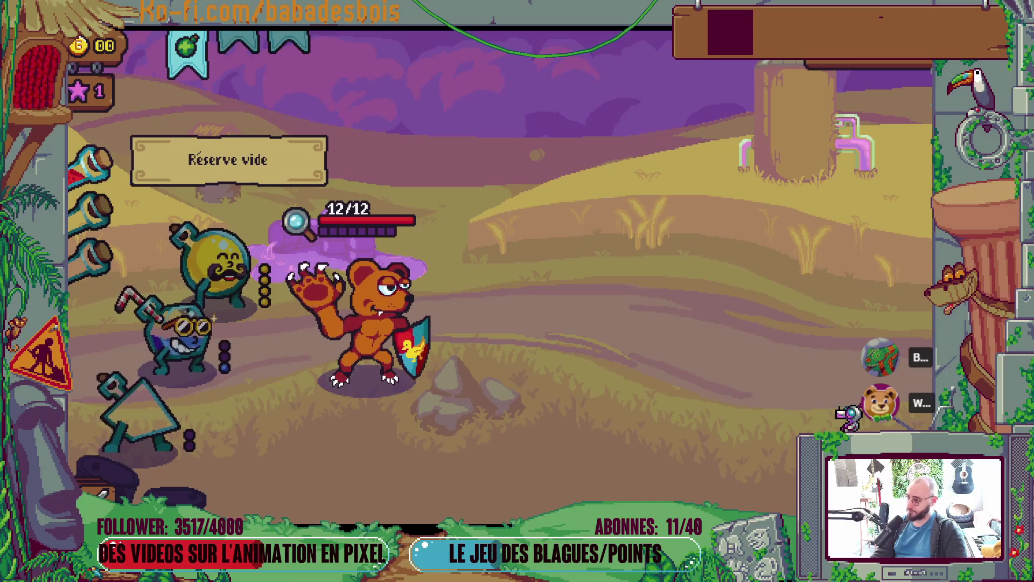
mouse_move(207, 63)
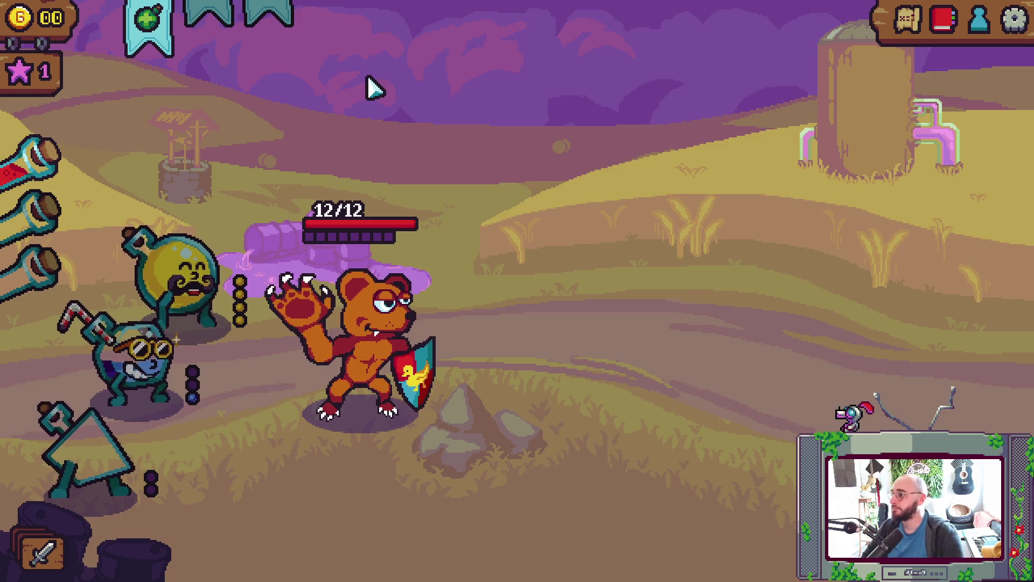
mouse_move(166, 32)
left_click(164, 37)
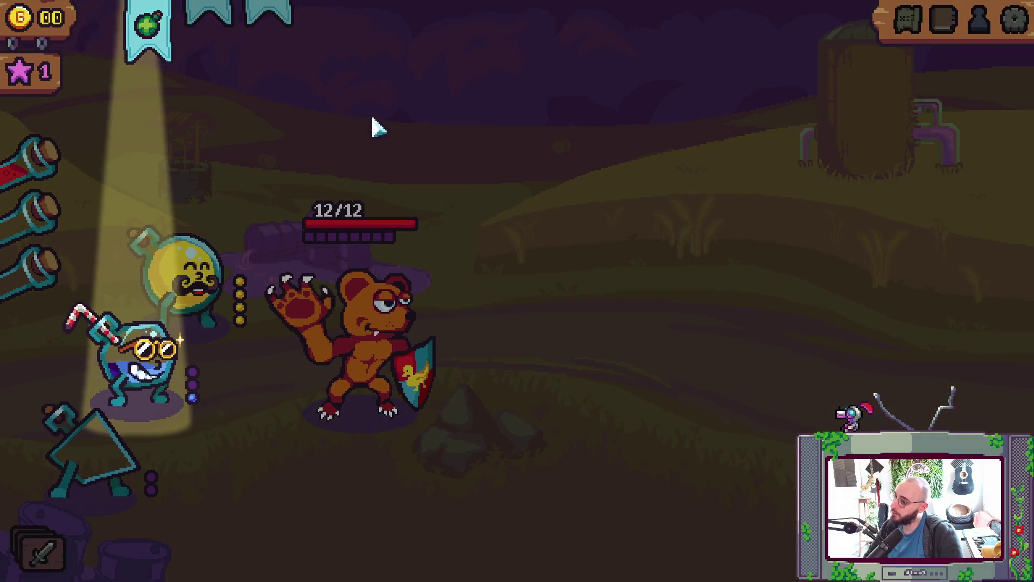
left_click(172, 50)
left_click(54, 162)
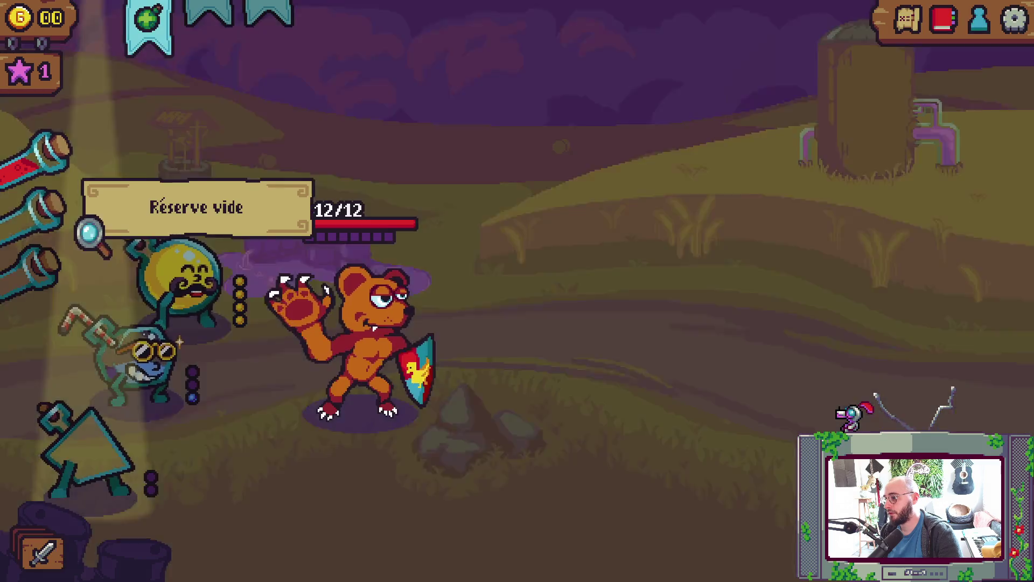
left_click(46, 173)
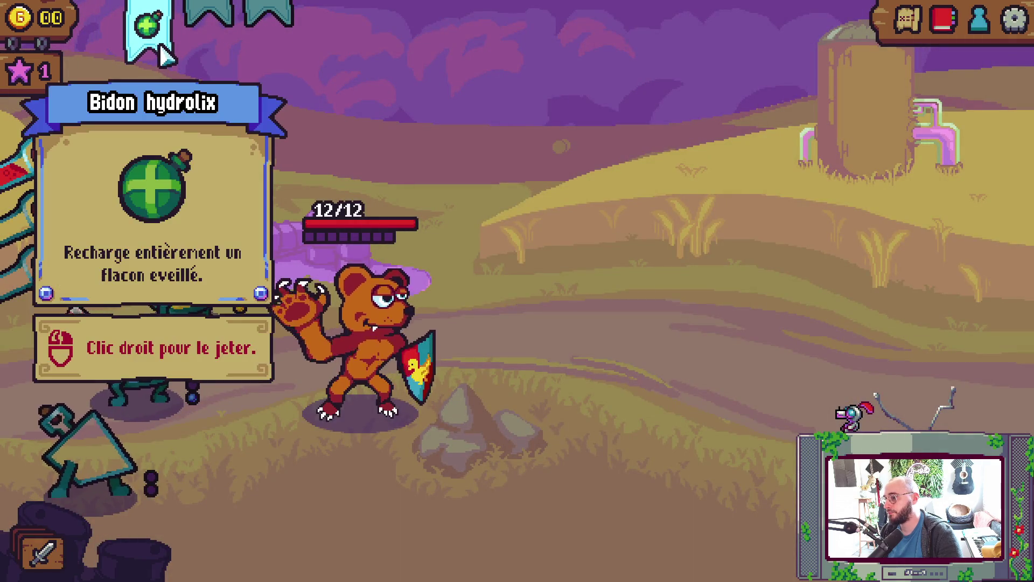
left_click(164, 52)
right_click(226, 158)
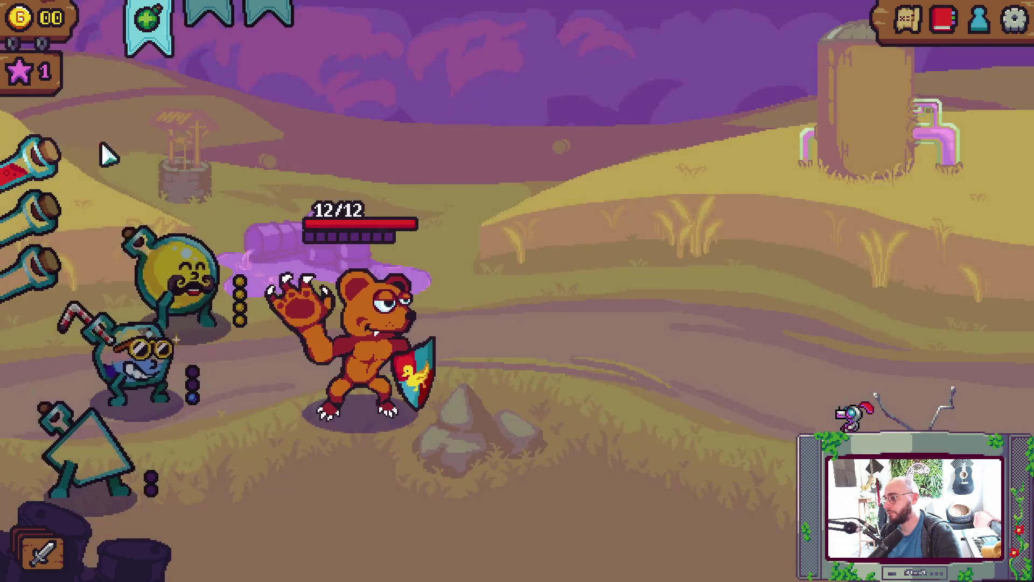